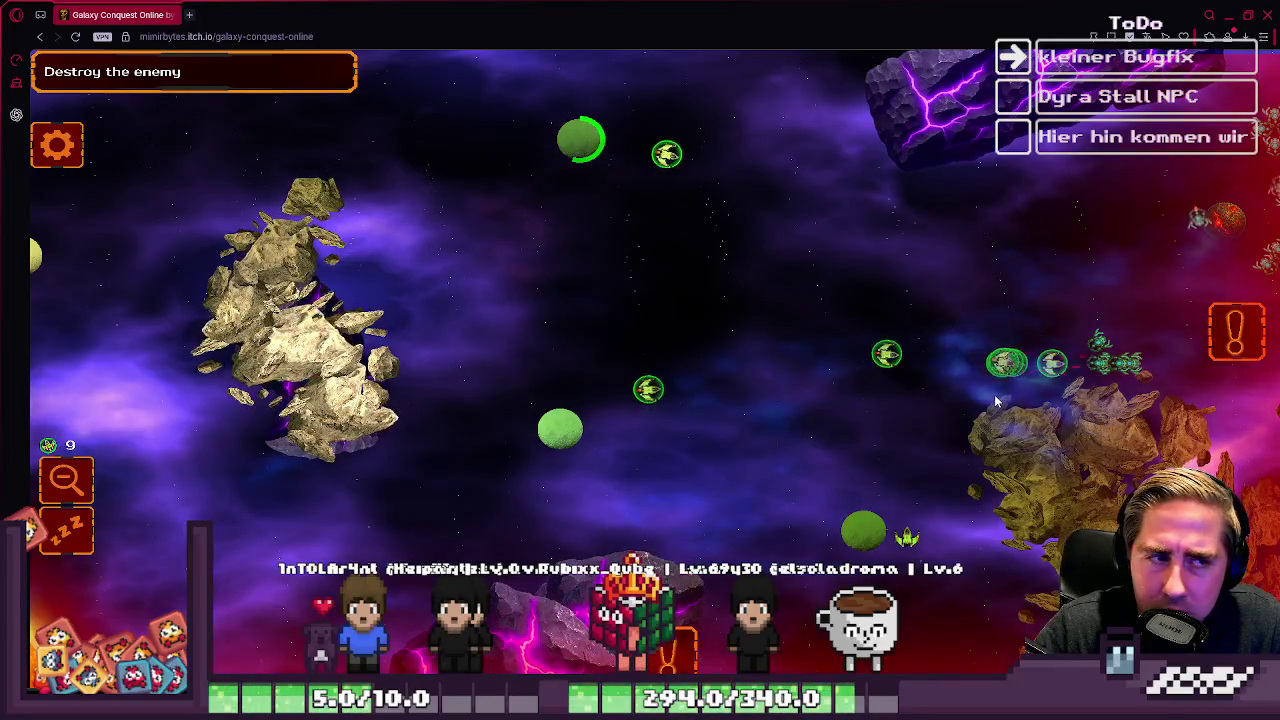
Step: Send ships from both green planets toward the right-side enemy, and send the left ships up-left
mouse_move(520, 370)
mouse_down()
mouse_move(686, 429)
mouse_move(1110, 370)
mouse_up()
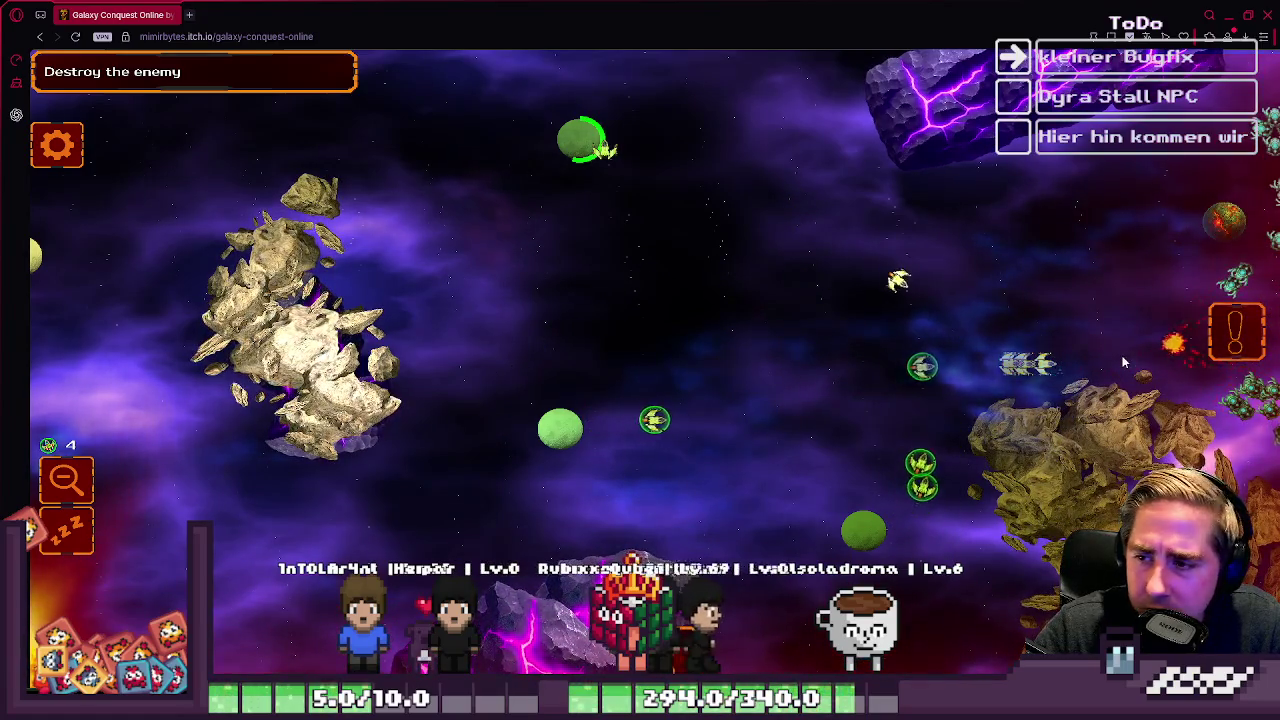
mouse_move(791, 233)
mouse_down()
mouse_move(1159, 377)
mouse_move(960, 420)
mouse_move(883, 457)
mouse_up()
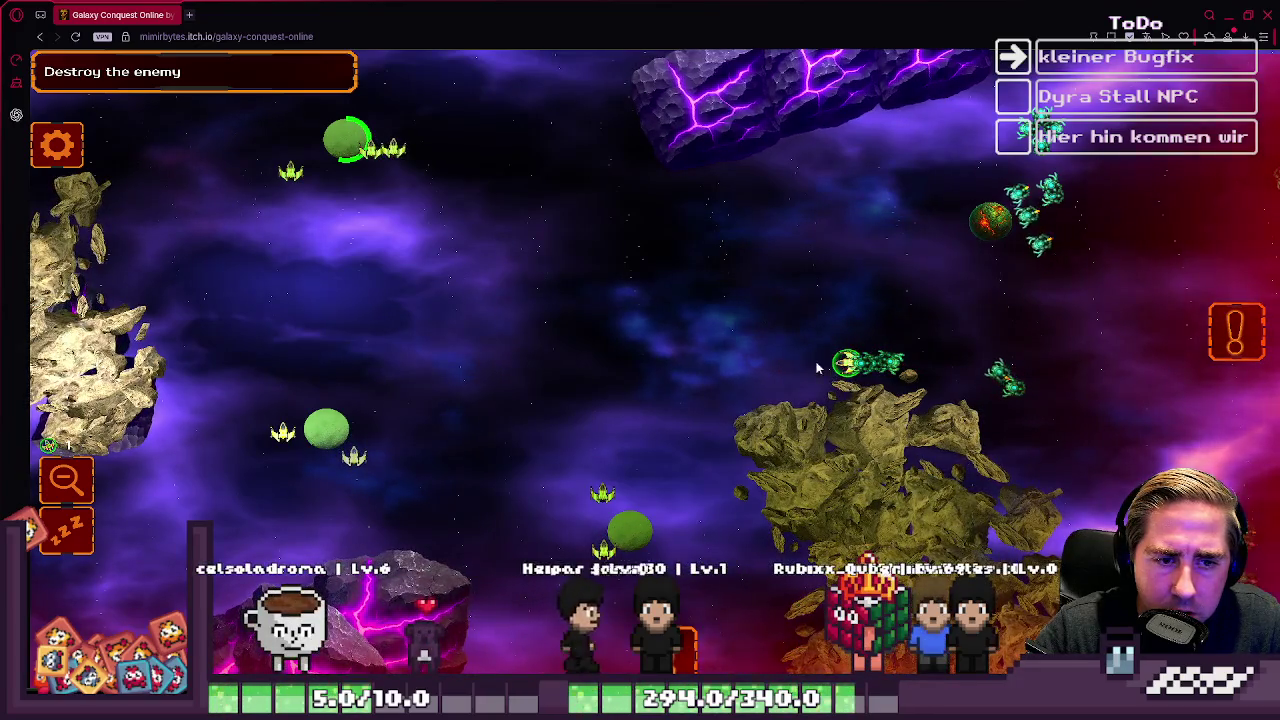
drag(197, 198, 632, 603)
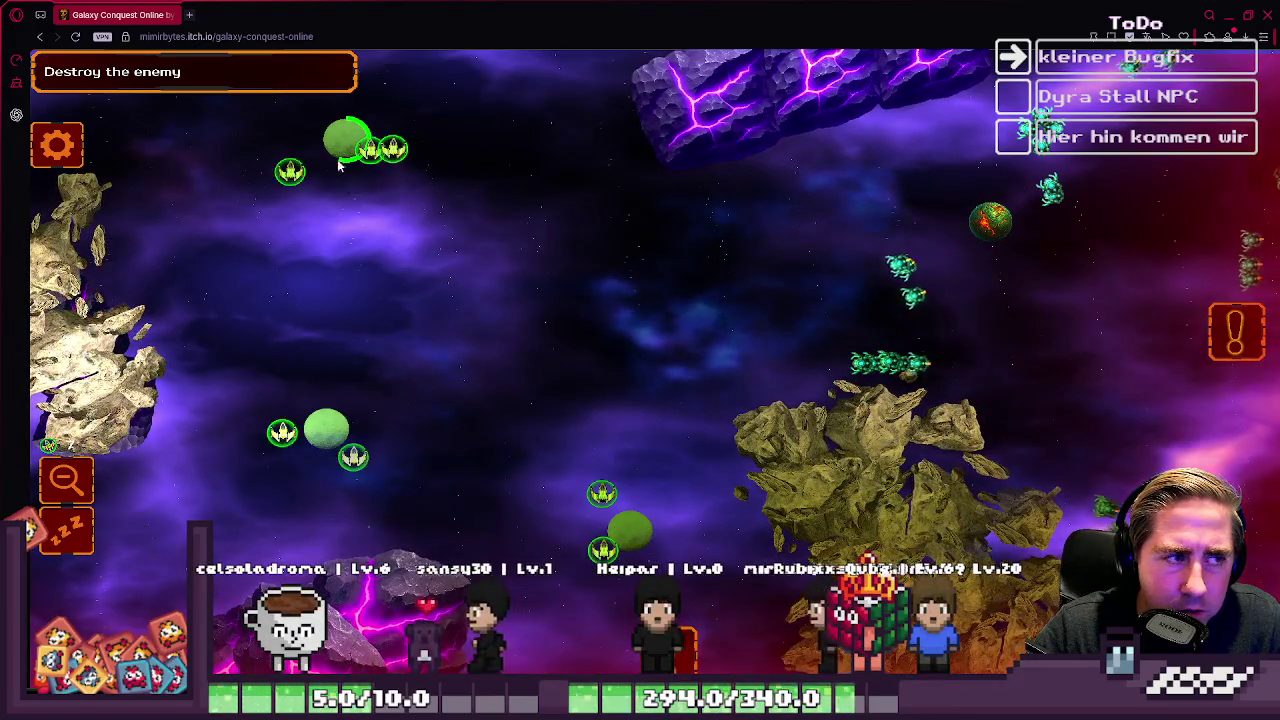
mouse_move(257, 123)
mouse_down()
mouse_move(703, 659)
mouse_move(423, 266)
mouse_up()
Step: Send the selected ships to another planet, then select ships near the top-left planet and bottom
key(w)
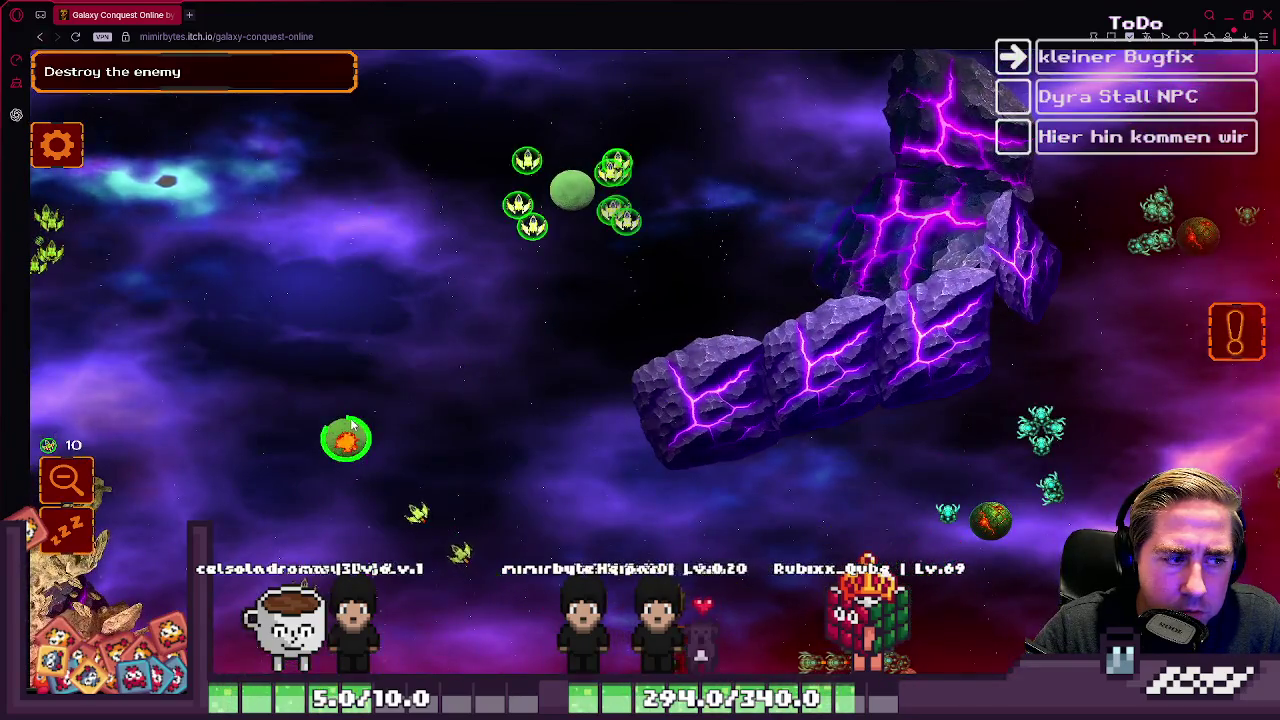
key(a)
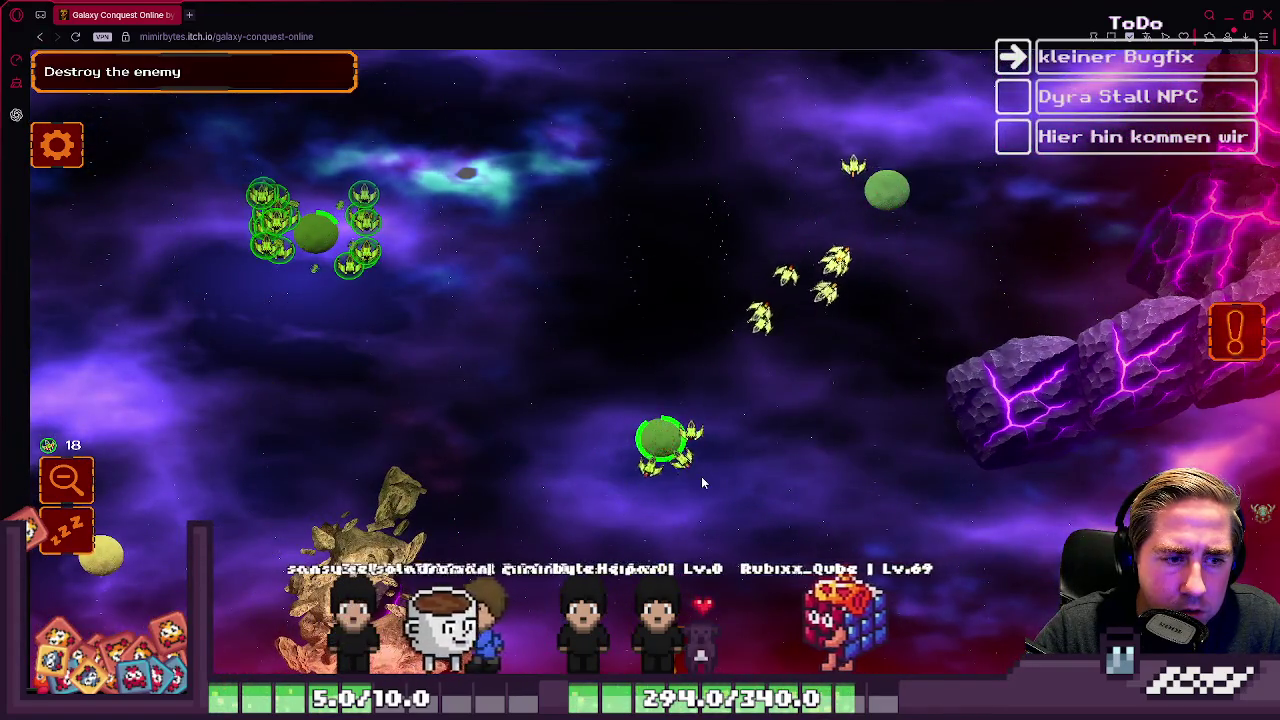
click(690, 450)
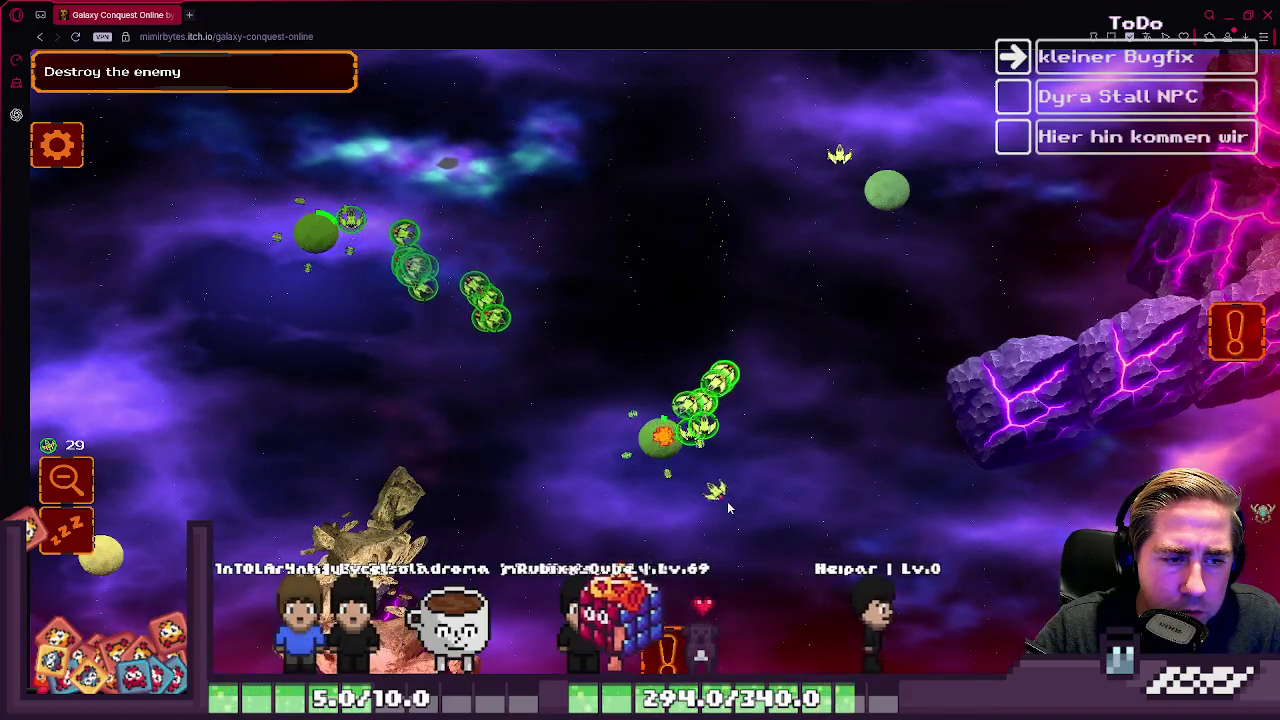
key(s)
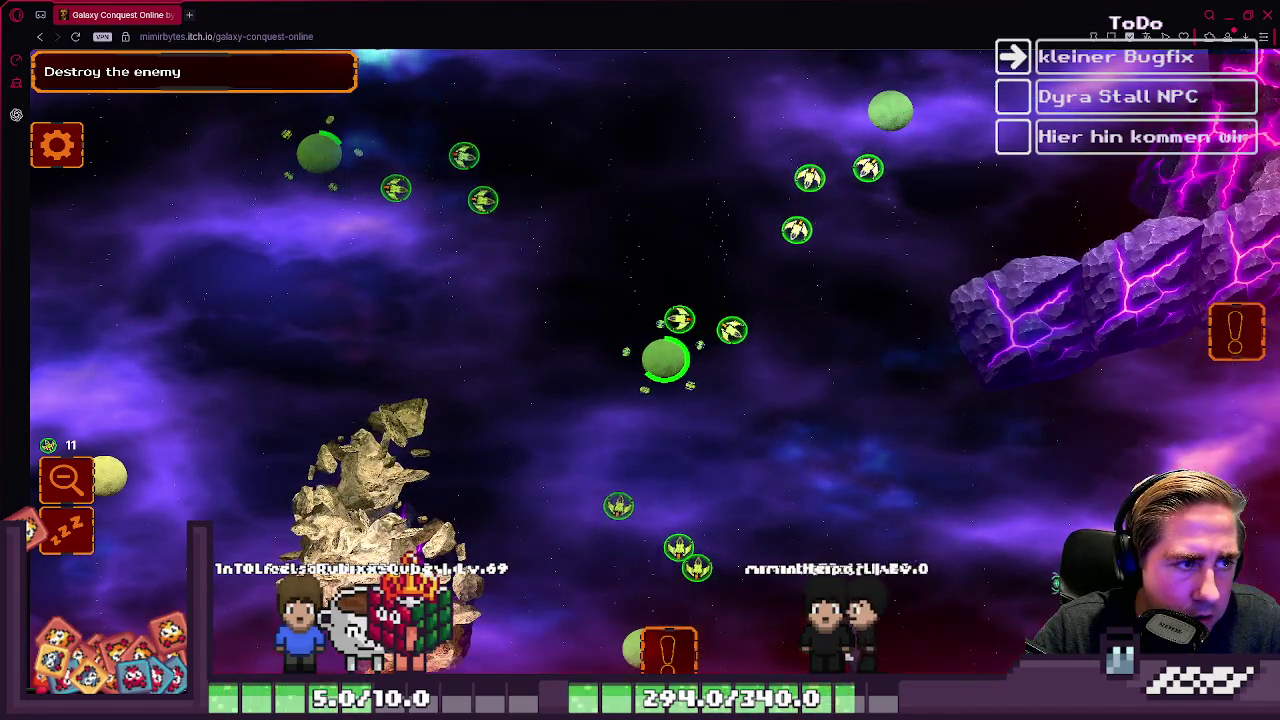
key(a)
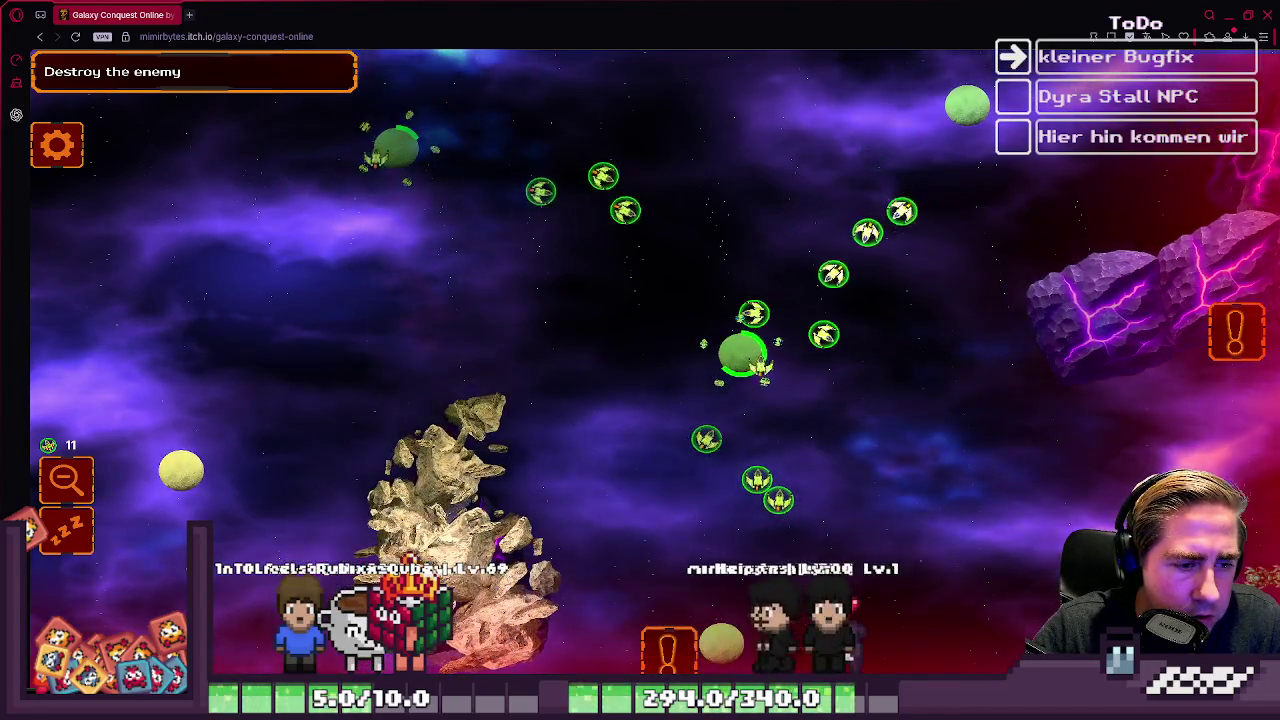
drag(515, 200, 178, 376)
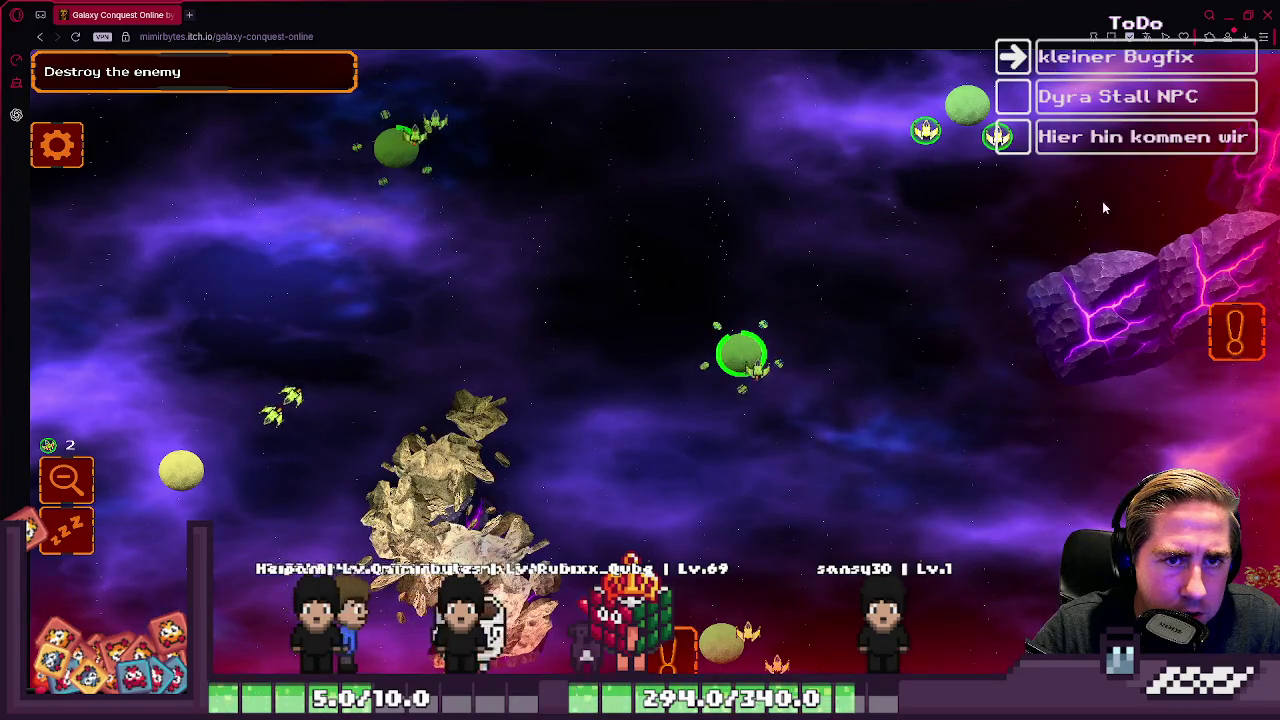
drag(714, 437, 745, 515)
key(w)
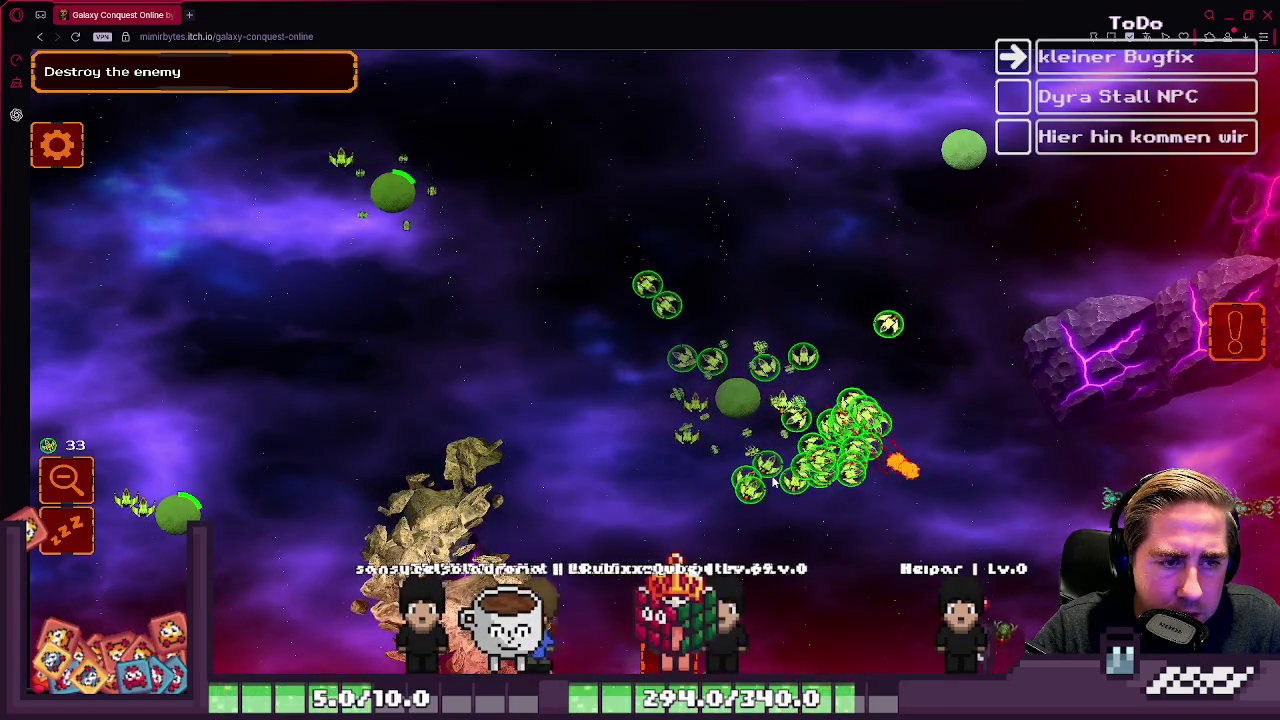
Step: Send the fleet near the enemy area at the green creatures, then select the top planet's ships
click(871, 368)
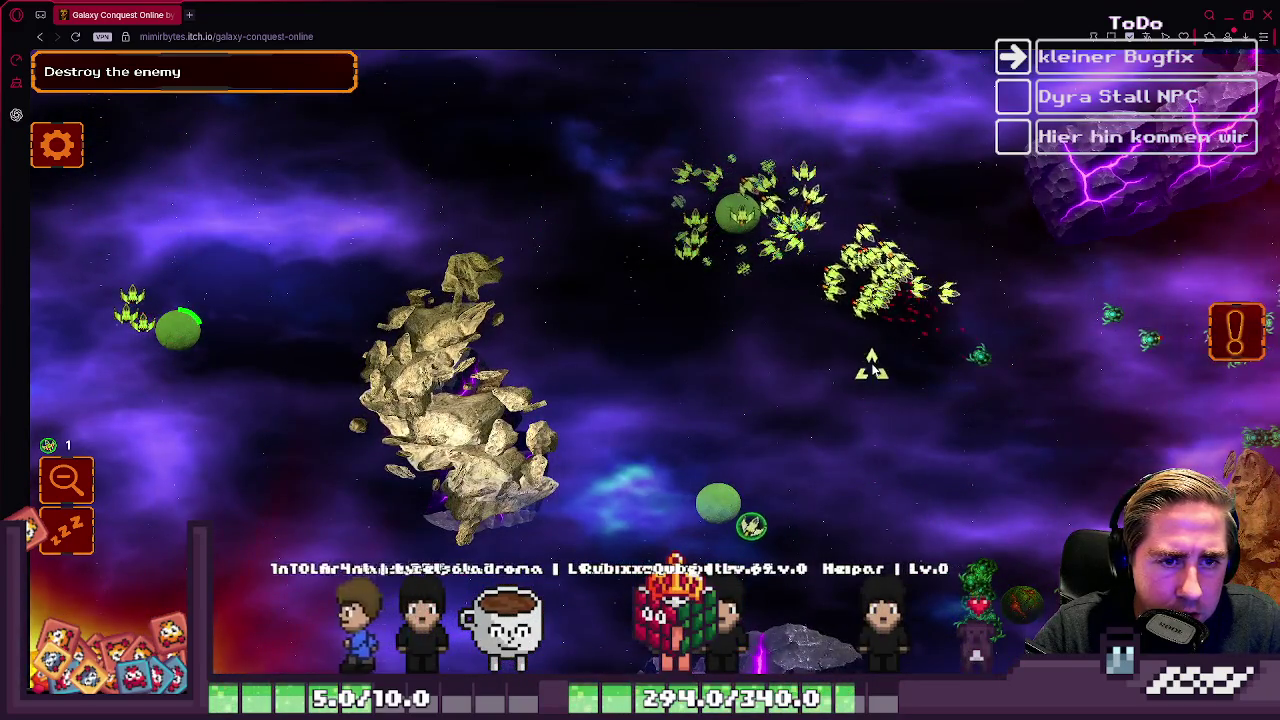
mouse_move(817, 300)
mouse_down()
mouse_move(1012, 469)
mouse_move(969, 480)
mouse_up()
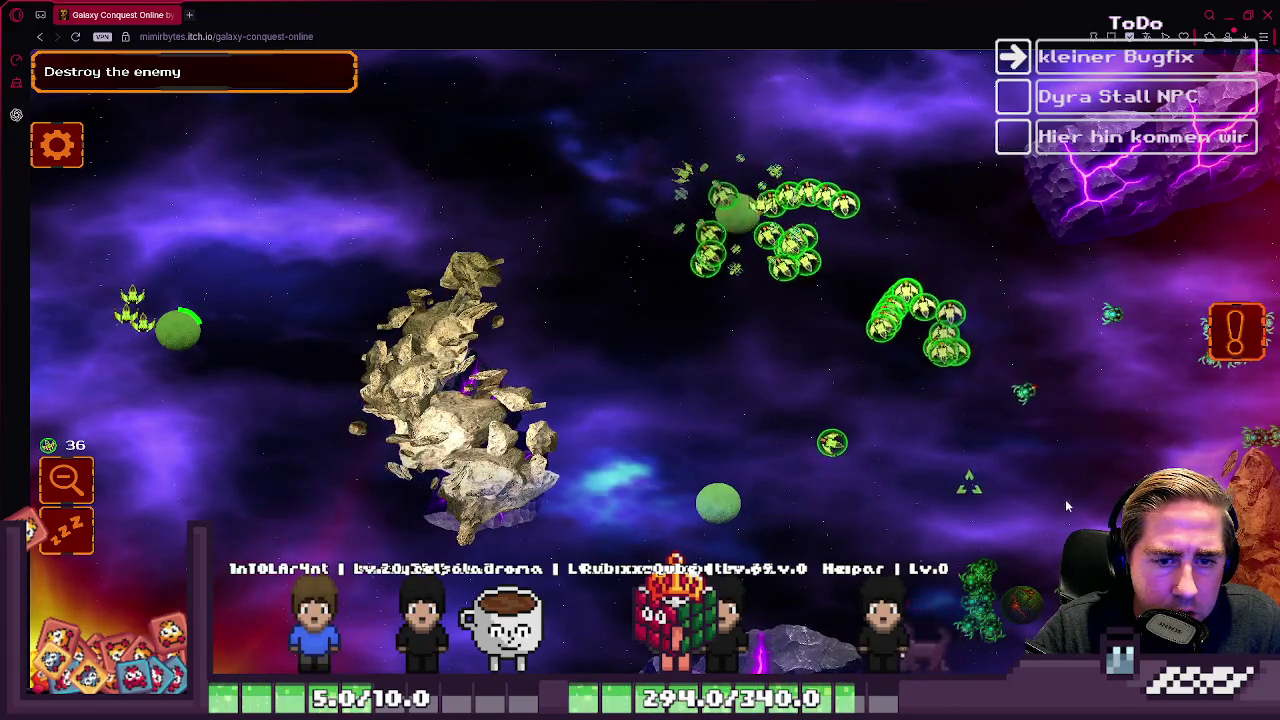
click(1062, 508)
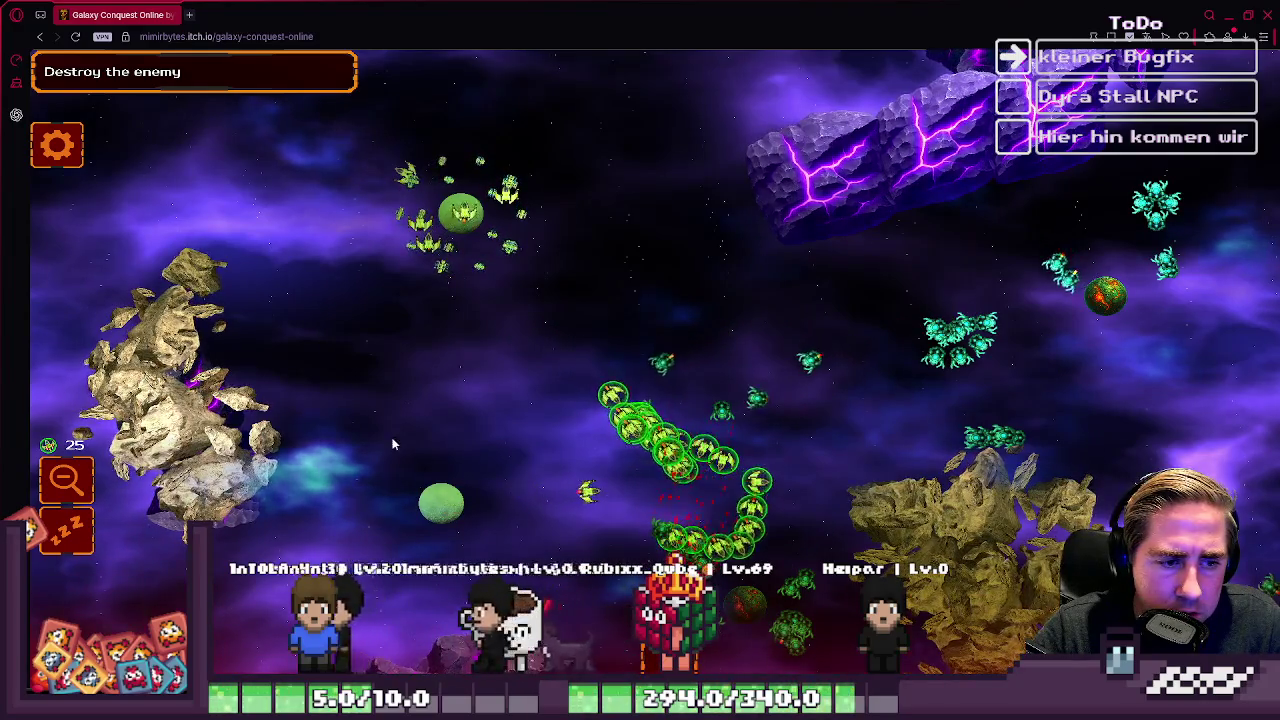
click(493, 213)
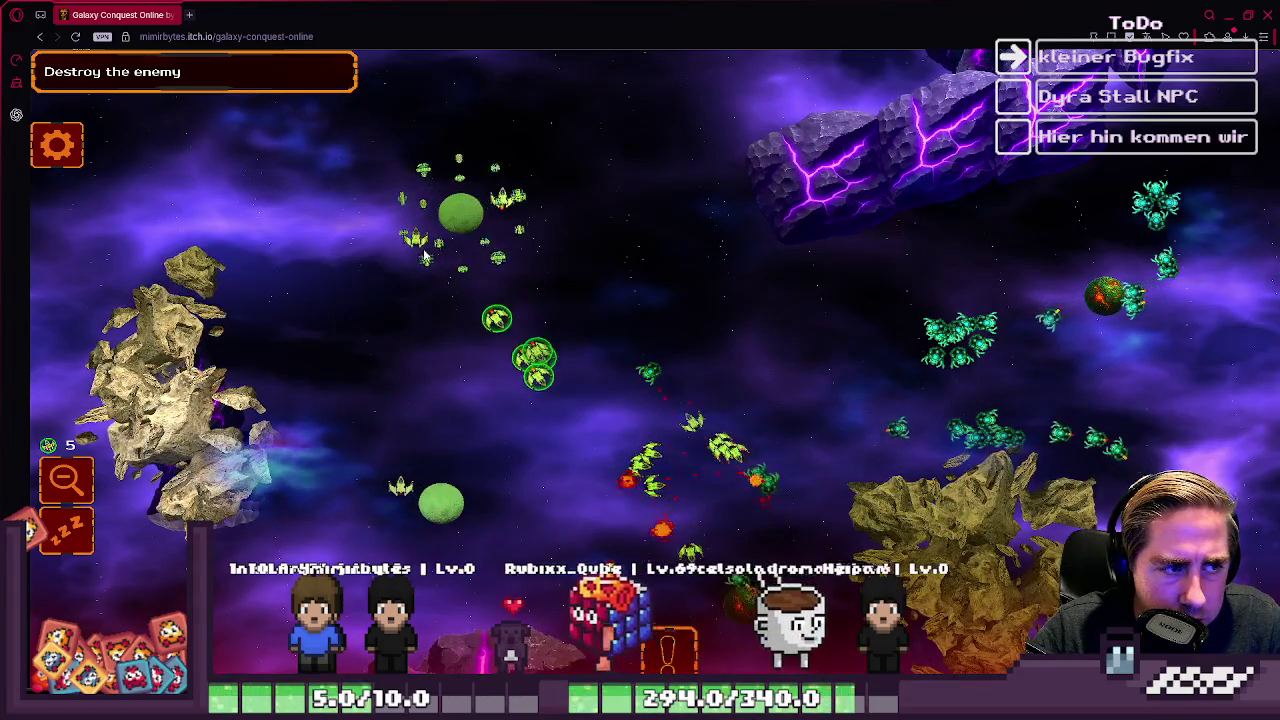
click(374, 166)
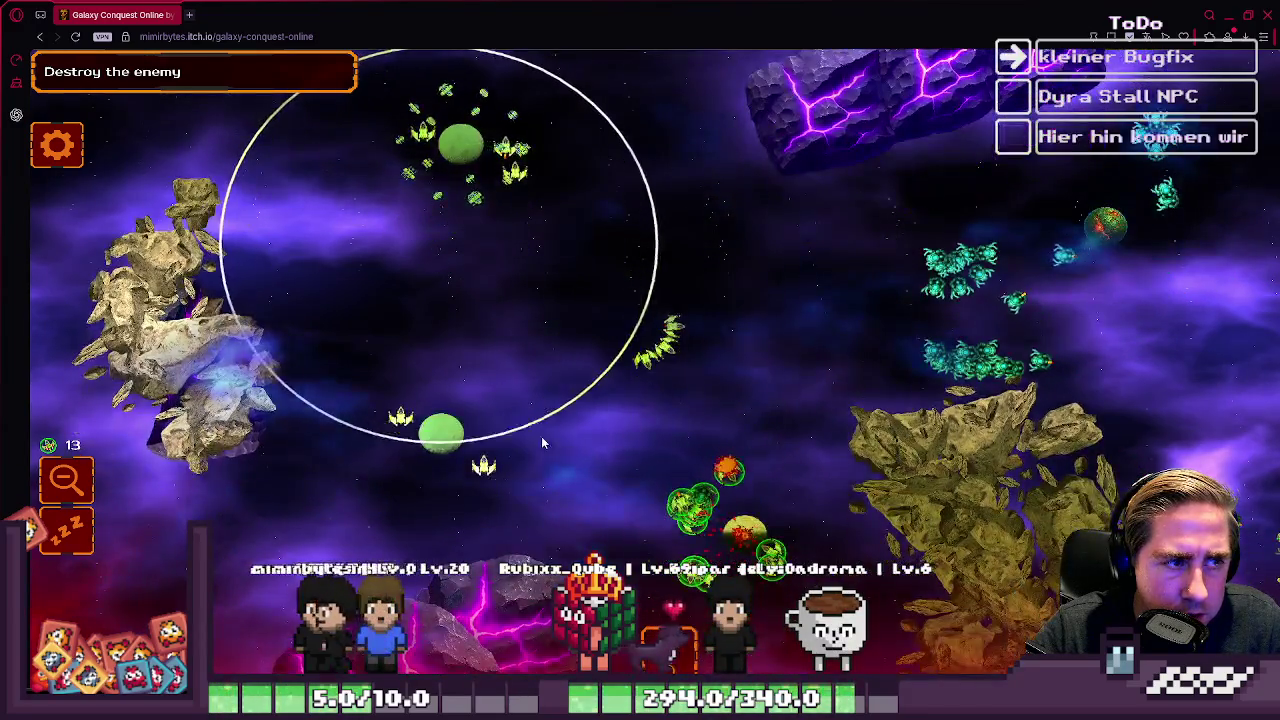
Step: Send the top planet's ships to the middle planet and gather them there
key(Left)
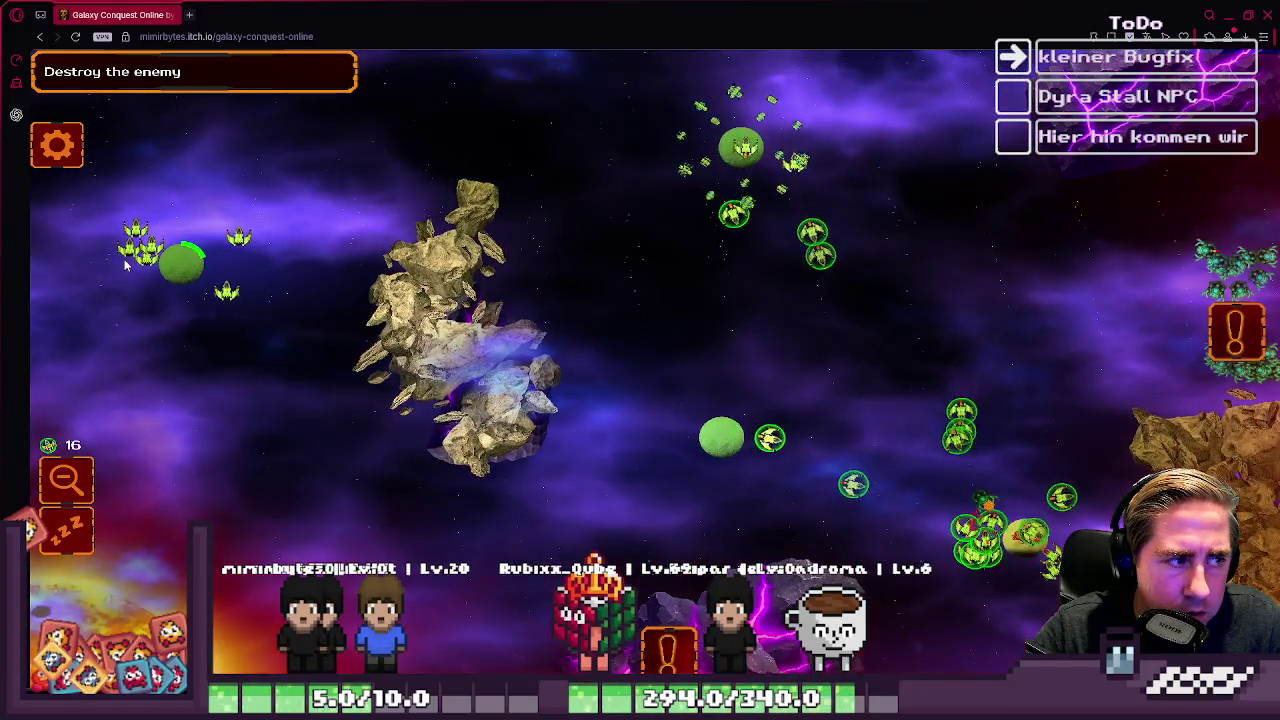
key(Up)
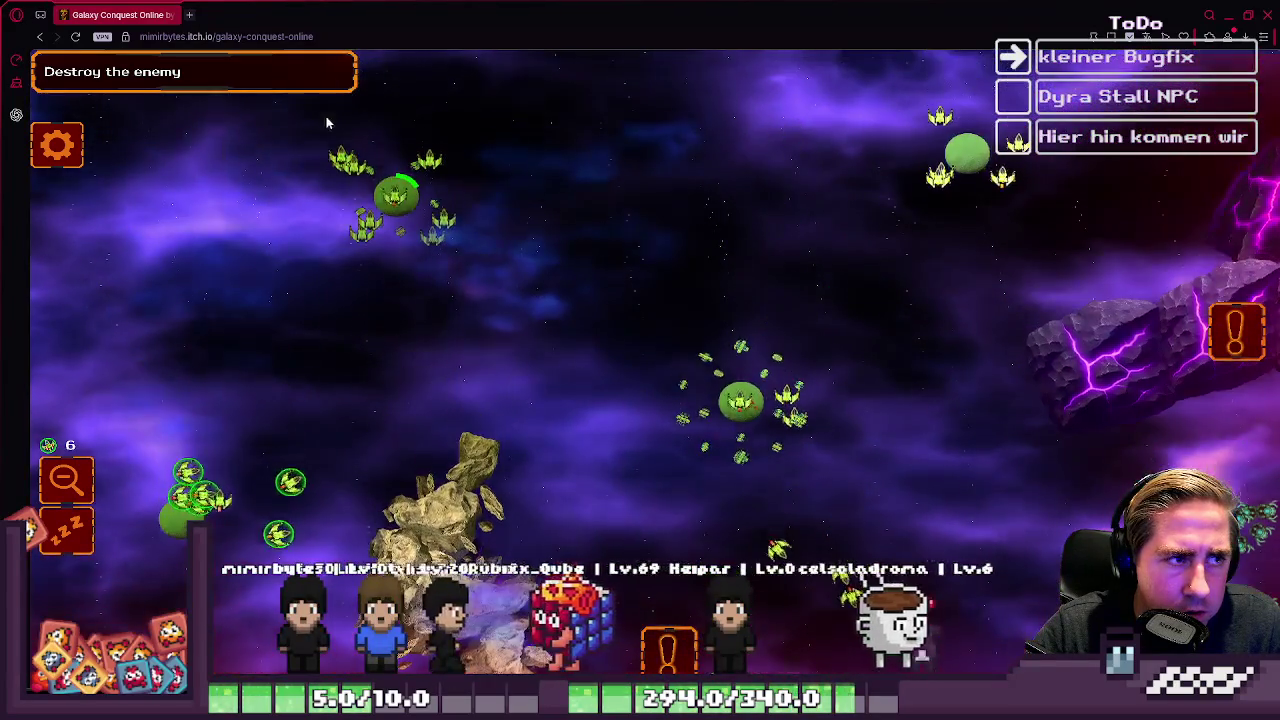
click(396, 195)
click(738, 412)
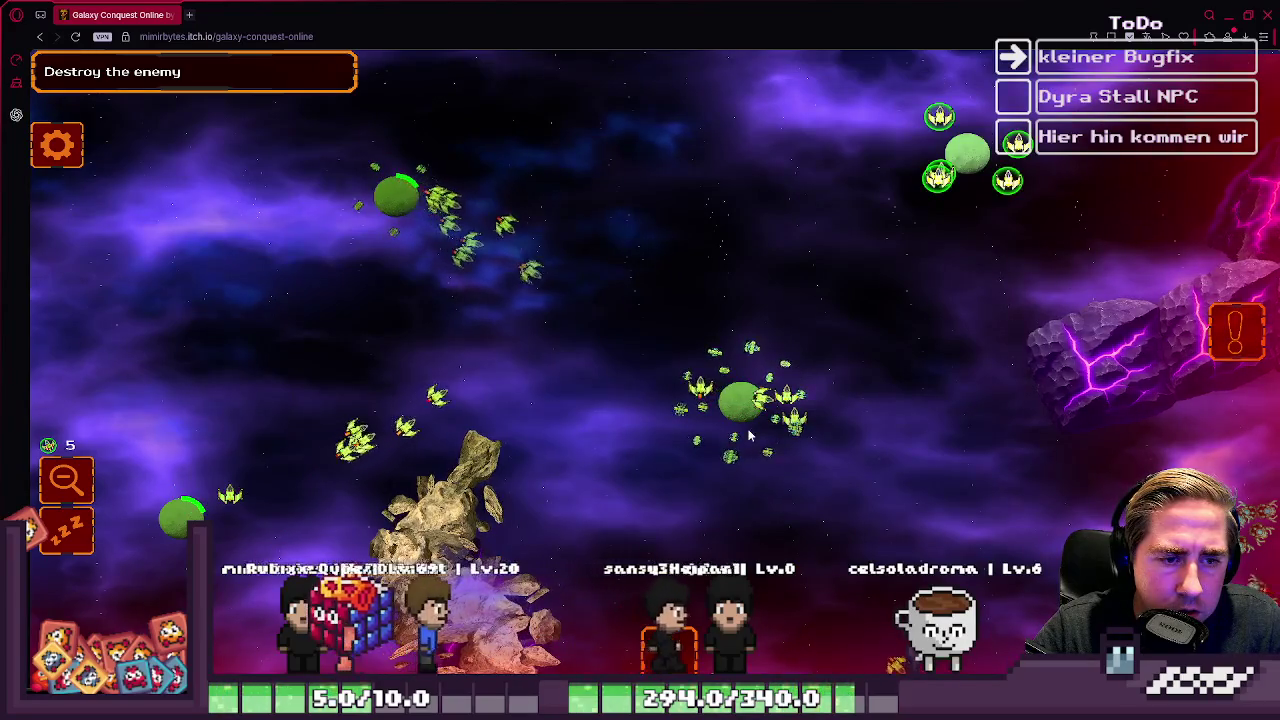
key(Down)
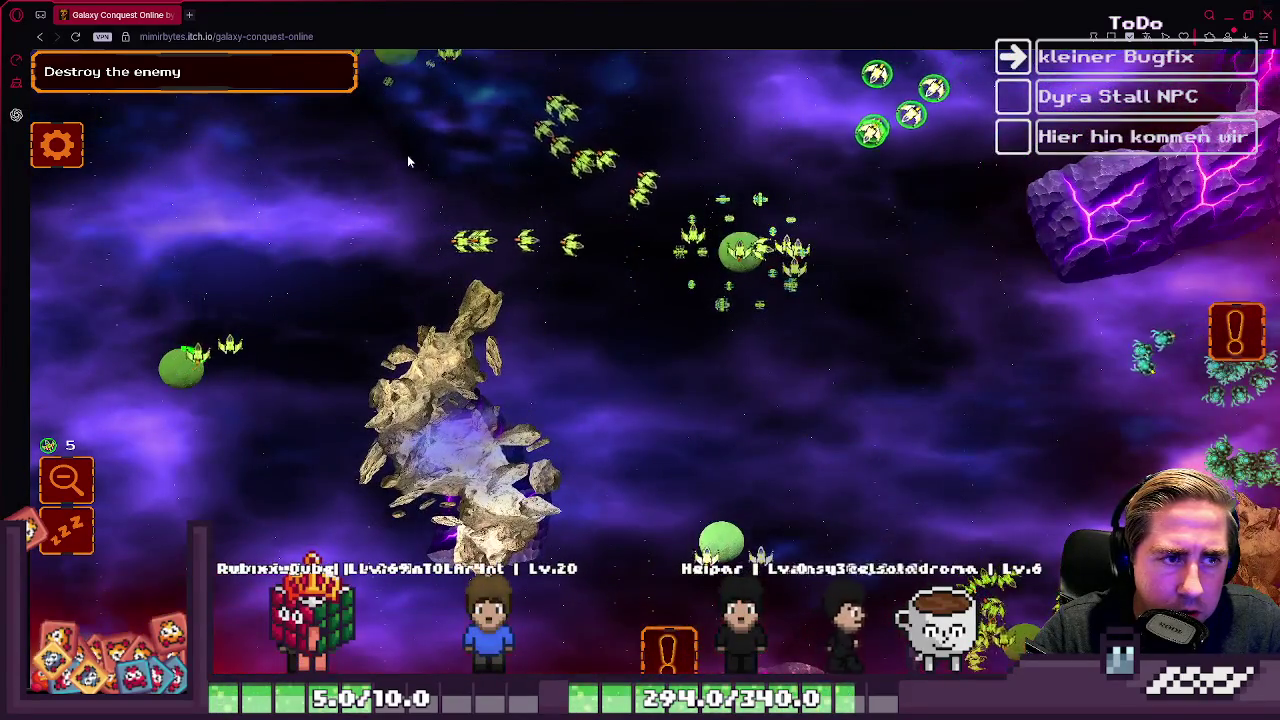
key(Up)
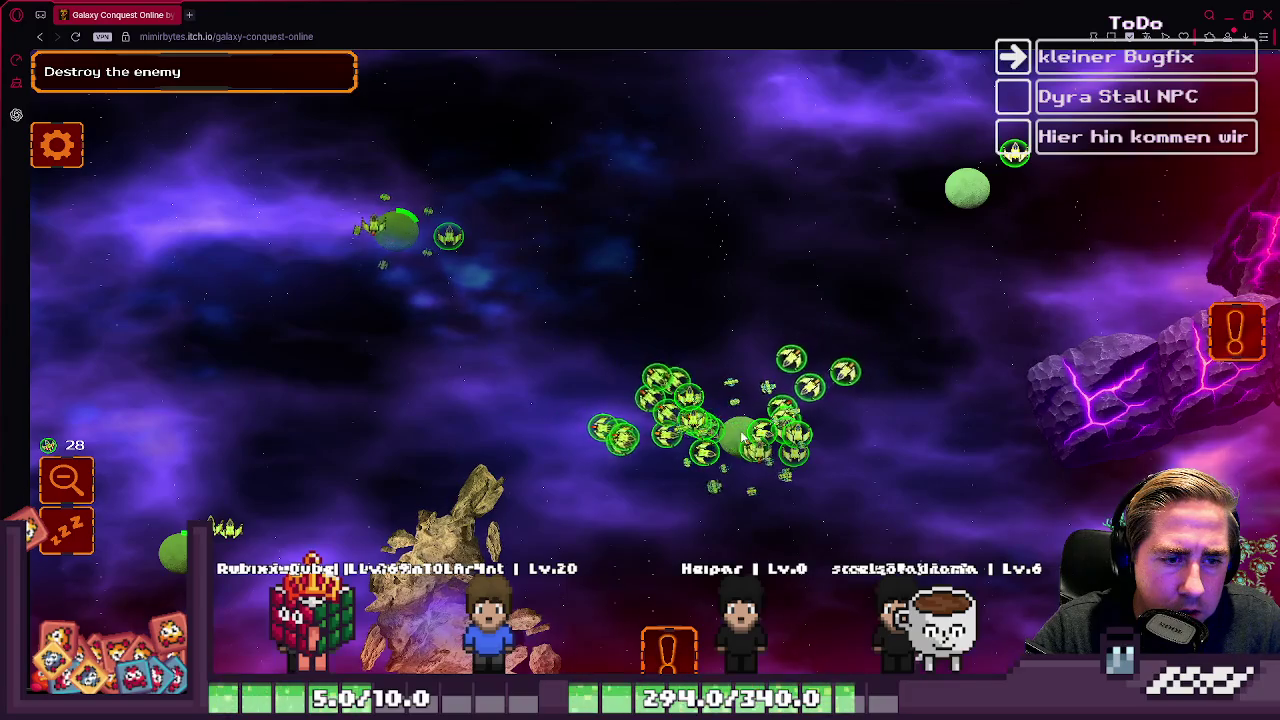
Step: Move the right-side group forward, send the big swarm at the enemies, and select the top and middle clusters
key(Down)
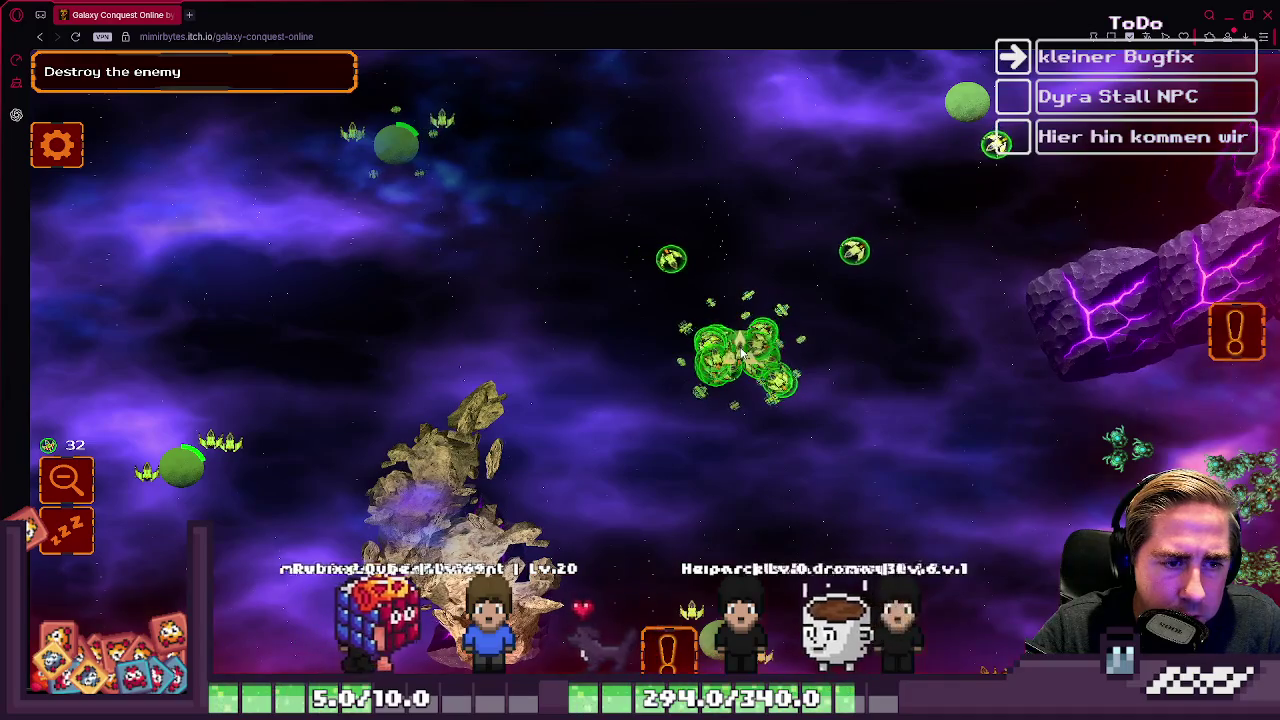
drag(836, 340, 1072, 503)
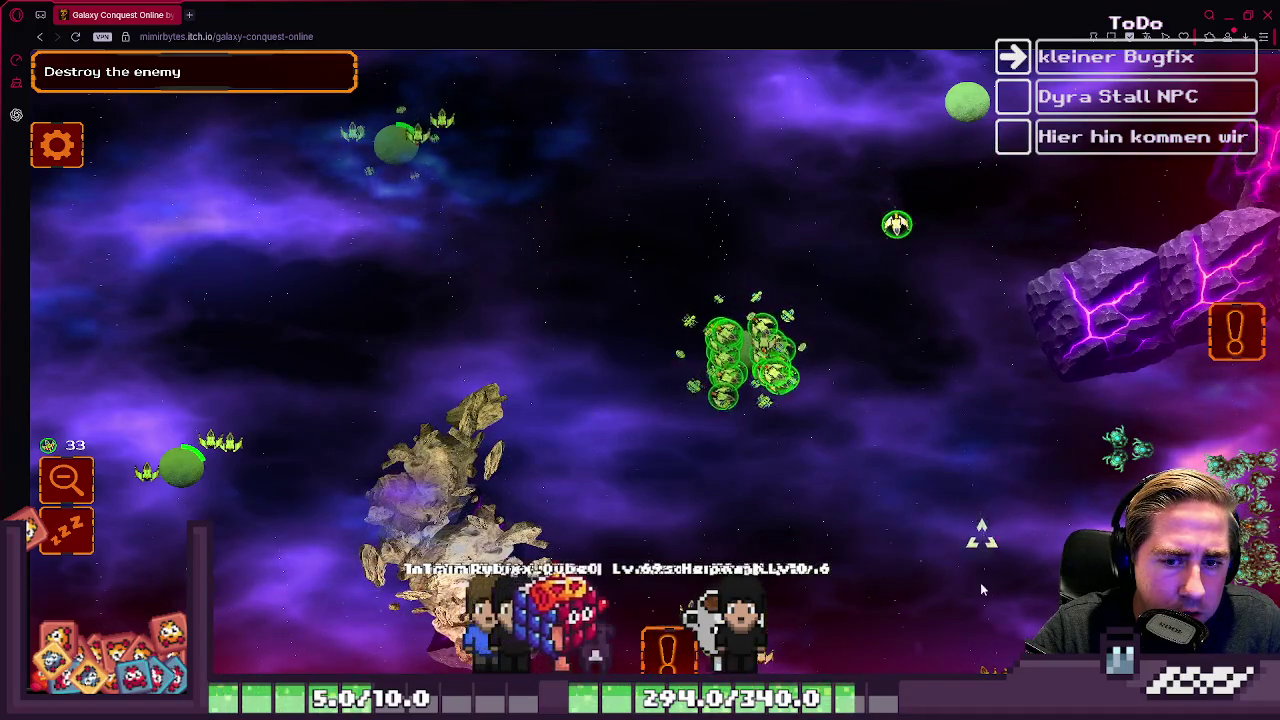
key(Down)
mouse_move(981, 565)
mouse_down()
mouse_move(1040, 500)
mouse_move(1085, 527)
mouse_up()
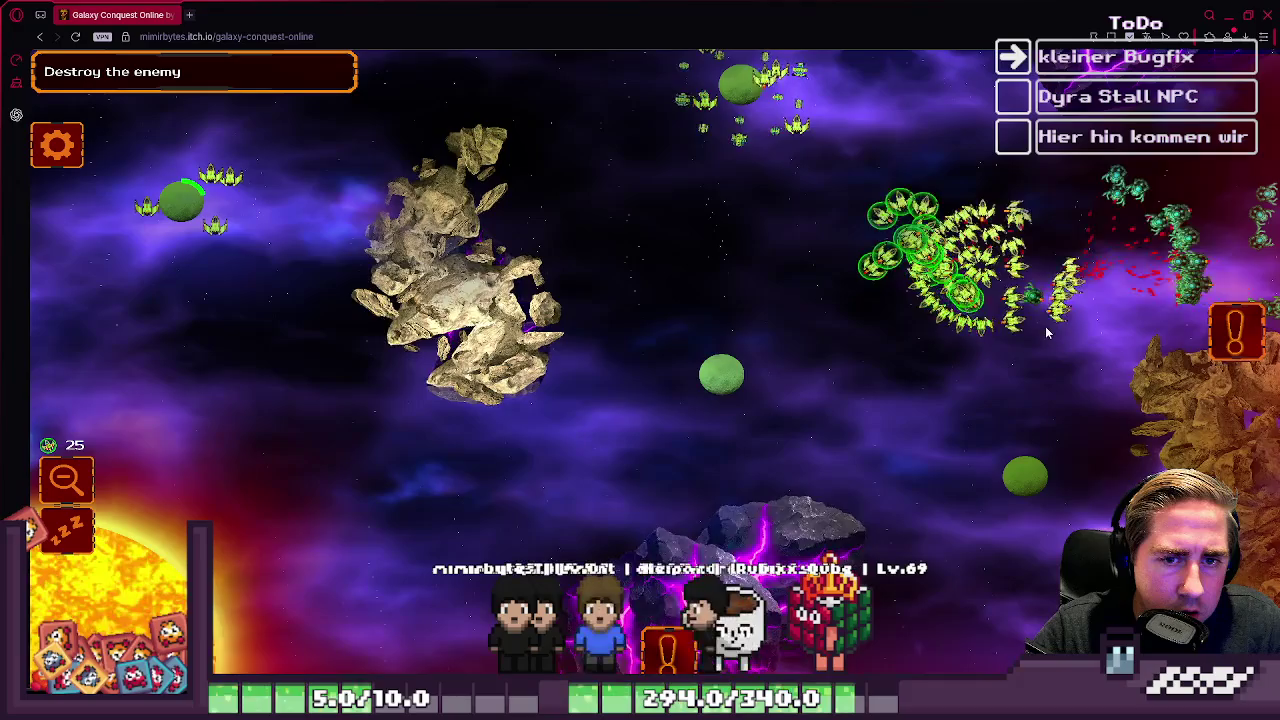
key(Right)
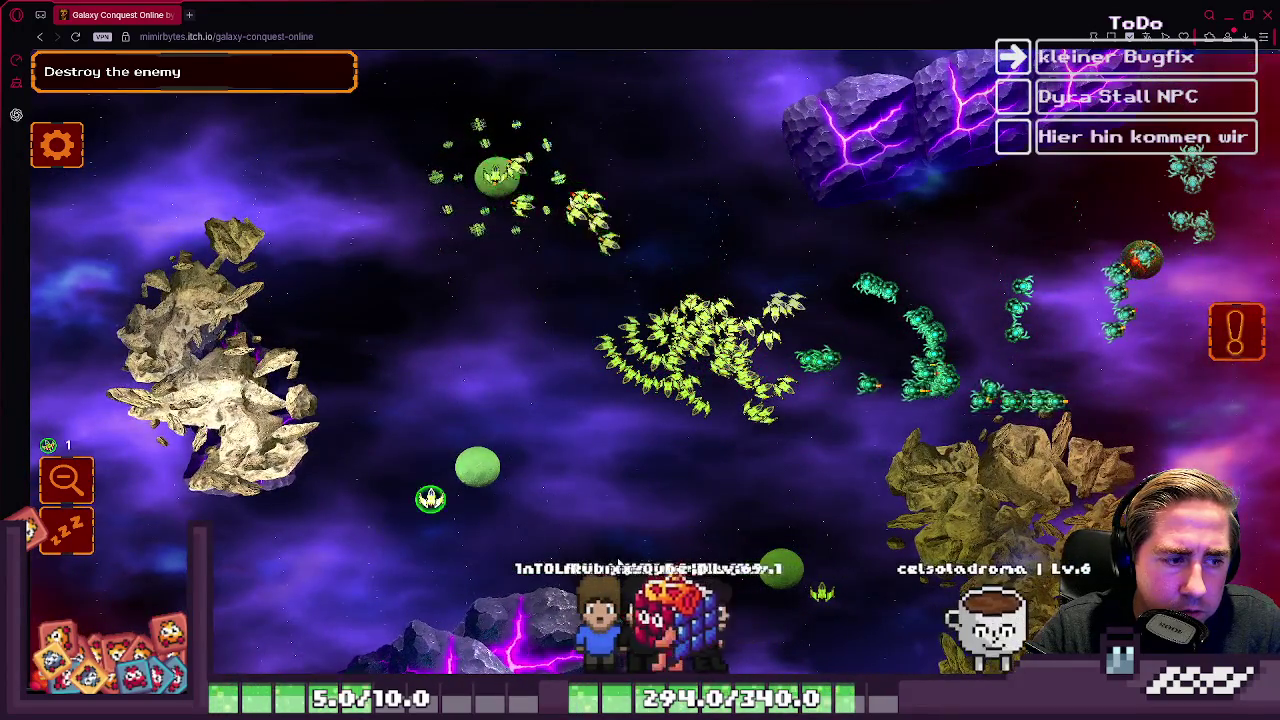
click(479, 518)
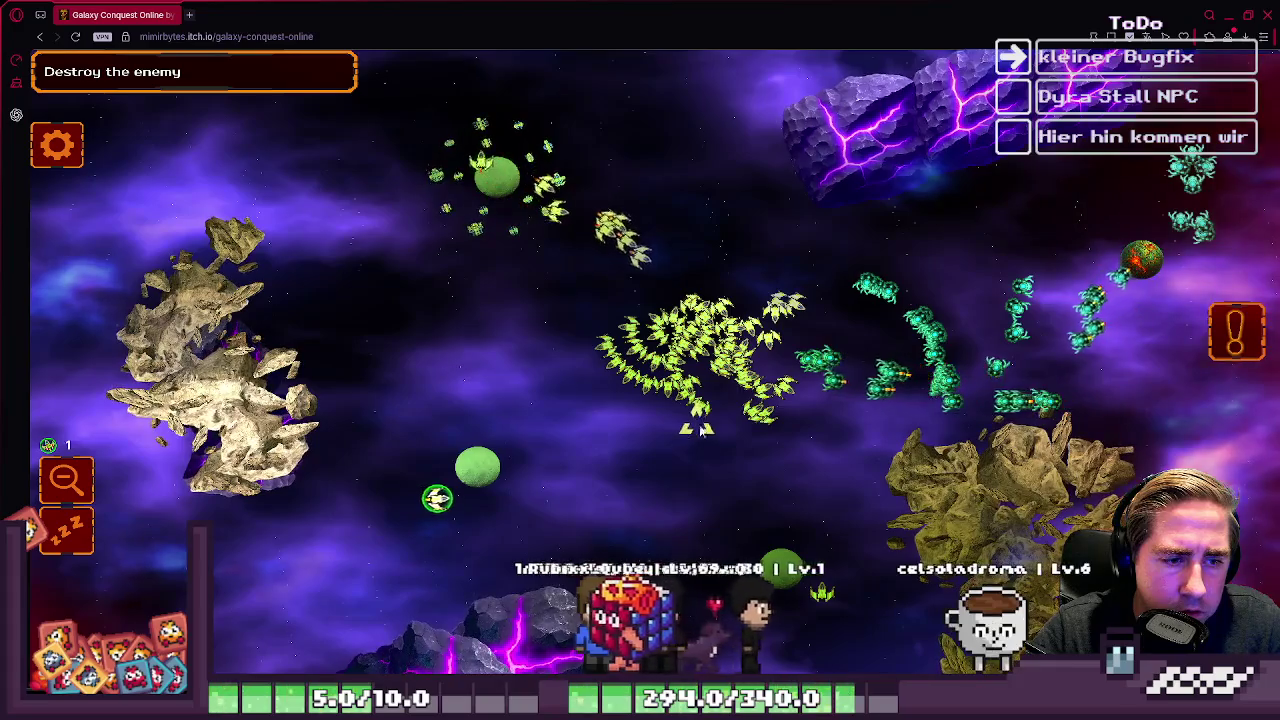
click(678, 343)
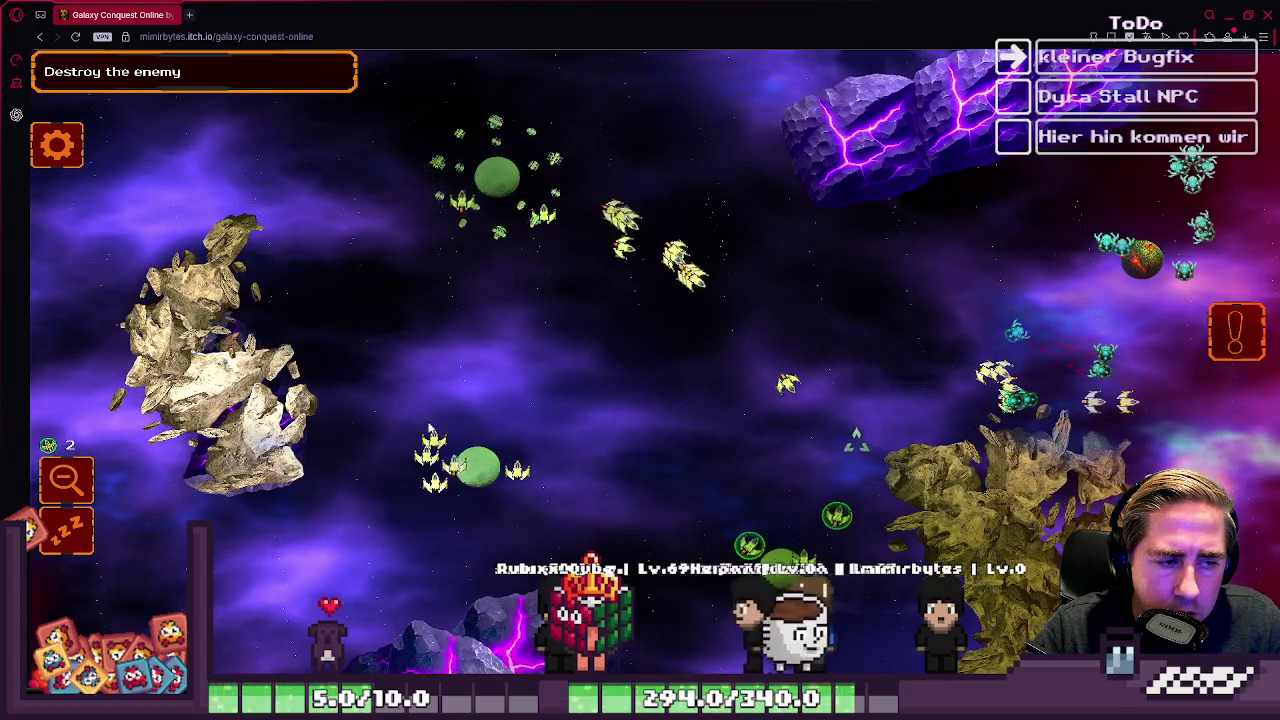
drag(520, 120, 850, 480)
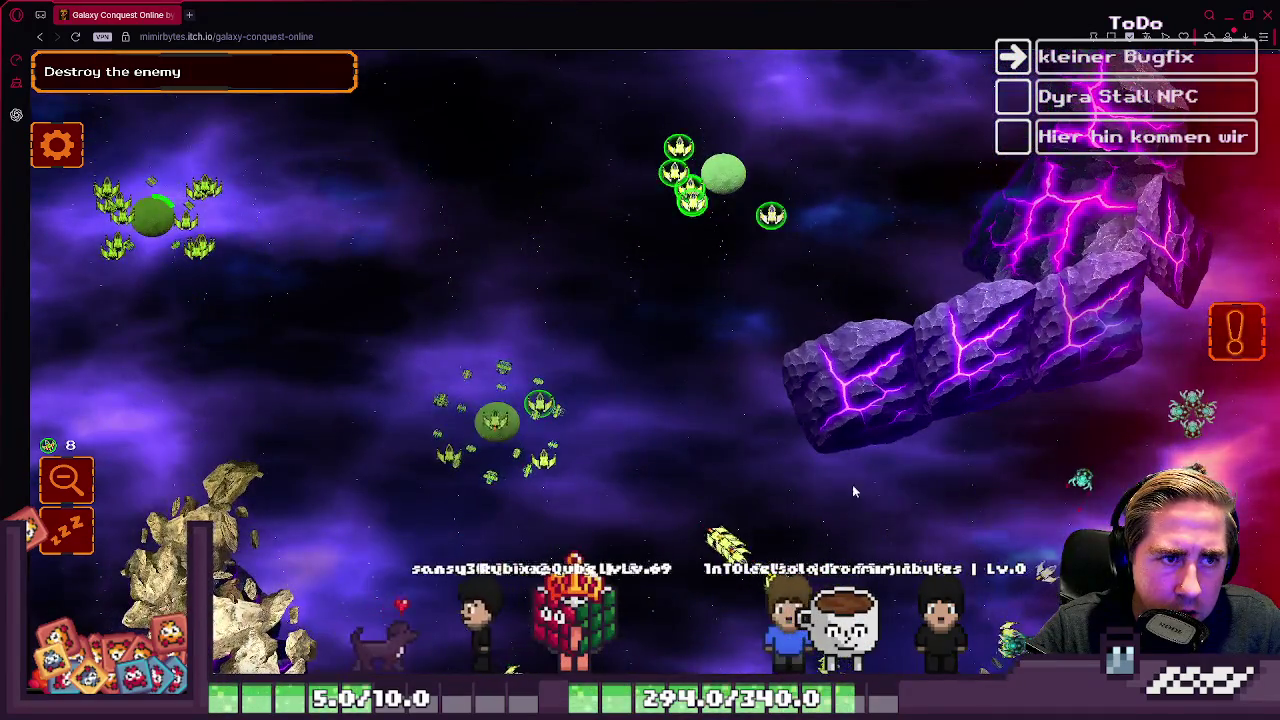
Step: Circle-select the green fleets and send them against the enemy ships
key(a)
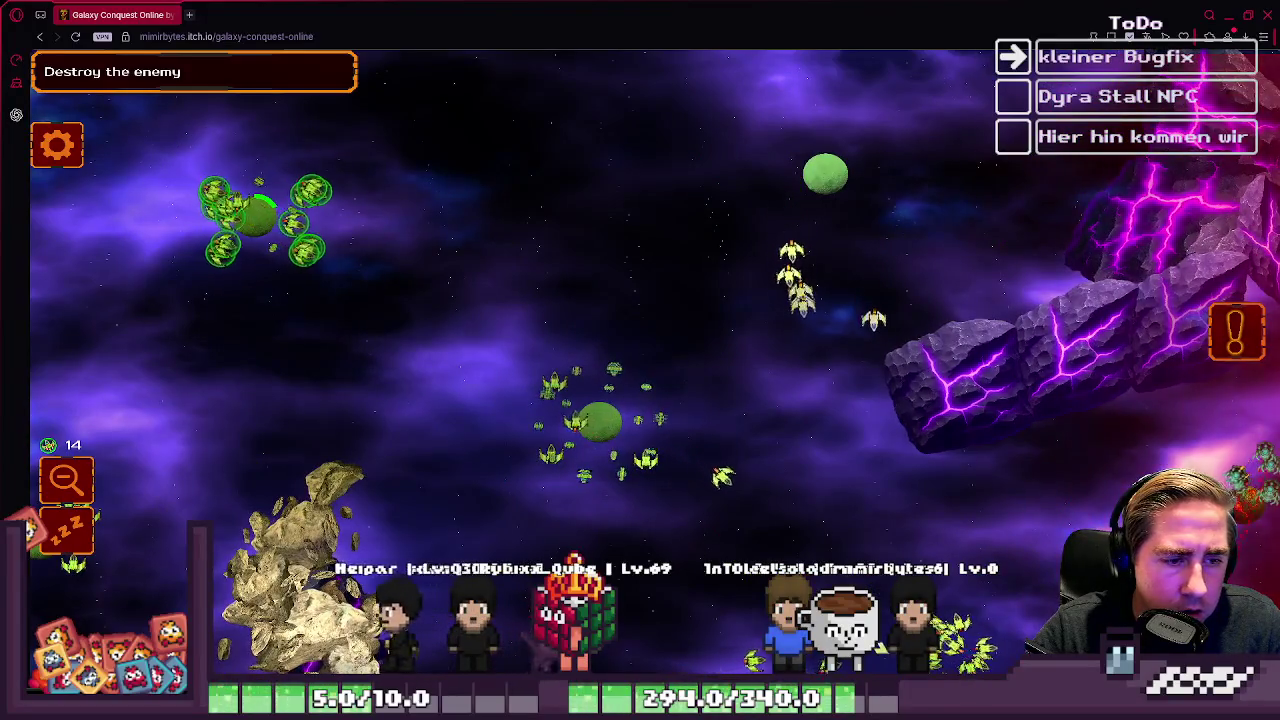
key(a)
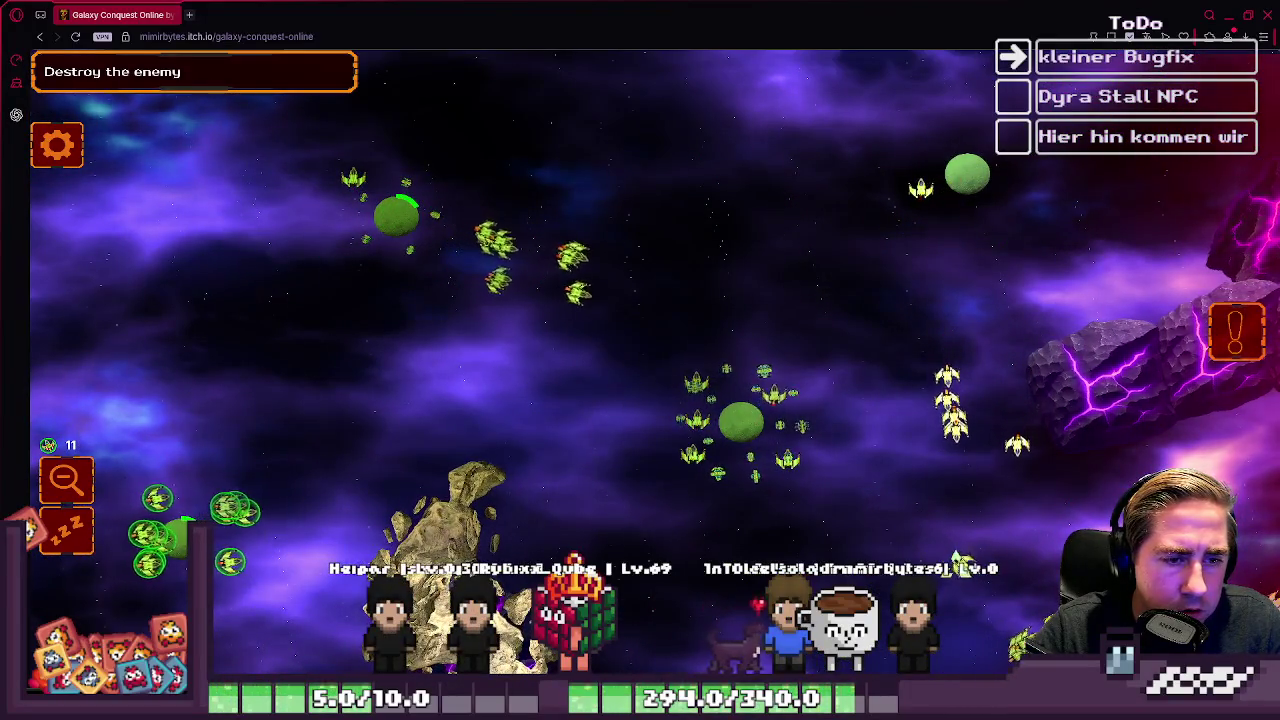
click(920, 188)
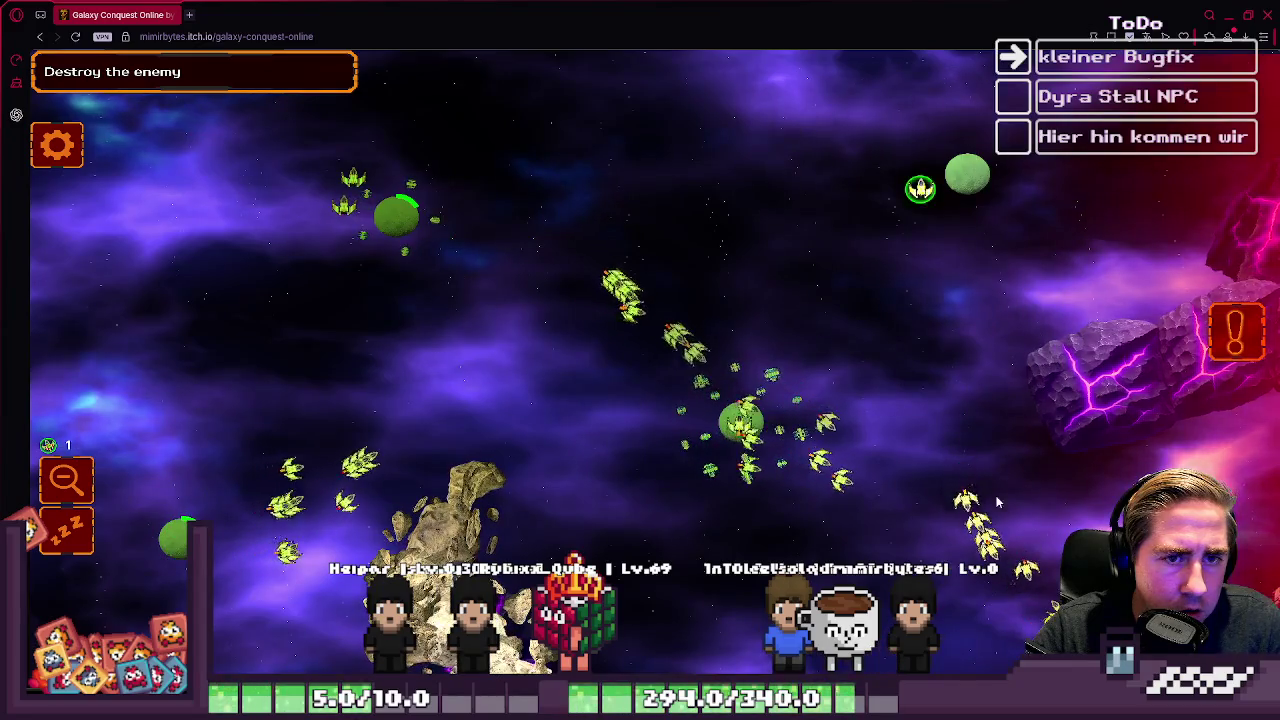
key(s)
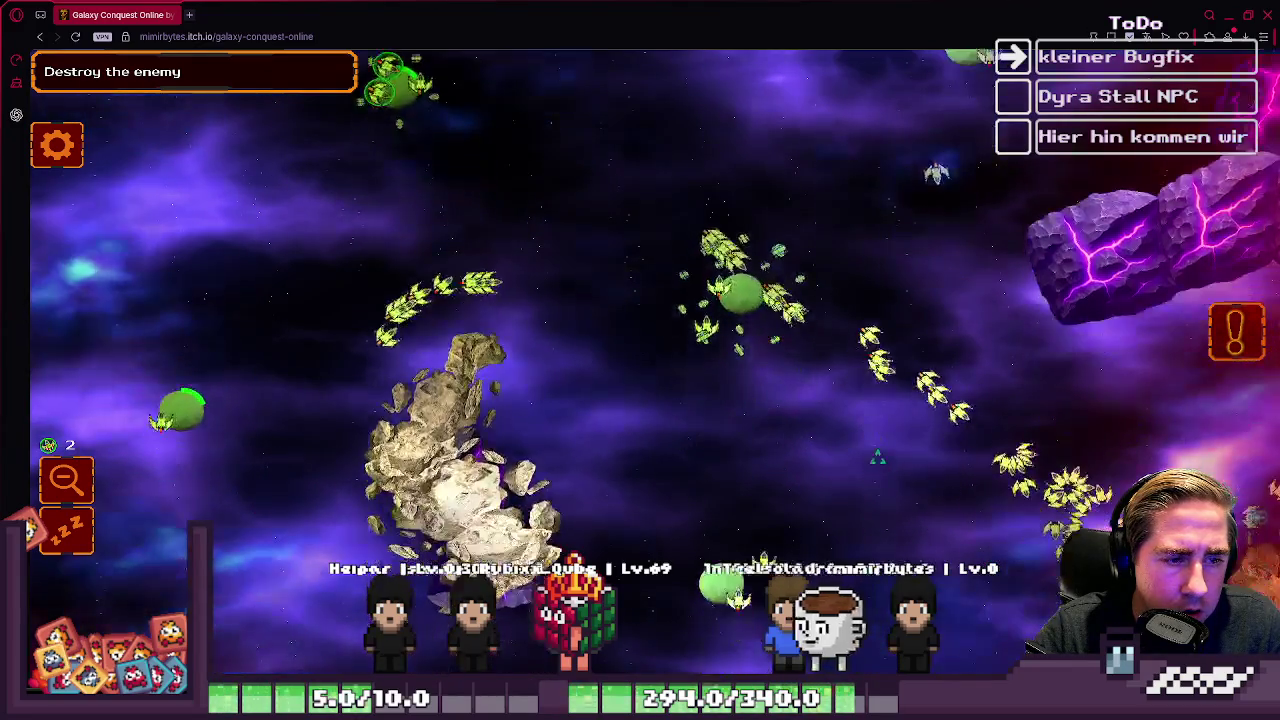
key(d)
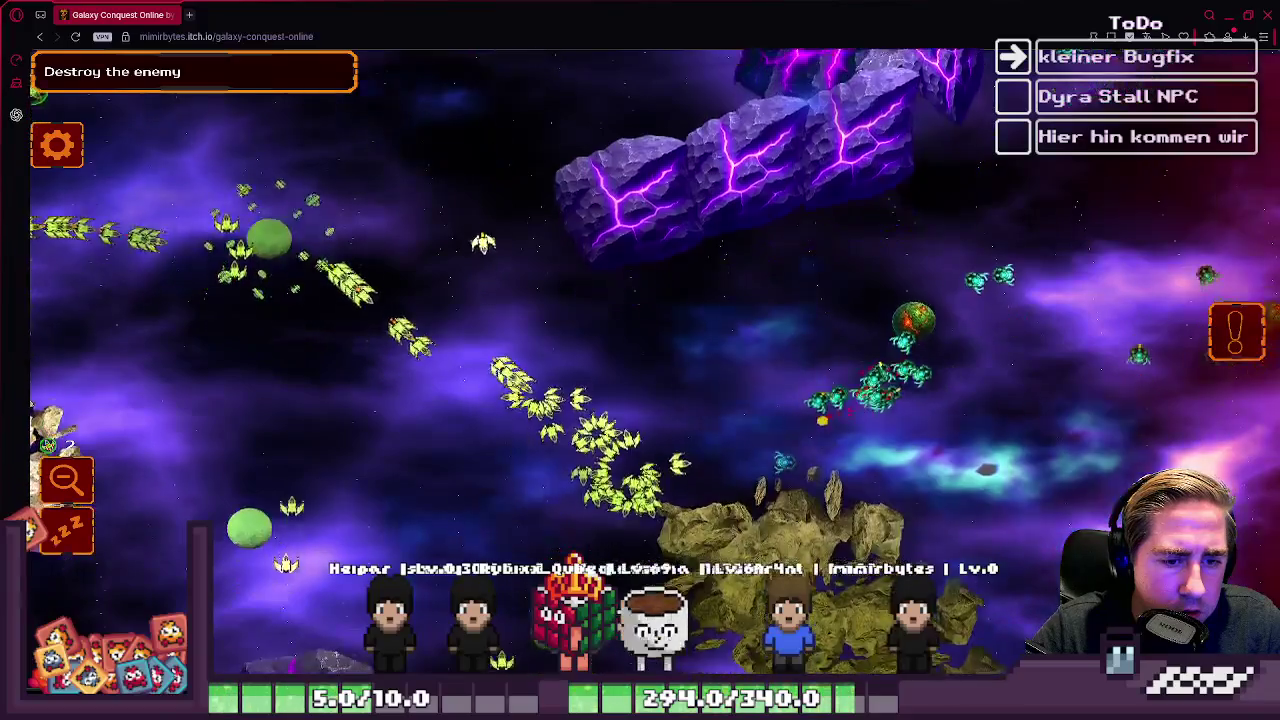
key(w)
mouse_move(116, 184)
mouse_down()
mouse_move(456, 548)
mouse_move(724, 493)
mouse_up()
click(806, 438)
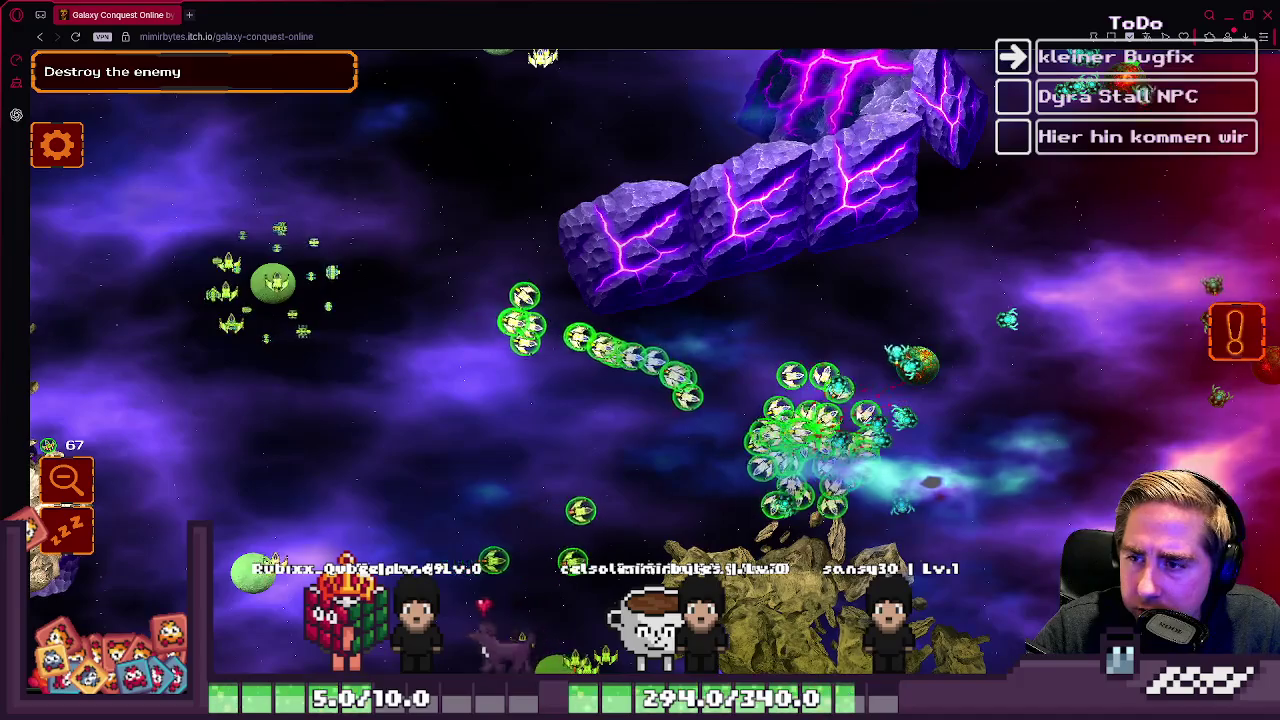
Step: Launch the nearby planet's and the central planet's ships at the enemy cluster
key(s)
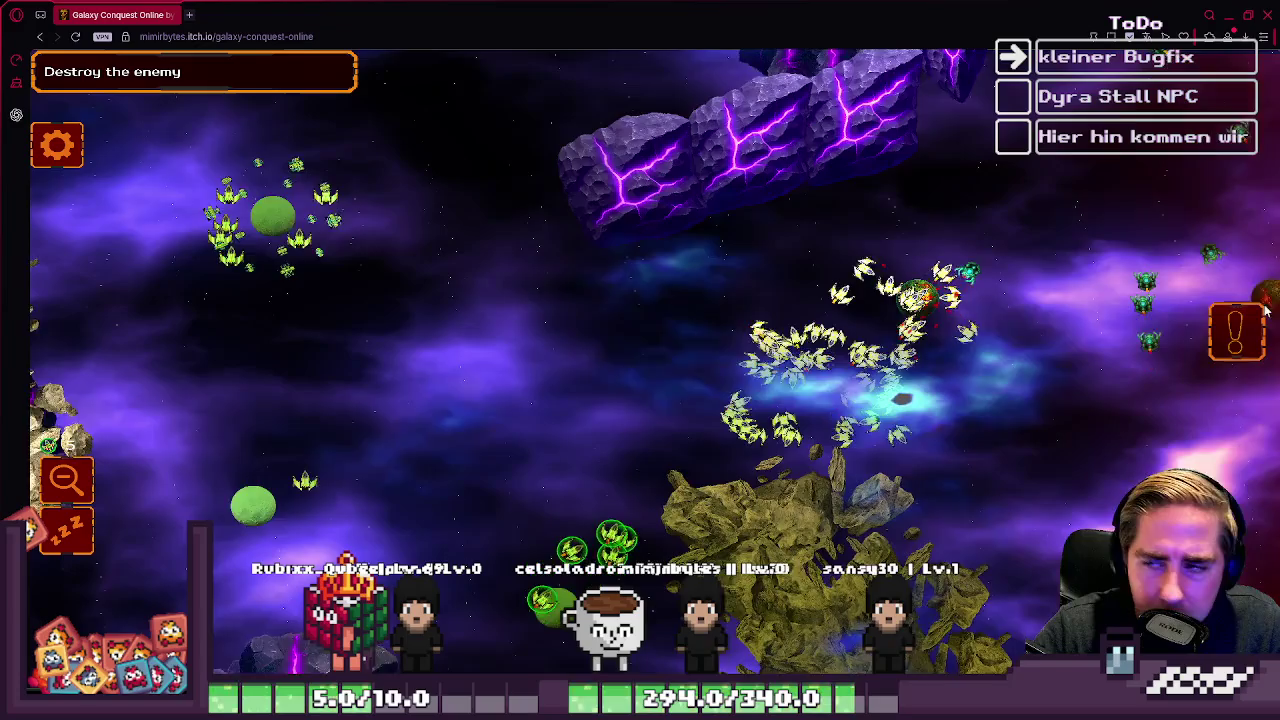
key(d)
key(w)
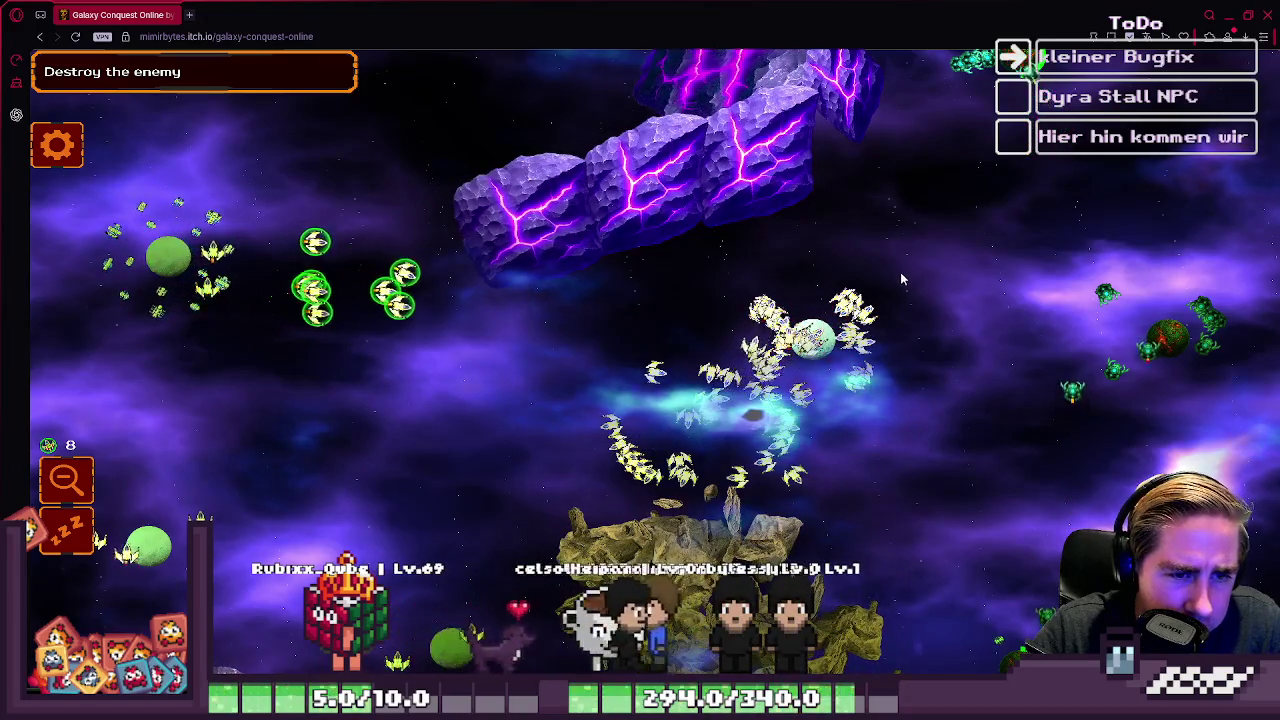
key(a)
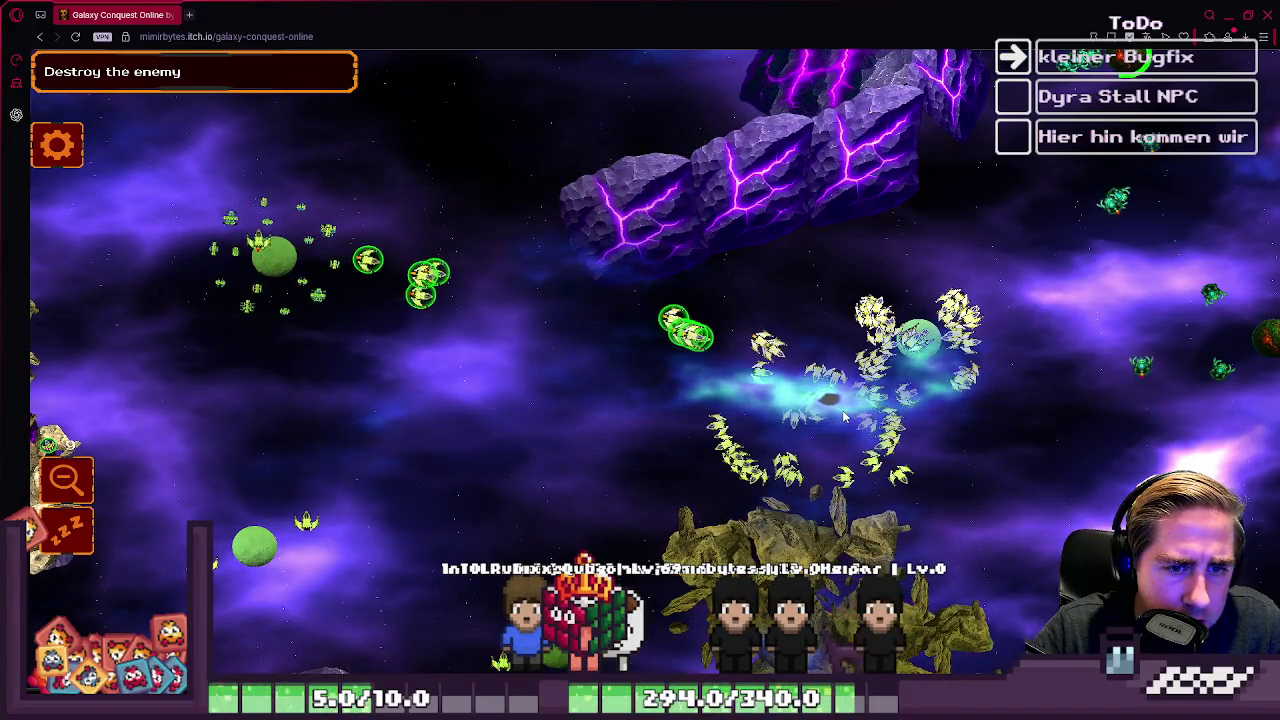
click(610, 418)
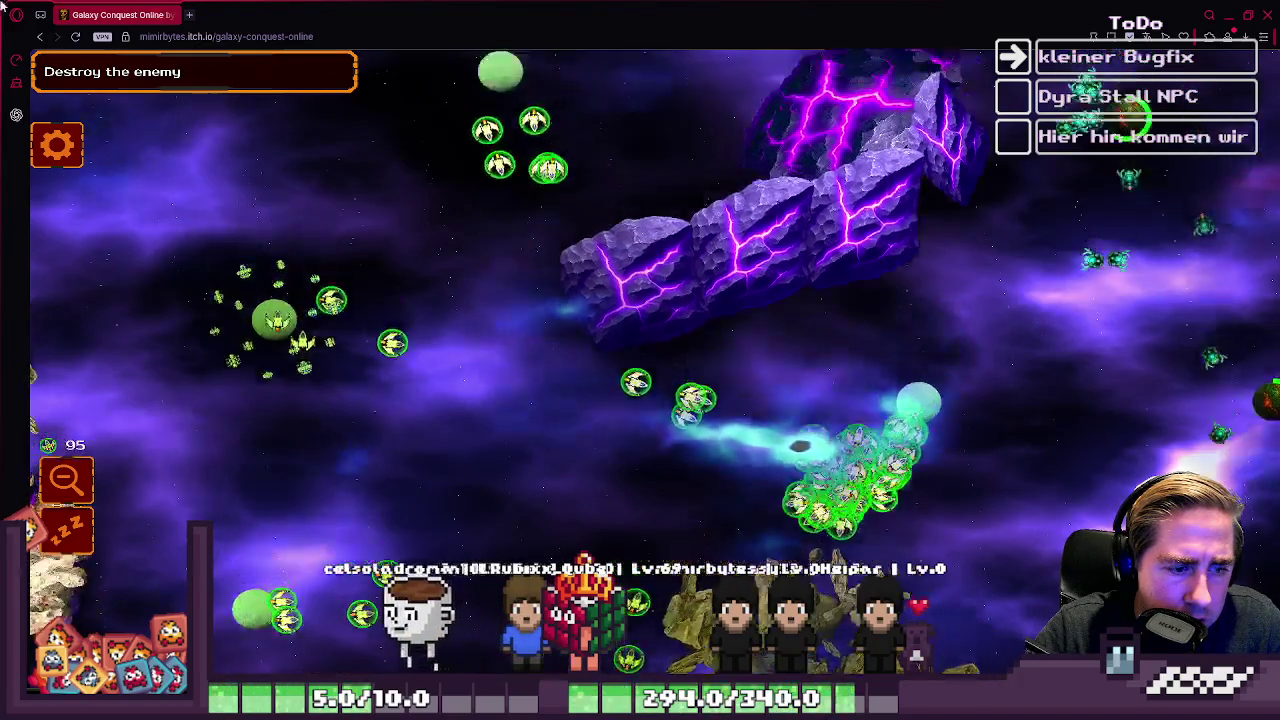
mouse_move(3, 5)
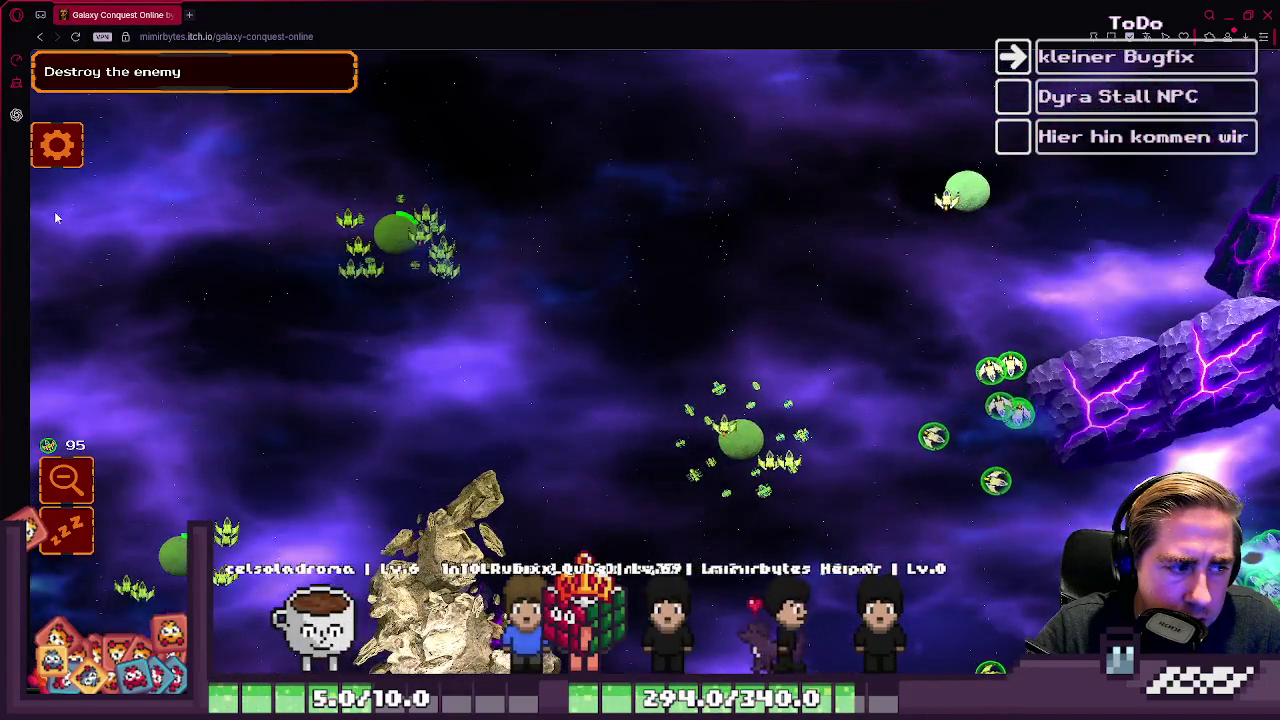
click(740, 440)
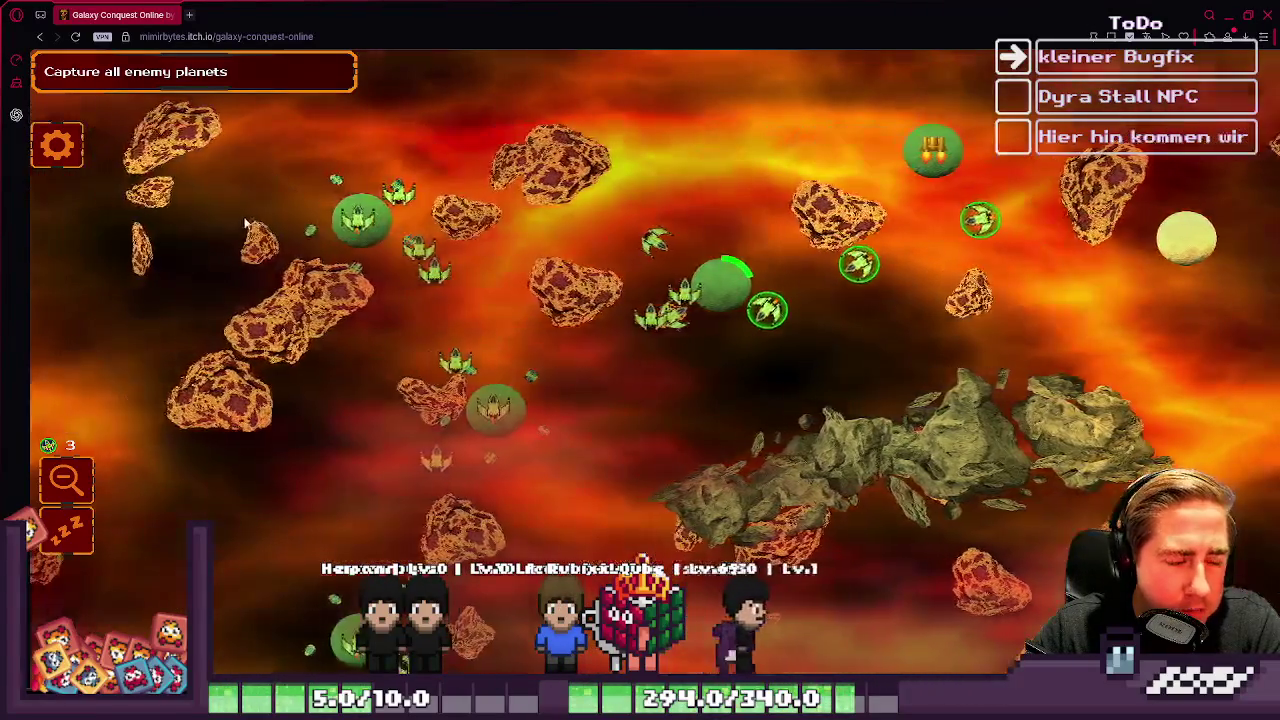
Step: Capture a planet with the left ships, then send ships from several planets against the top-right enemy planet
mouse_move(386, 286)
mouse_down()
mouse_move(520, 330)
mouse_move(601, 377)
mouse_move(605, 365)
mouse_up()
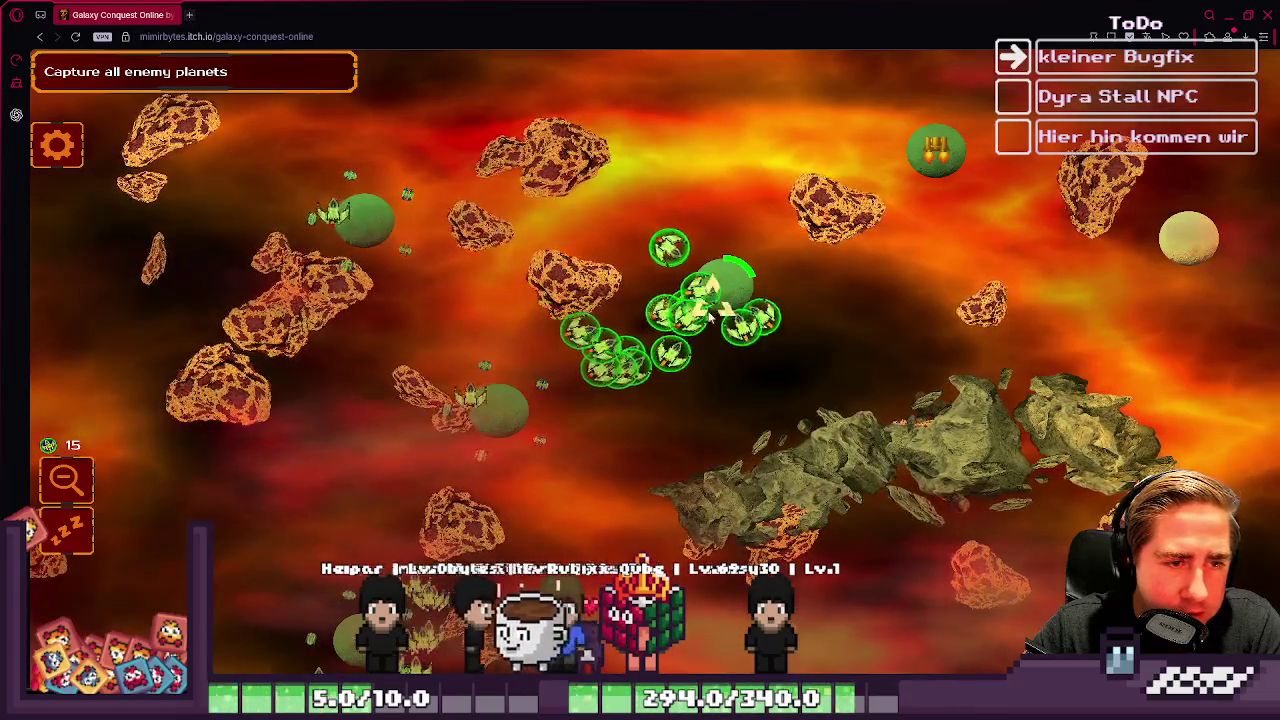
mouse_move(385, 330)
mouse_down()
mouse_move(380, 420)
mouse_move(383, 370)
mouse_move(723, 148)
mouse_up()
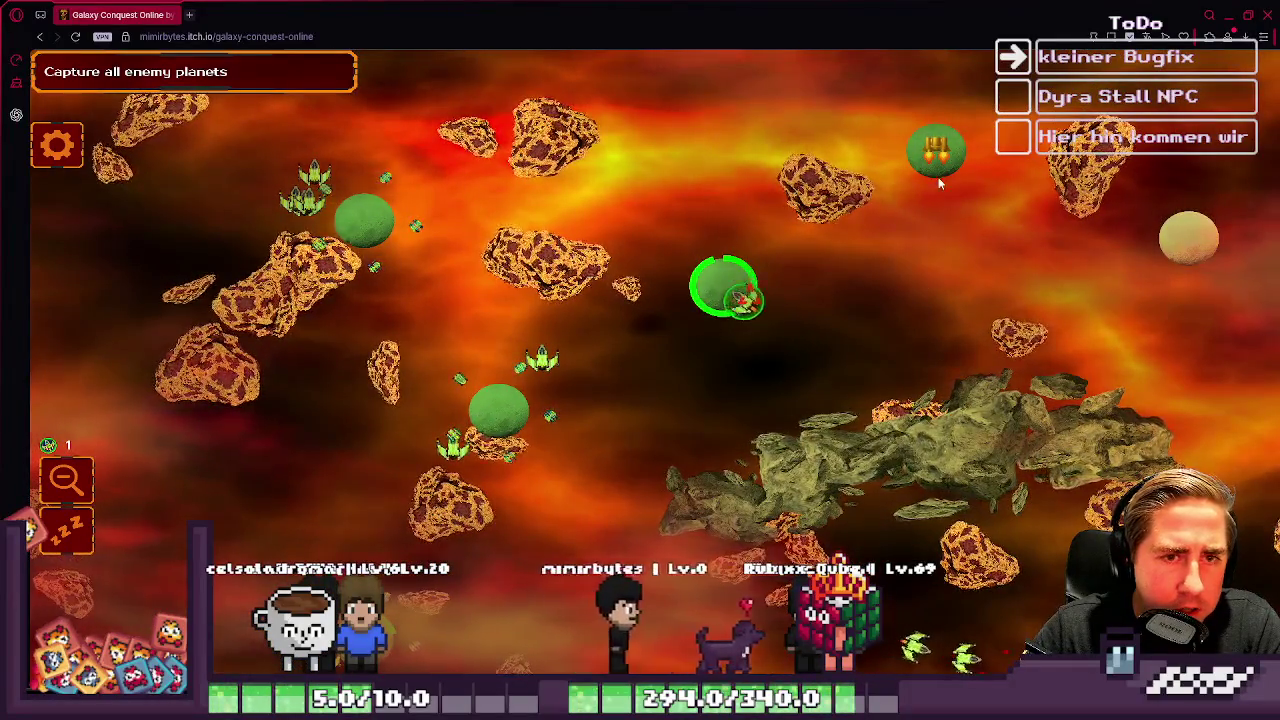
click(1000, 211)
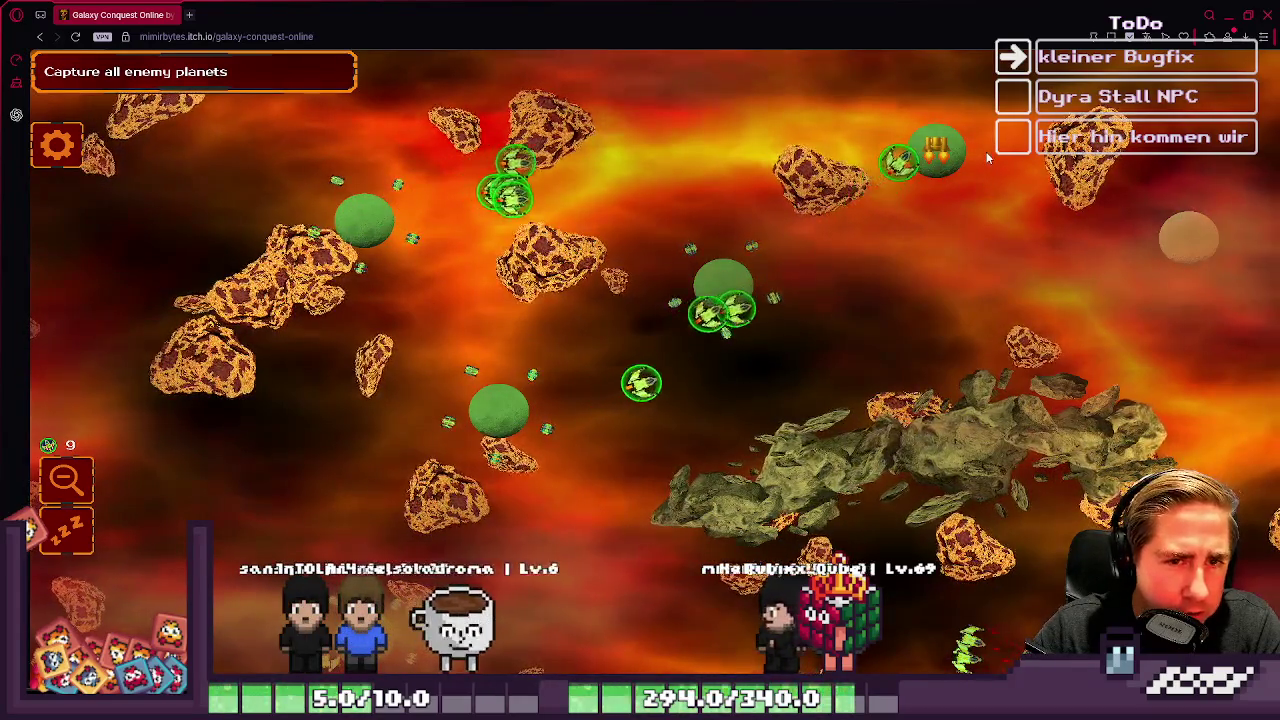
mouse_move(718, 228)
mouse_down()
mouse_move(969, 322)
mouse_move(965, 300)
mouse_up()
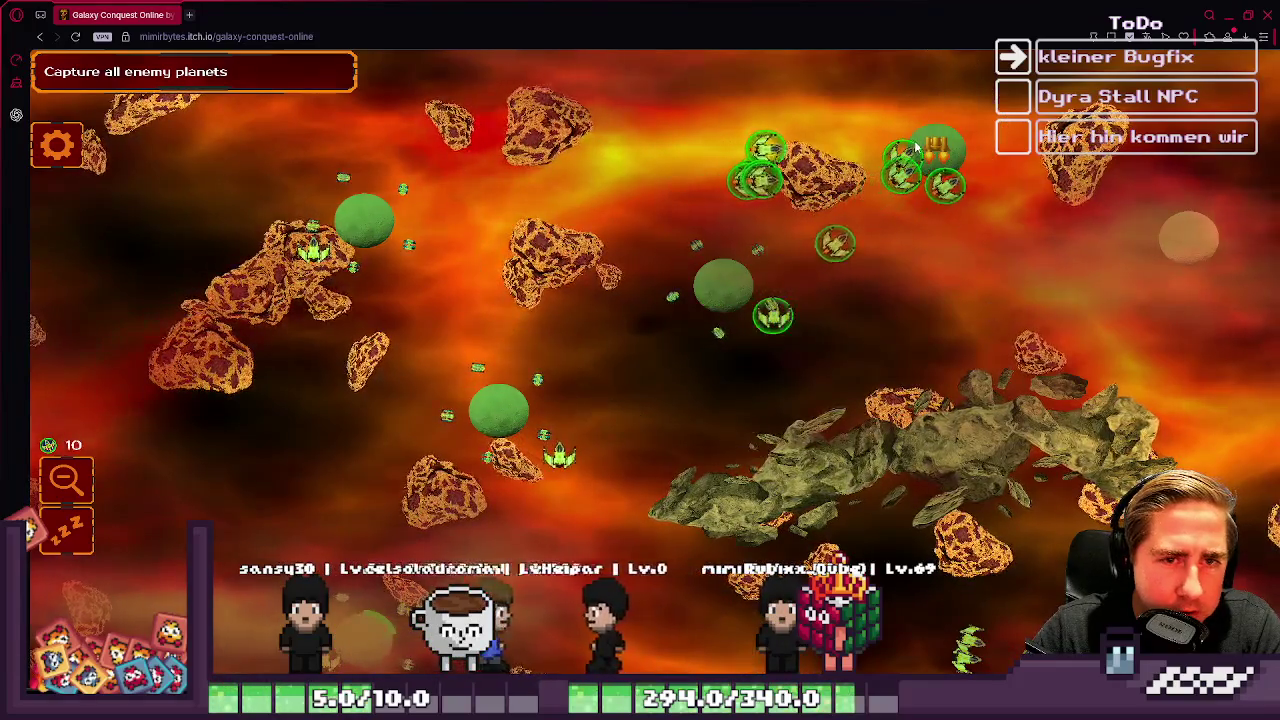
click(943, 178)
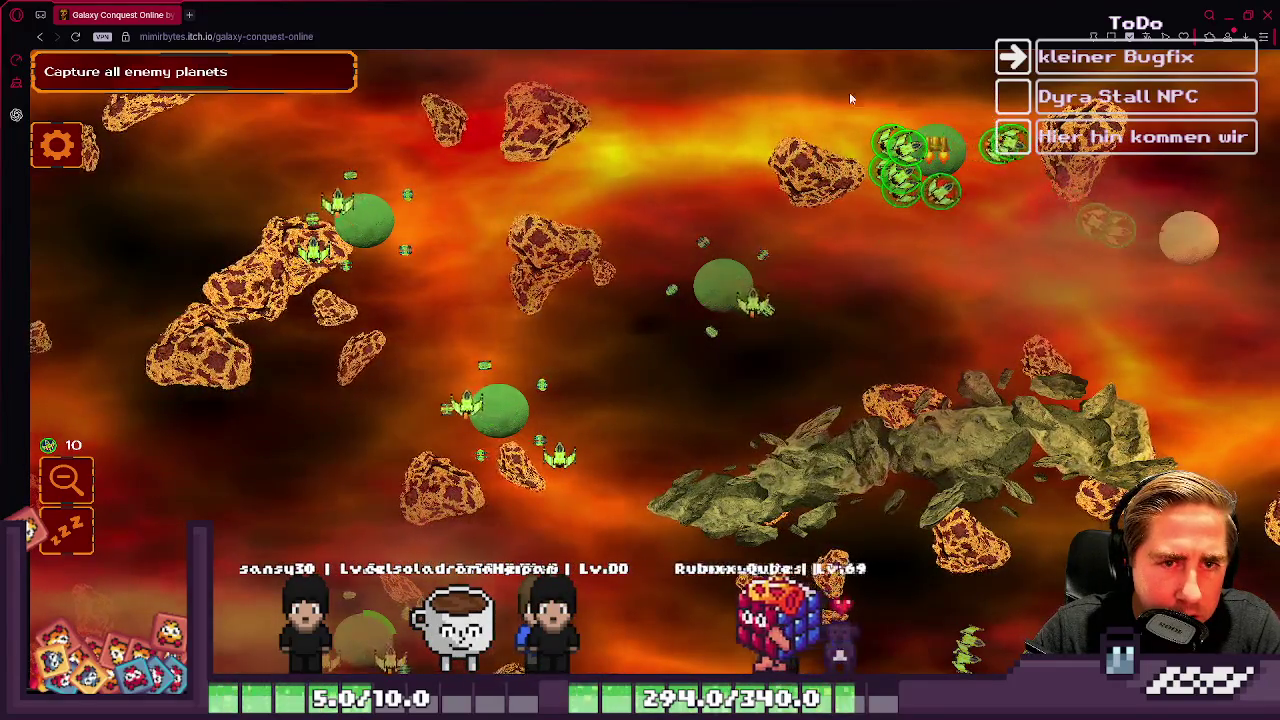
mouse_move(1256, 252)
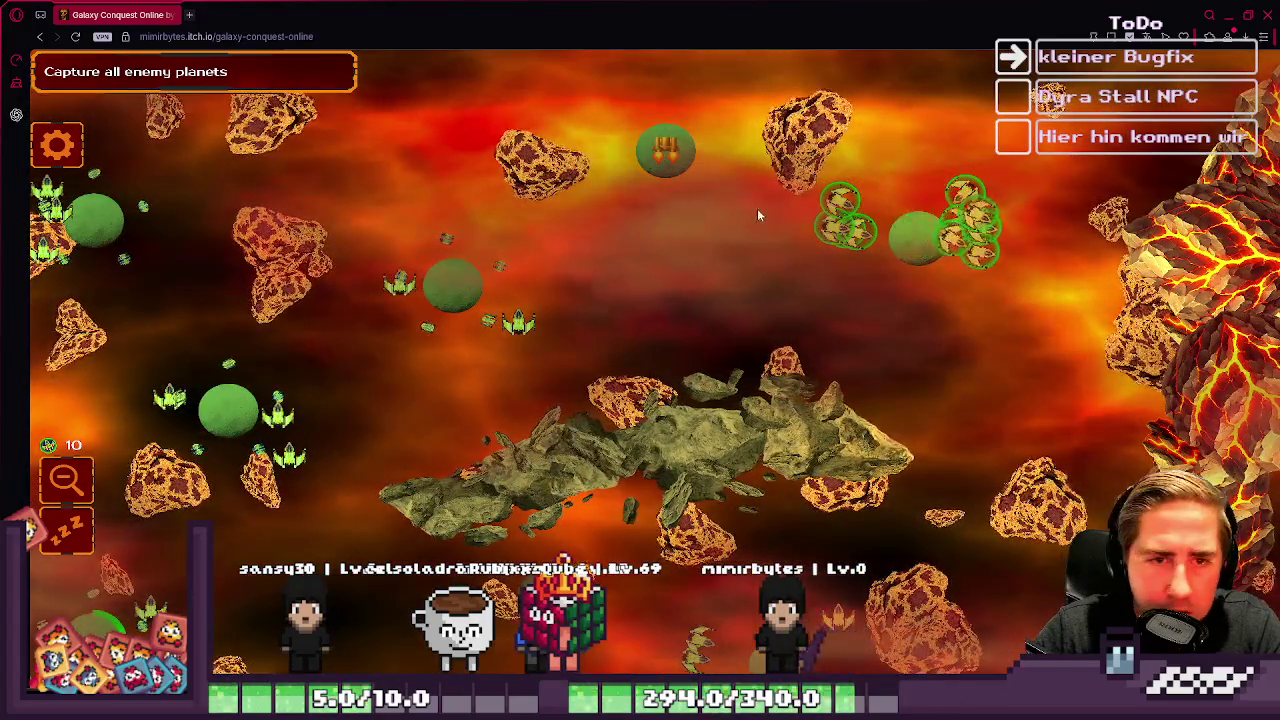
click(915, 240)
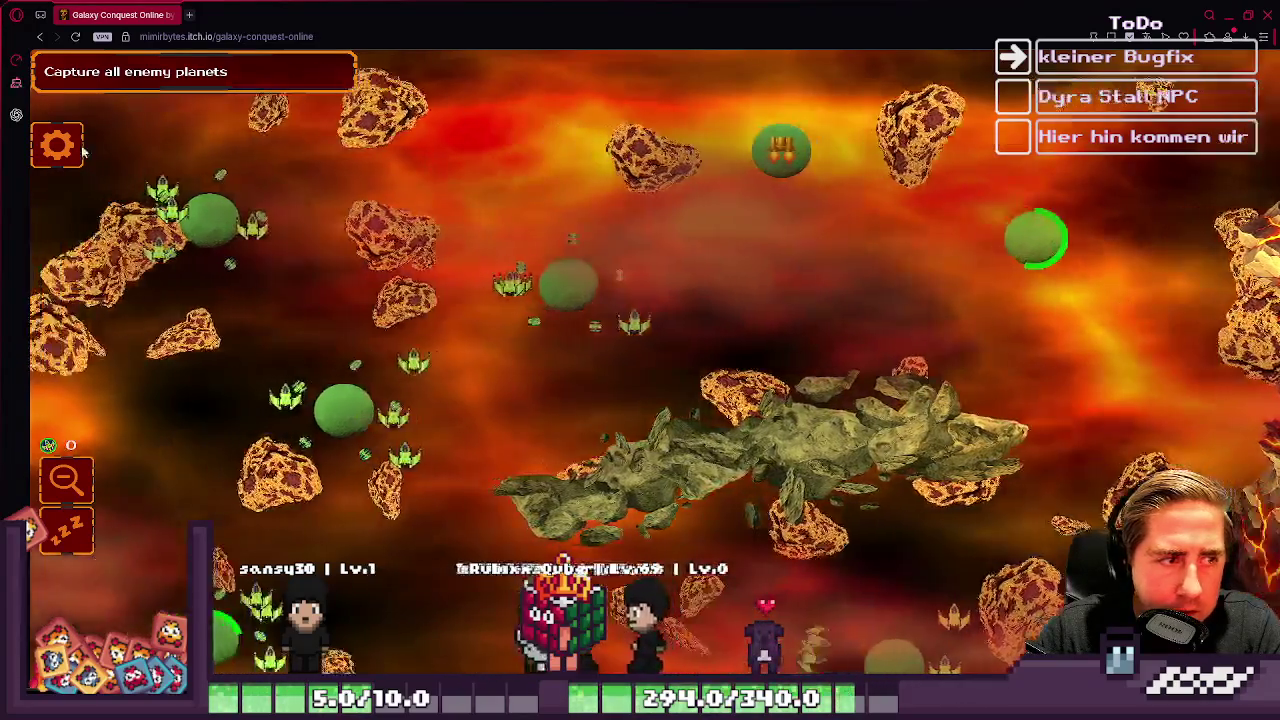
Step: Select ships in a large circle, including ships near the bottom, and send them to the right-hand green planet
drag(443, 335, 758, 488)
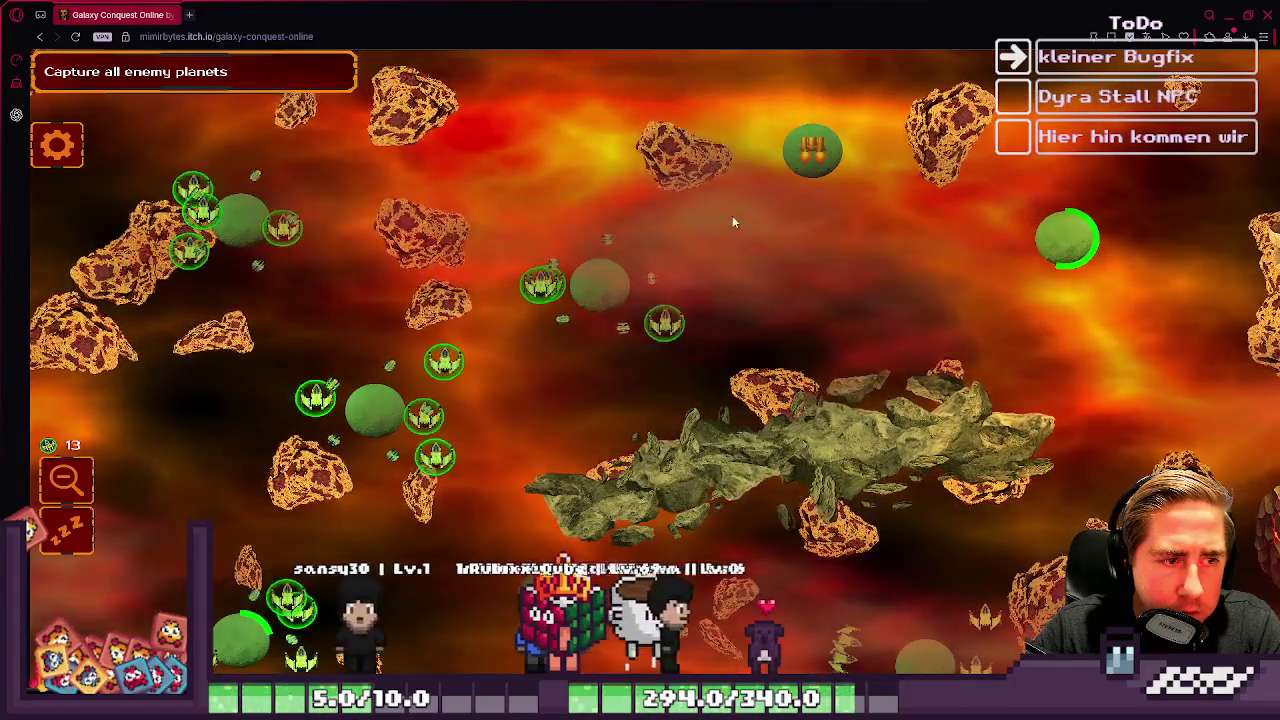
mouse_move(595, 283)
mouse_down()
mouse_move(720, 380)
mouse_move(979, 669)
mouse_move(810, 160)
mouse_up()
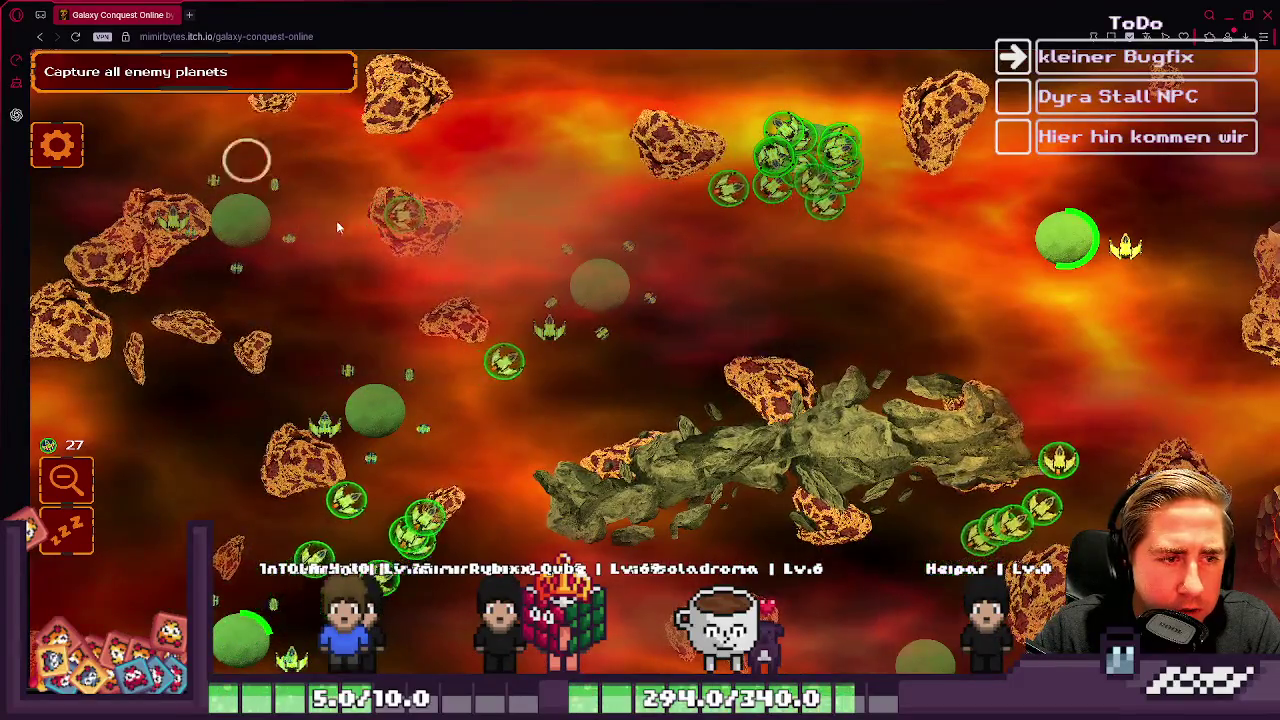
mouse_move(1279, 300)
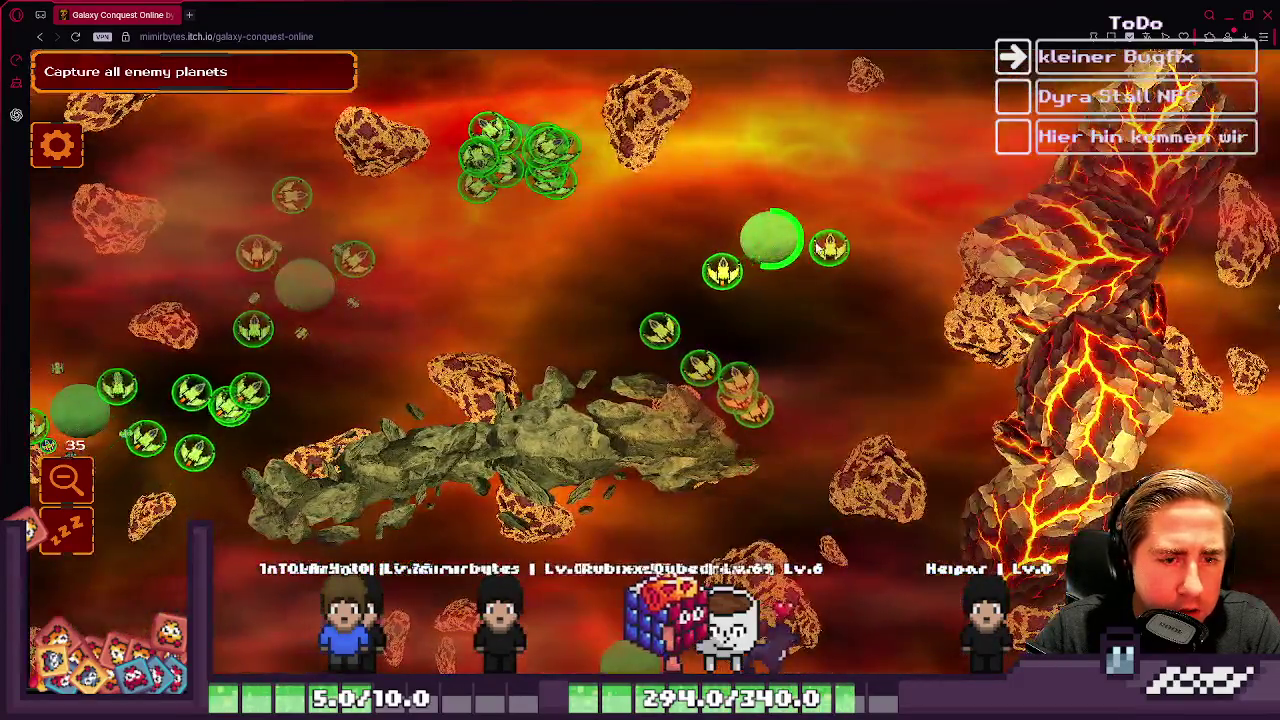
click(770, 240)
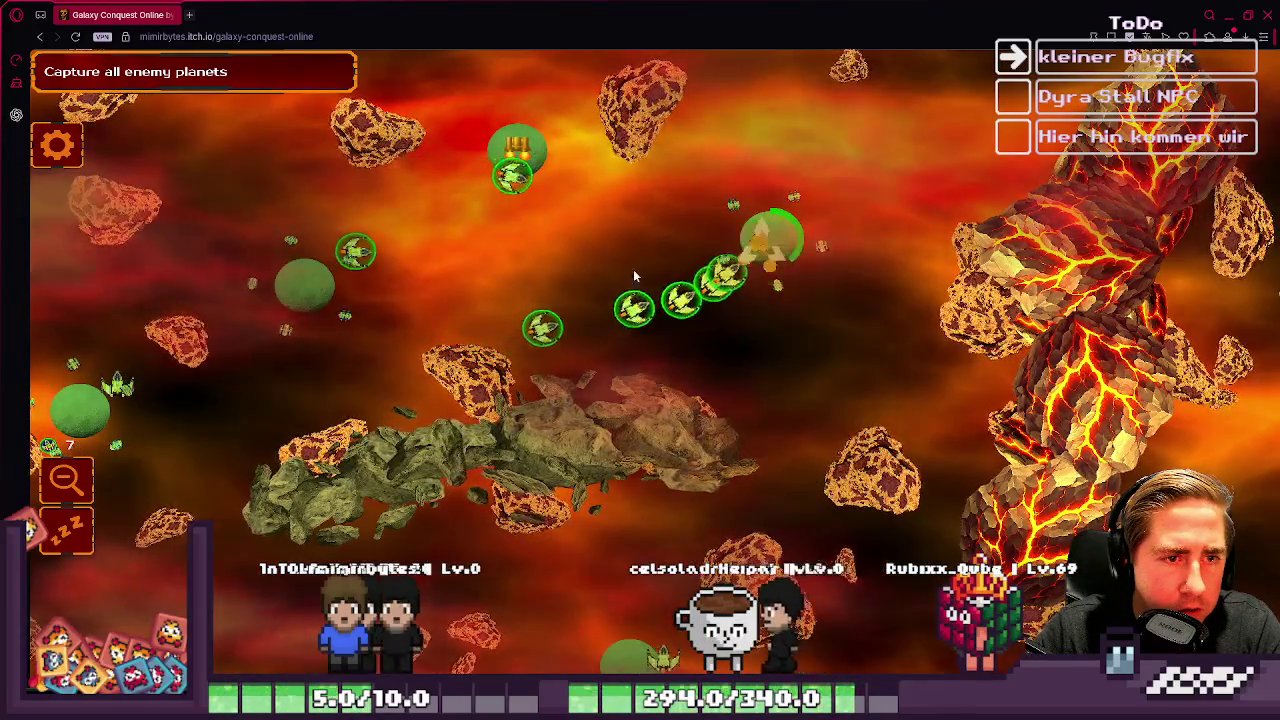
mouse_move(35, 250)
Step: Send the ships around the top-left planets at the enemy planet on the right and follow the assault
key(s)
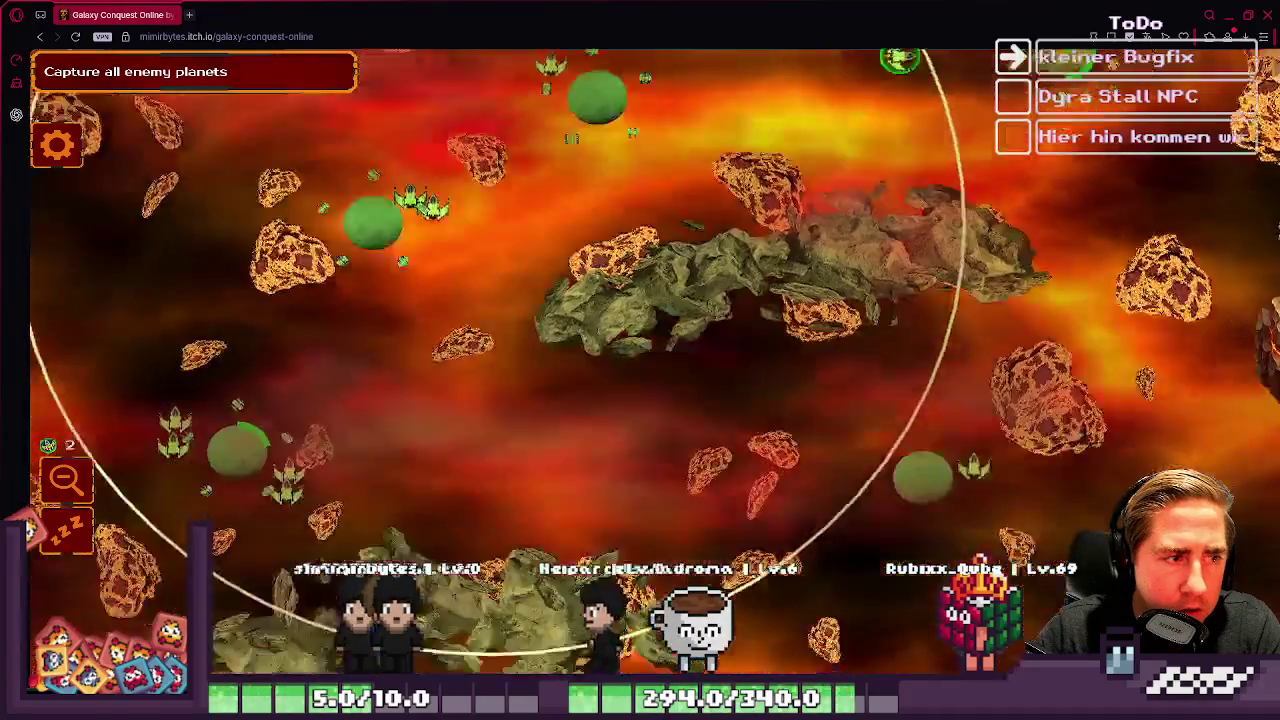
key(w)
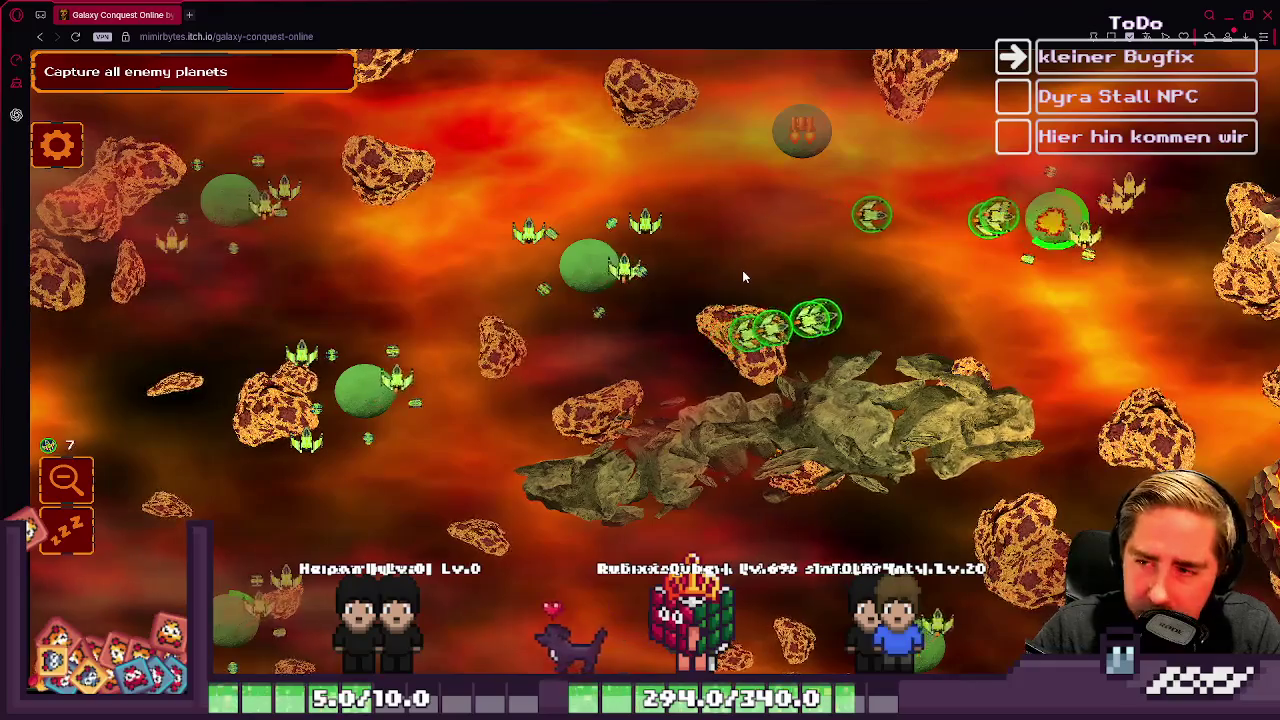
key(w)
mouse_move(279, 98)
mouse_down()
mouse_move(295, 282)
mouse_move(865, 497)
mouse_up()
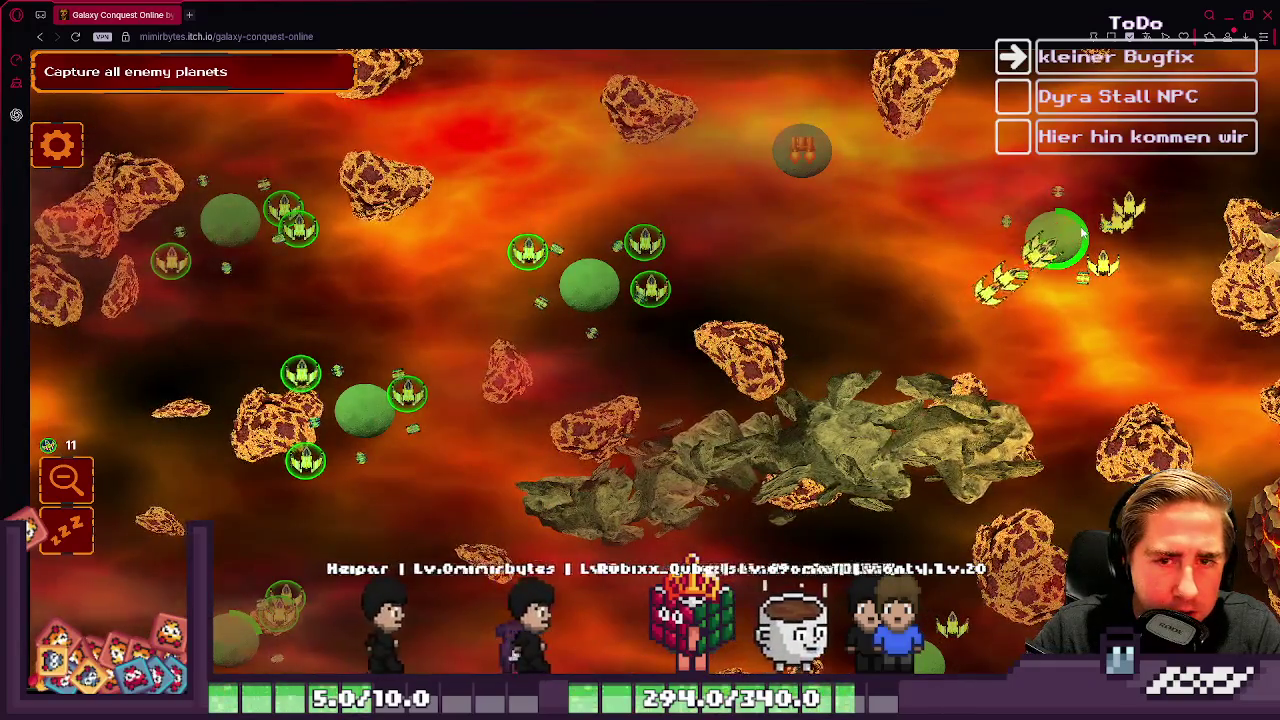
click(1083, 233)
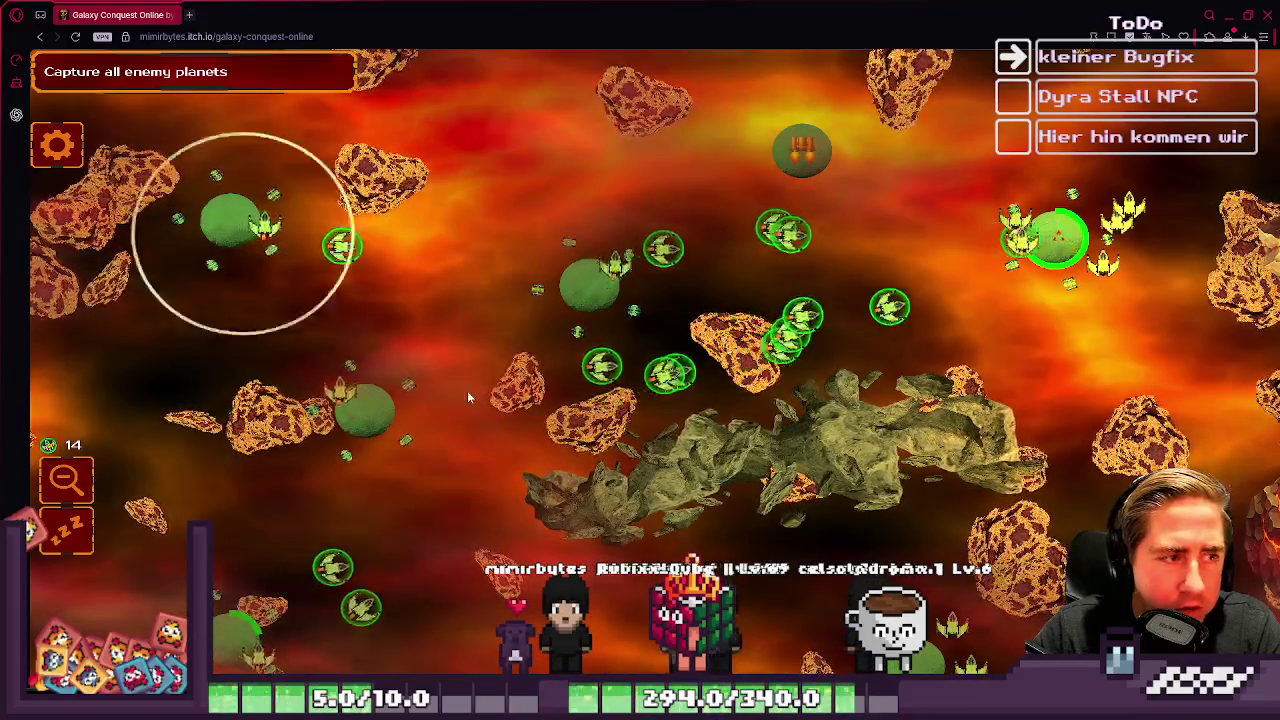
key(s)
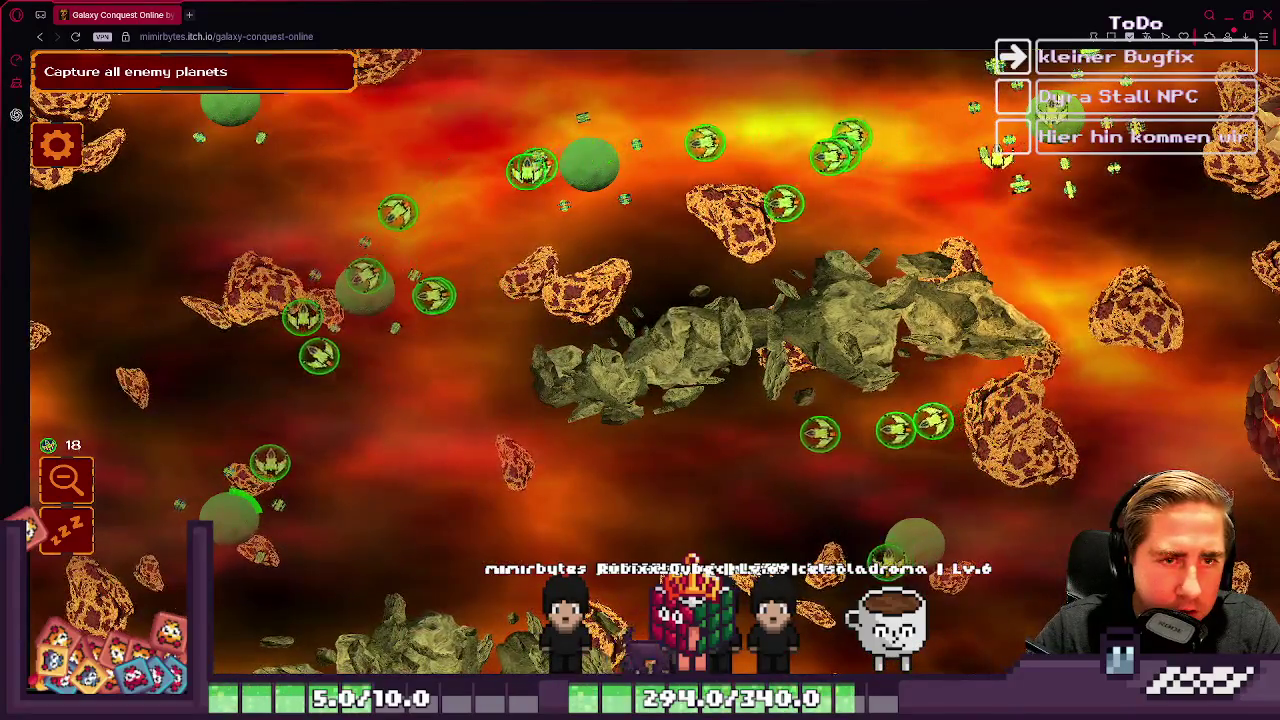
key(w)
key(d)
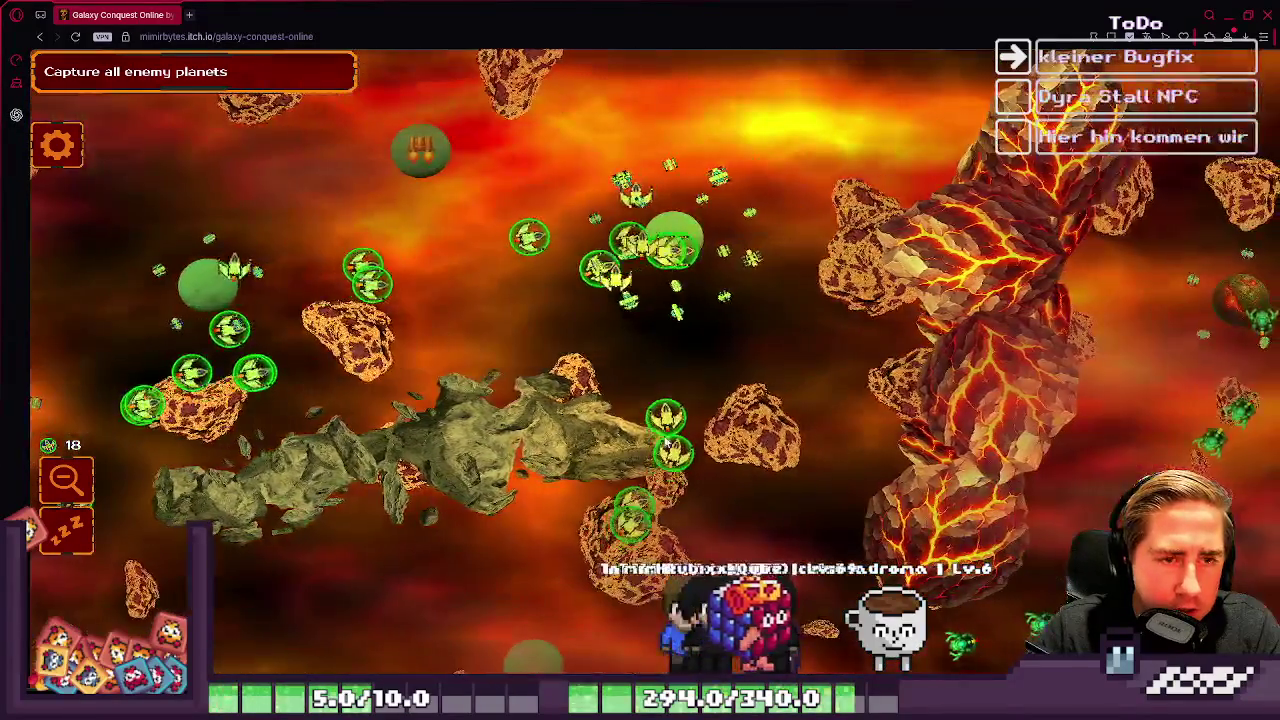
key(s)
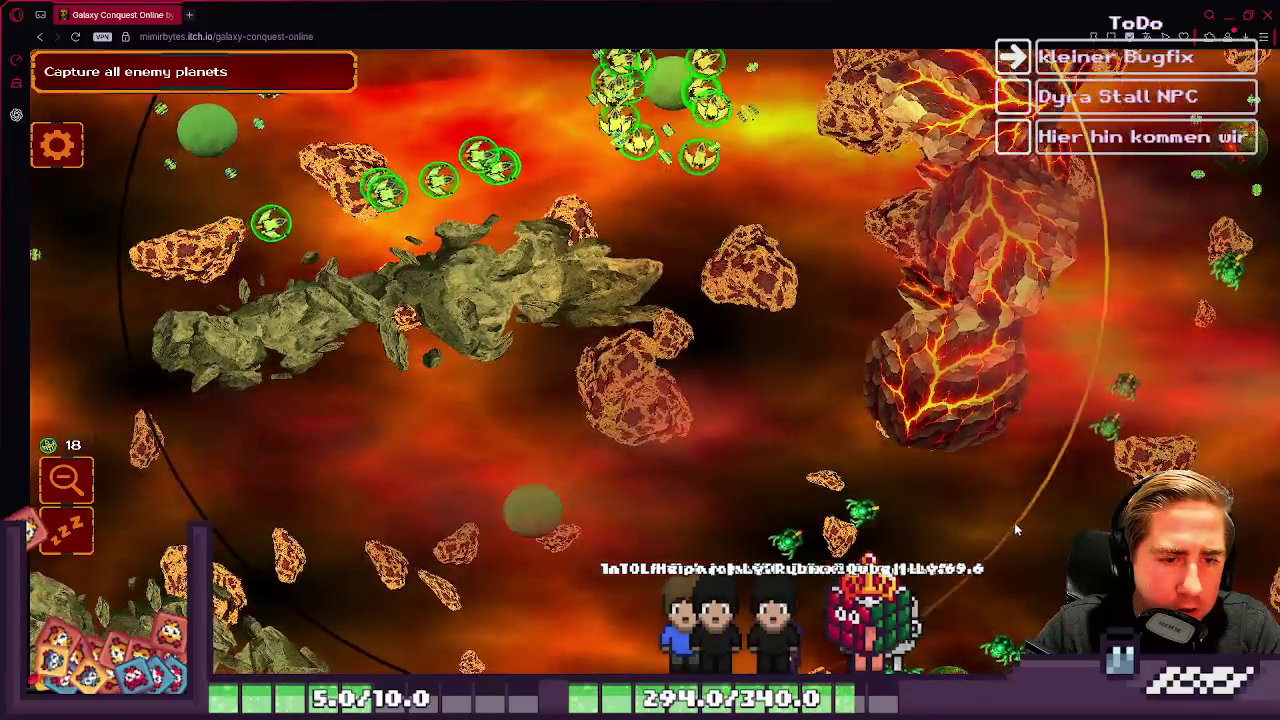
key(w)
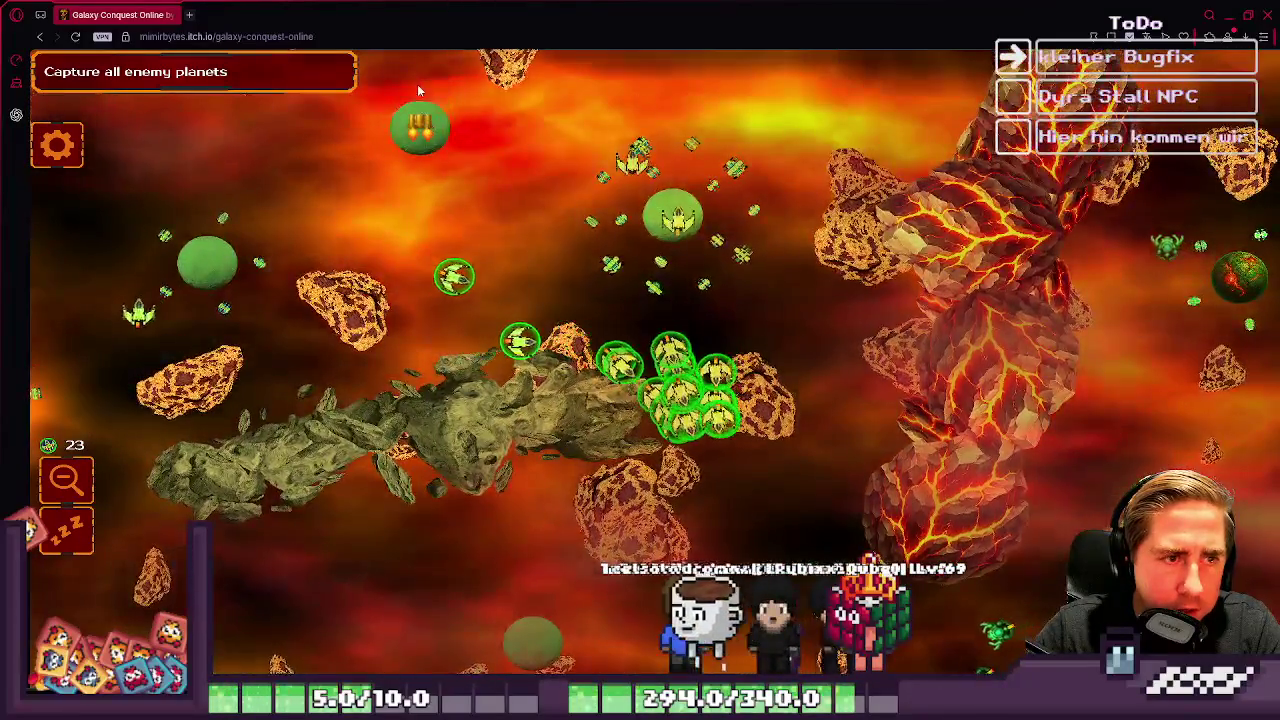
key(s)
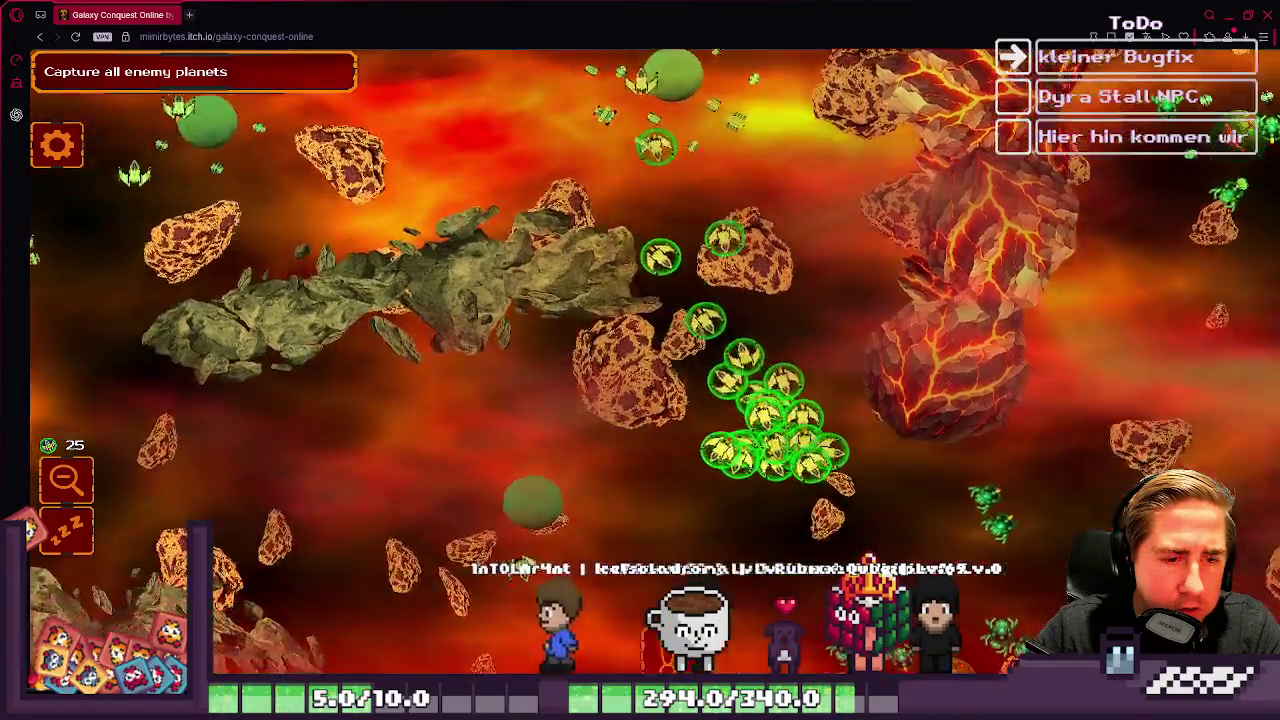
key(s)
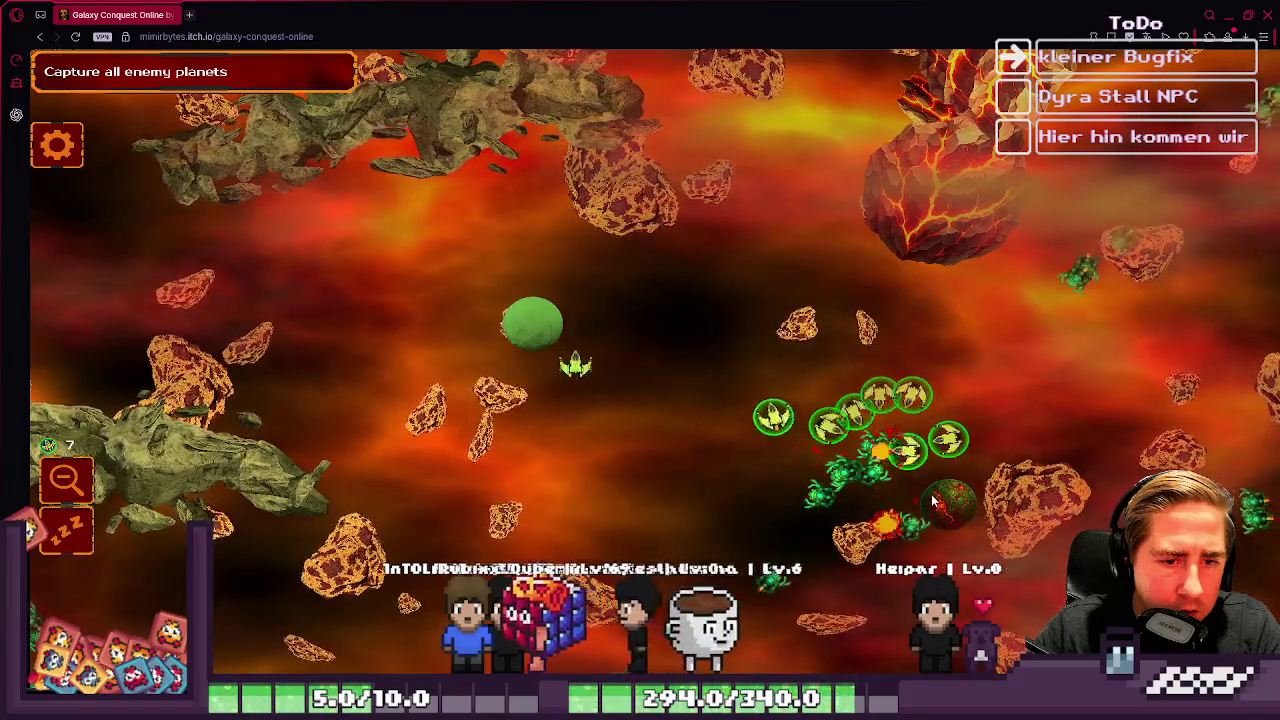
scroll(743, 288, up, 3)
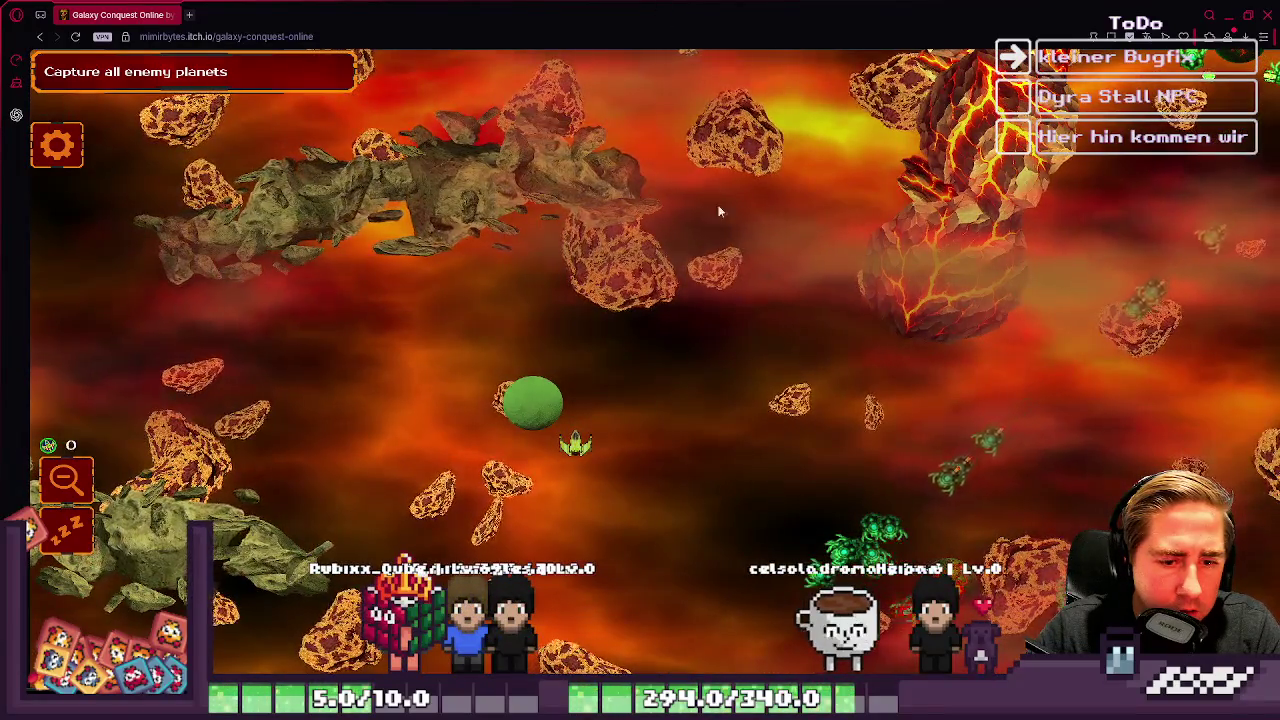
Step: Zoom the map and send the gathered green ships to the top-centre planet
scroll(729, 246, up, 5)
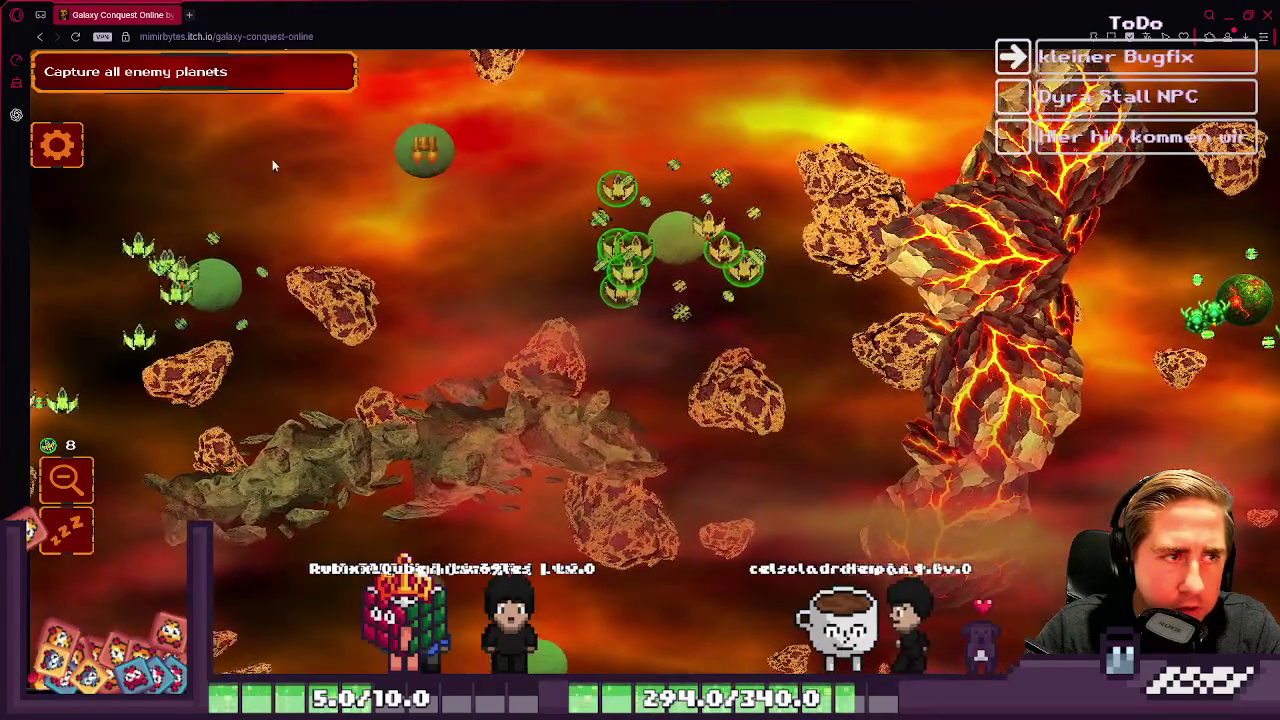
scroll(430, 160, down, 3)
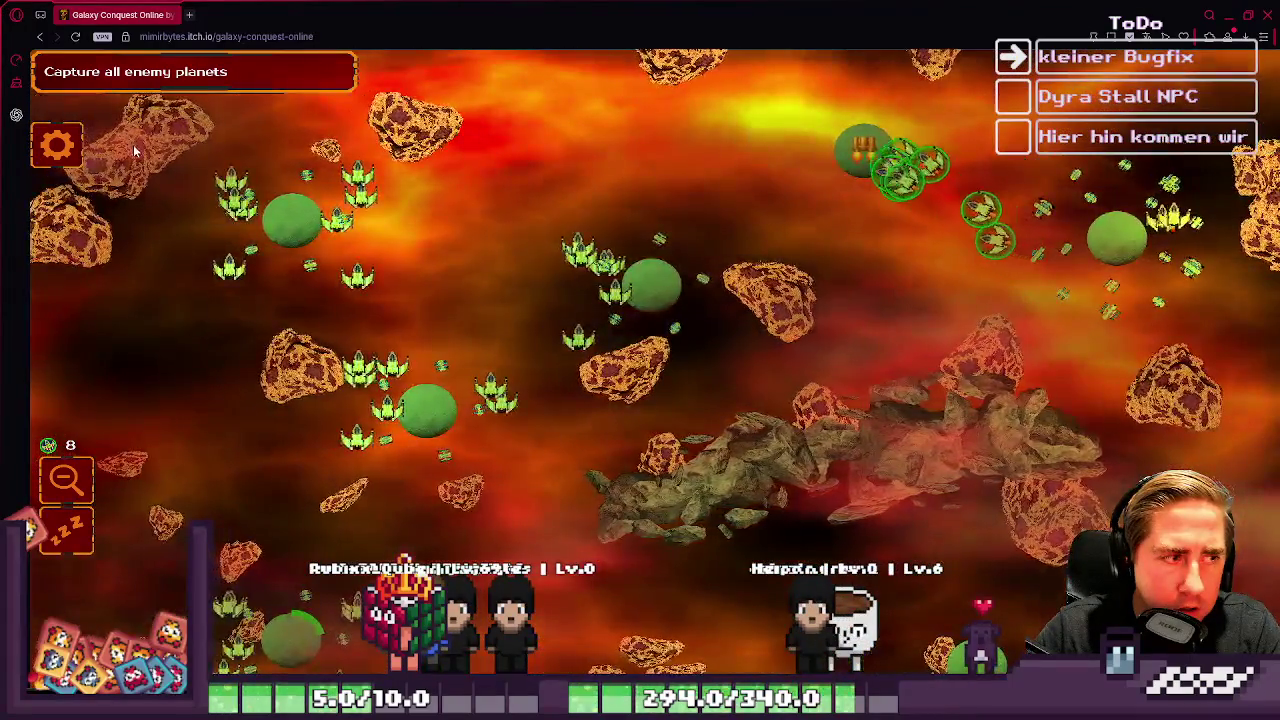
scroll(430, 160, up, 3)
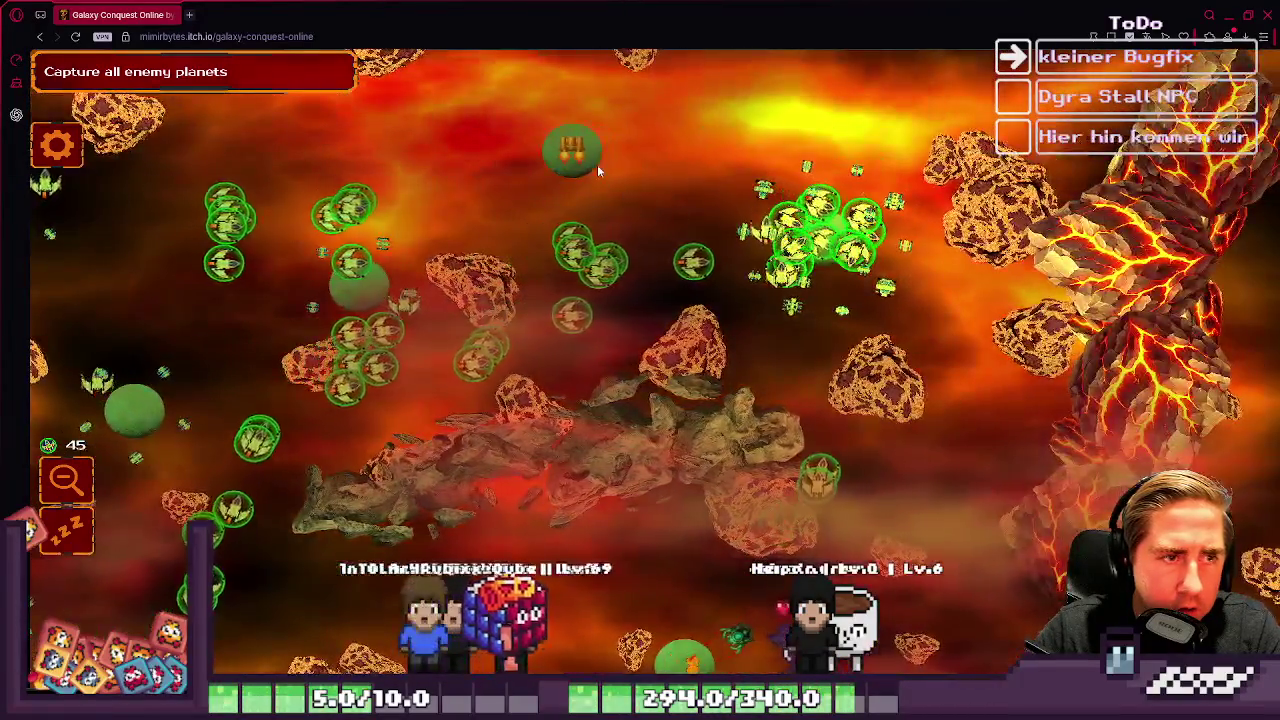
click(598, 171)
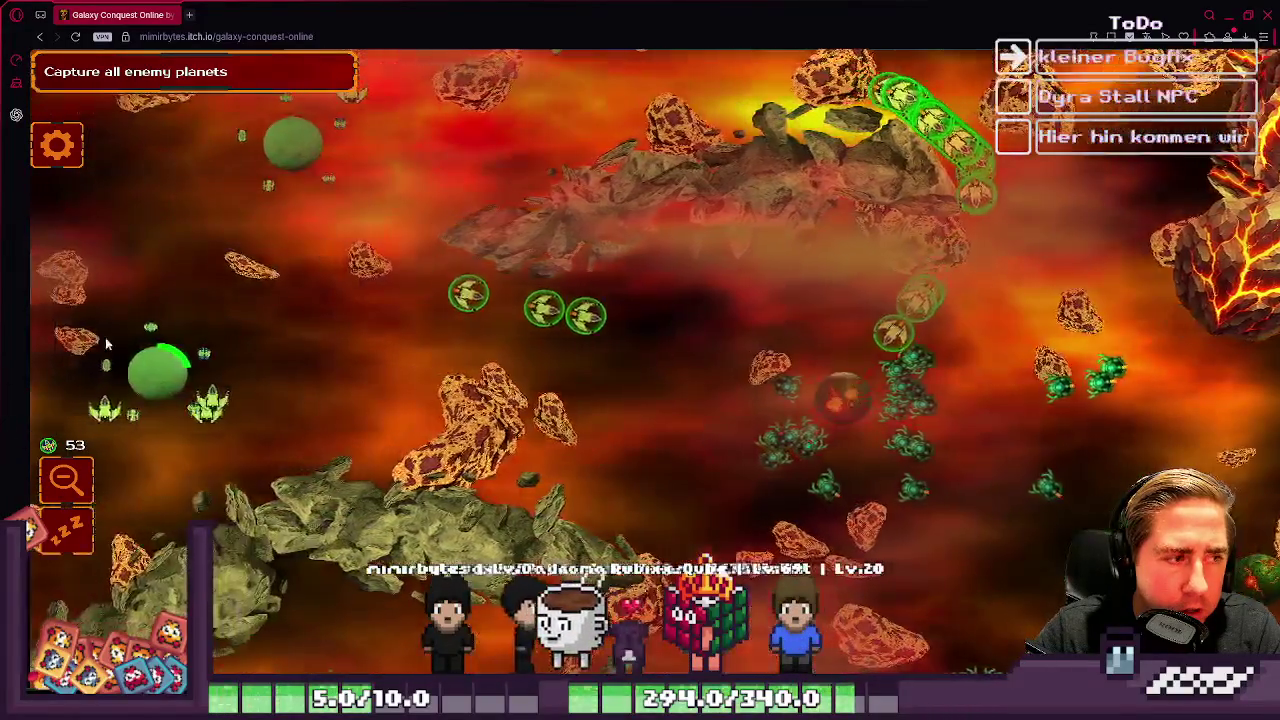
Step: Shrink and restore the game window, then send the ringed ships toward the central planet
mouse_move(2, 2)
mouse_down()
mouse_move(578, 191)
mouse_move(395, 74)
mouse_up()
double_click(395, 74)
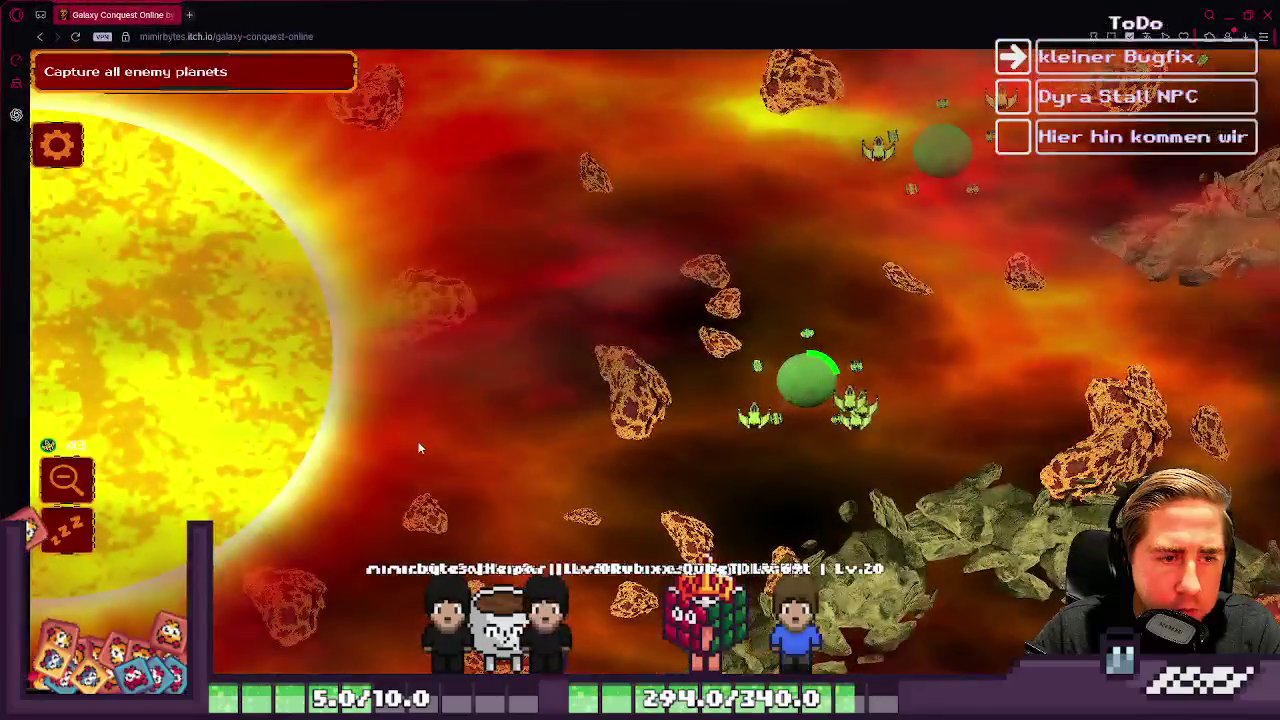
key(d)
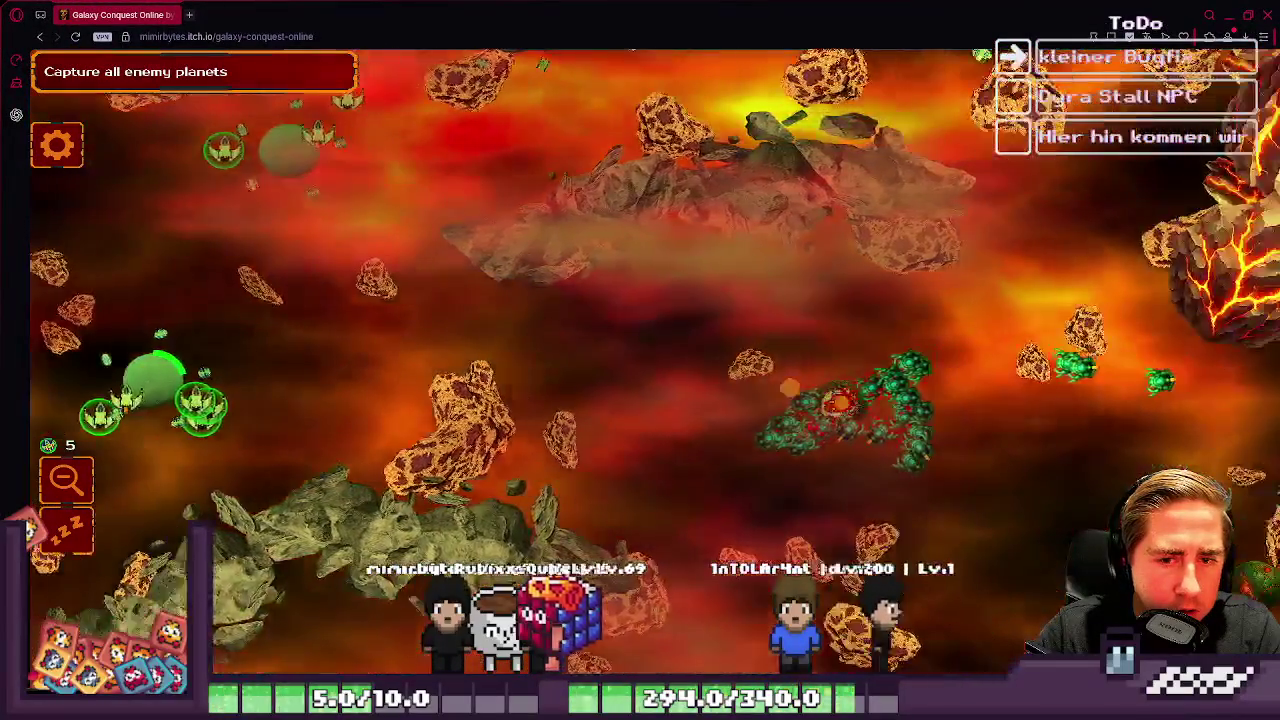
key(w)
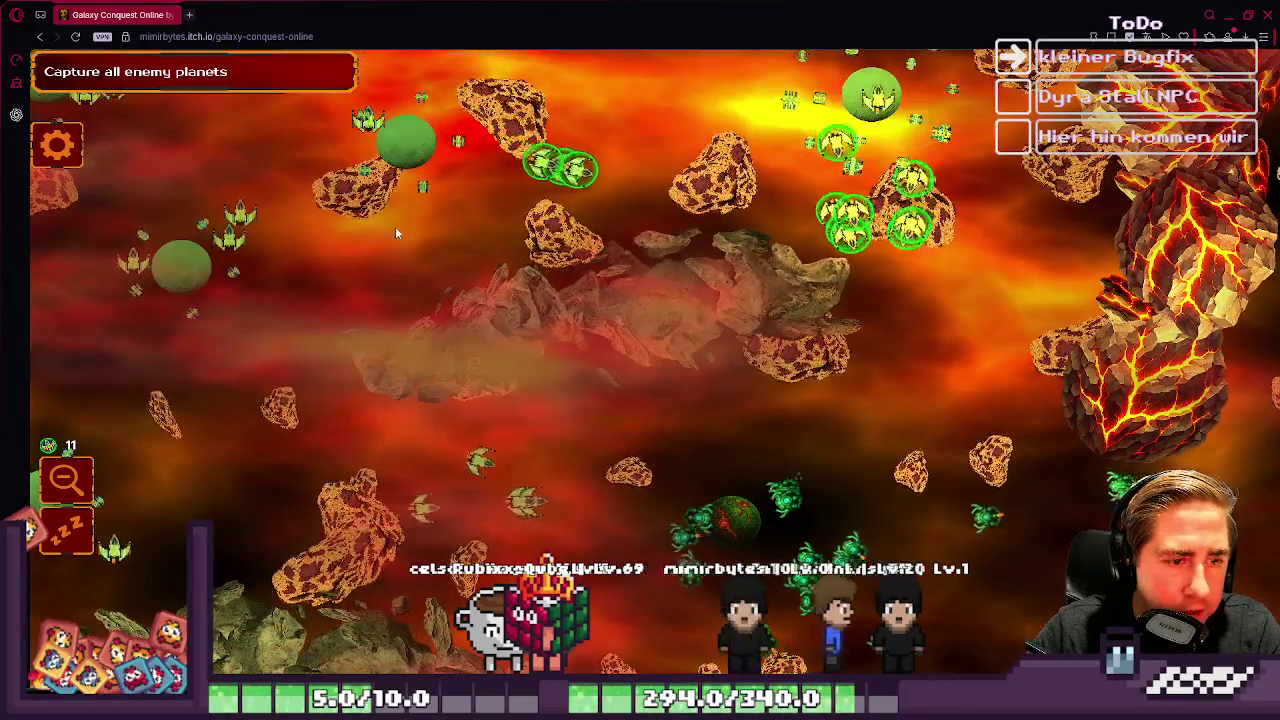
key(w)
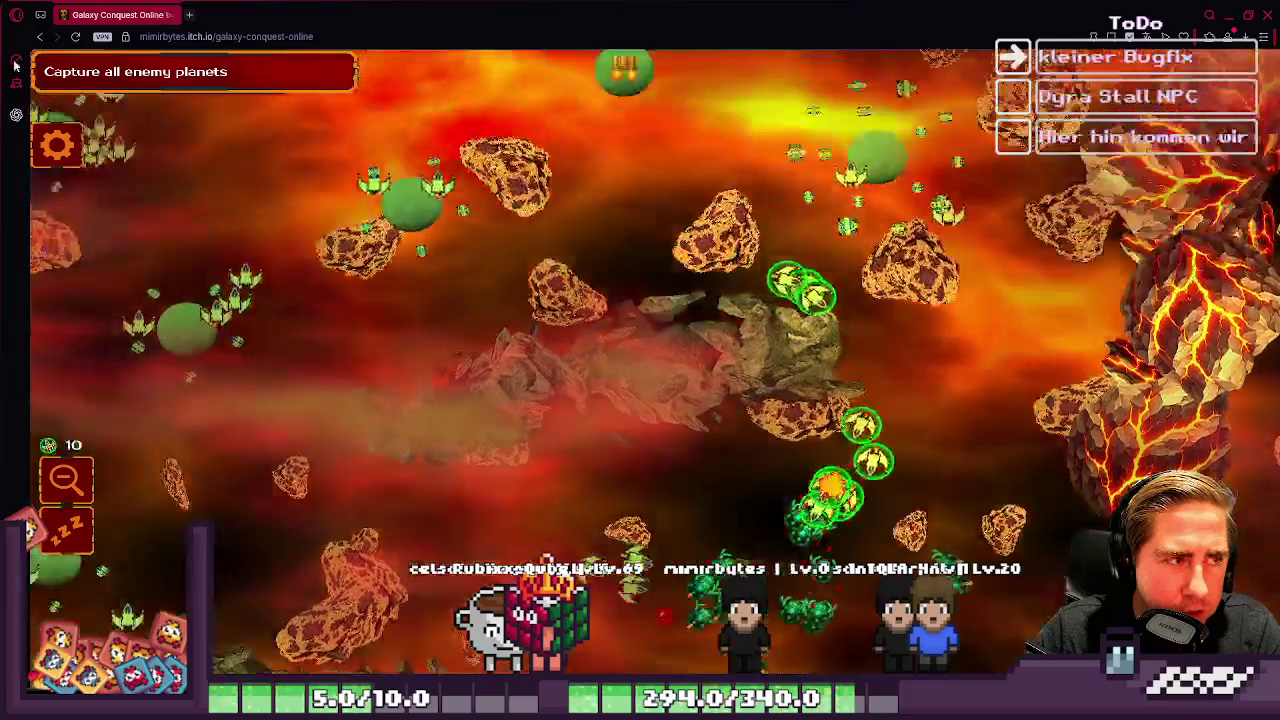
key(a)
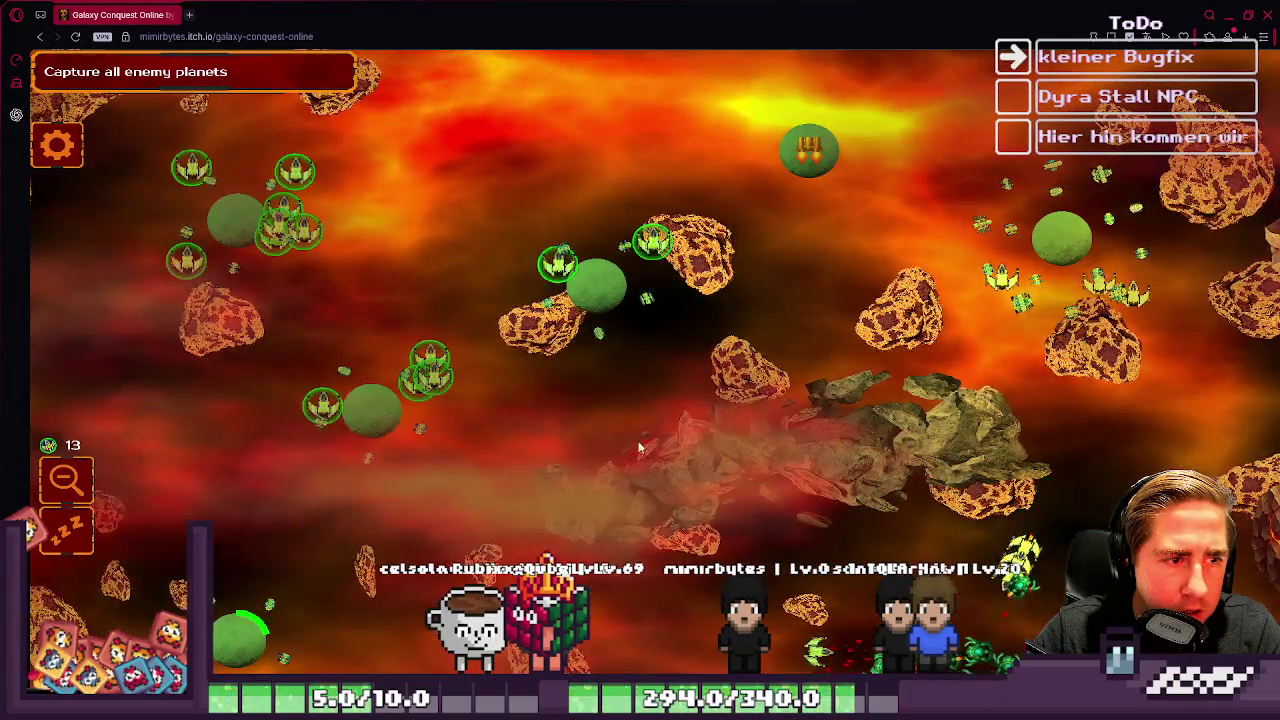
click(603, 300)
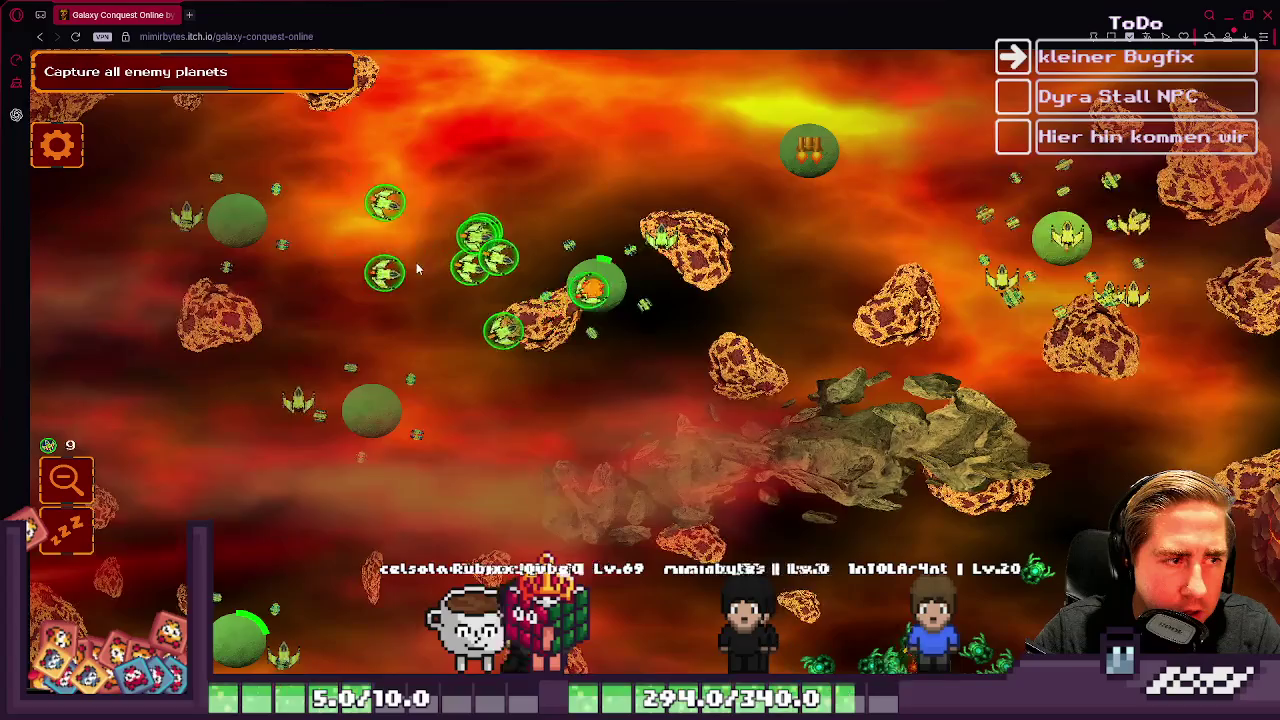
Step: Show the ranges of the right-side and left green planets
key(d)
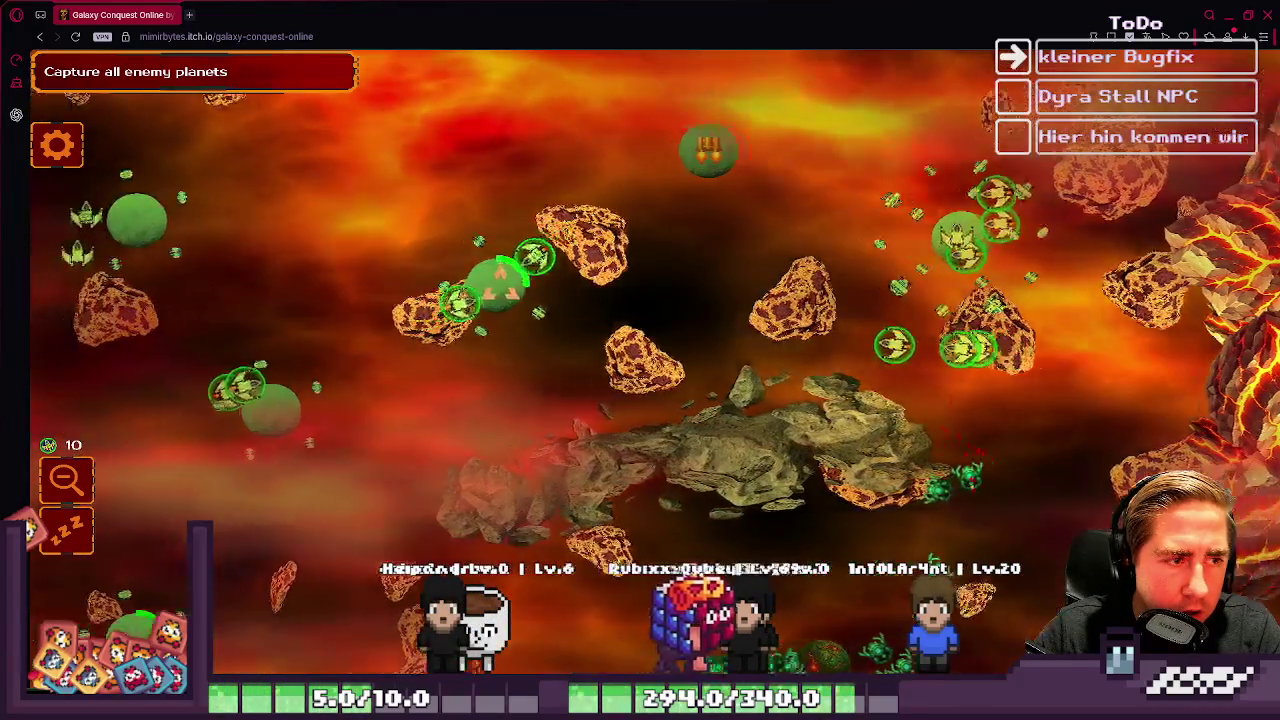
key(a)
key(s)
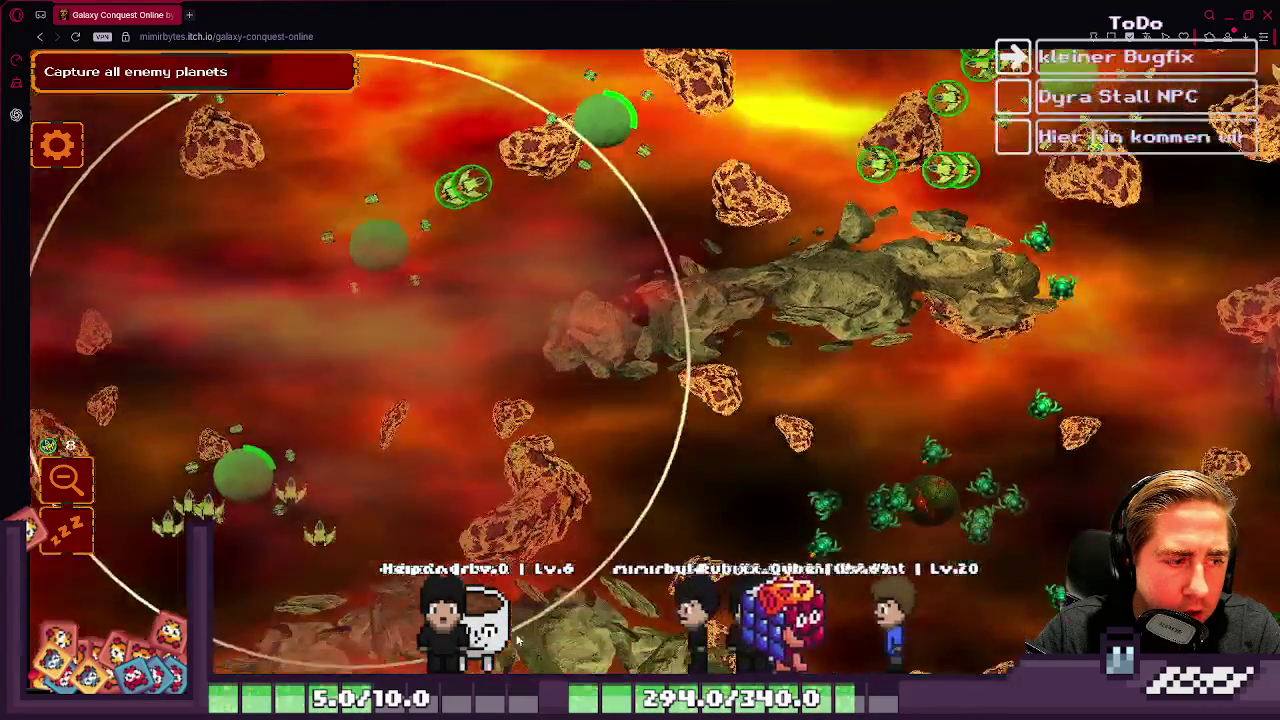
key(w)
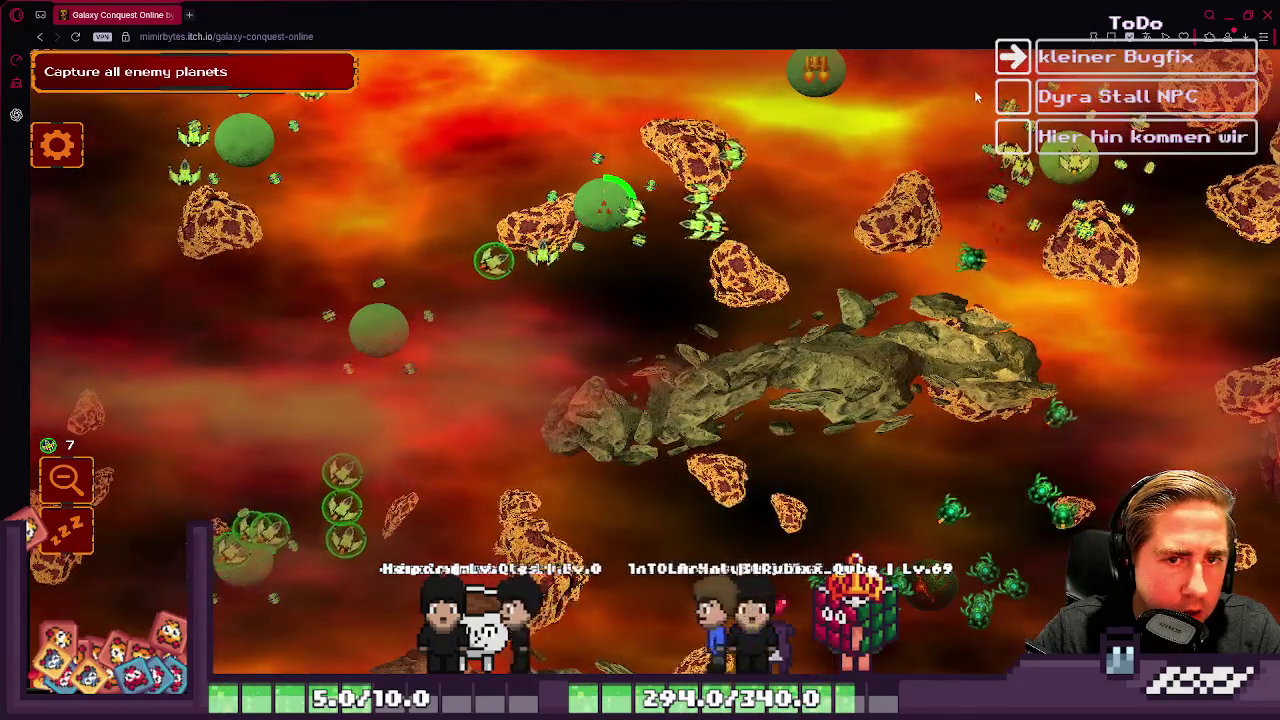
click(1070, 195)
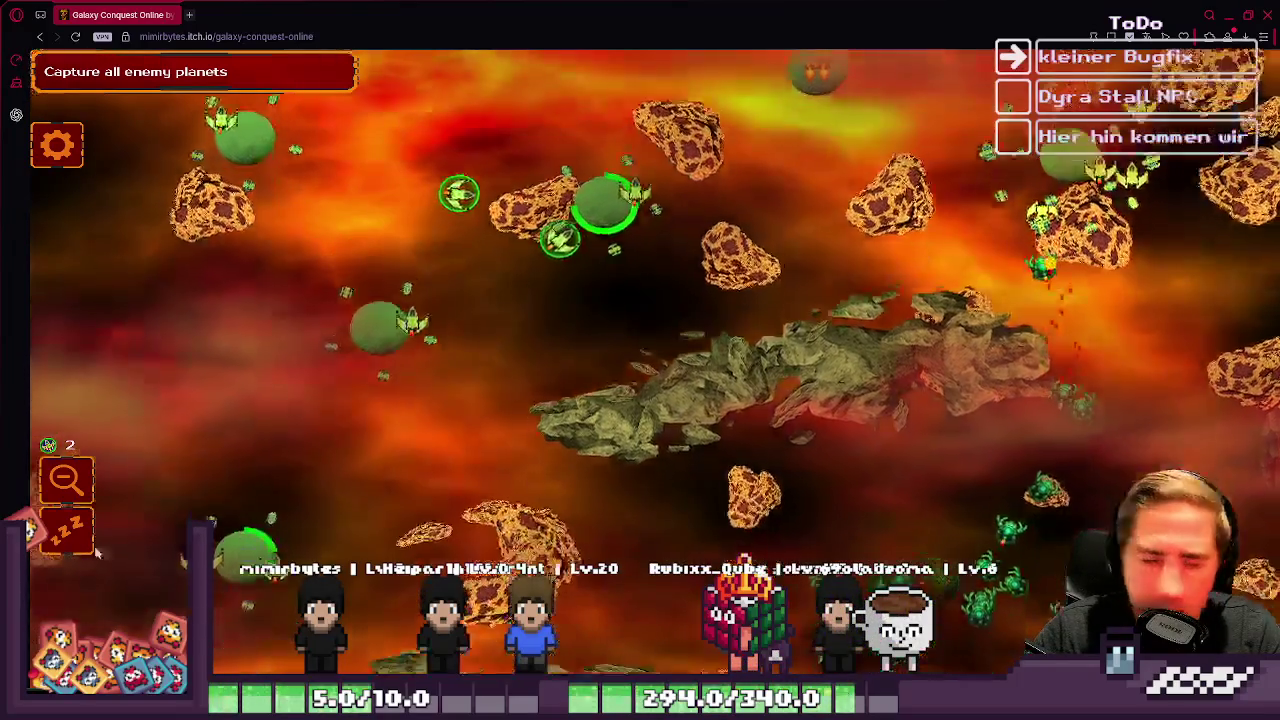
click(390, 310)
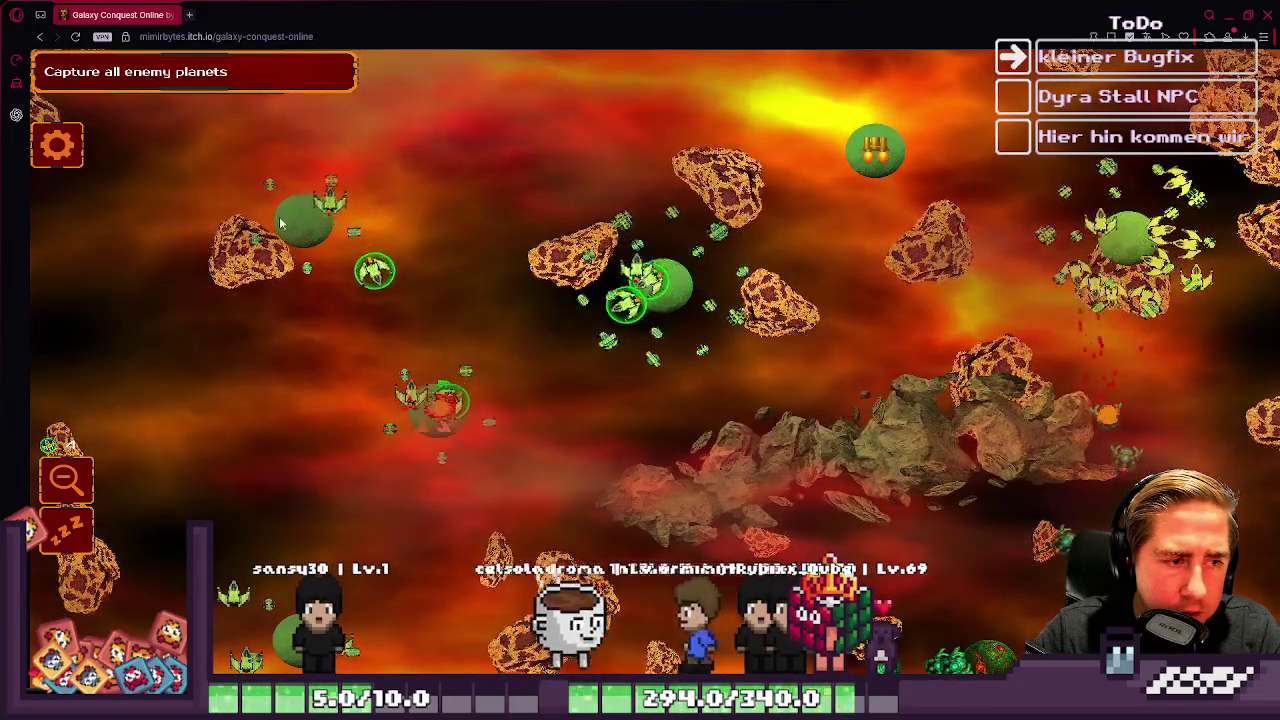
Step: Bring the lower planets into view and direct the ship cluster toward a target point
drag(420, 415, 450, 302)
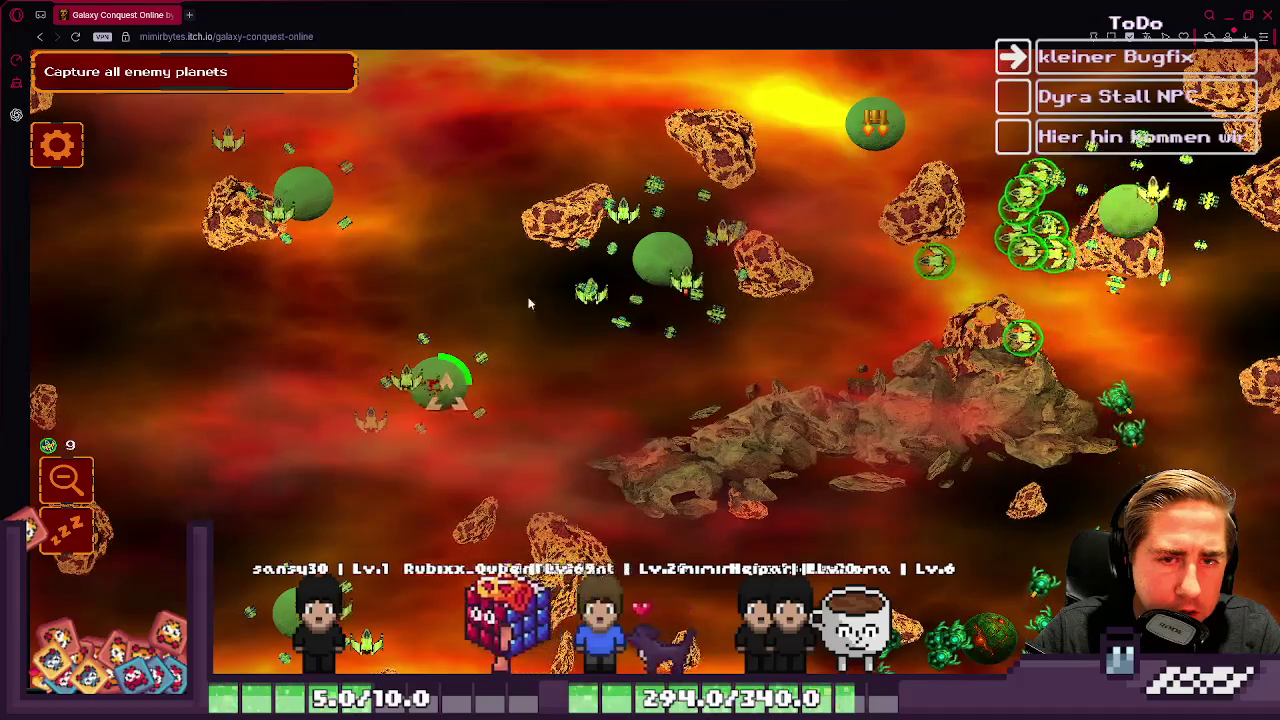
drag(955, 160, 845, 340)
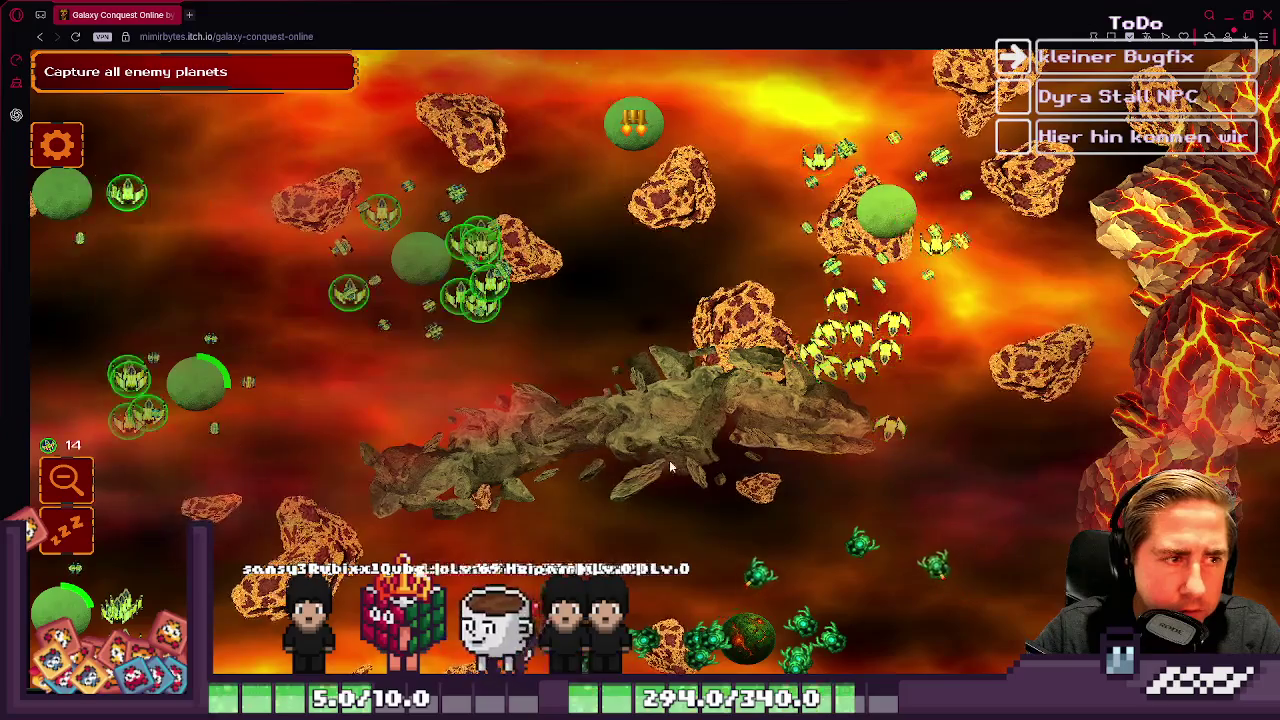
key(a)
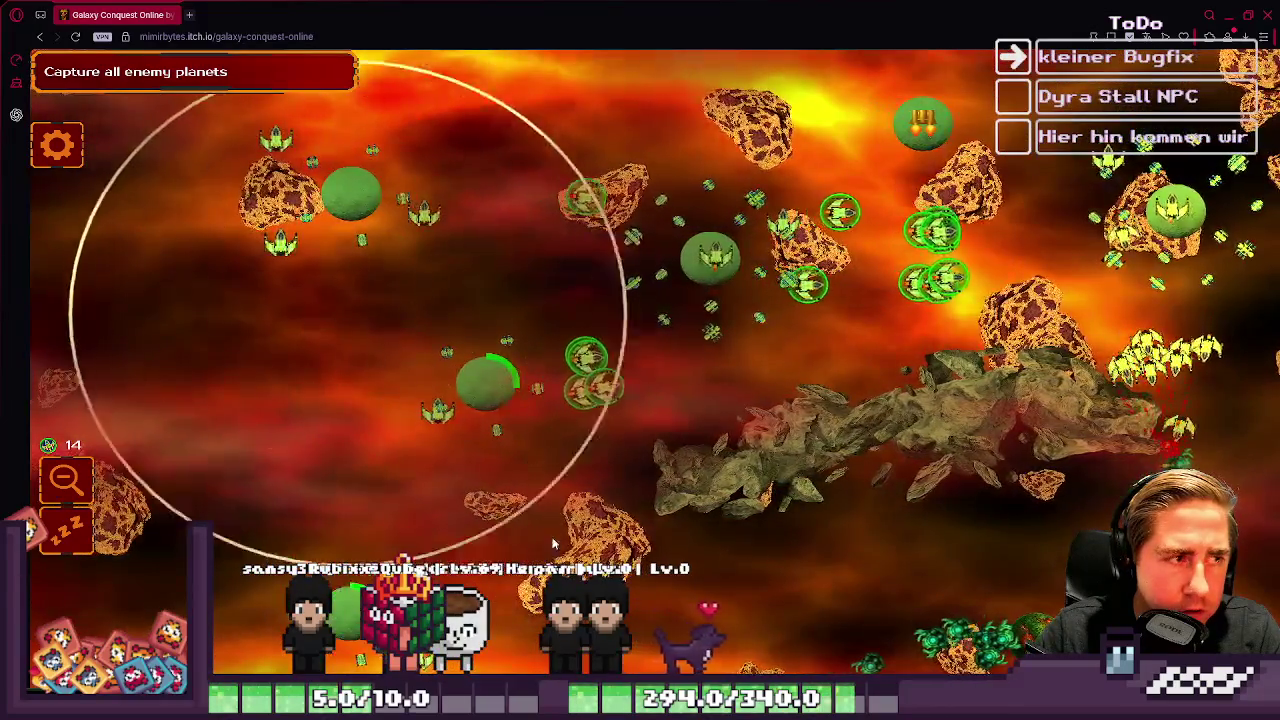
key(s)
key(w)
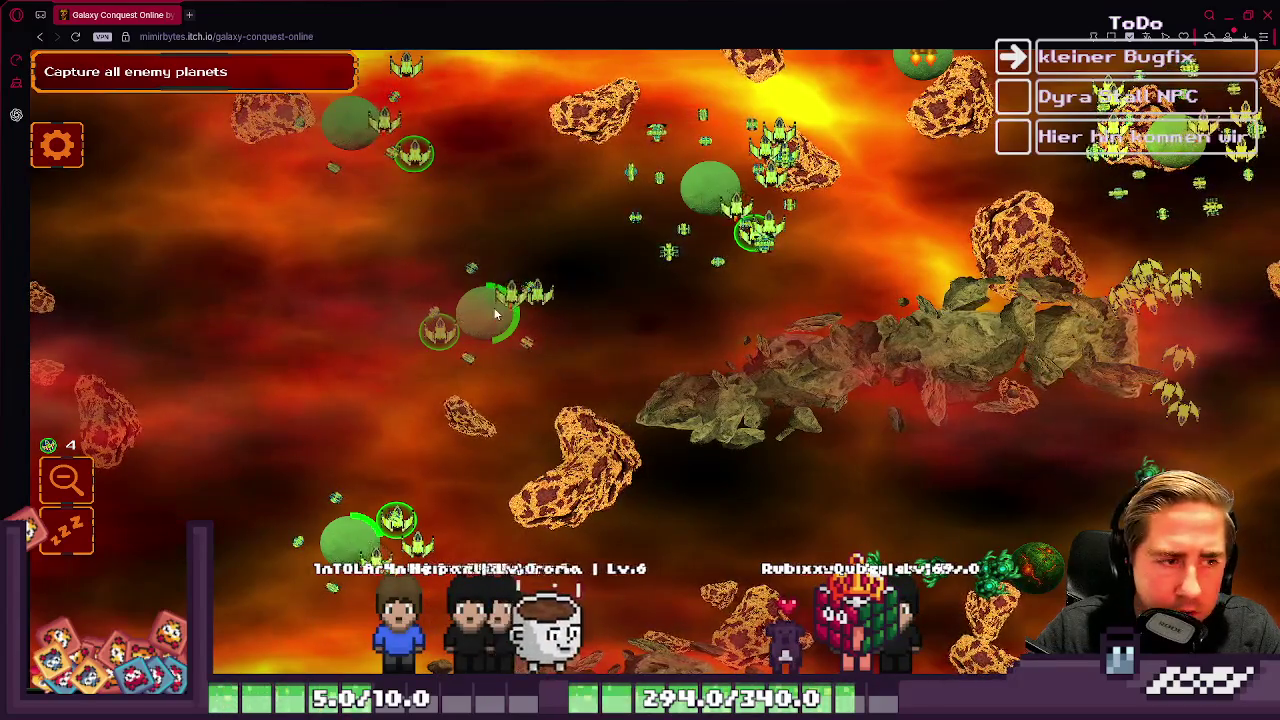
key(w)
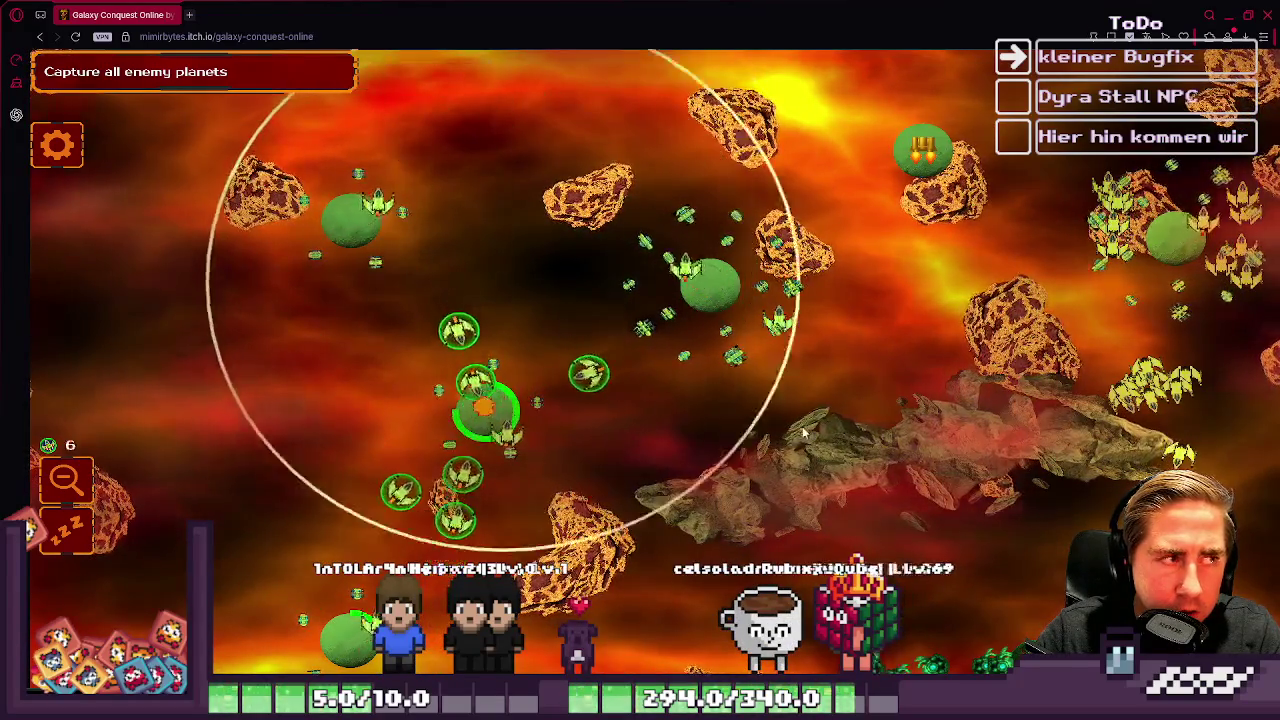
key(d)
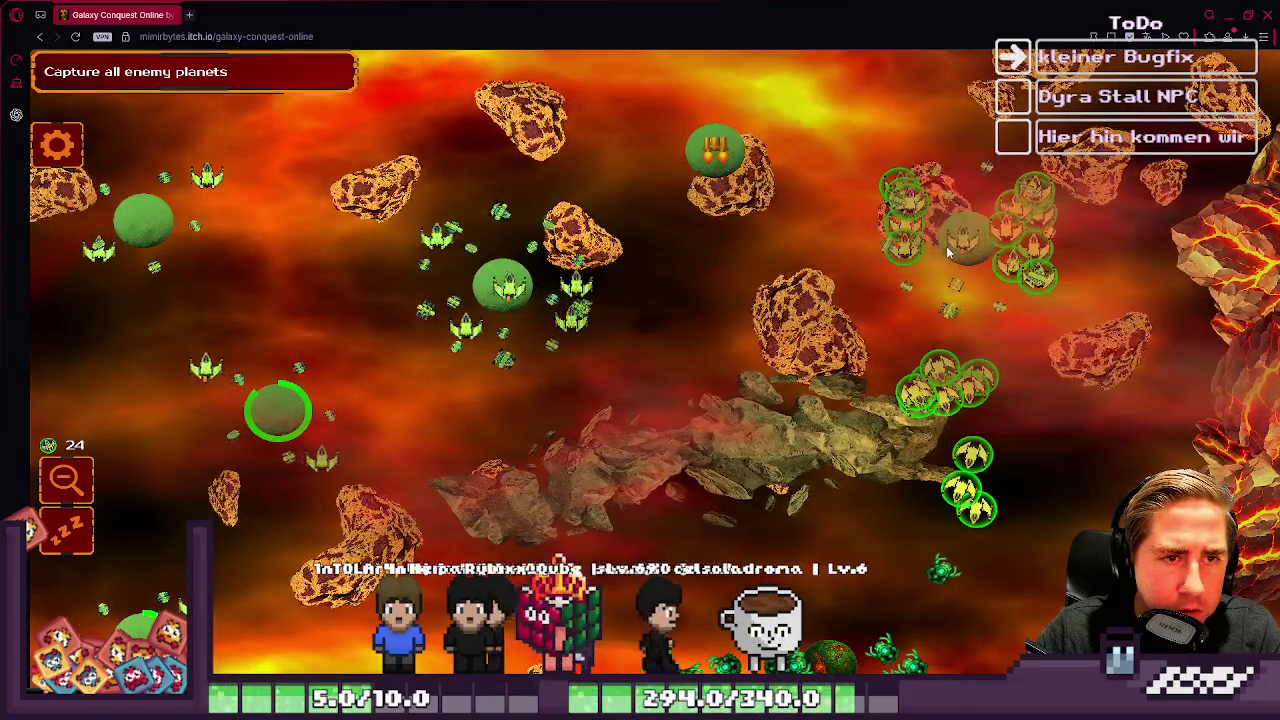
key(s)
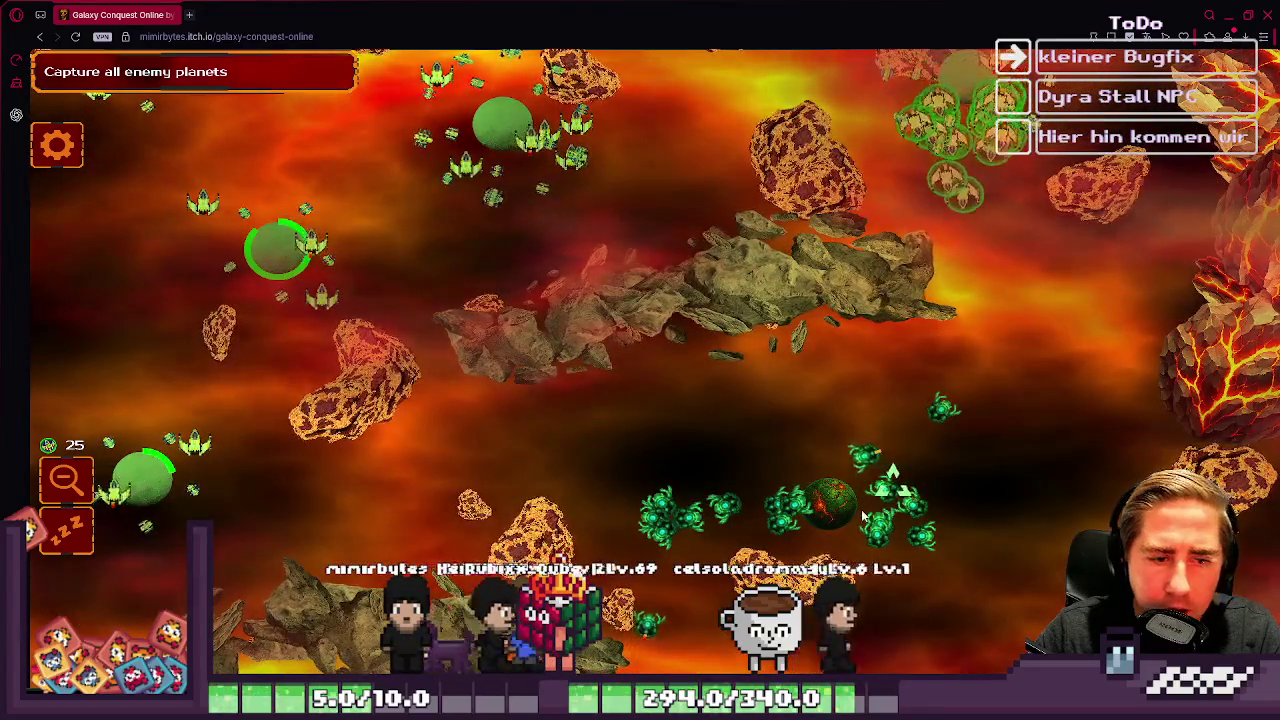
key(a)
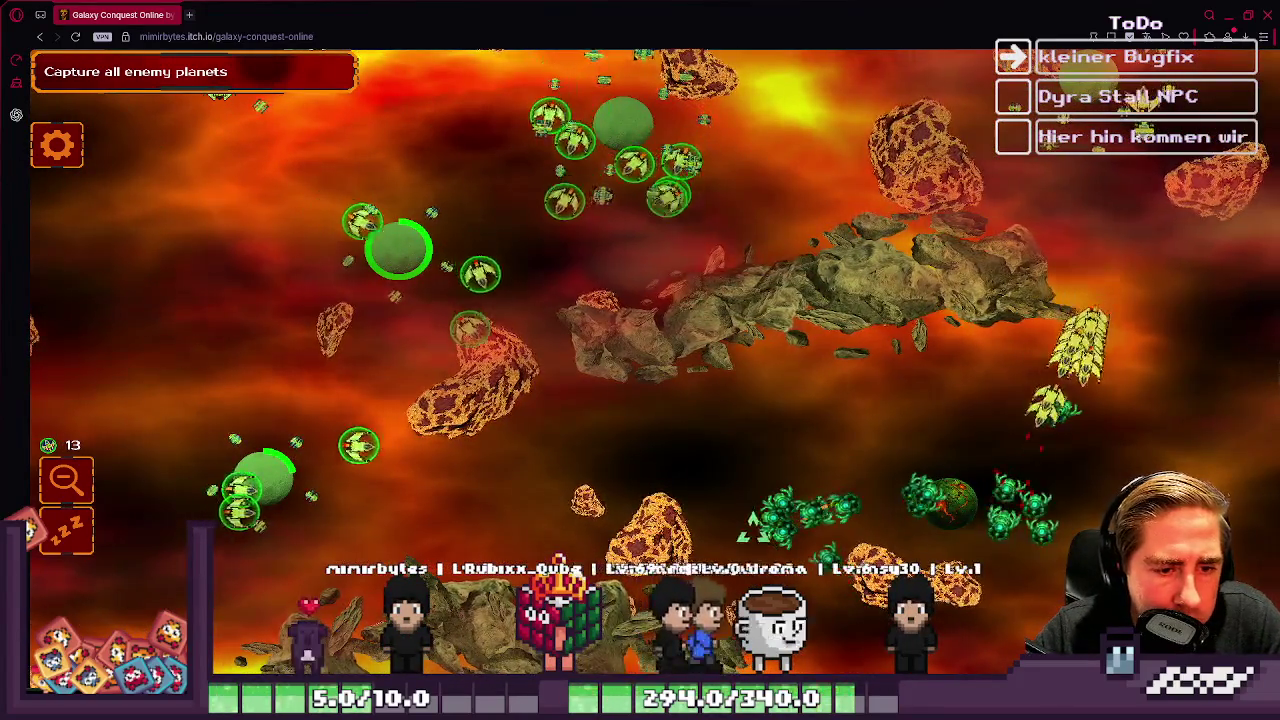
key(s)
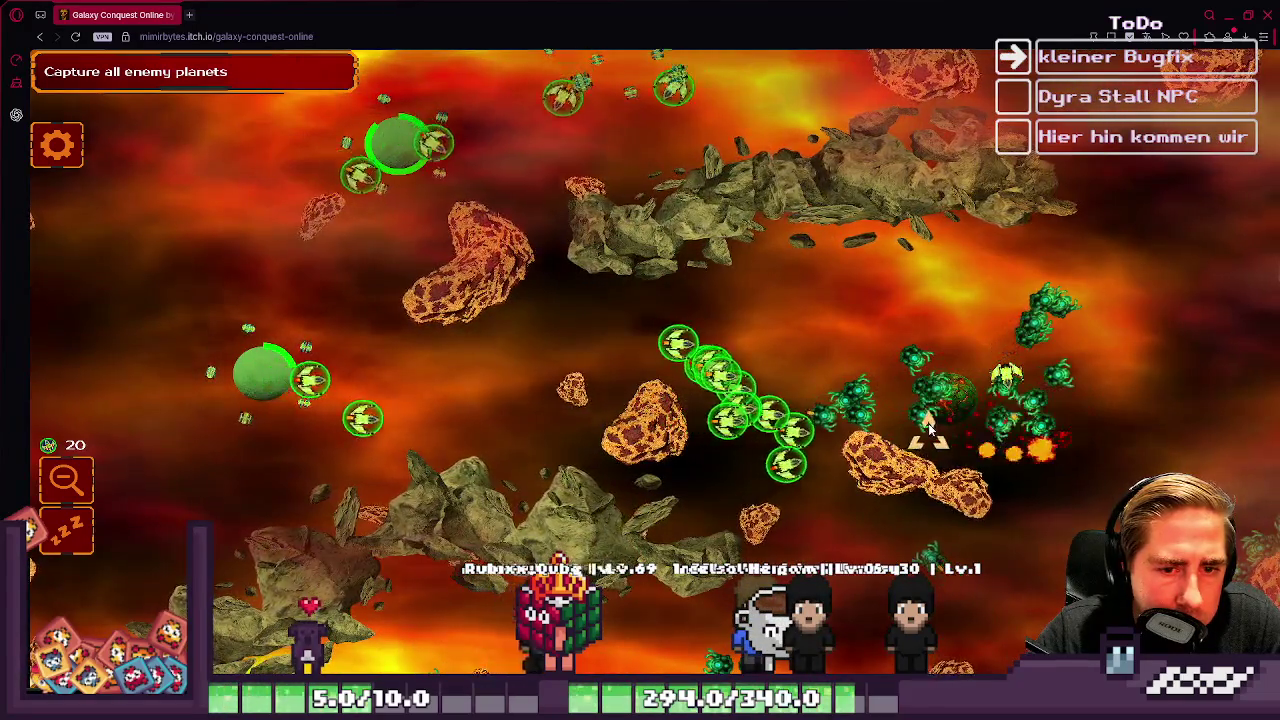
key(w)
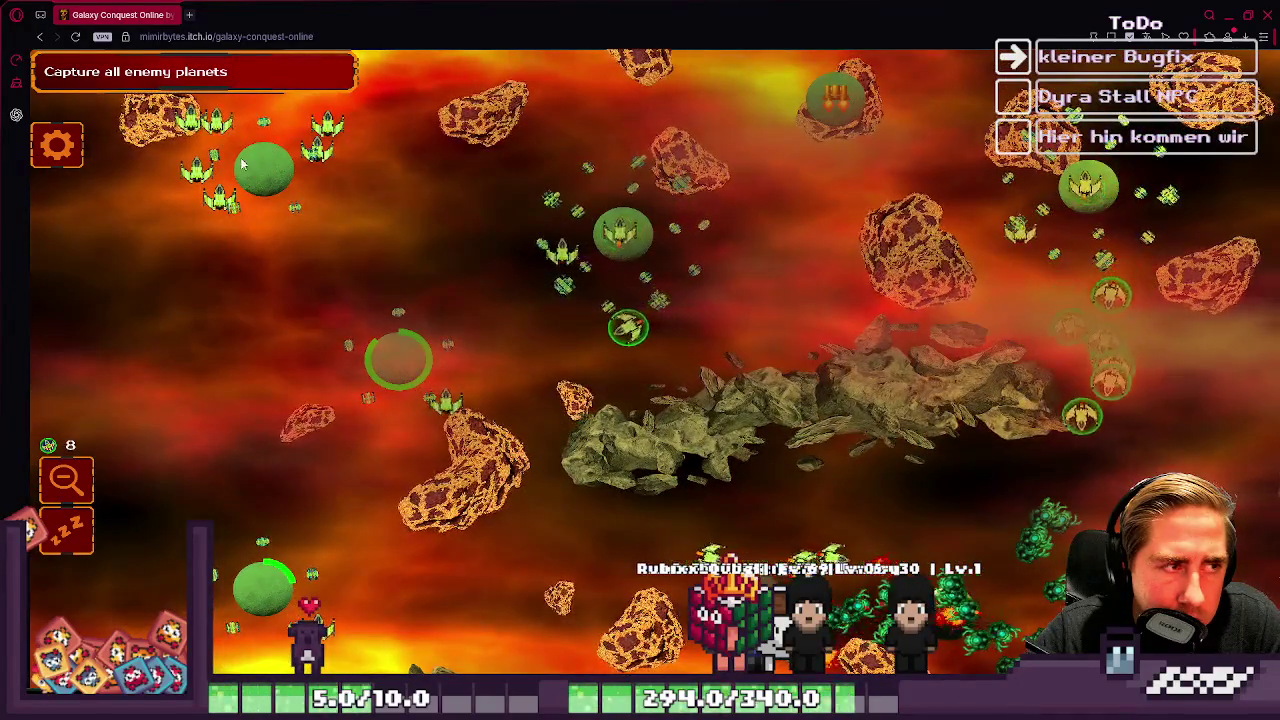
key(s)
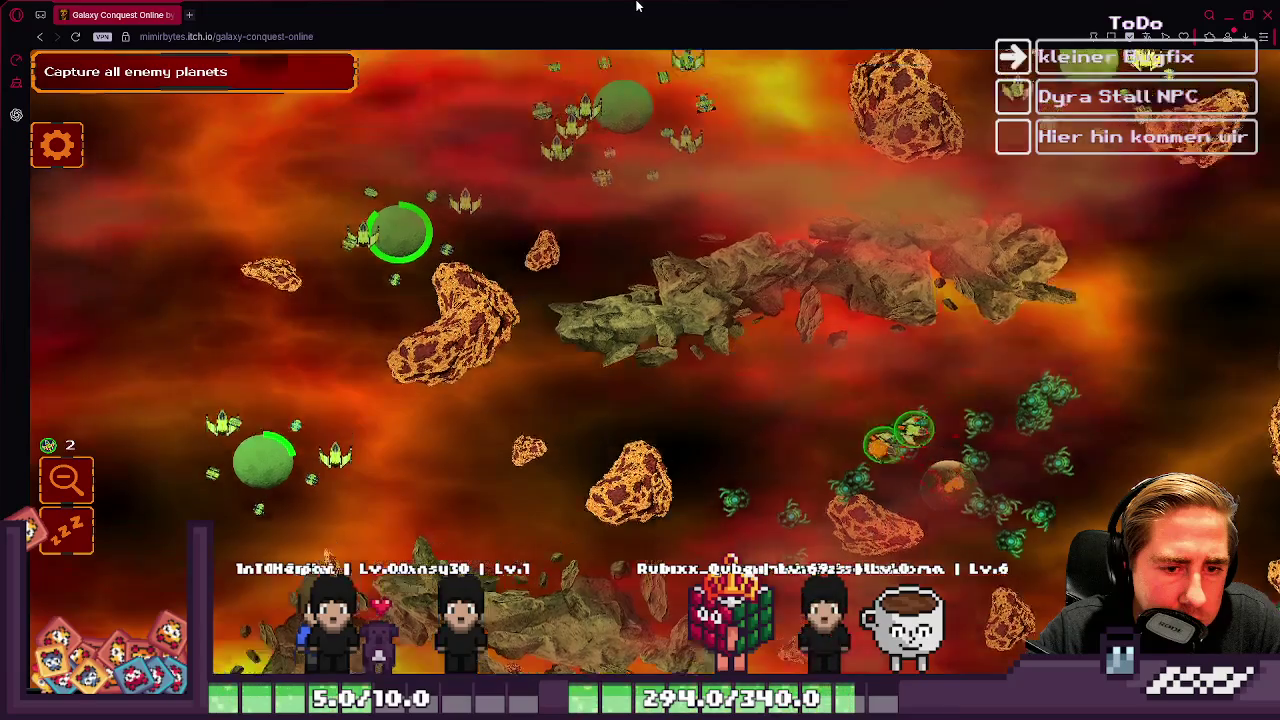
key(w)
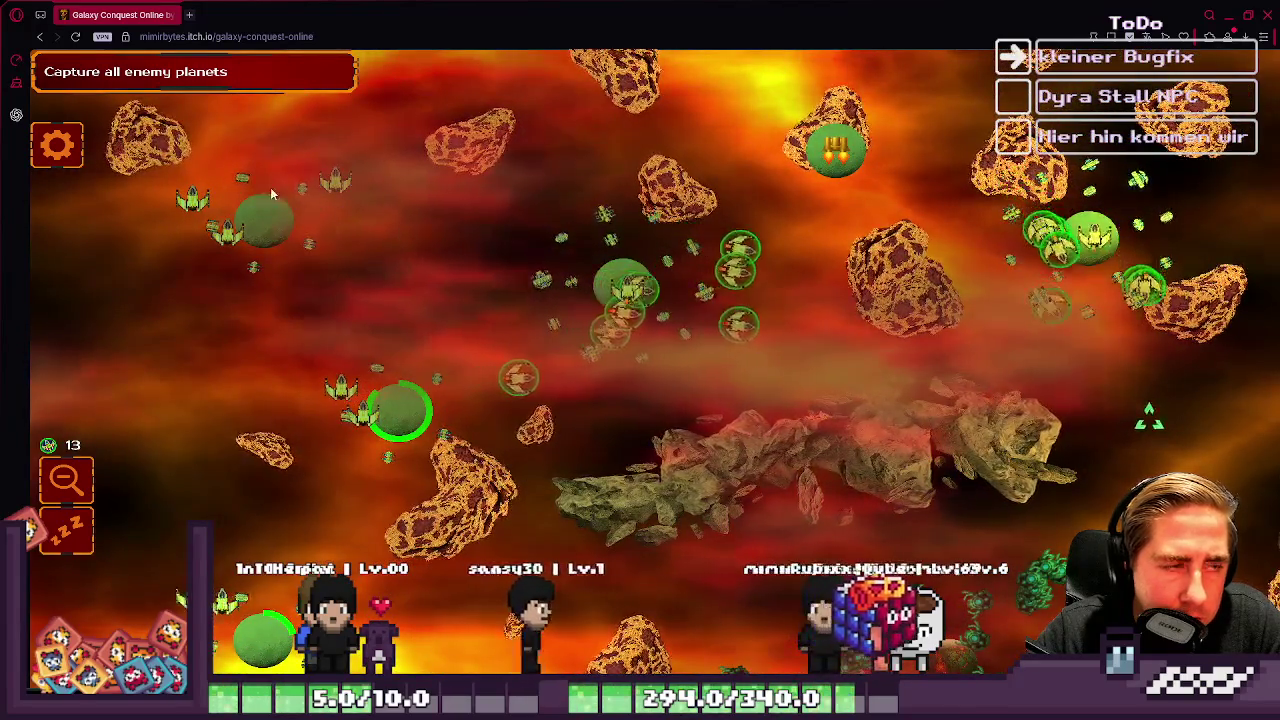
key(s)
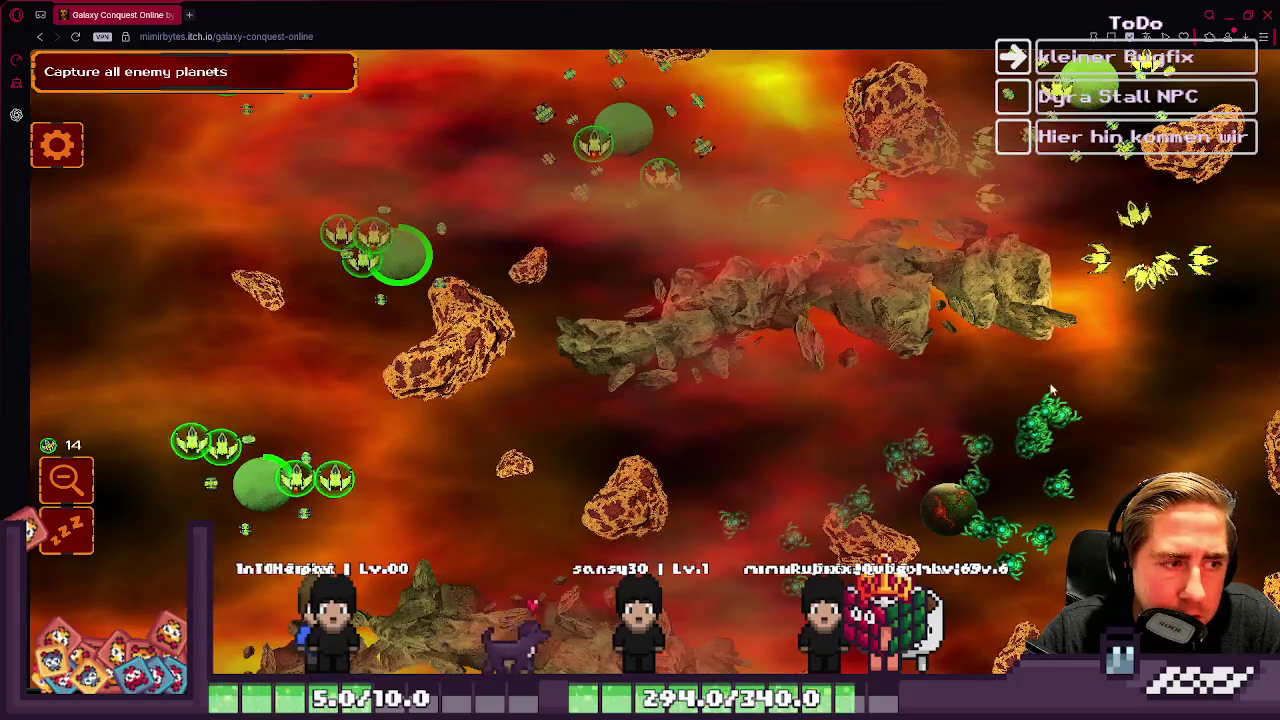
key(w)
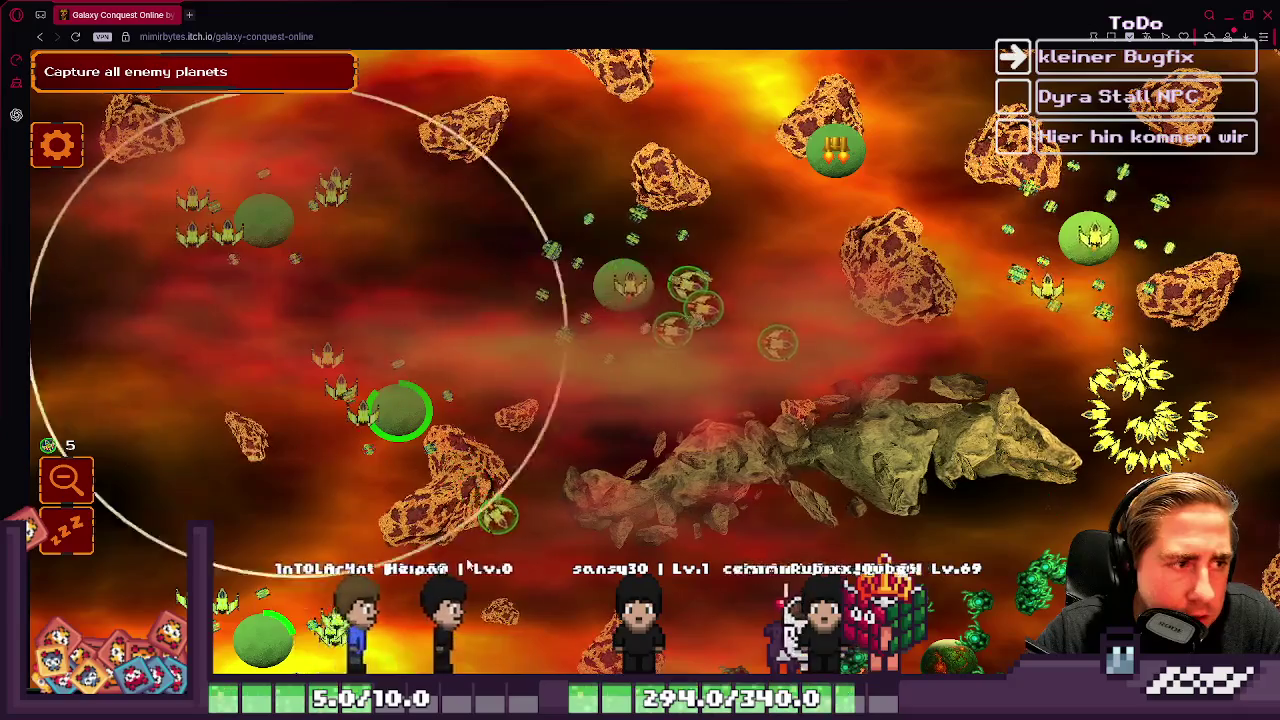
key(s)
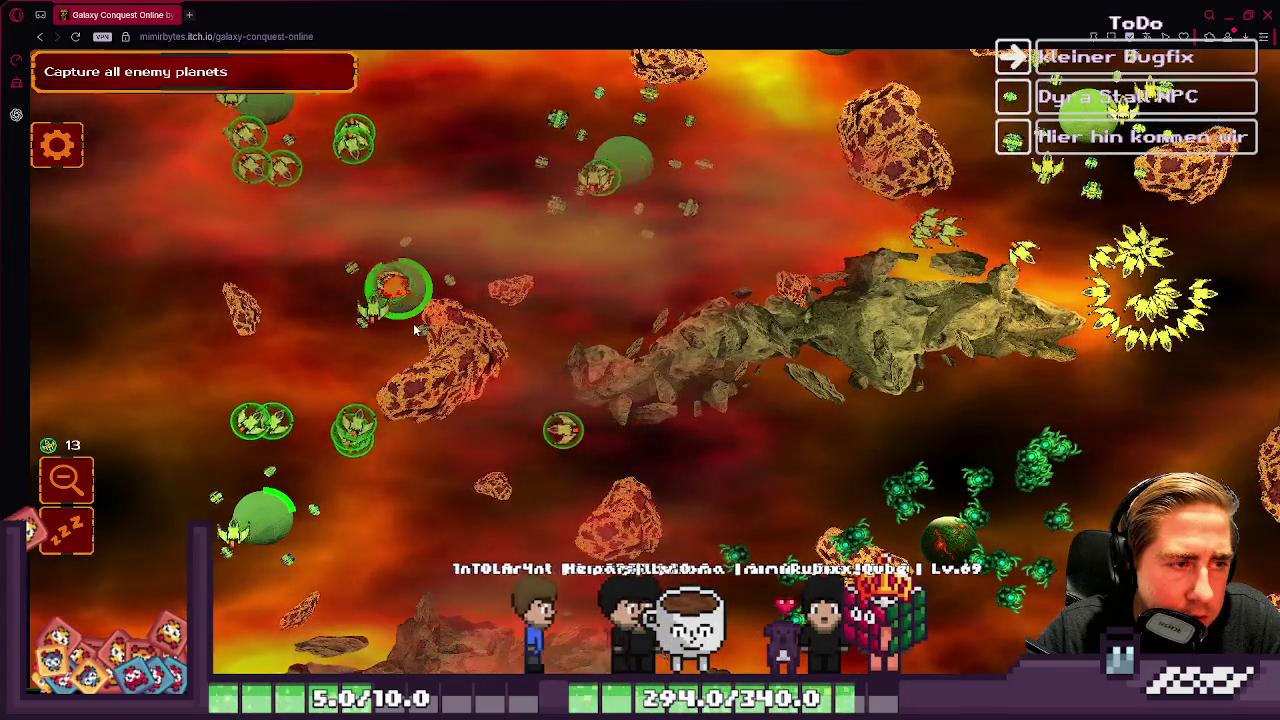
Step: Scan the map in every direction across the asteroid field
key(w)
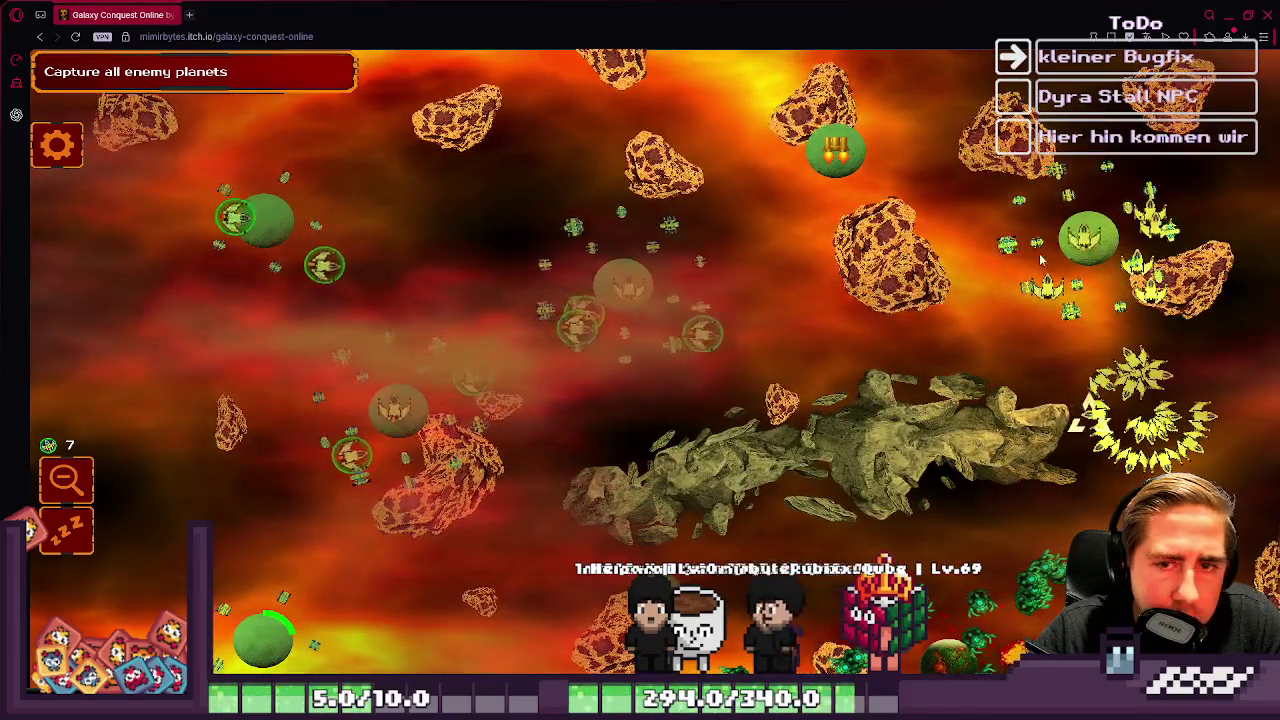
key(d)
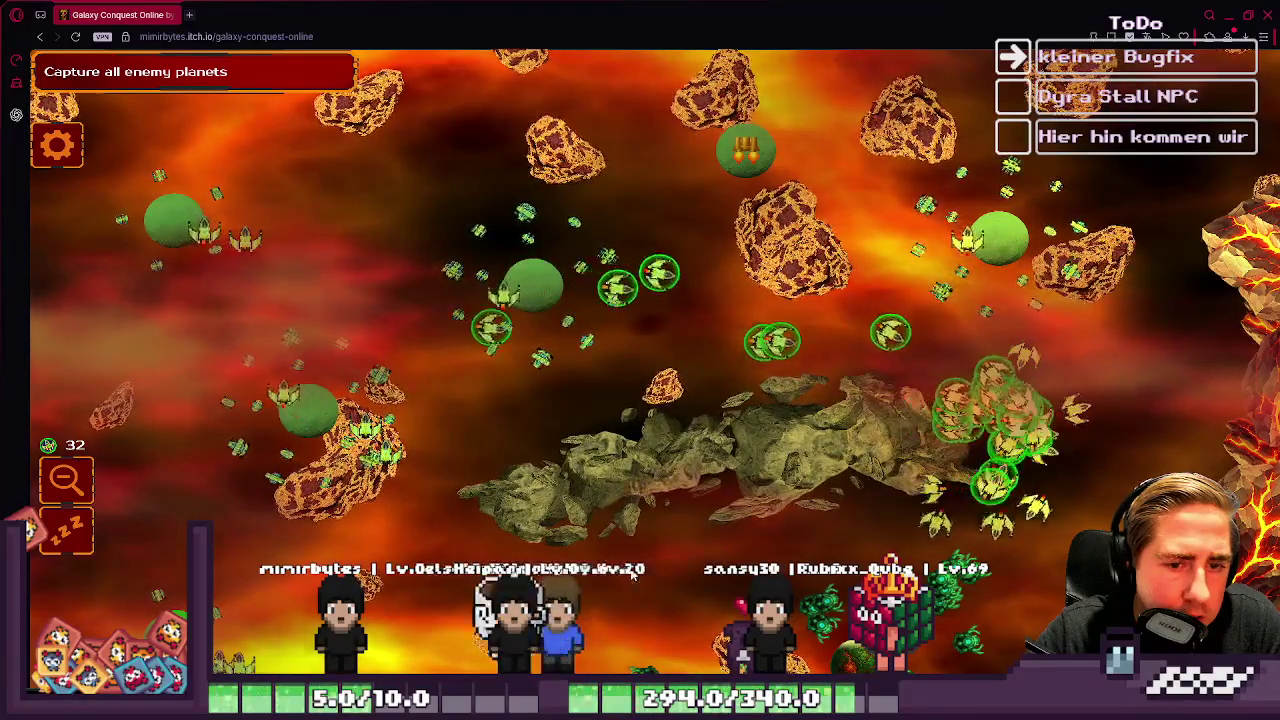
key(s)
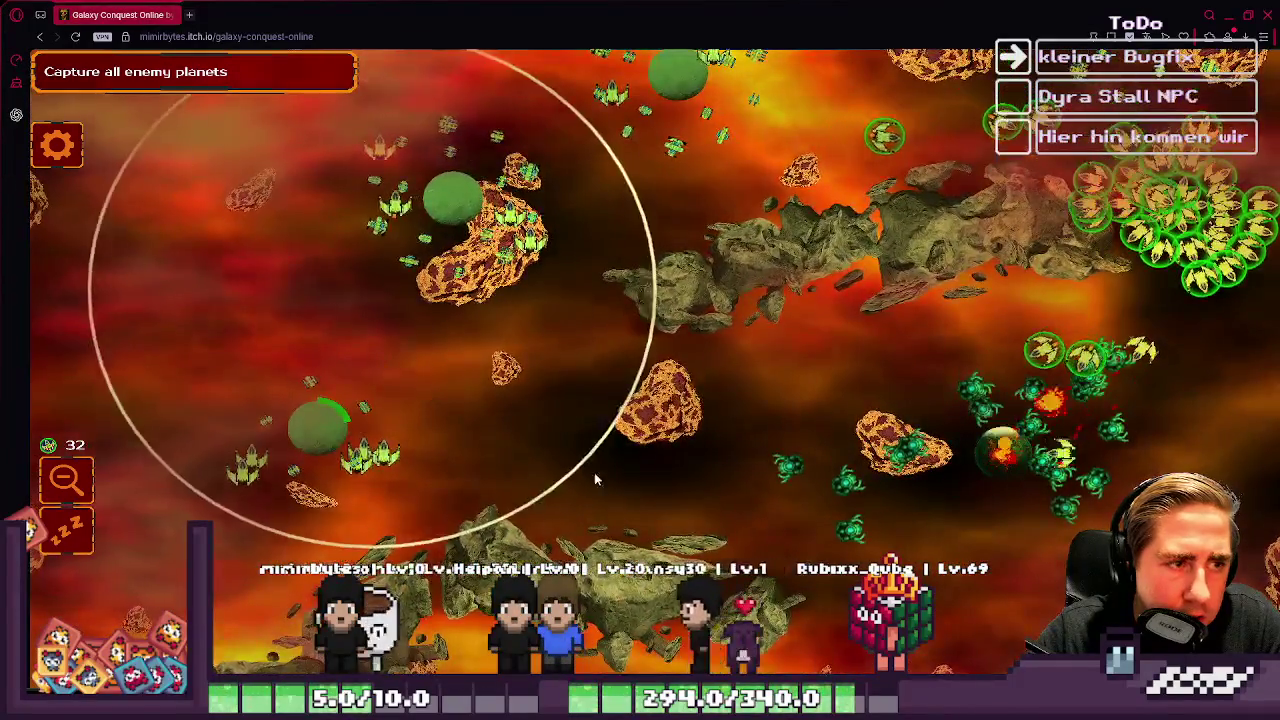
key(d)
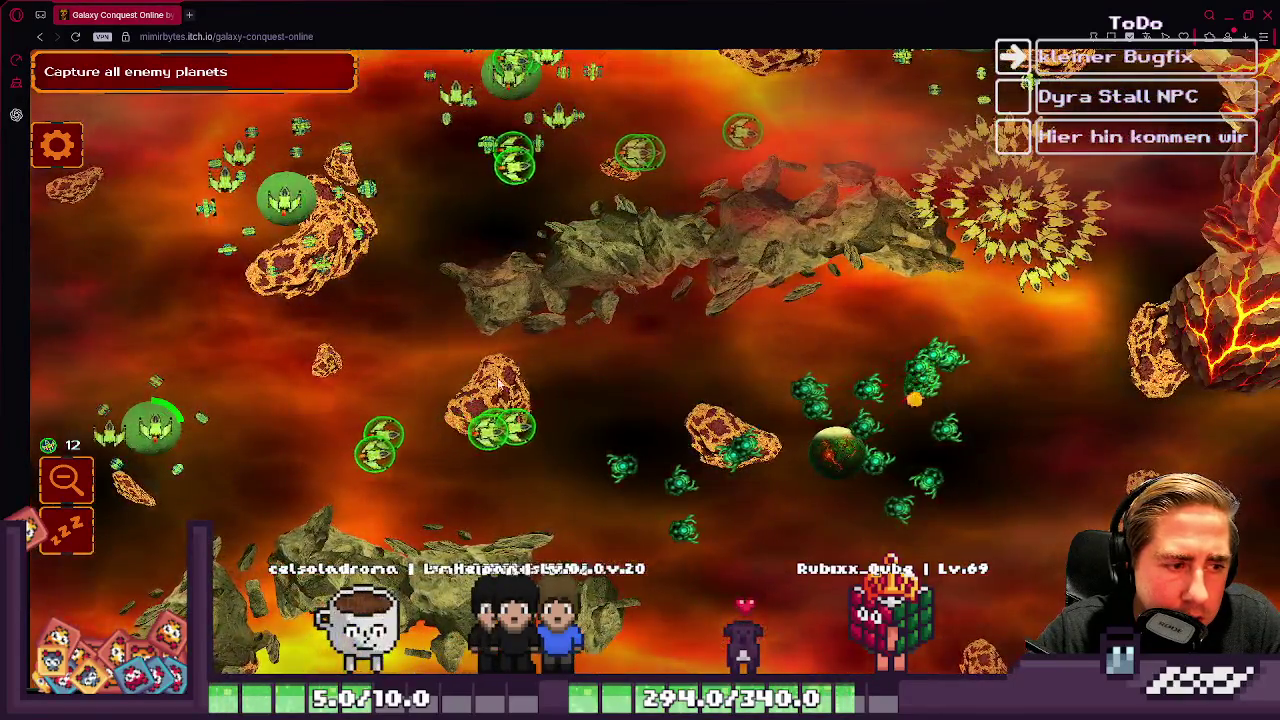
key(w)
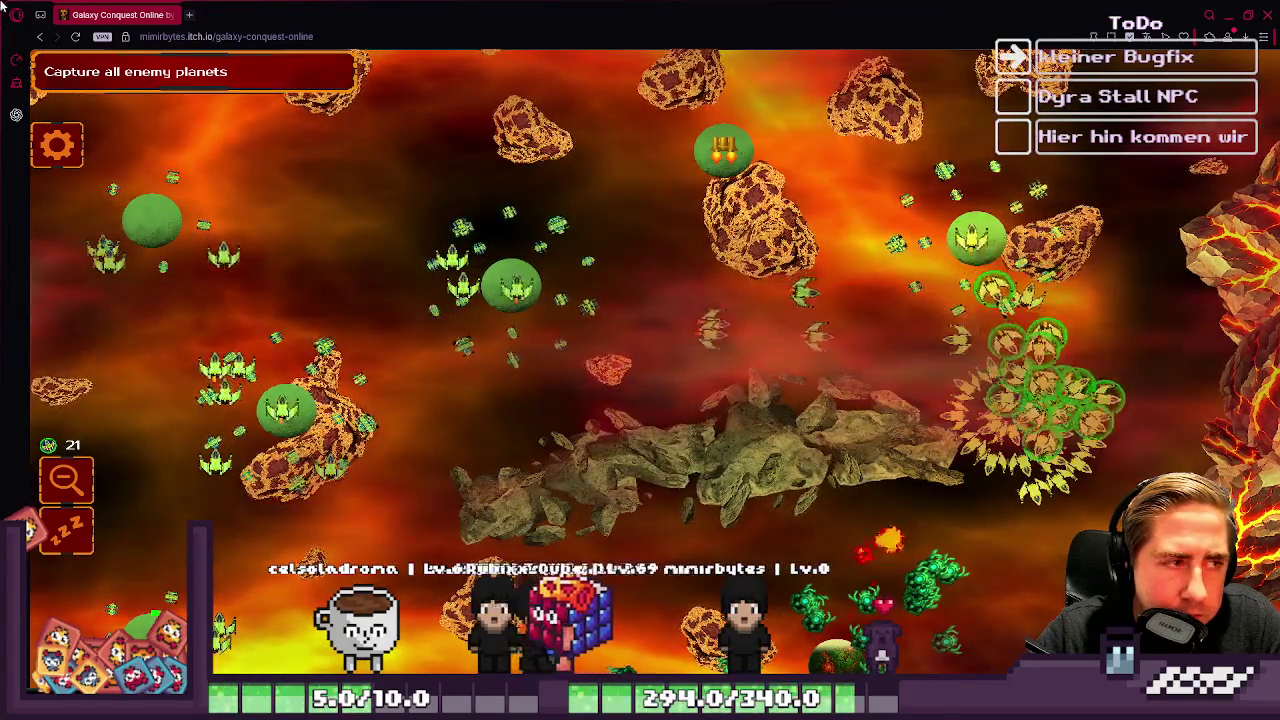
key(a)
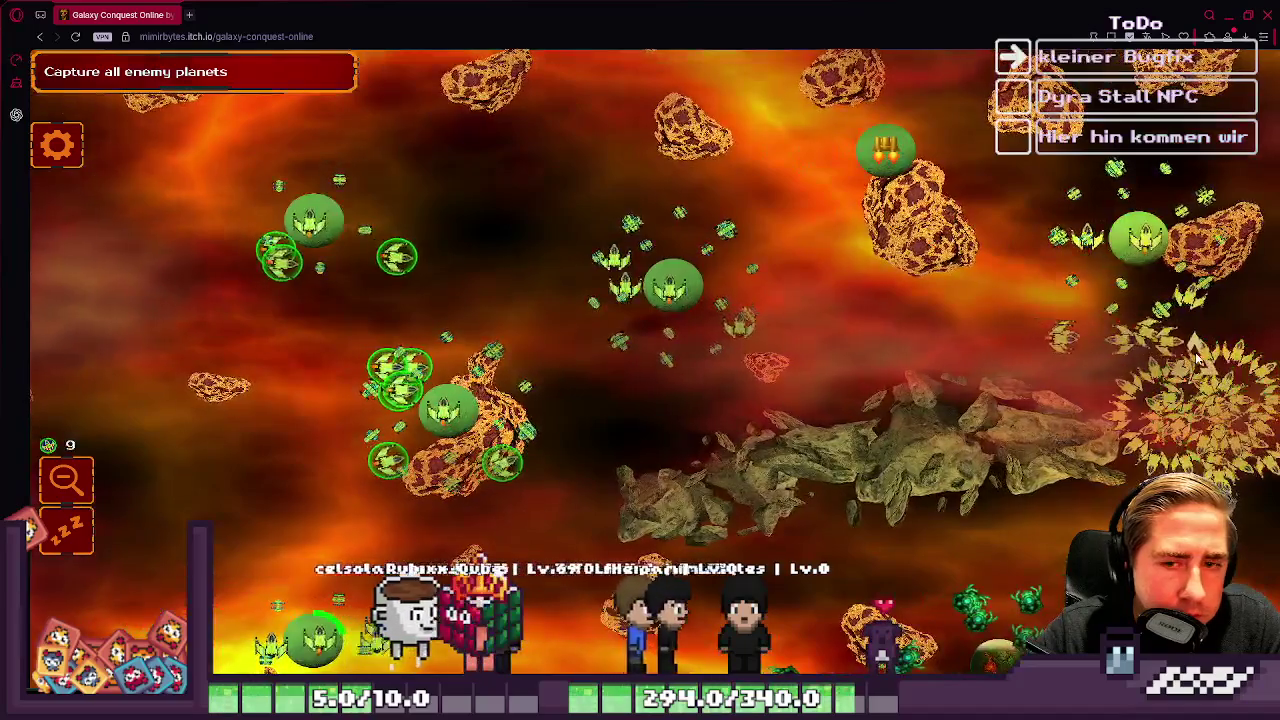
key(d)
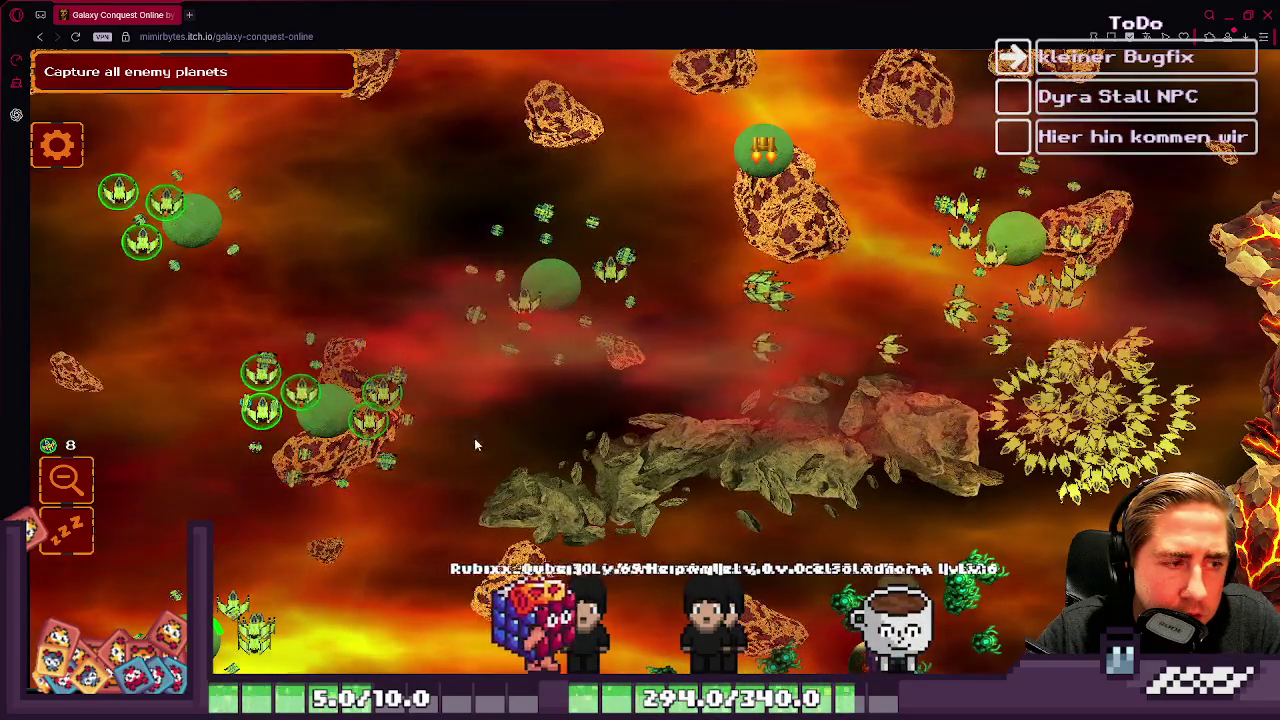
key(s)
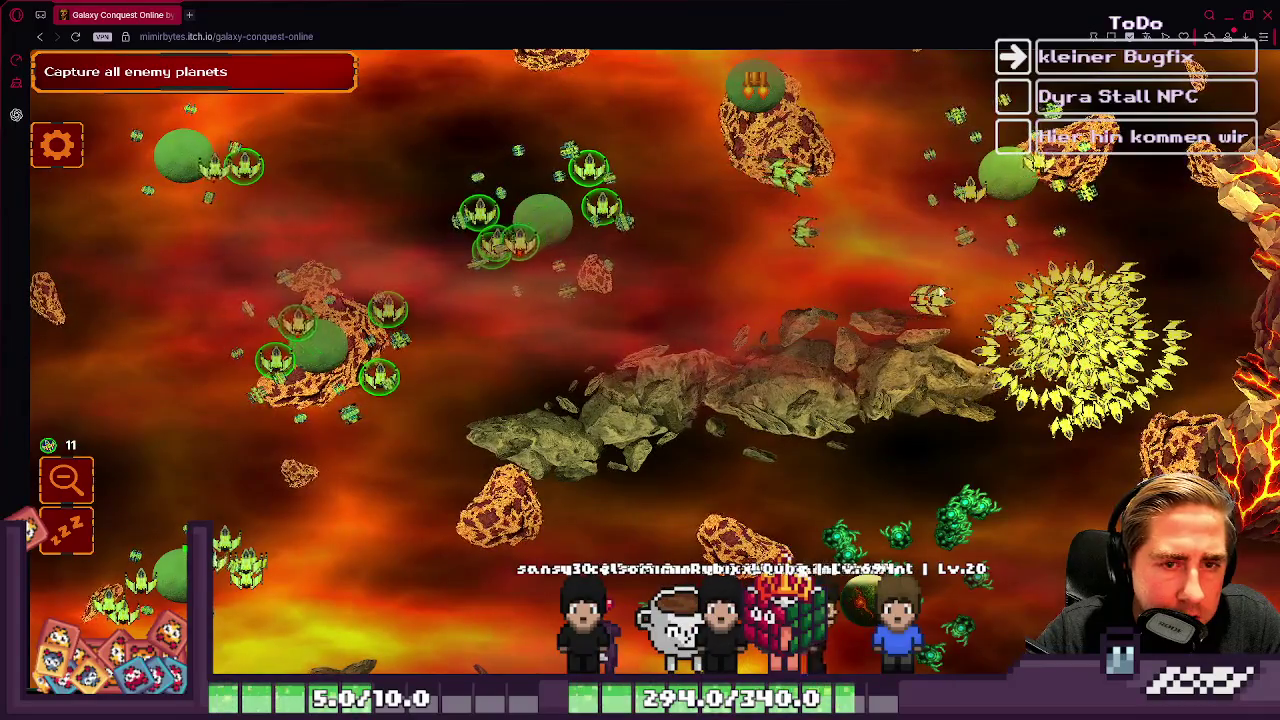
key(d)
key(s)
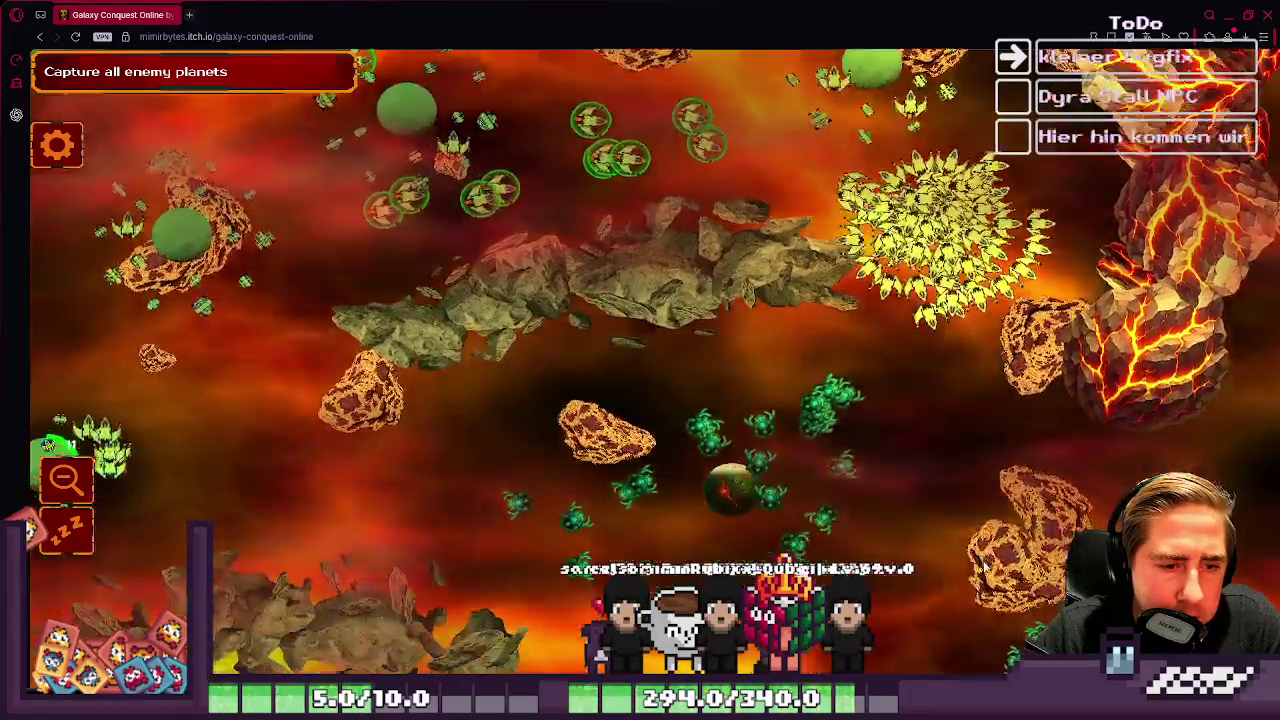
key(w)
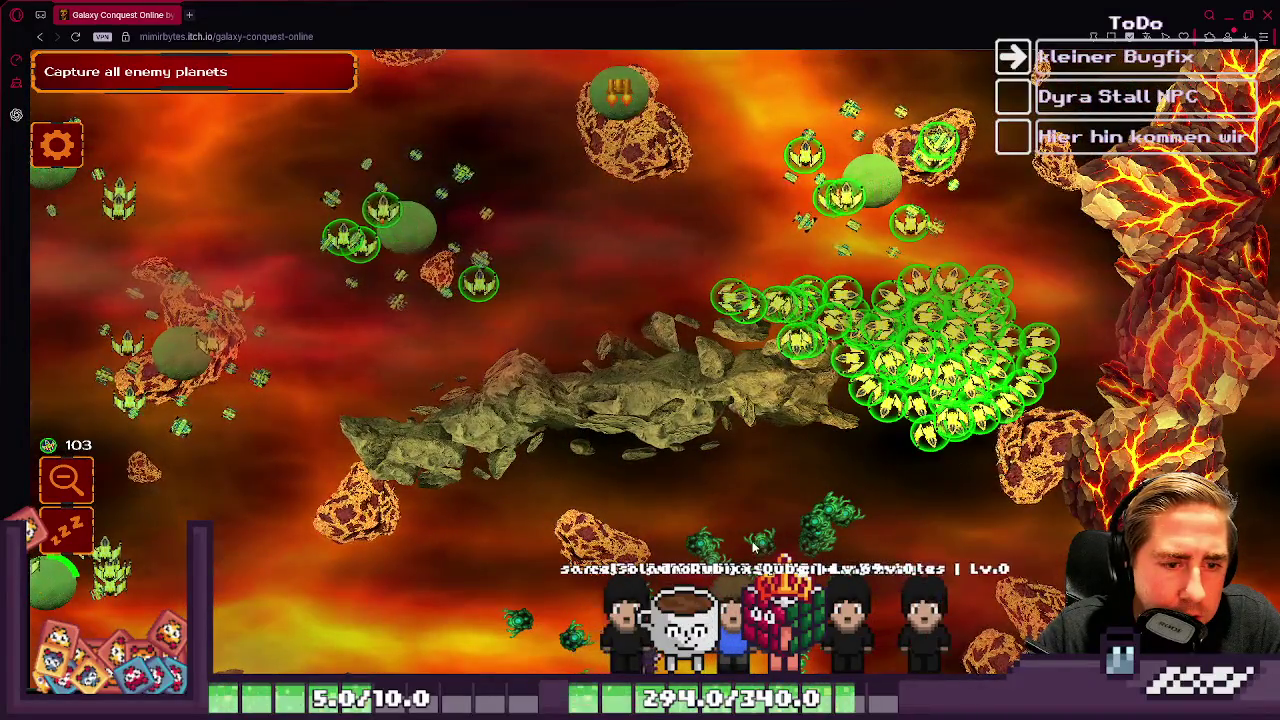
key(s)
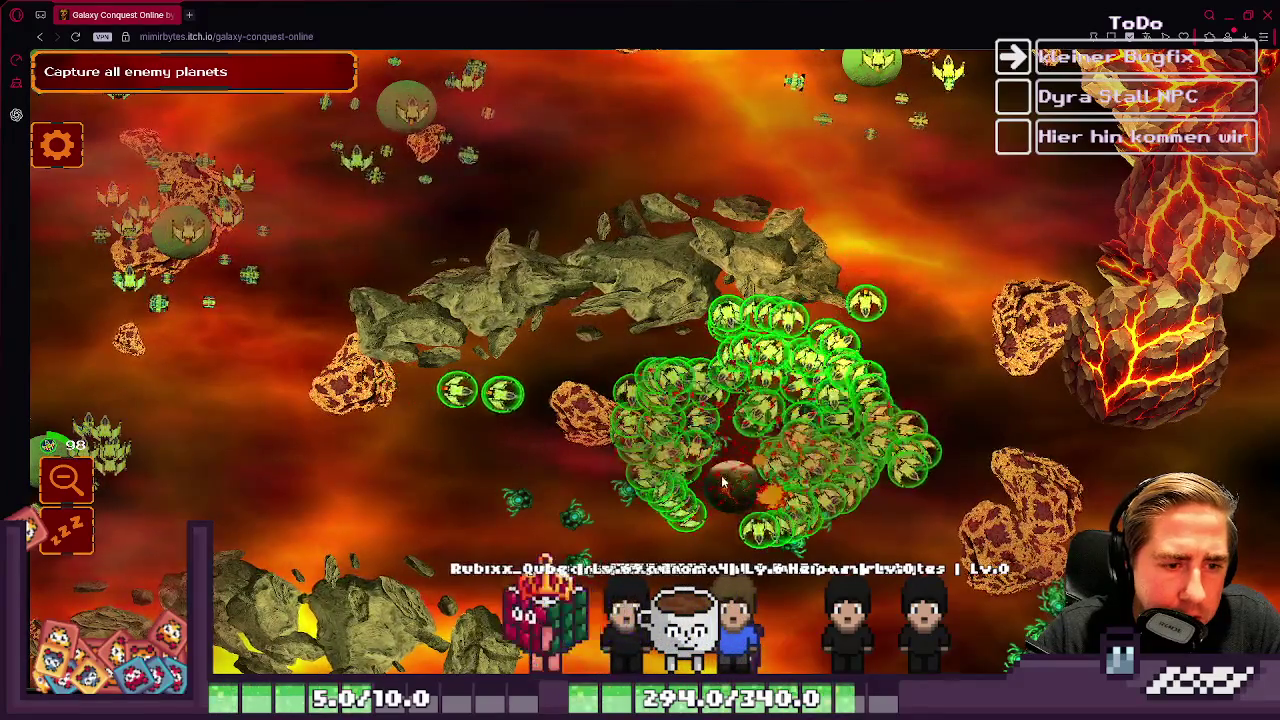
key(s)
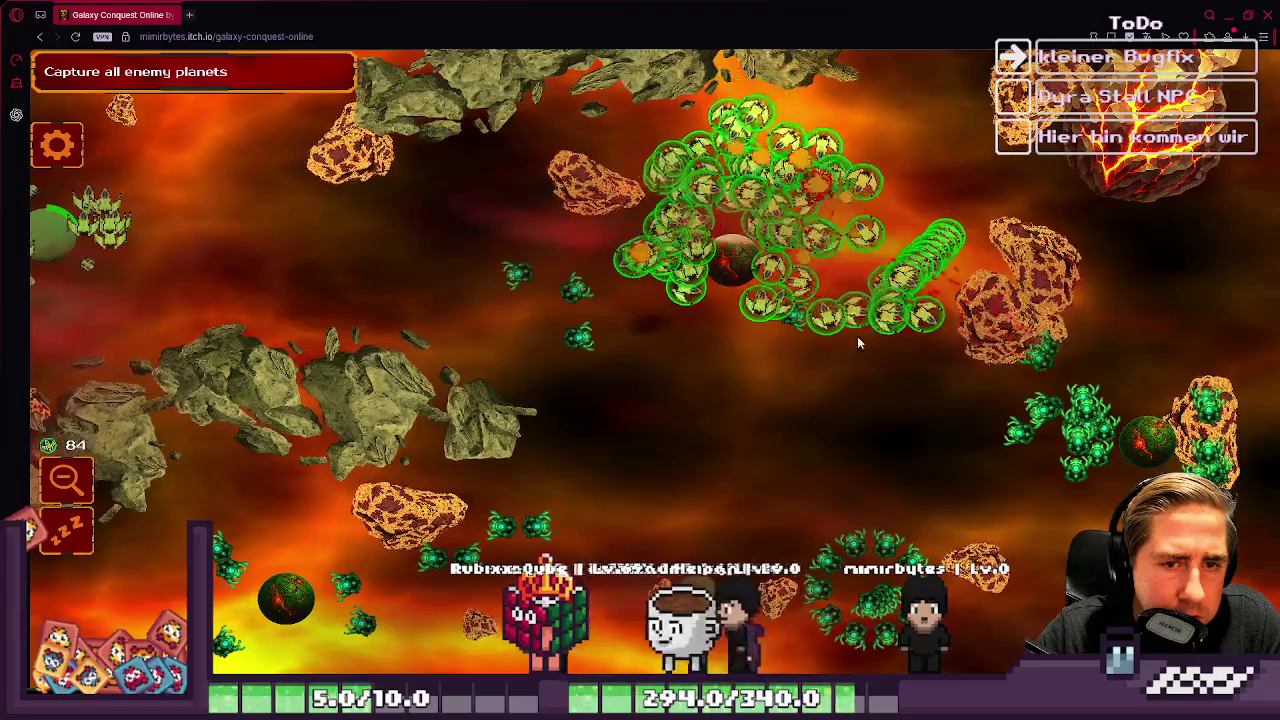
key(a)
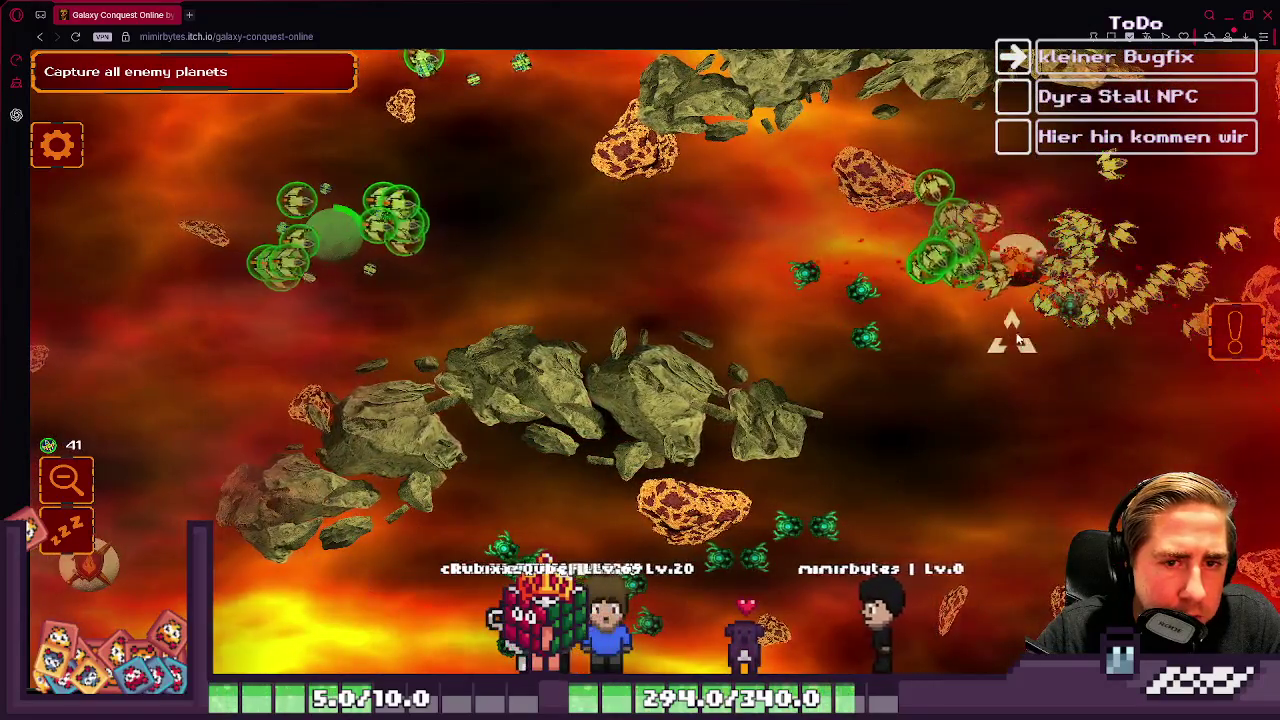
key(w)
key(d)
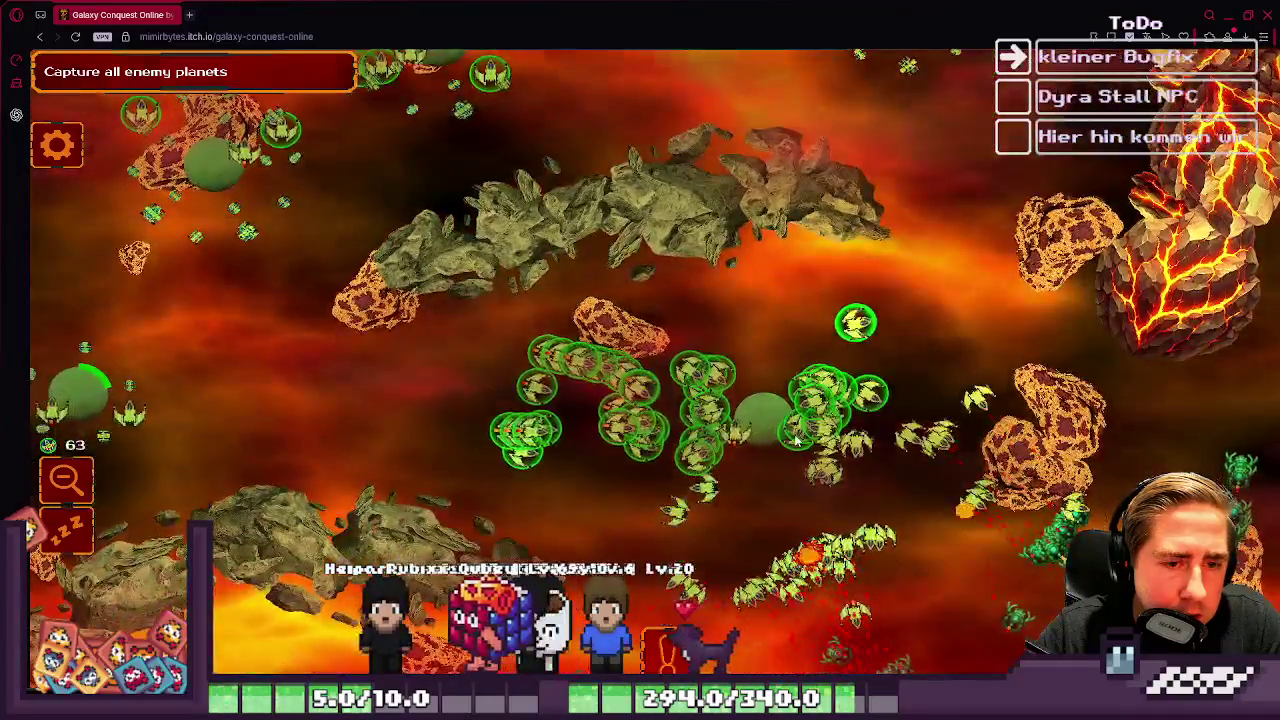
key(d)
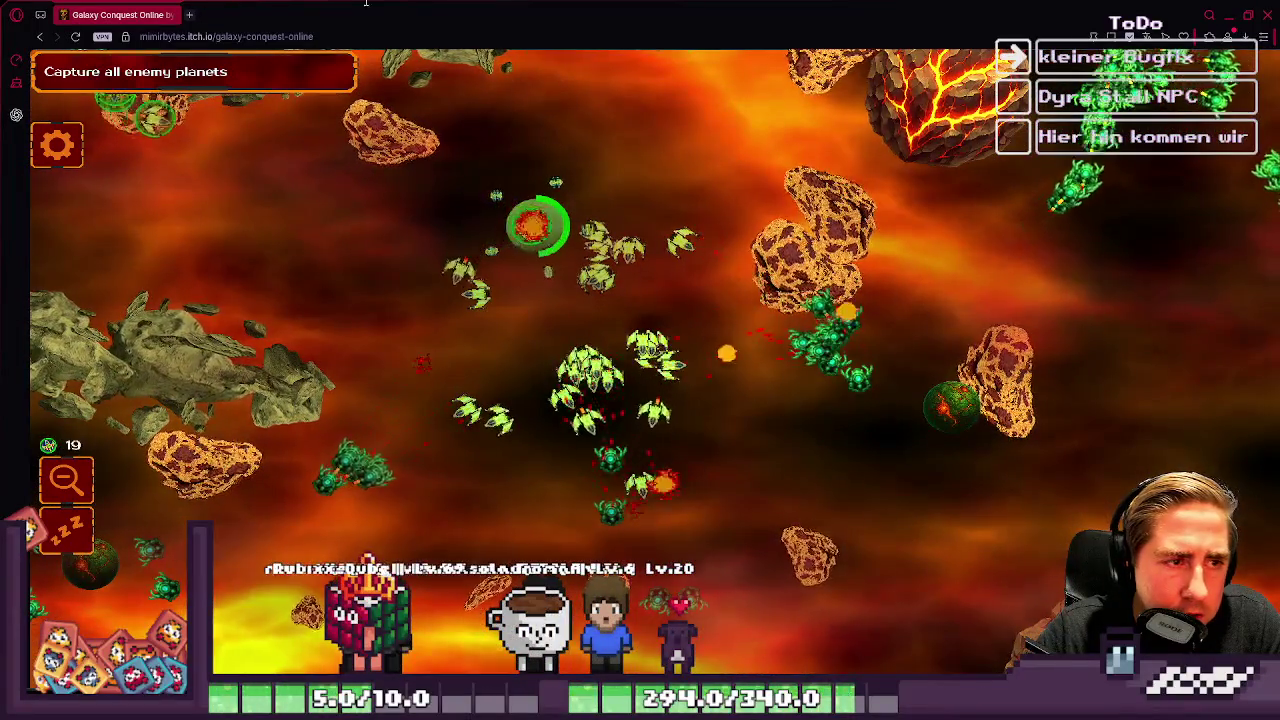
key(w)
Step: Send the central planet's ships toward the top planet and then off to the lower right
click(518, 303)
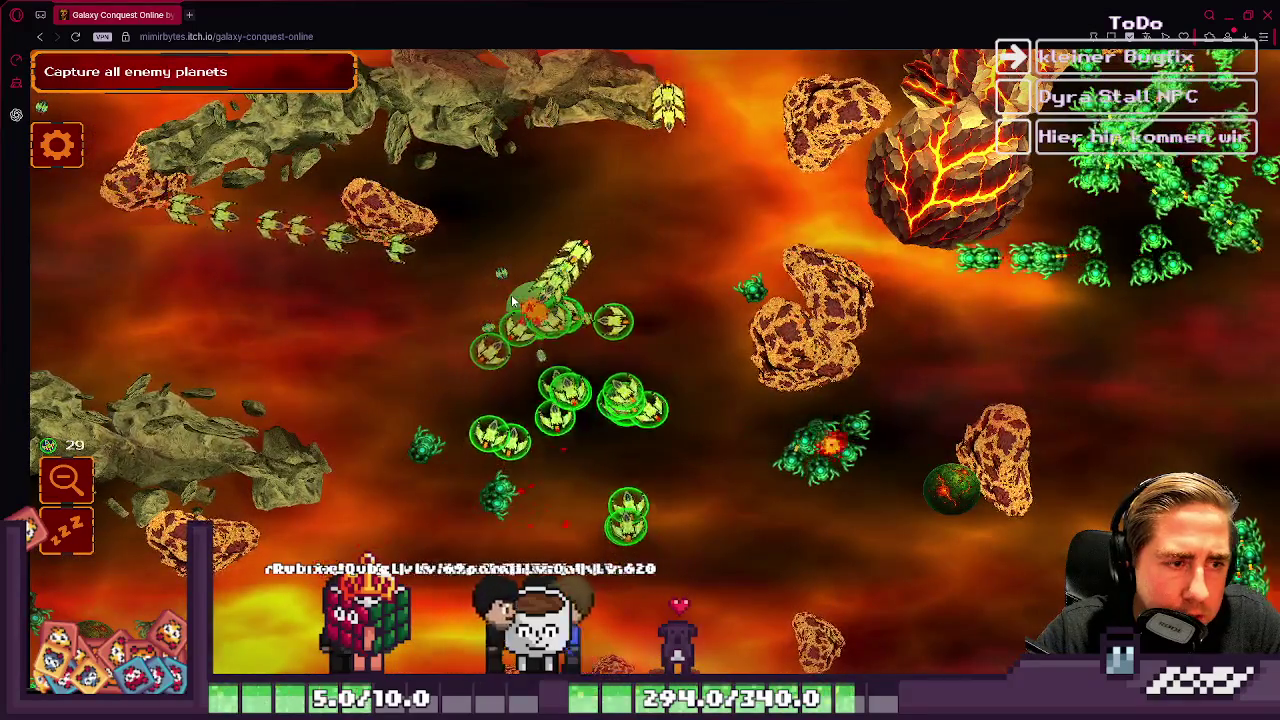
click(518, 303)
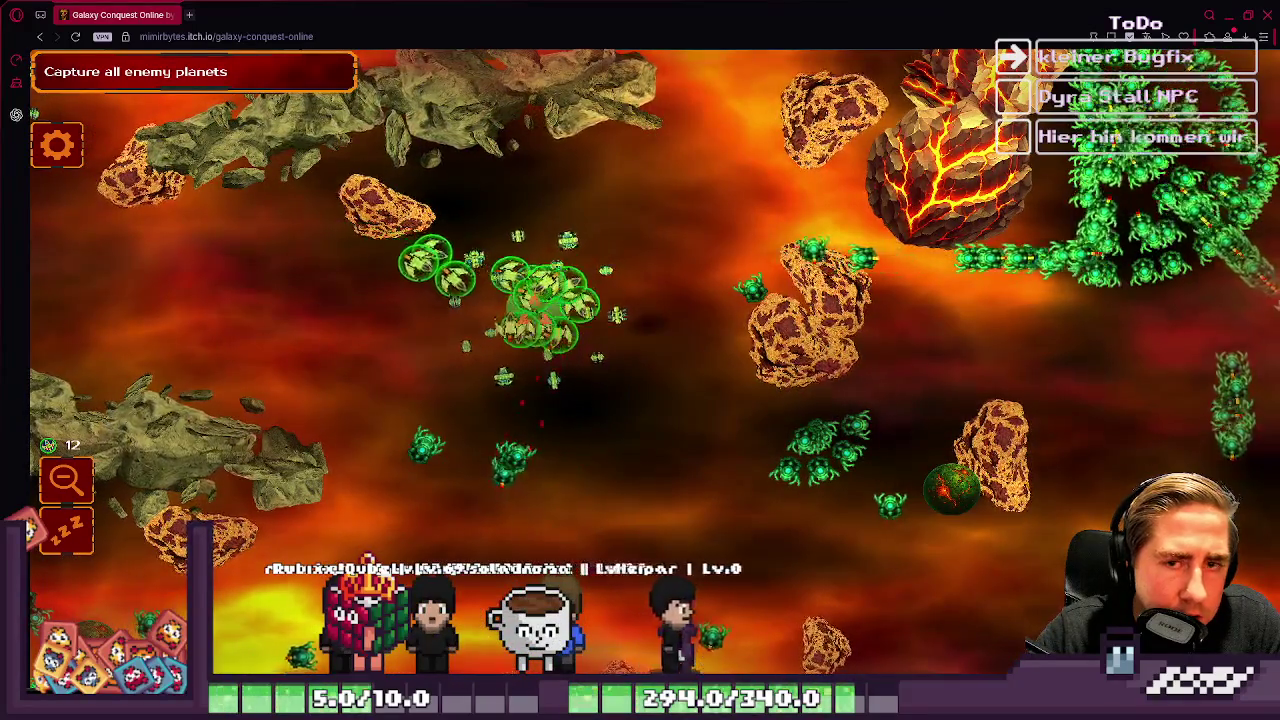
key(w)
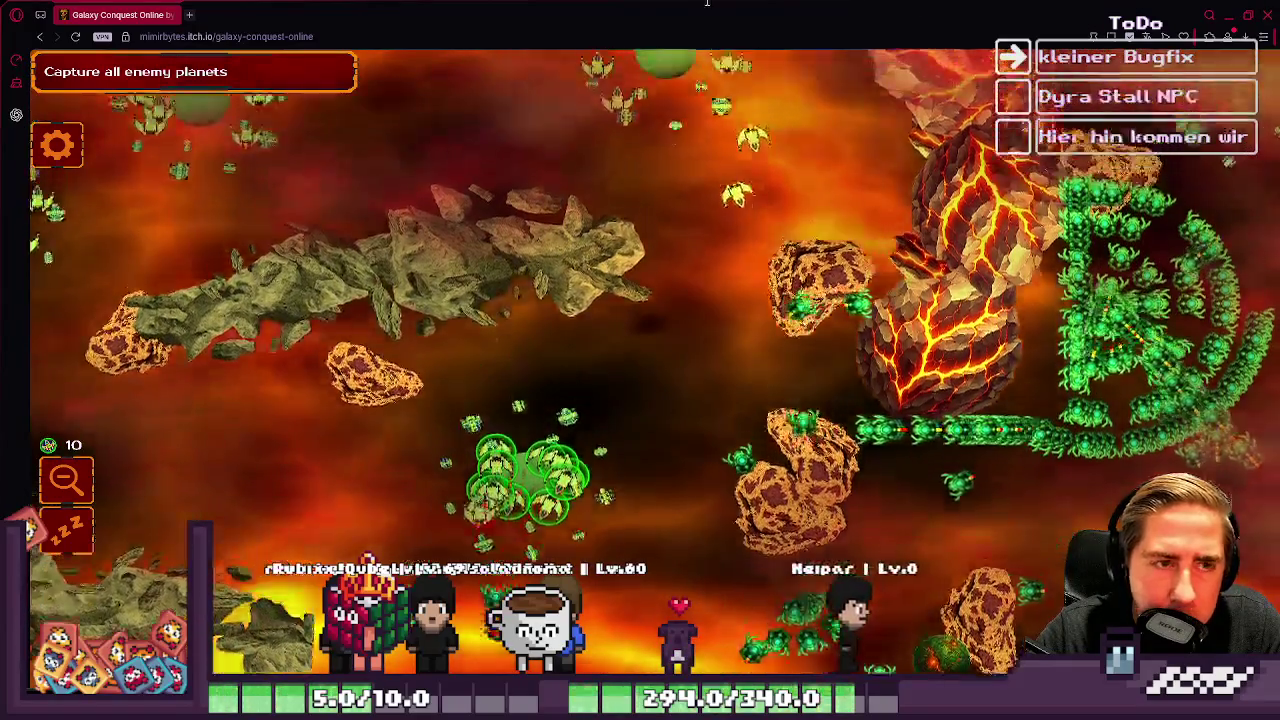
key(w)
click(665, 170)
key(s)
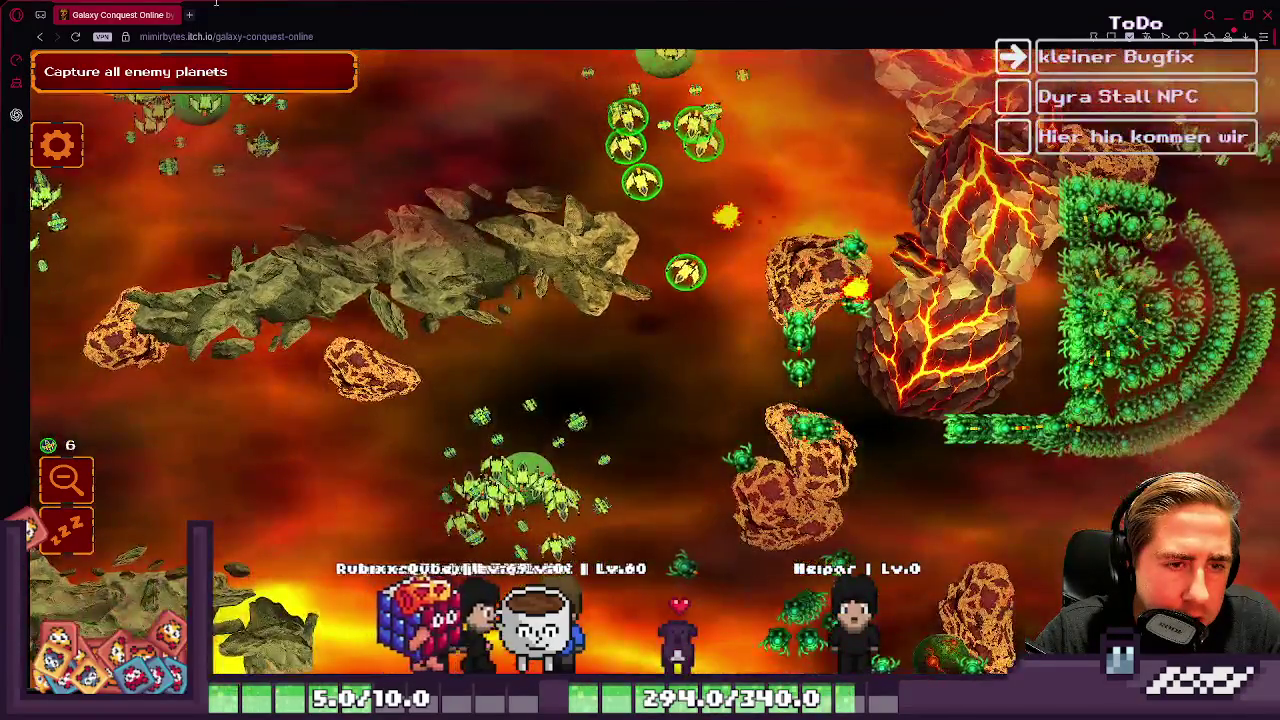
key(w)
key(a)
key(s)
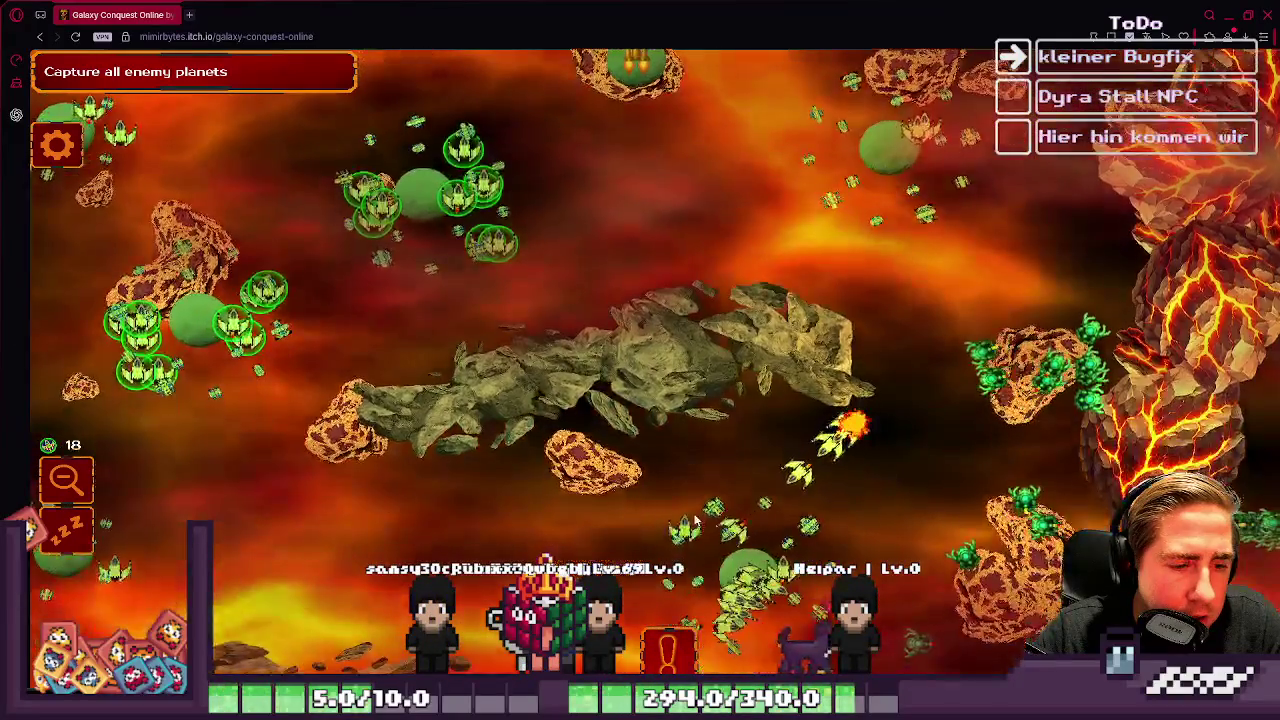
click(695, 520)
key(w)
key(a)
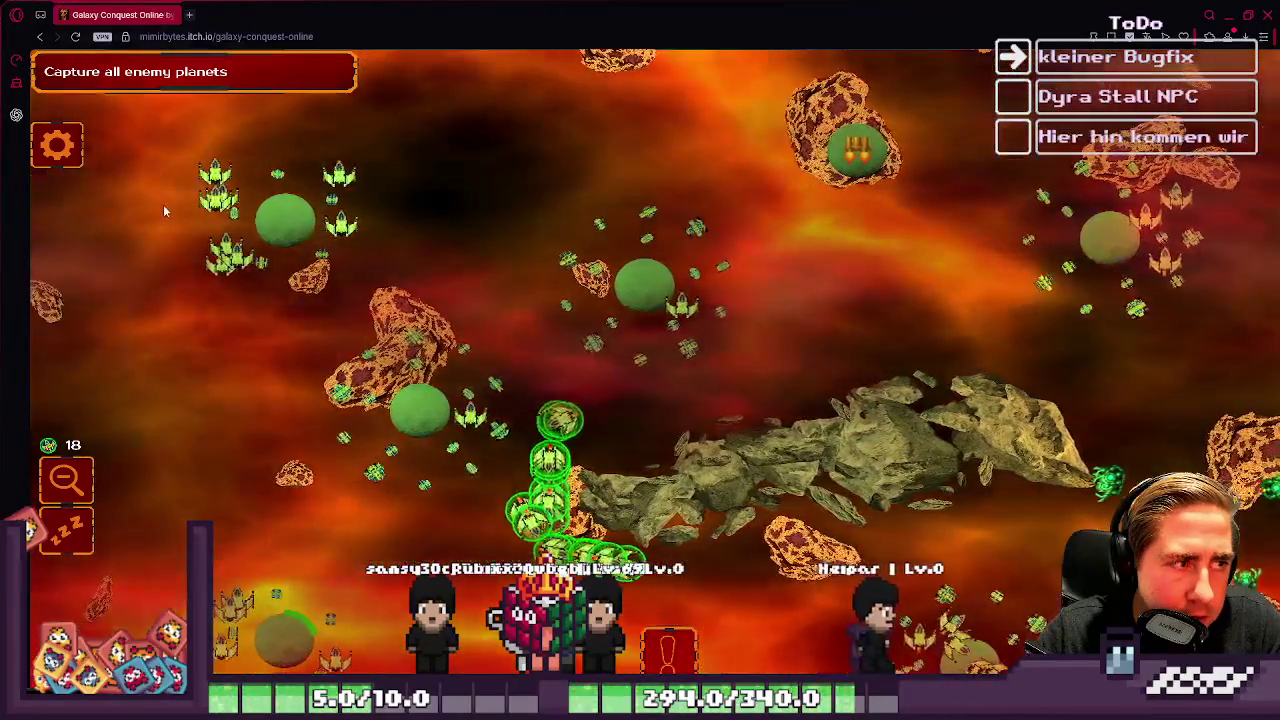
key(s)
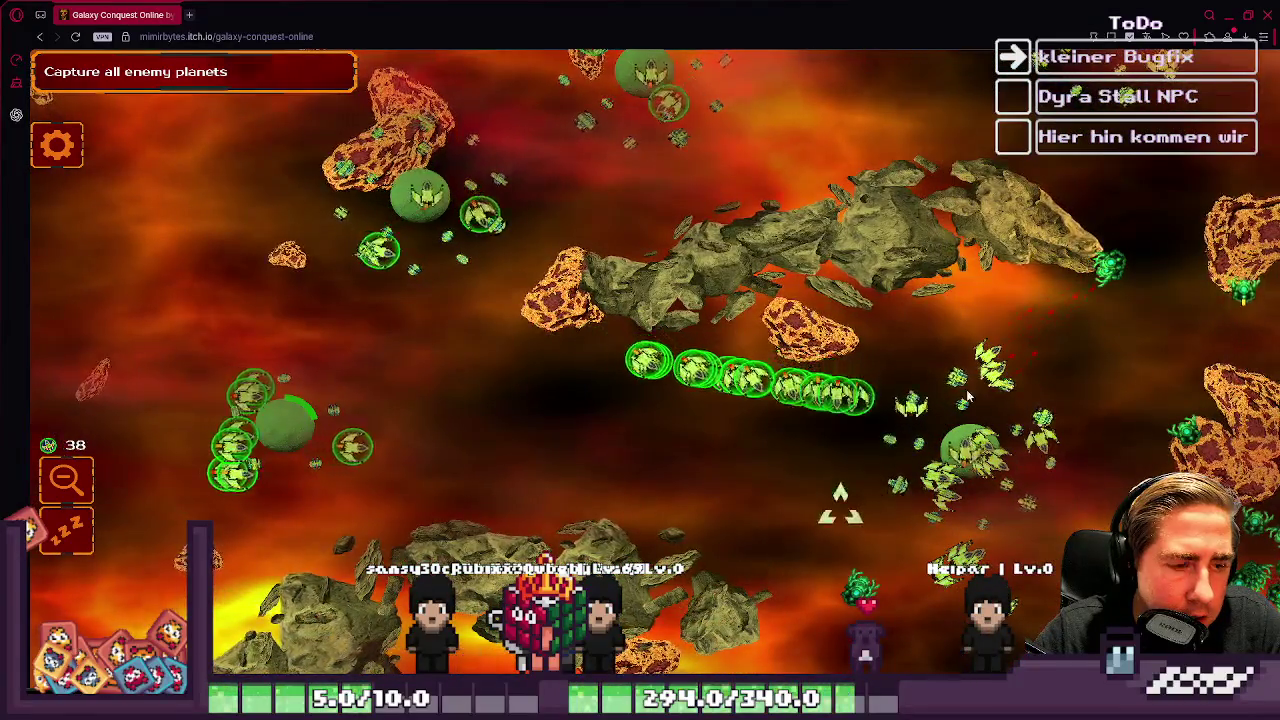
key(d)
key(w)
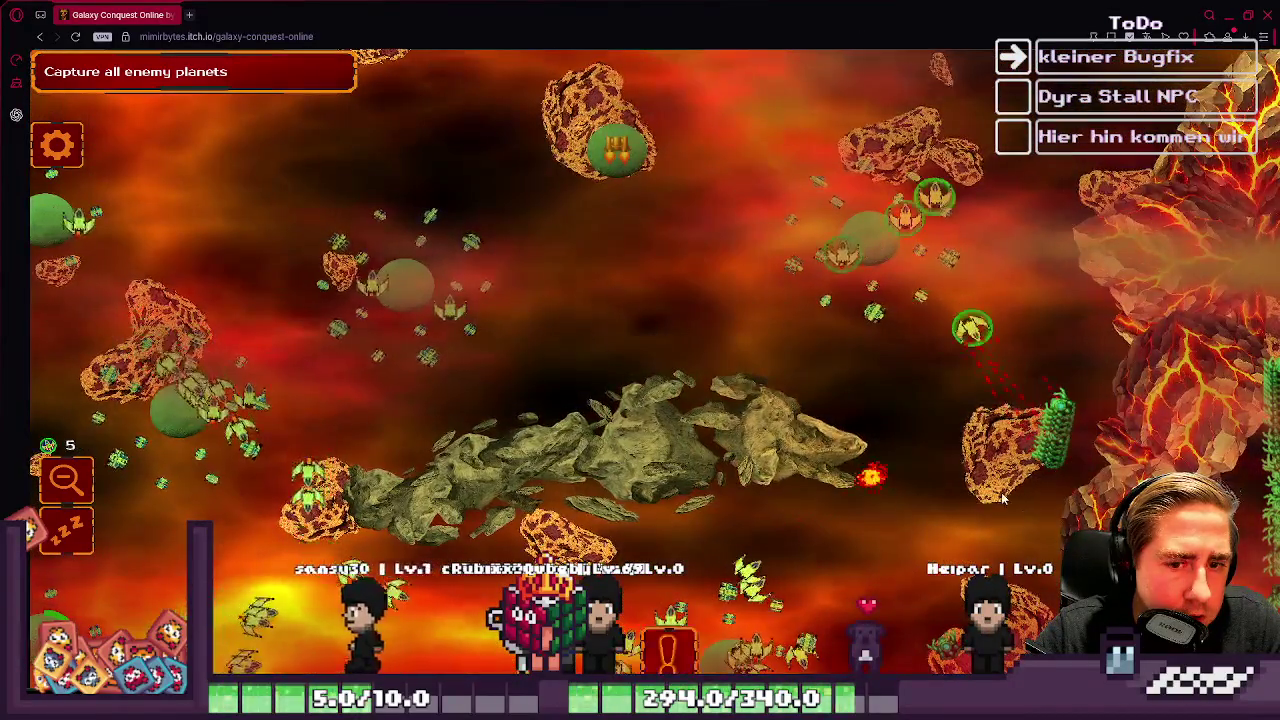
key(s)
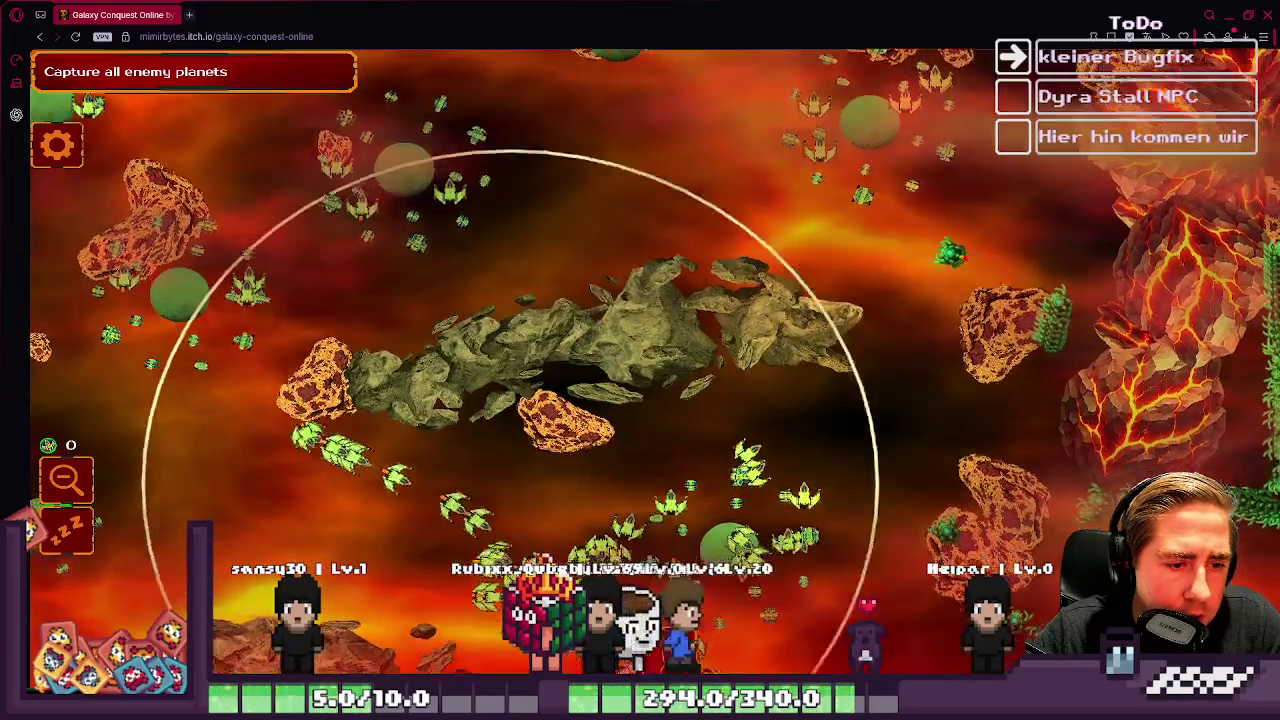
key(s)
key(d)
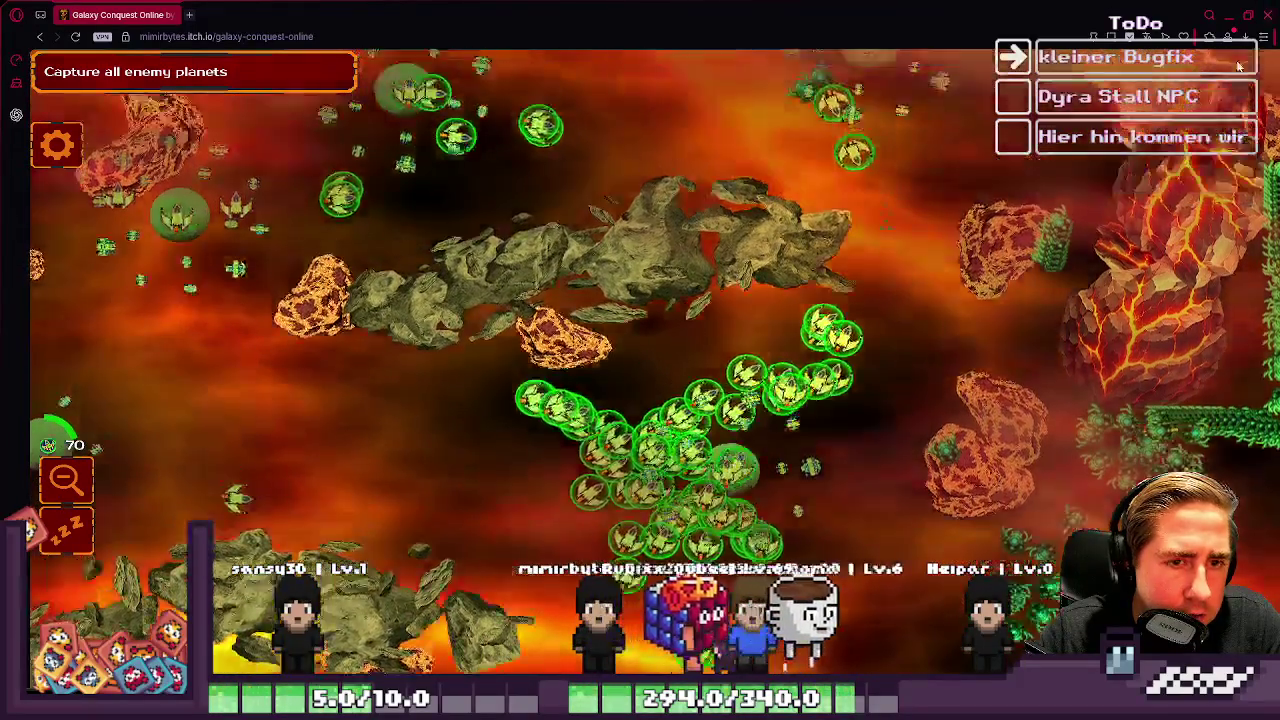
key(s)
key(s)
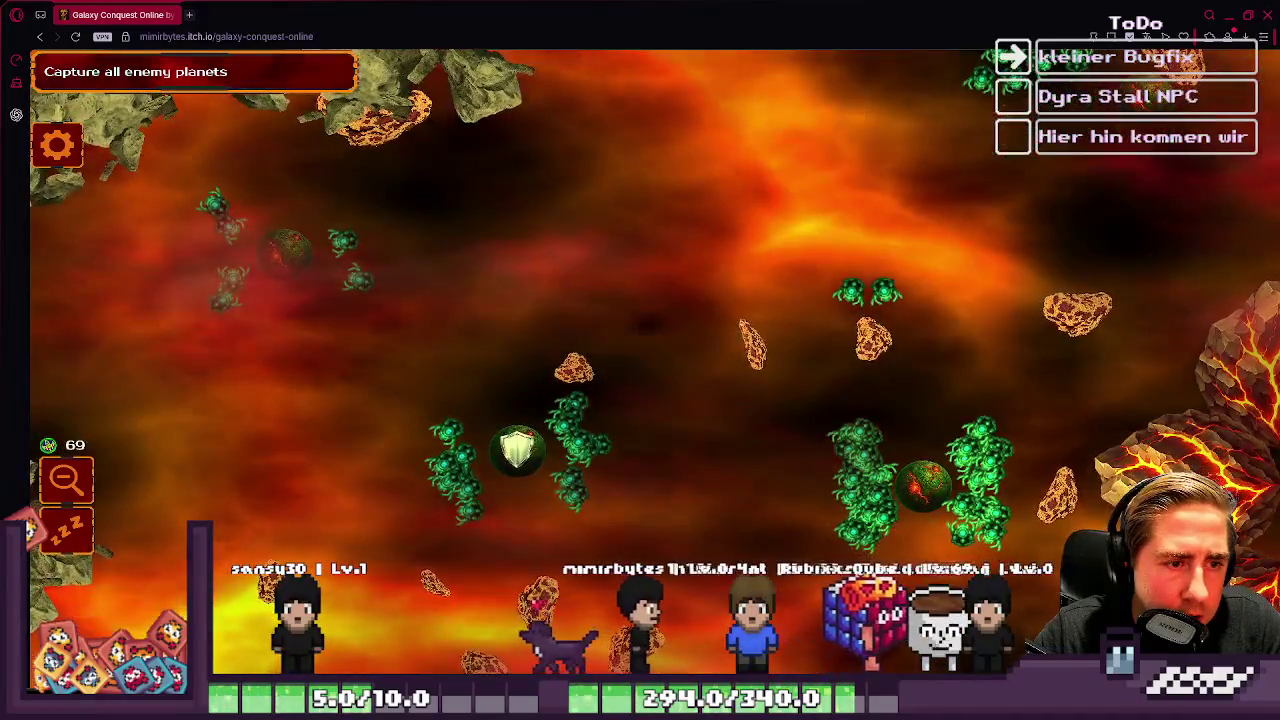
key(w)
key(a)
key(s)
key(w)
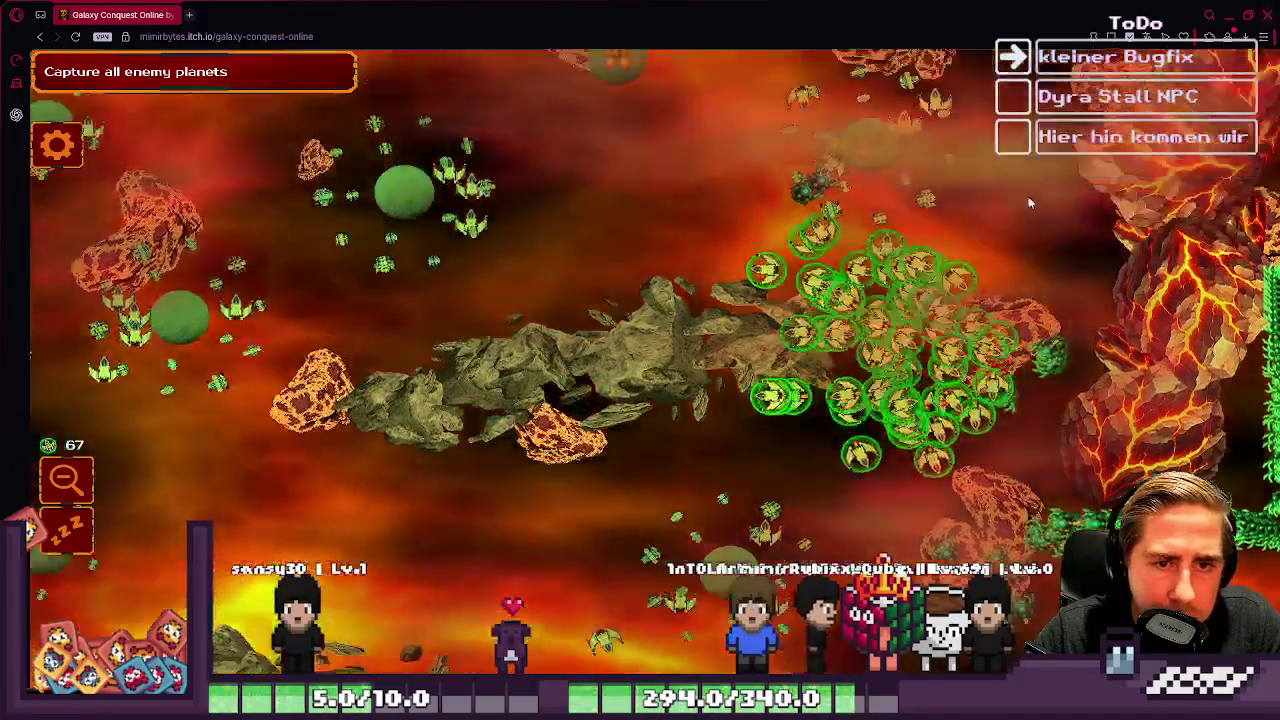
key(s)
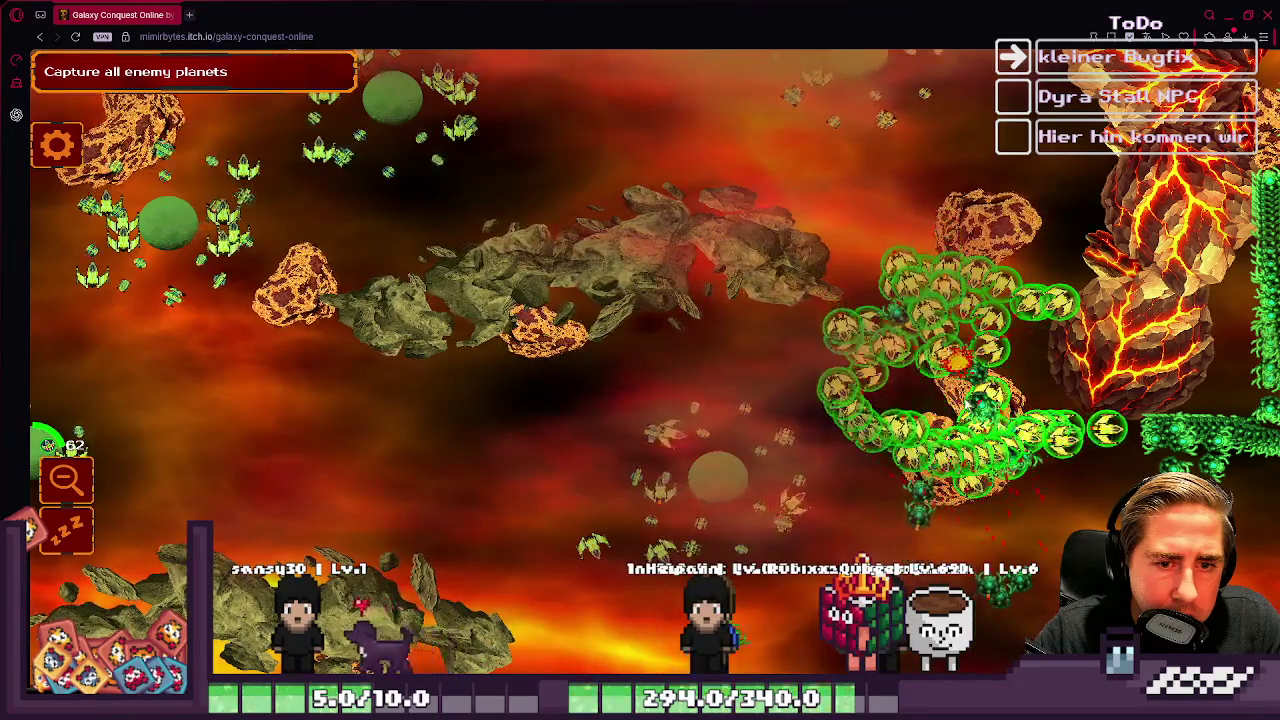
key(d)
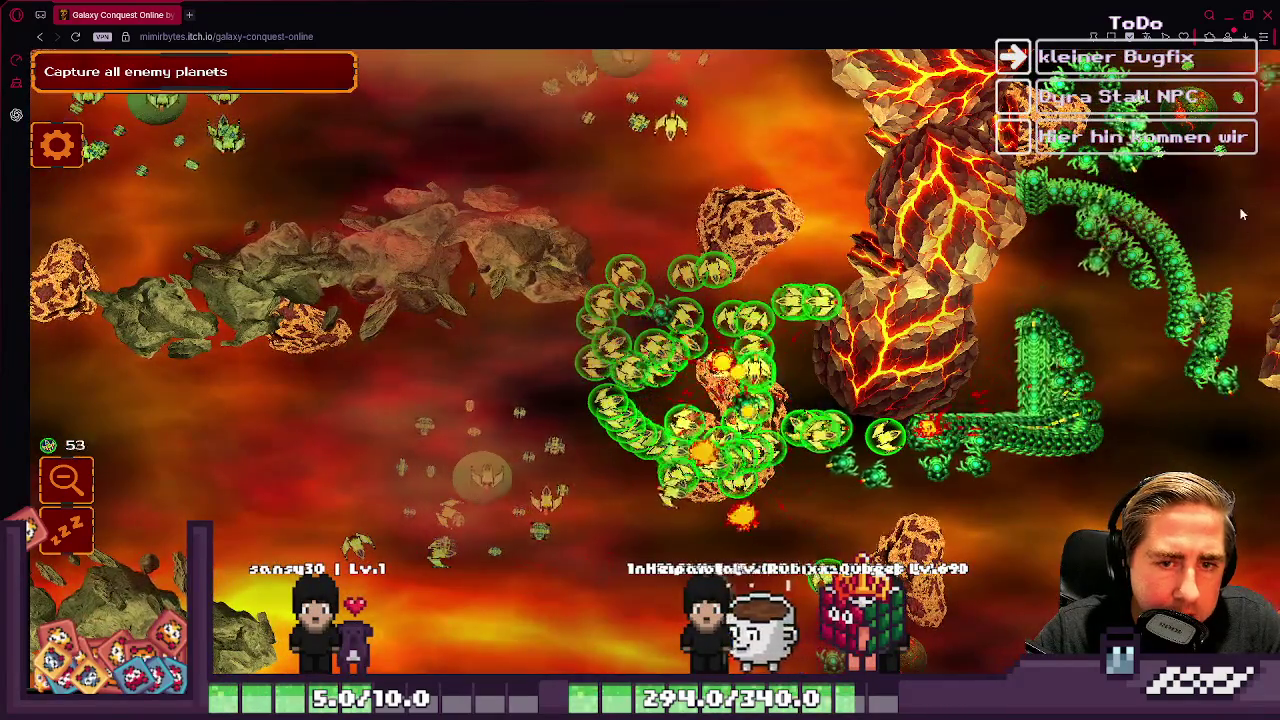
key(w)
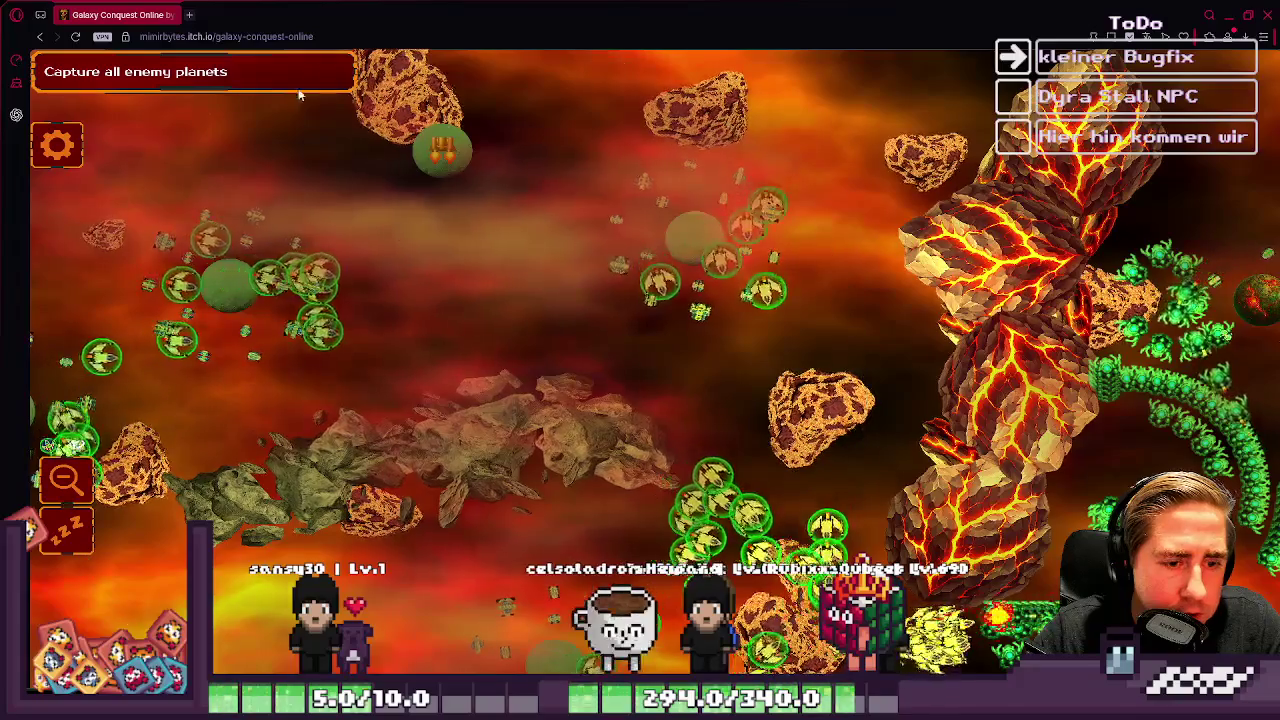
key(a)
key(s)
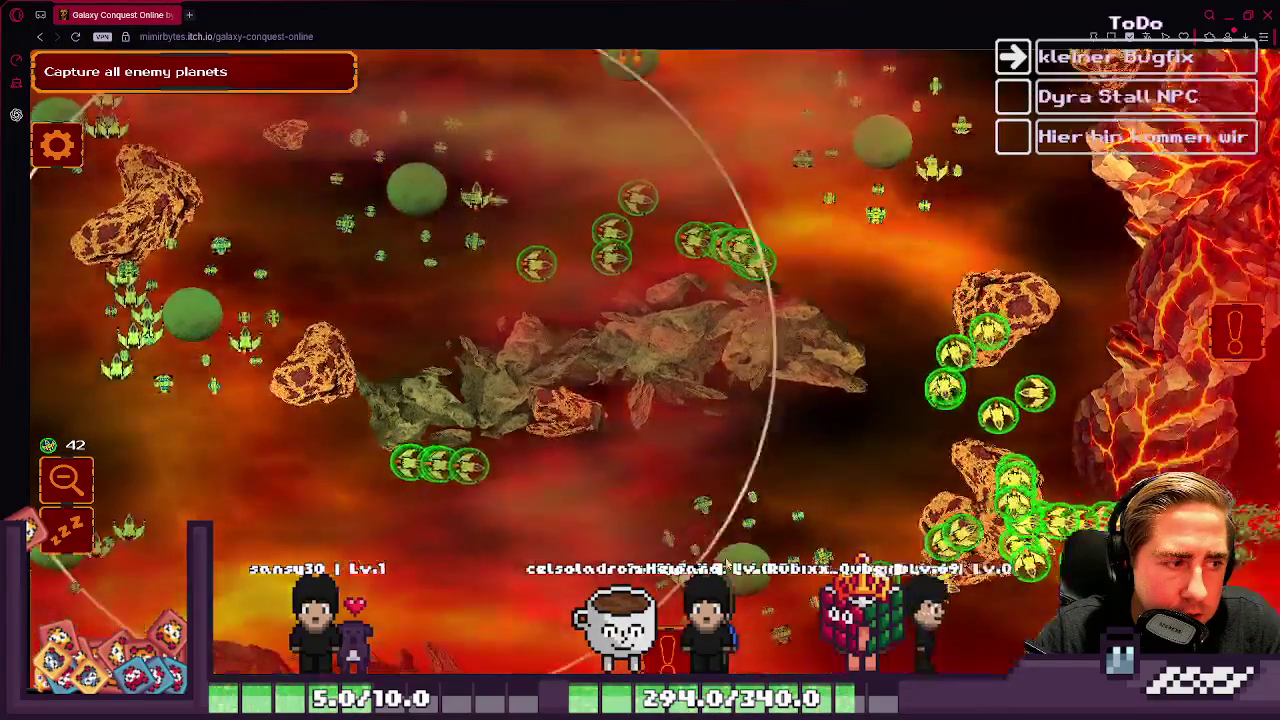
key(d)
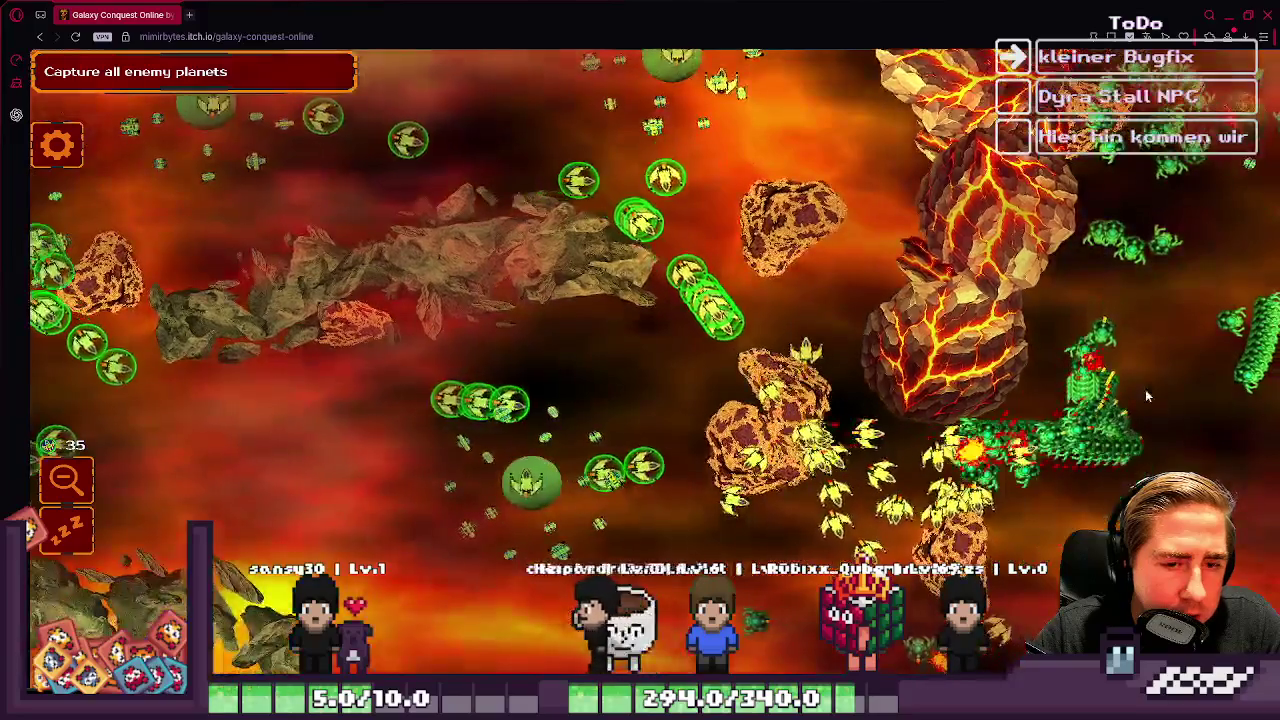
key(s)
key(s)
key(w)
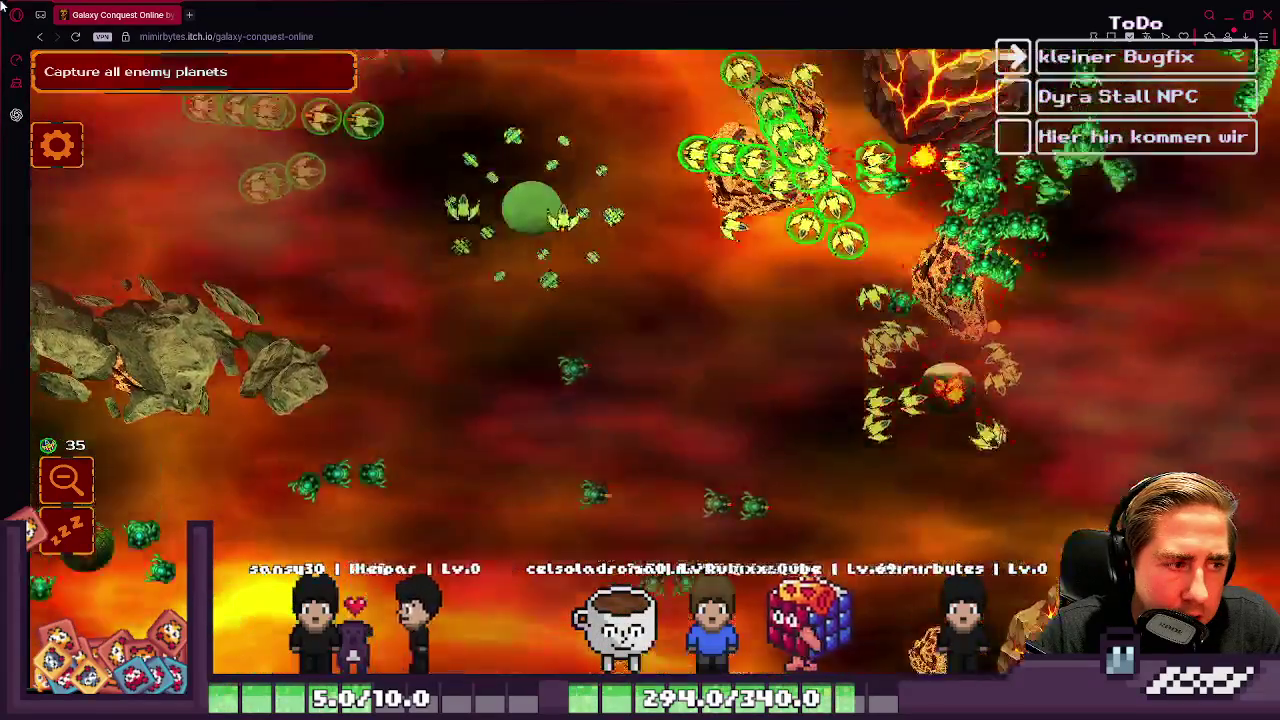
key(w)
key(s)
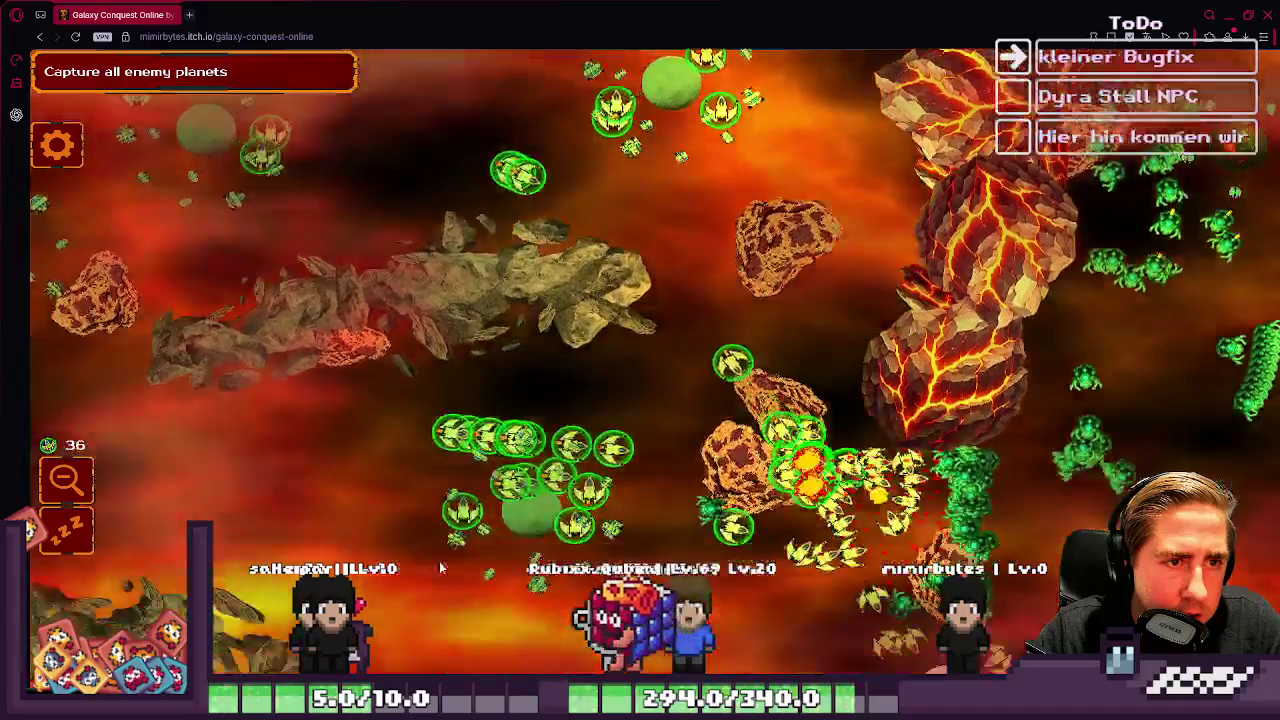
key(s)
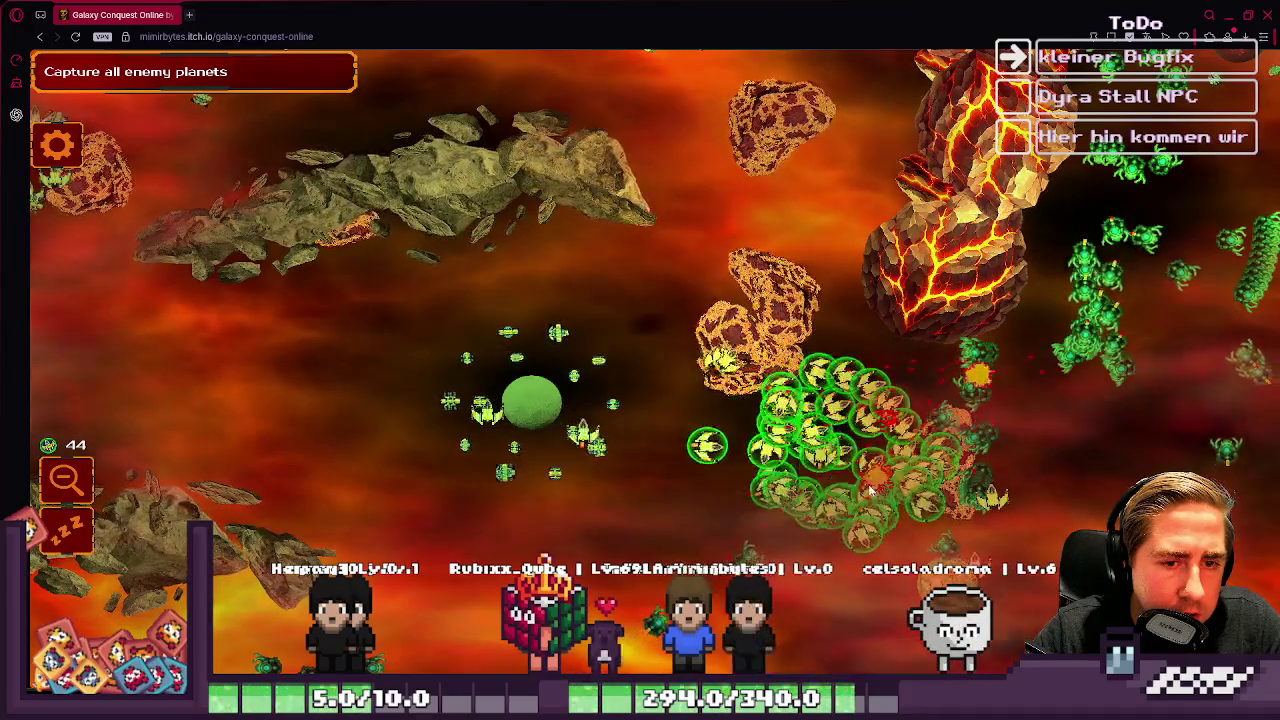
key(s)
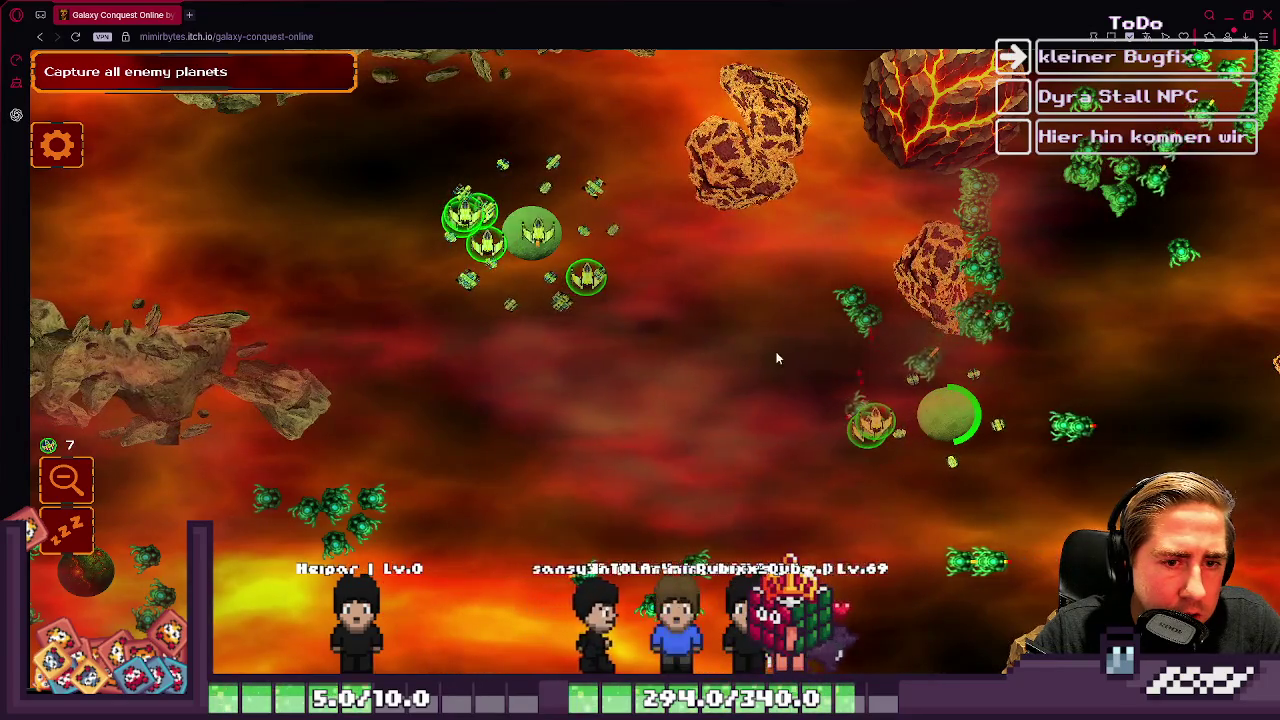
key(w)
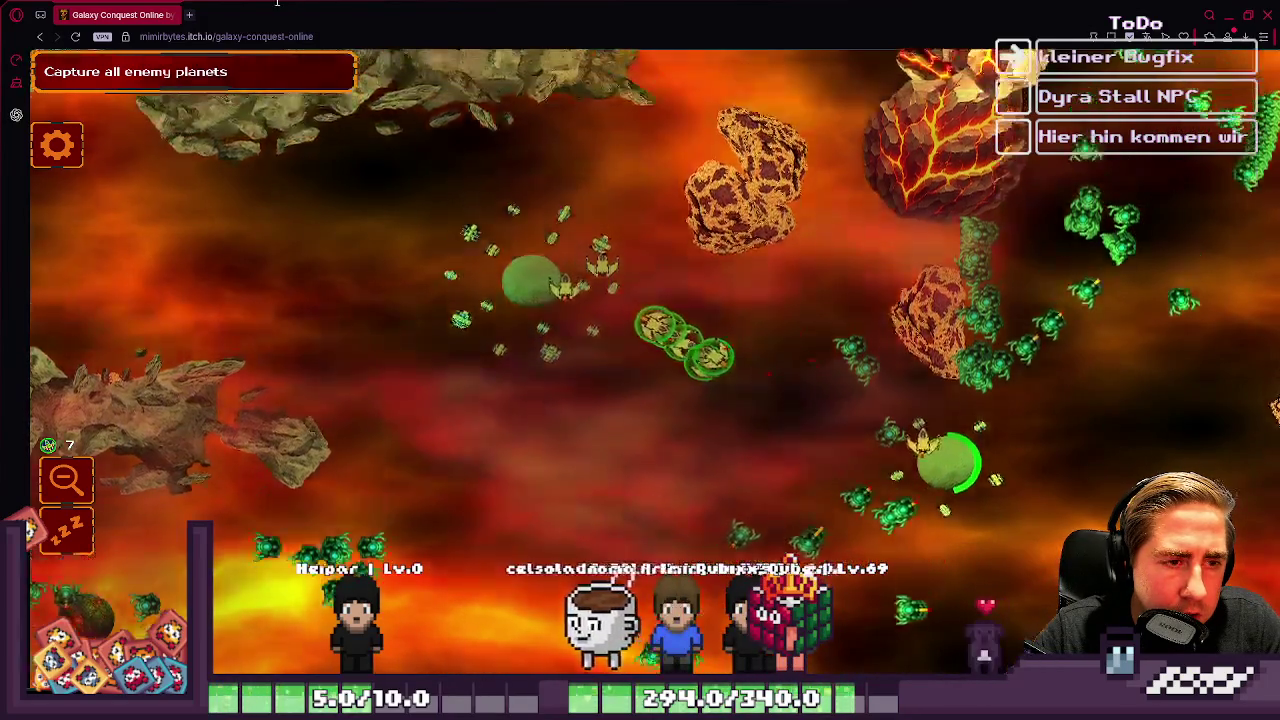
Step: Pan around the map and select the 27 ships around the top-left planet
key(w)
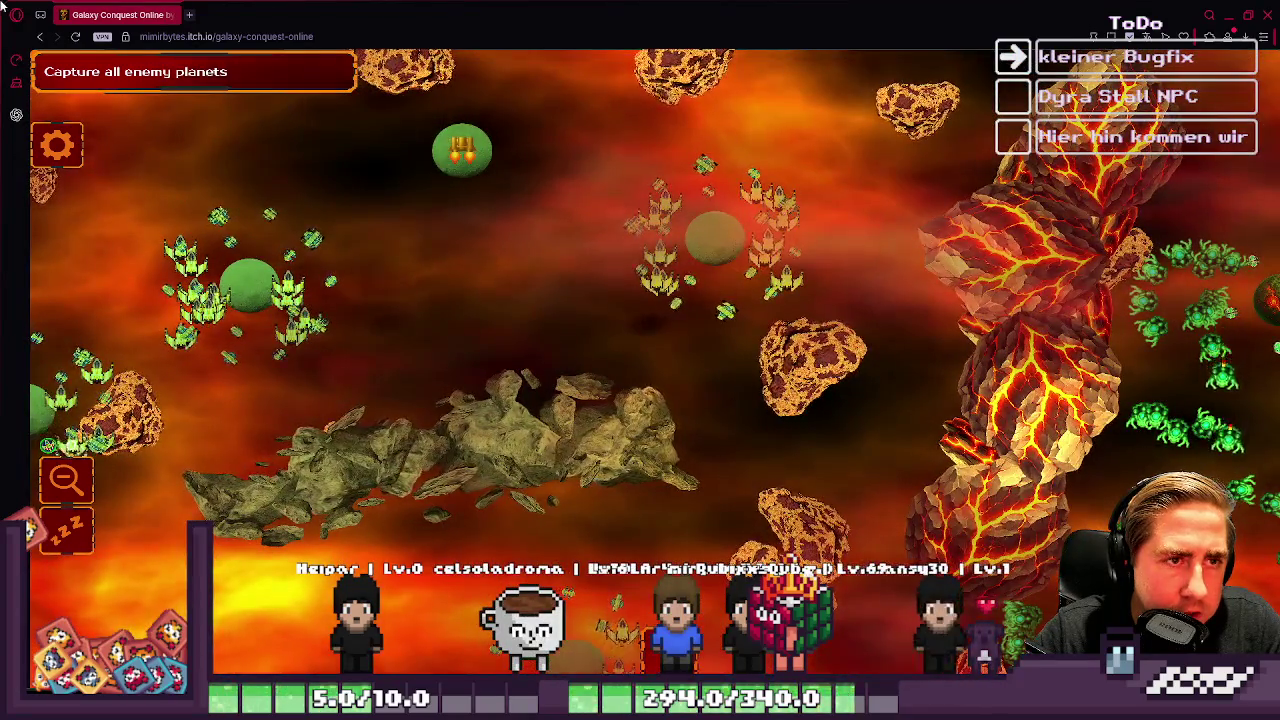
drag(843, 405, 843, 405)
key(s)
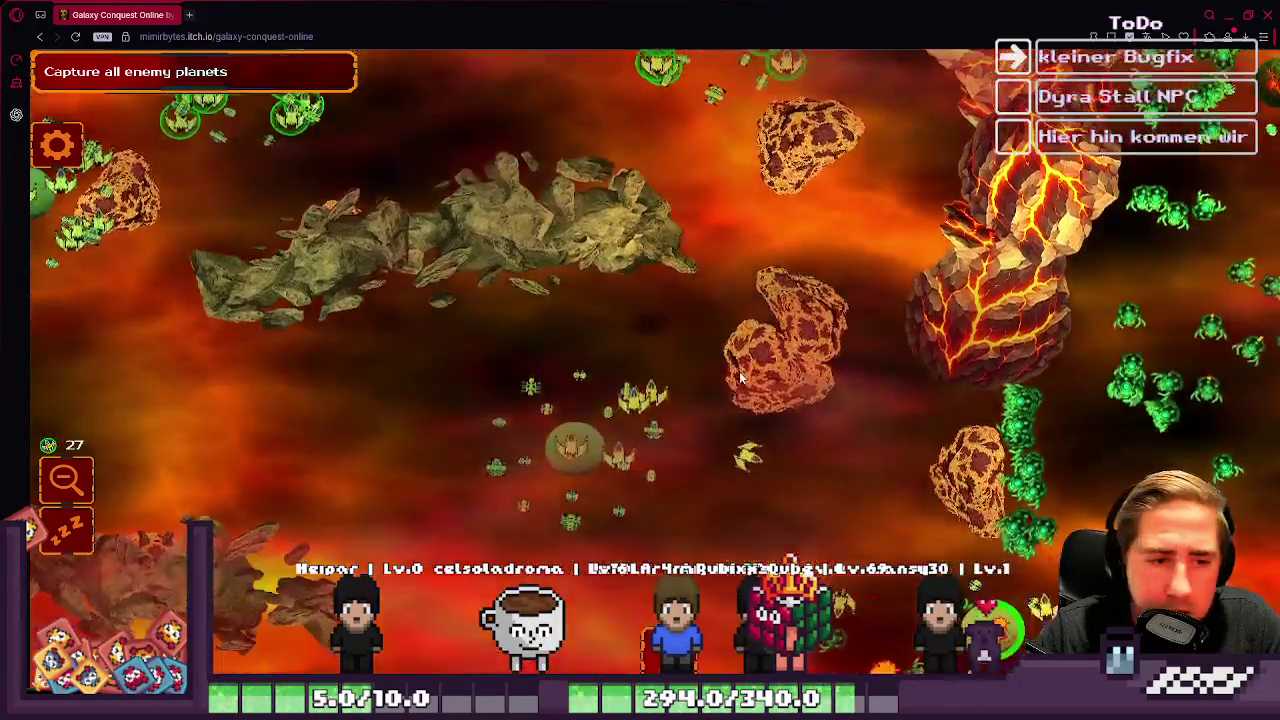
key(a)
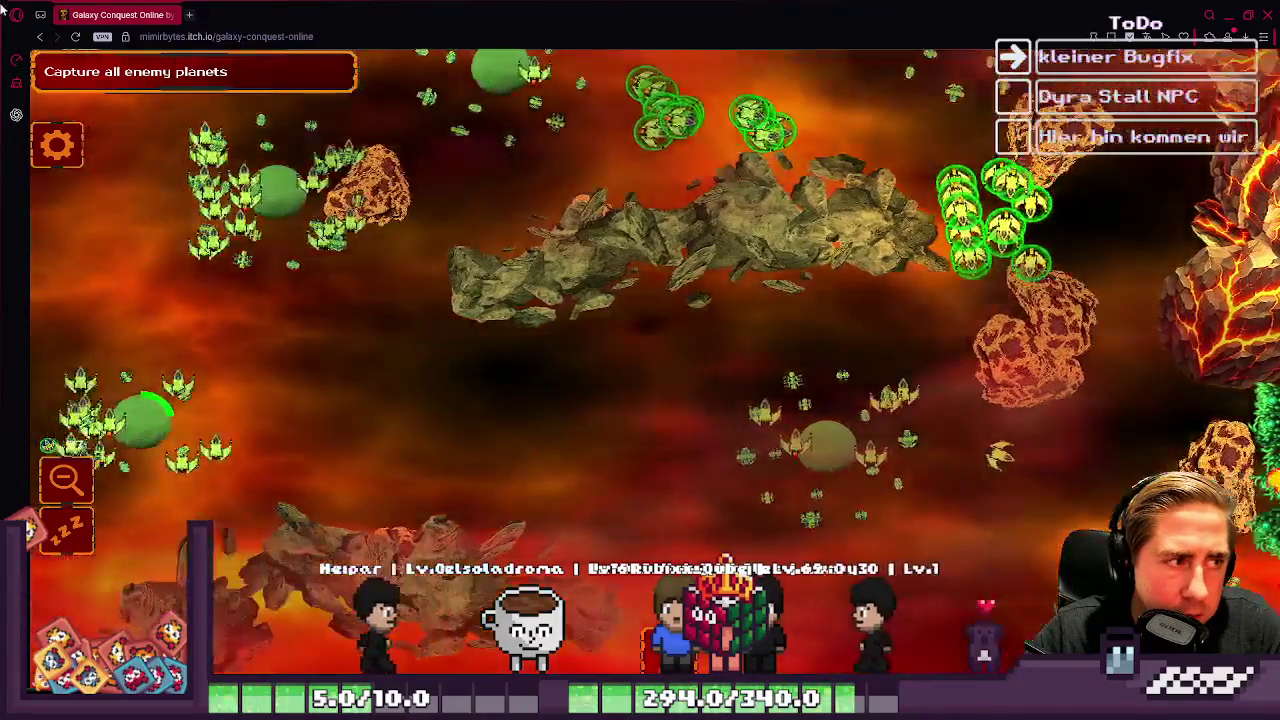
key(w)
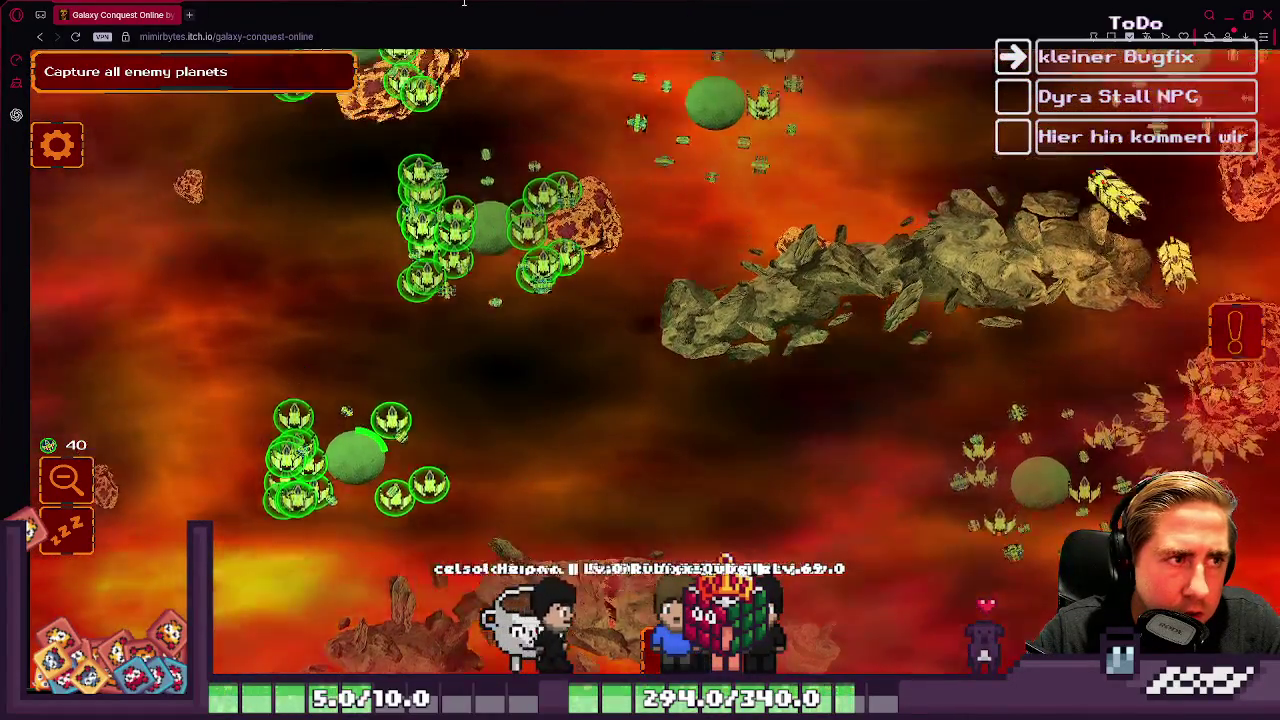
key(s)
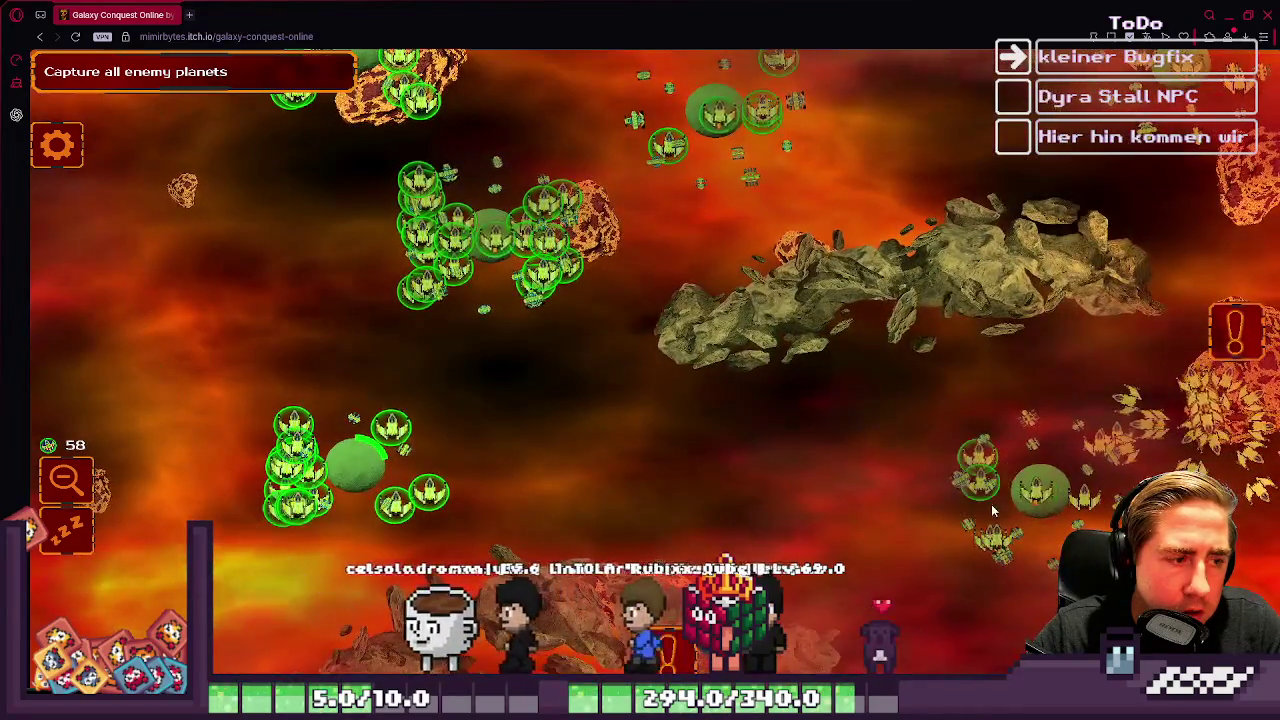
key(d)
key(s)
key(d)
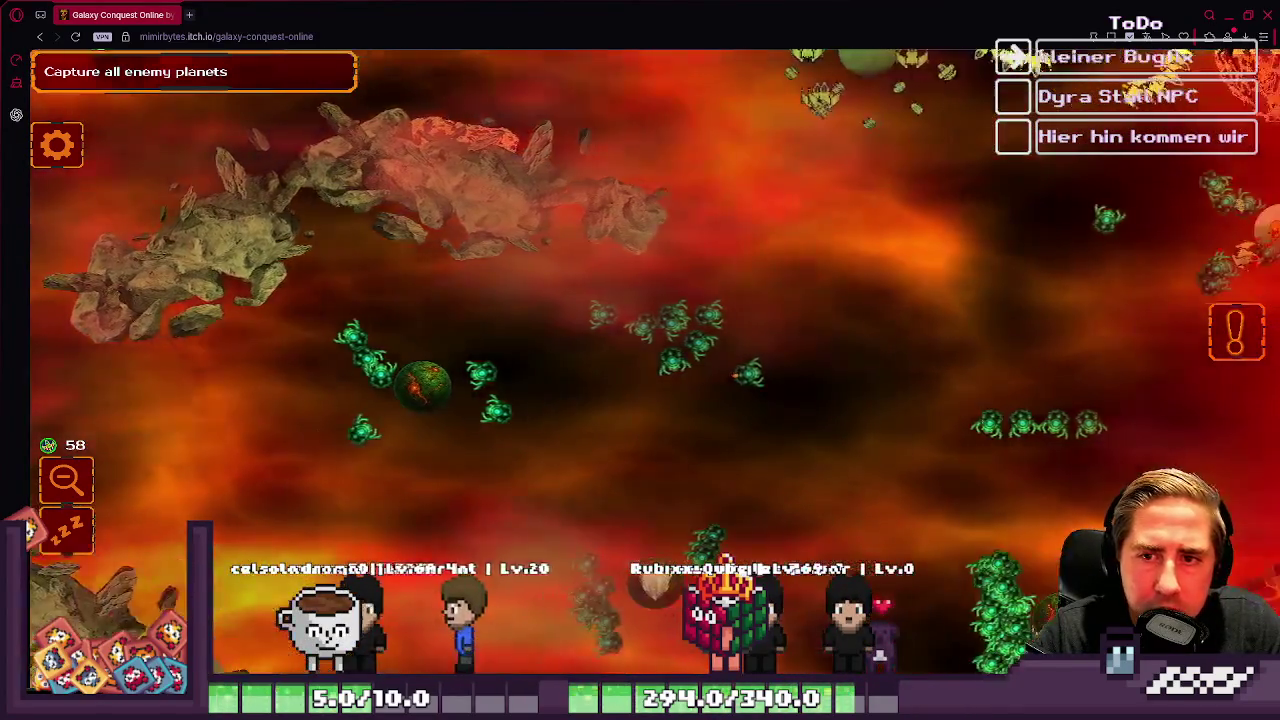
key(w)
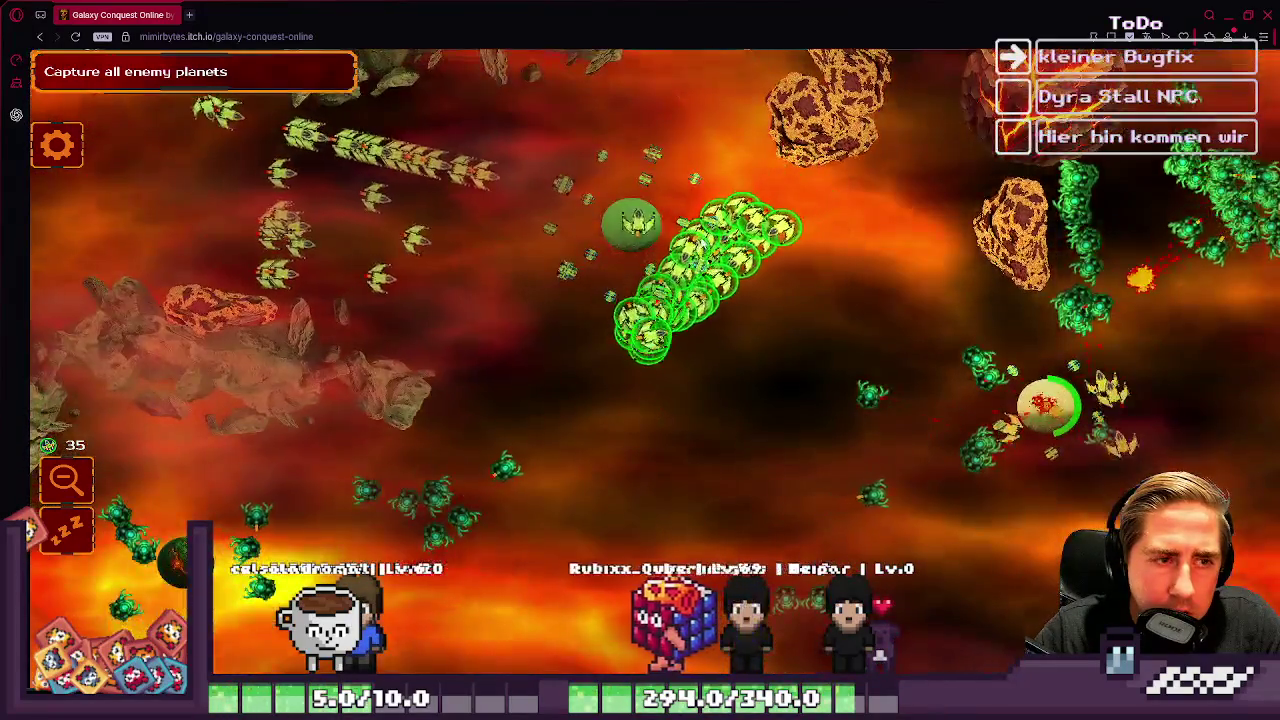
key(w)
Step: Select the fleets around the upper planet and the ships around the left planet
drag(672, 78, 757, 214)
key(s)
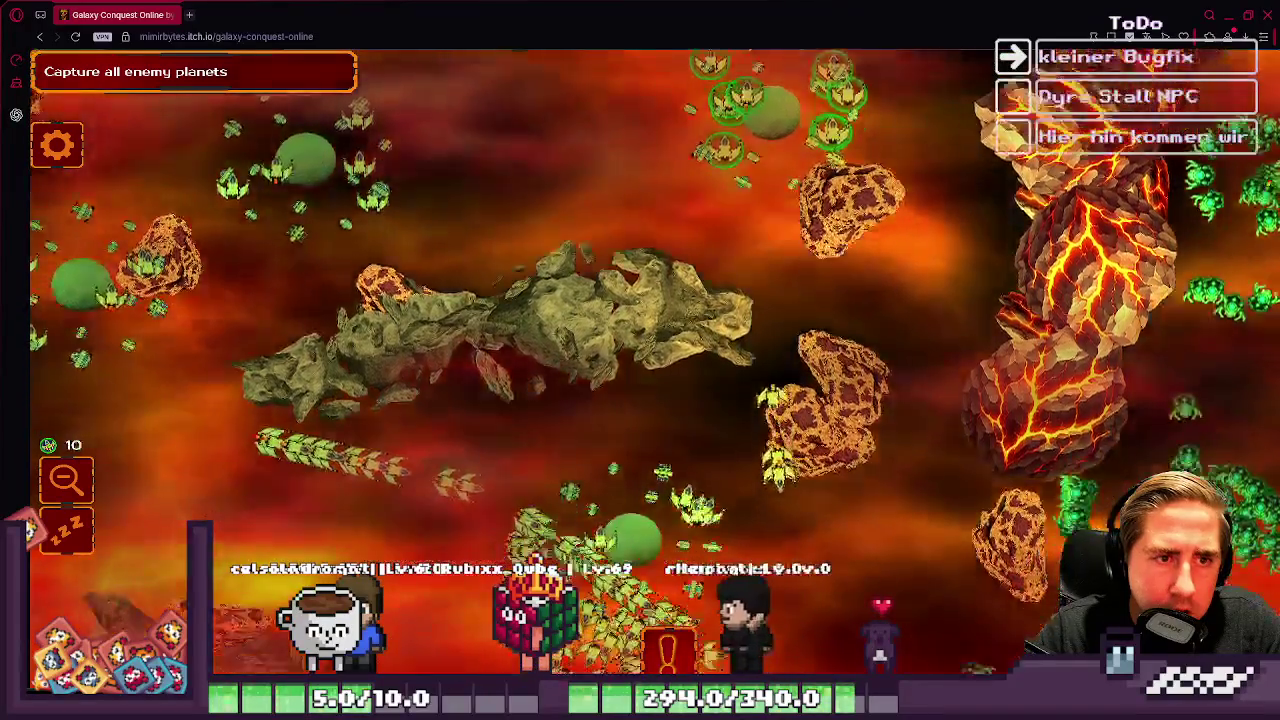
key(w)
key(a)
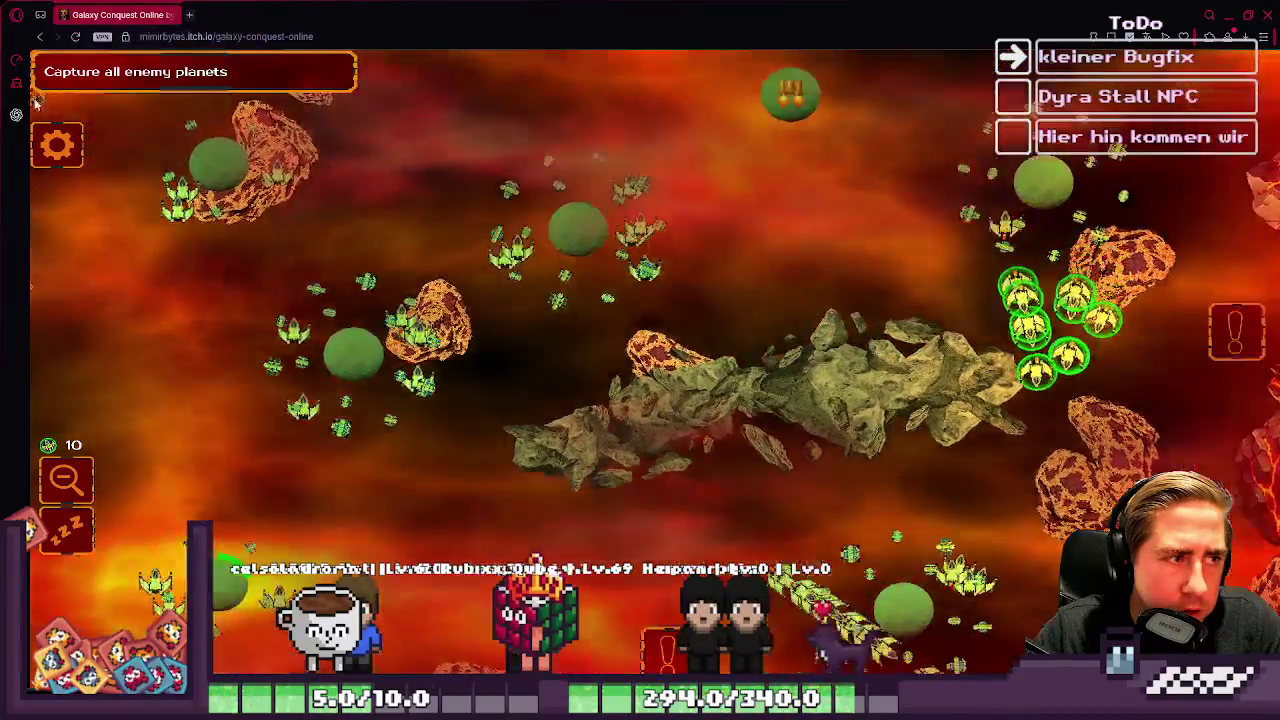
key(s)
key(d)
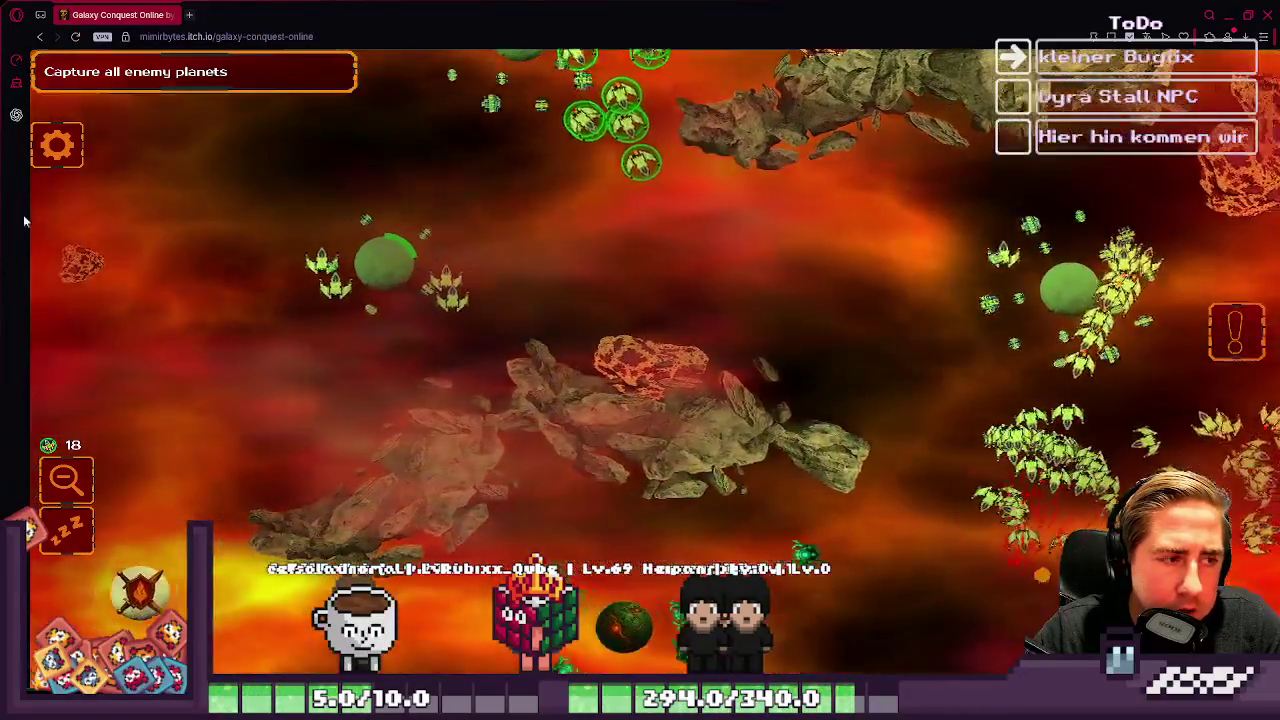
drag(27, 220, 678, 403)
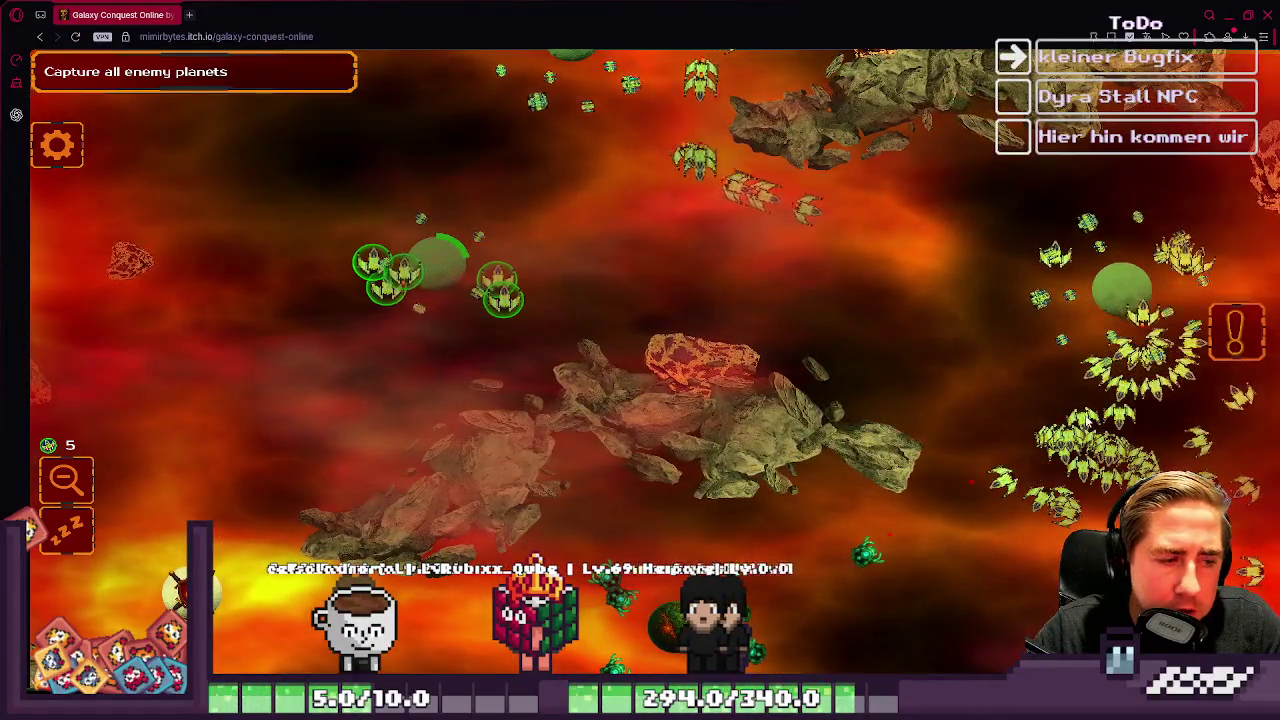
key(d)
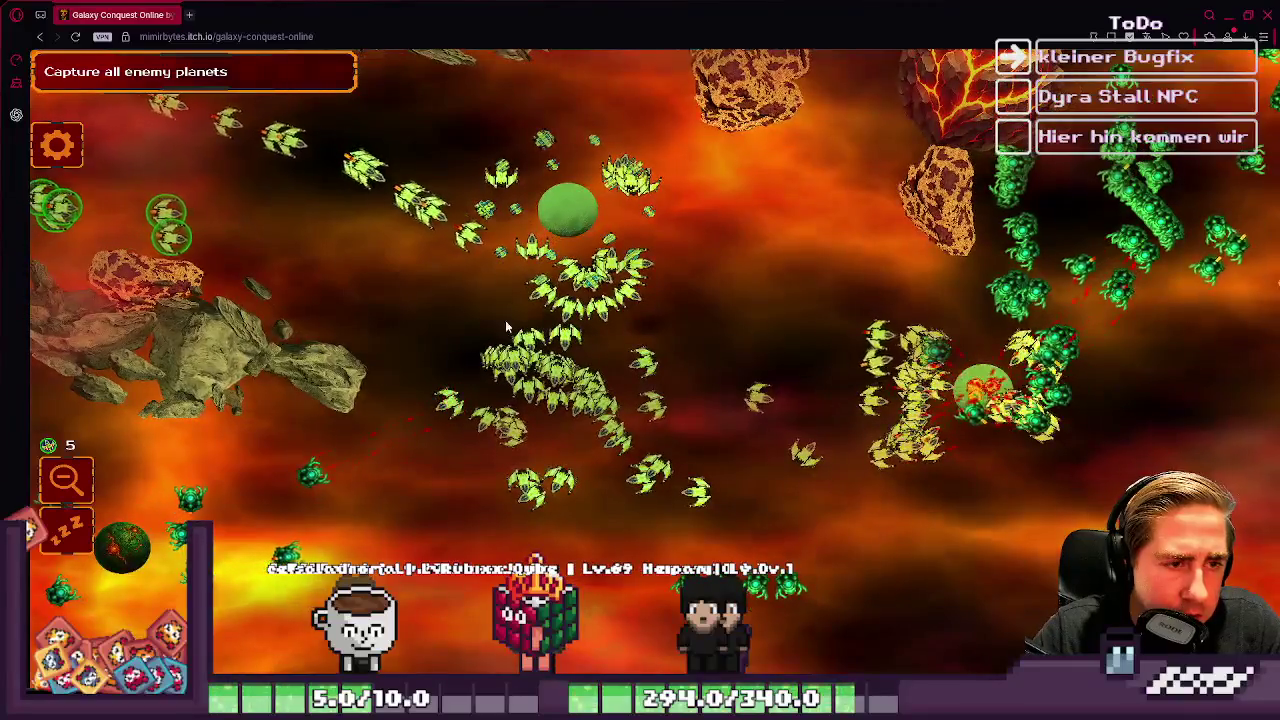
Step: Send a group of about 118 ships to attack the enemy planet
drag(224, 148, 657, 371)
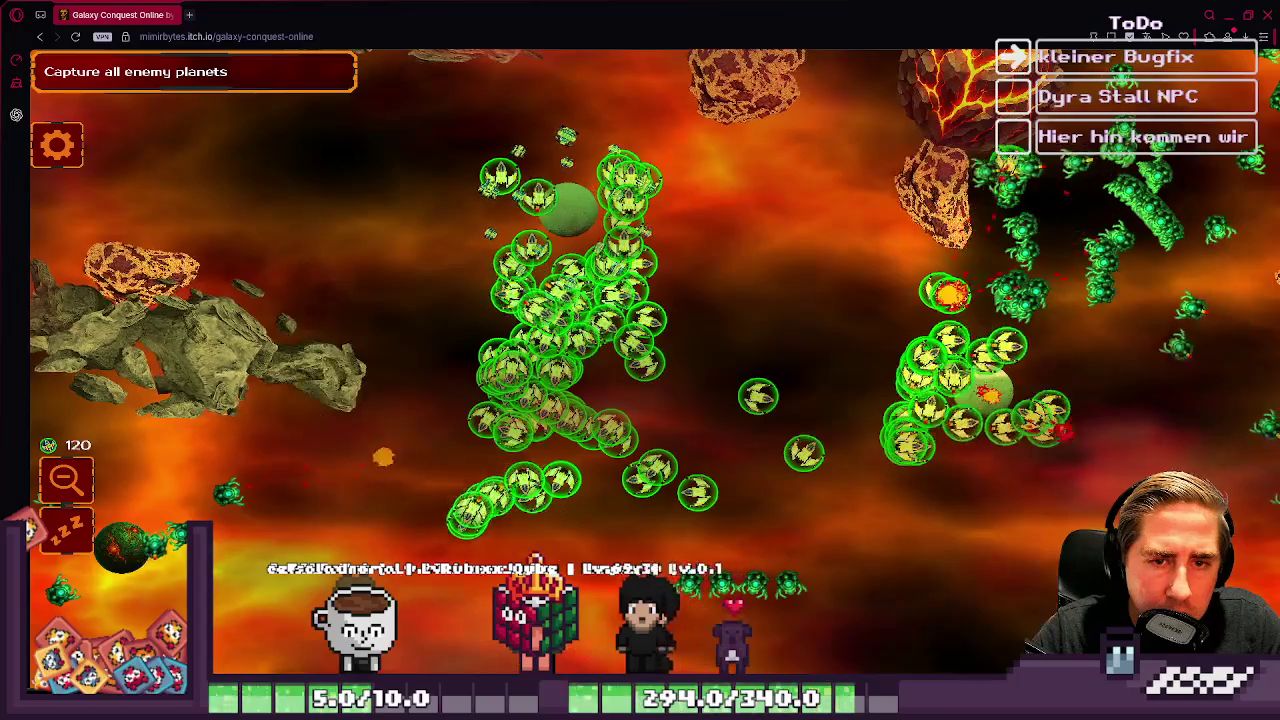
key(Right)
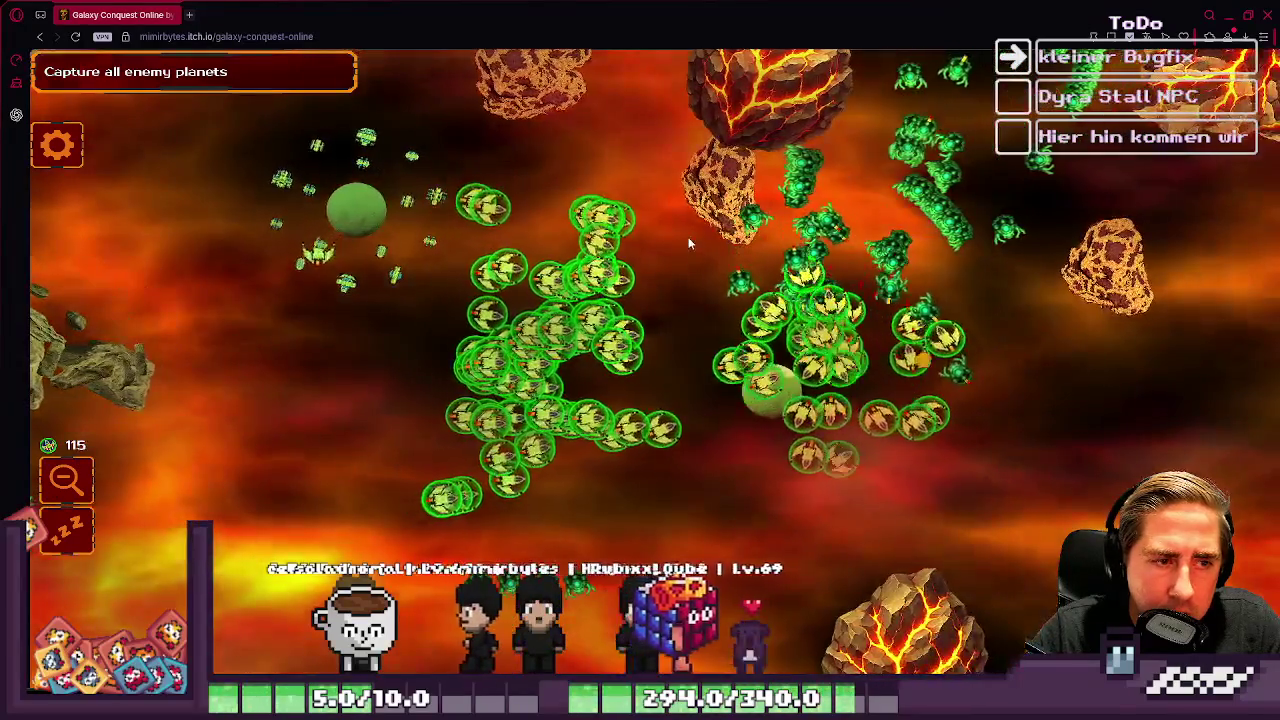
click(800, 291)
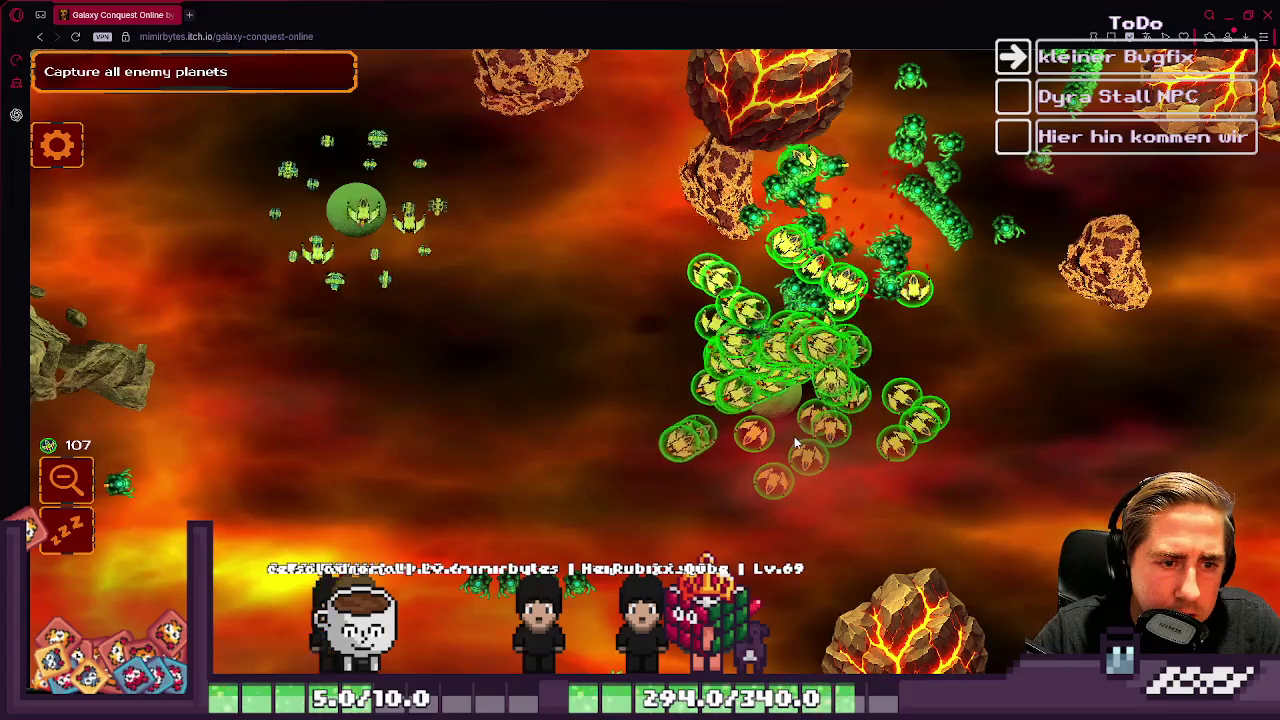
key(Up)
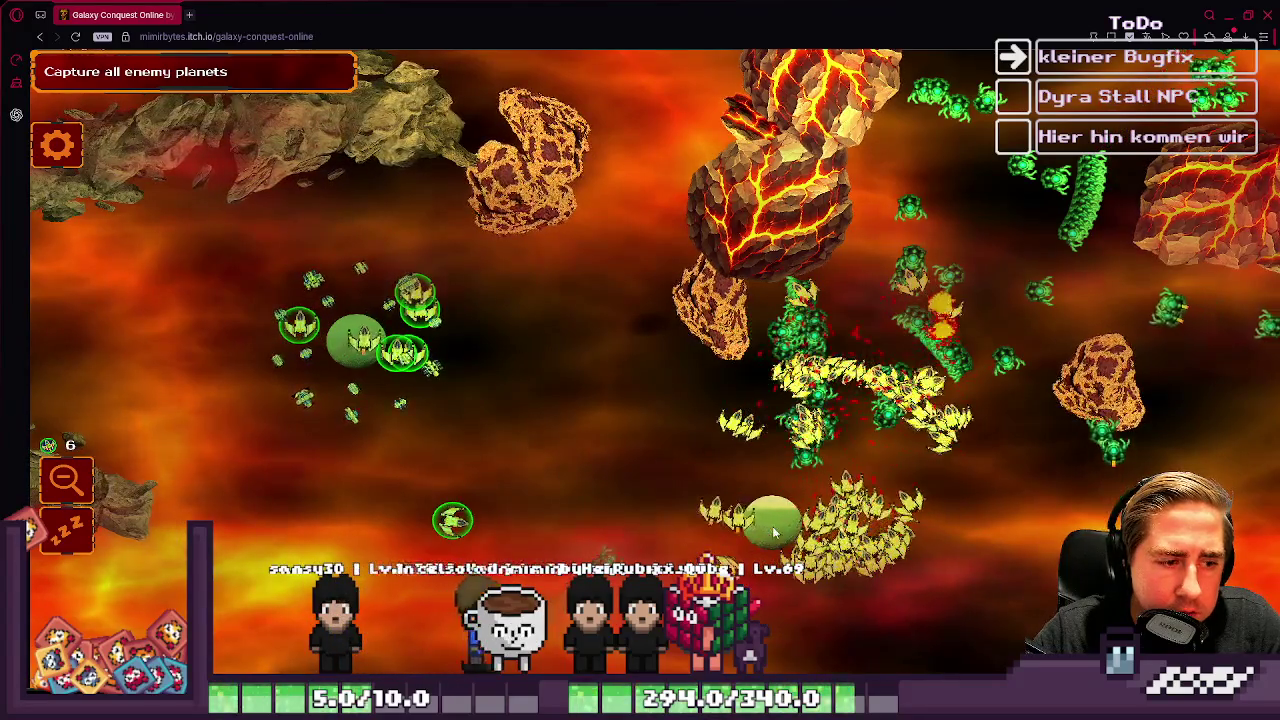
key(Down)
key(Down)
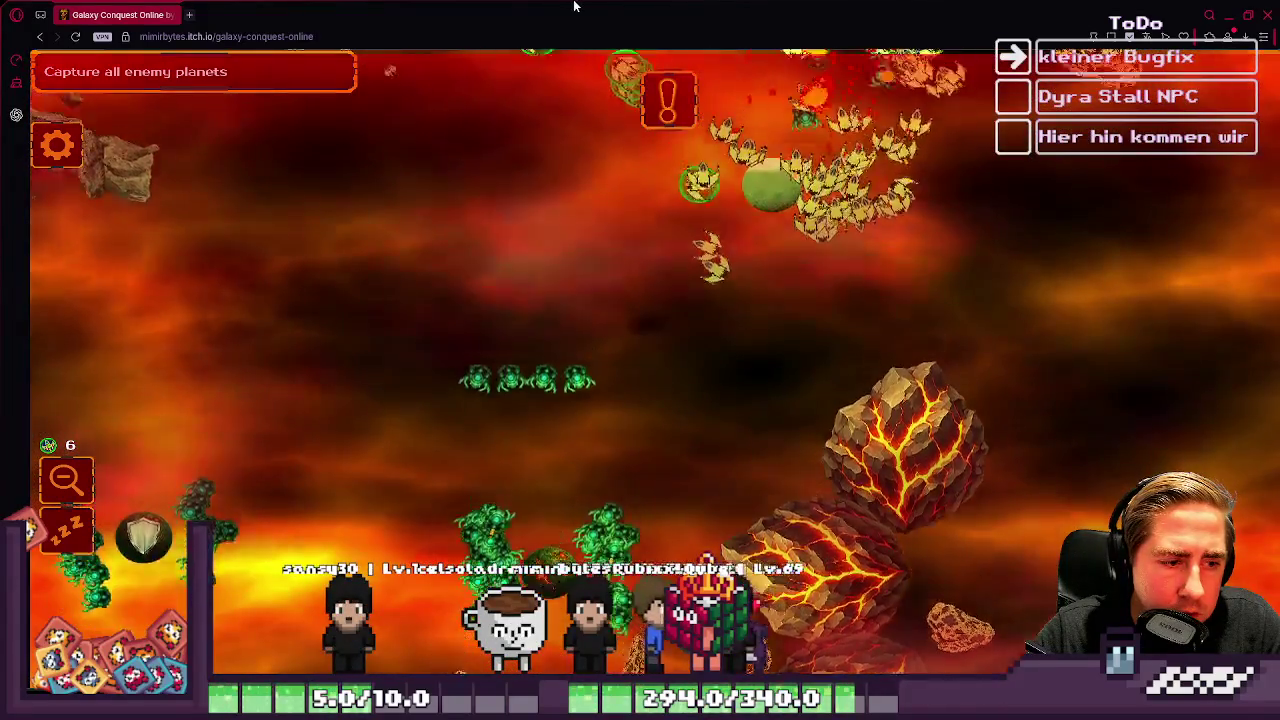
key(Up)
Step: Select about 58 ships near the central fight and follow them across the map
drag(970, 480, 678, 183)
key(Up)
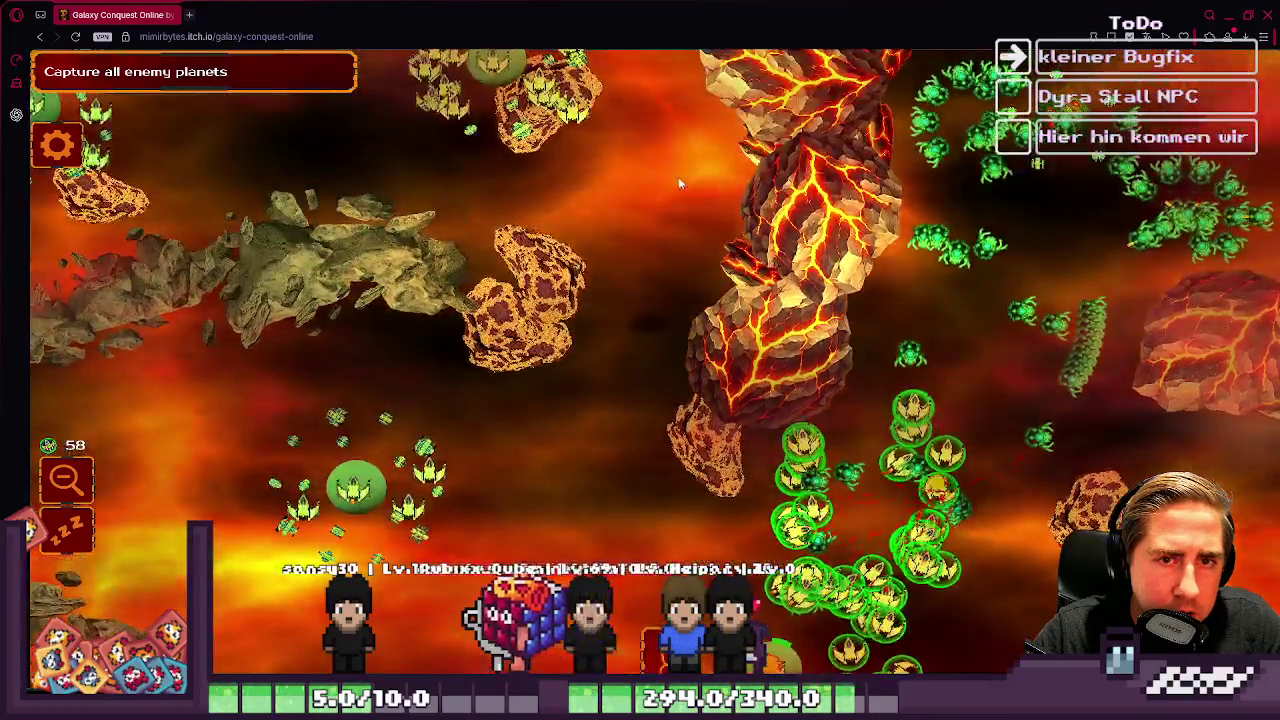
key(Down)
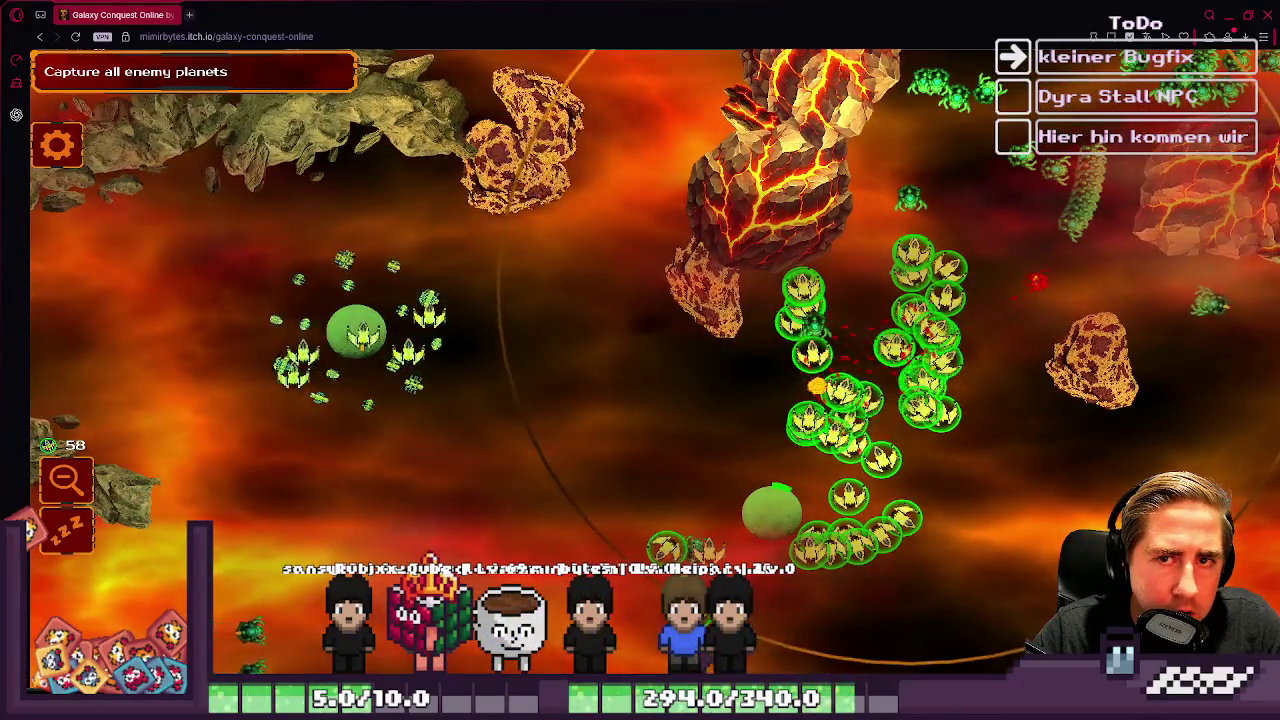
key(Up)
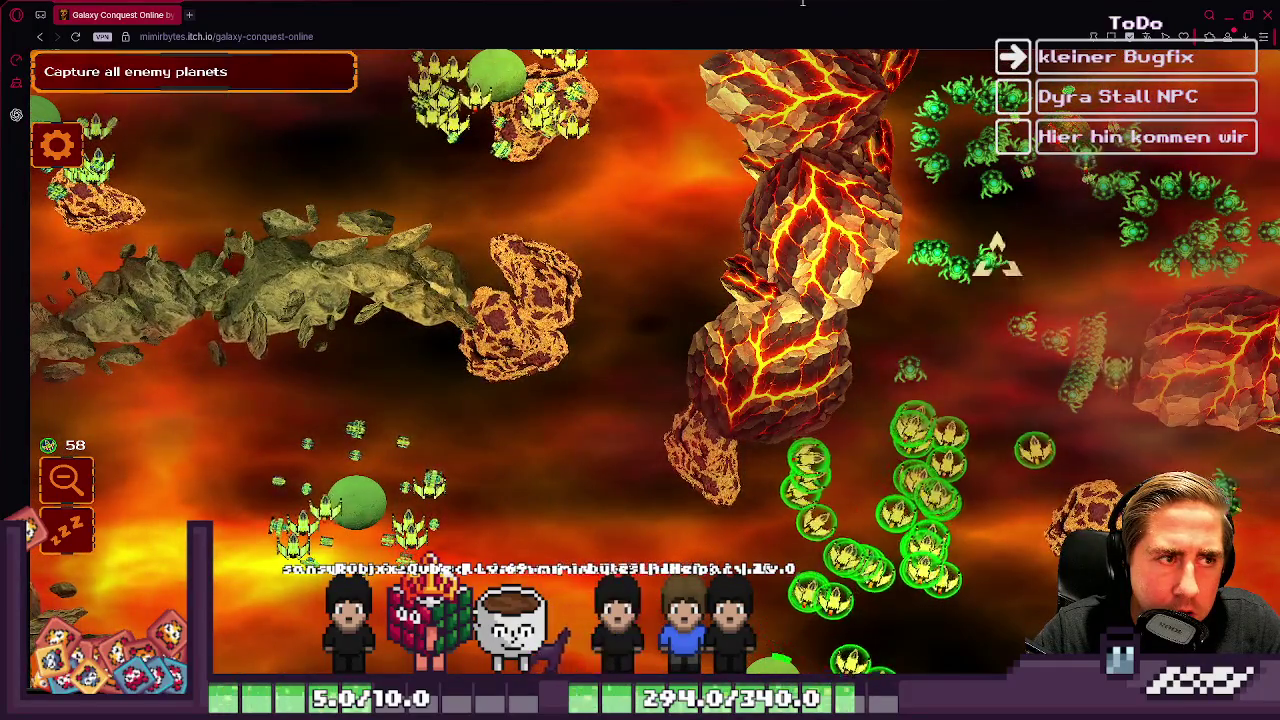
key(Up)
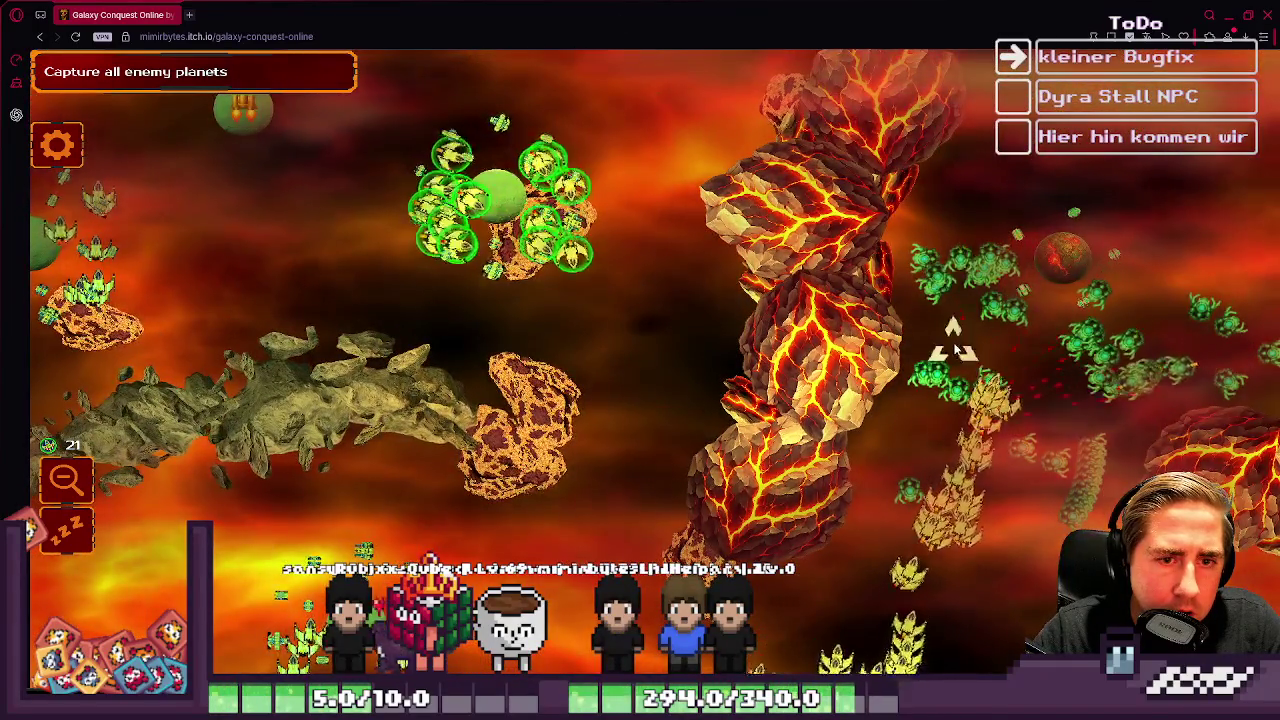
key(Down)
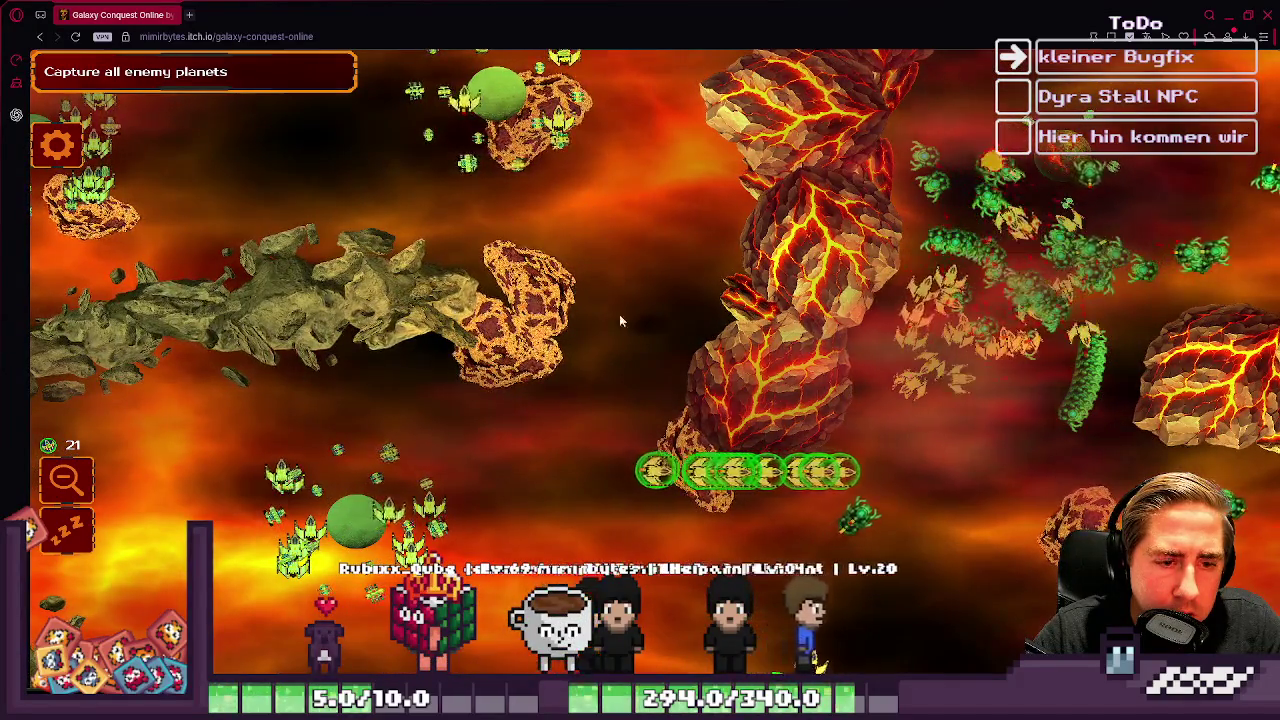
key(Up)
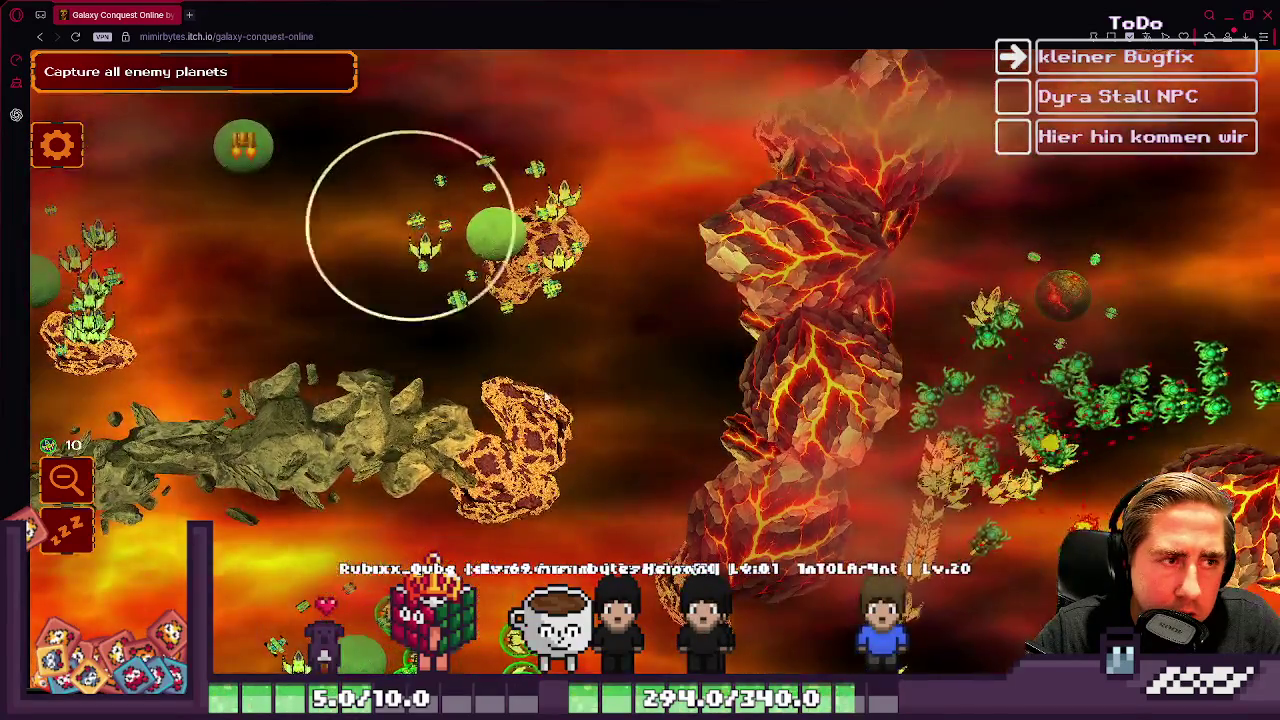
Step: Move the view to the area beside the sun and send ships from the upper-left planets
key(Left)
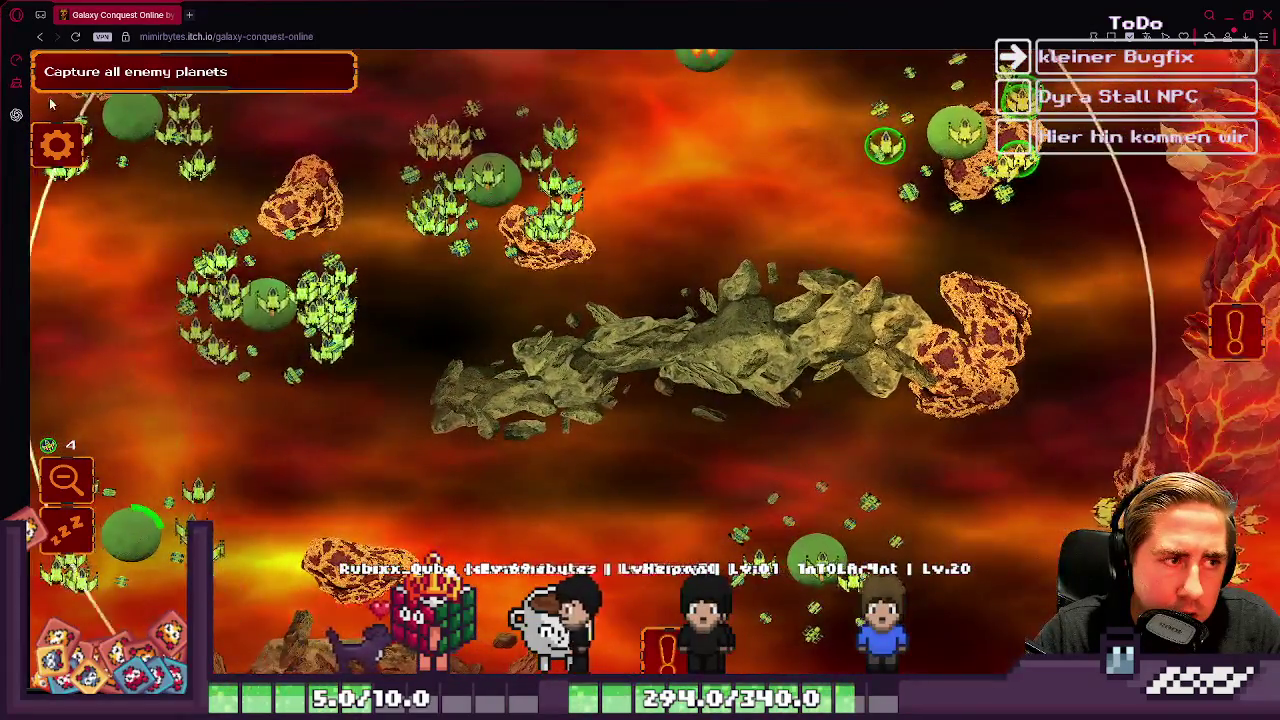
key(Right)
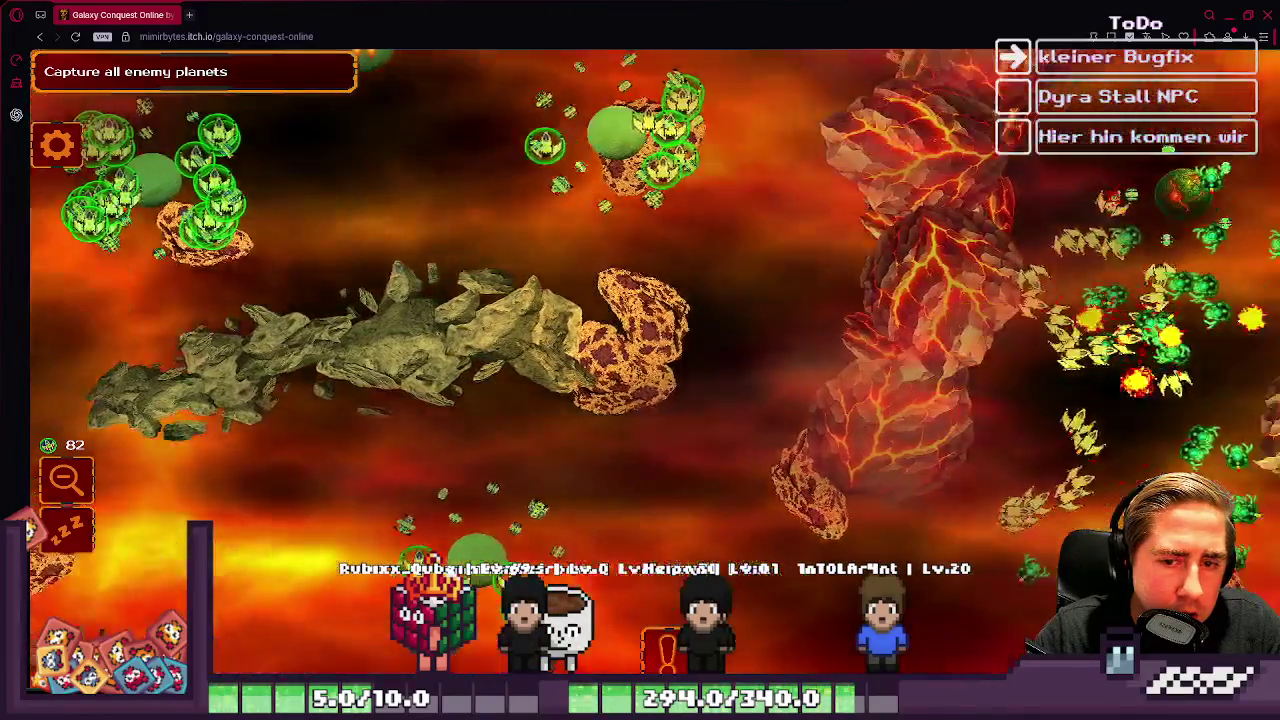
key(Right)
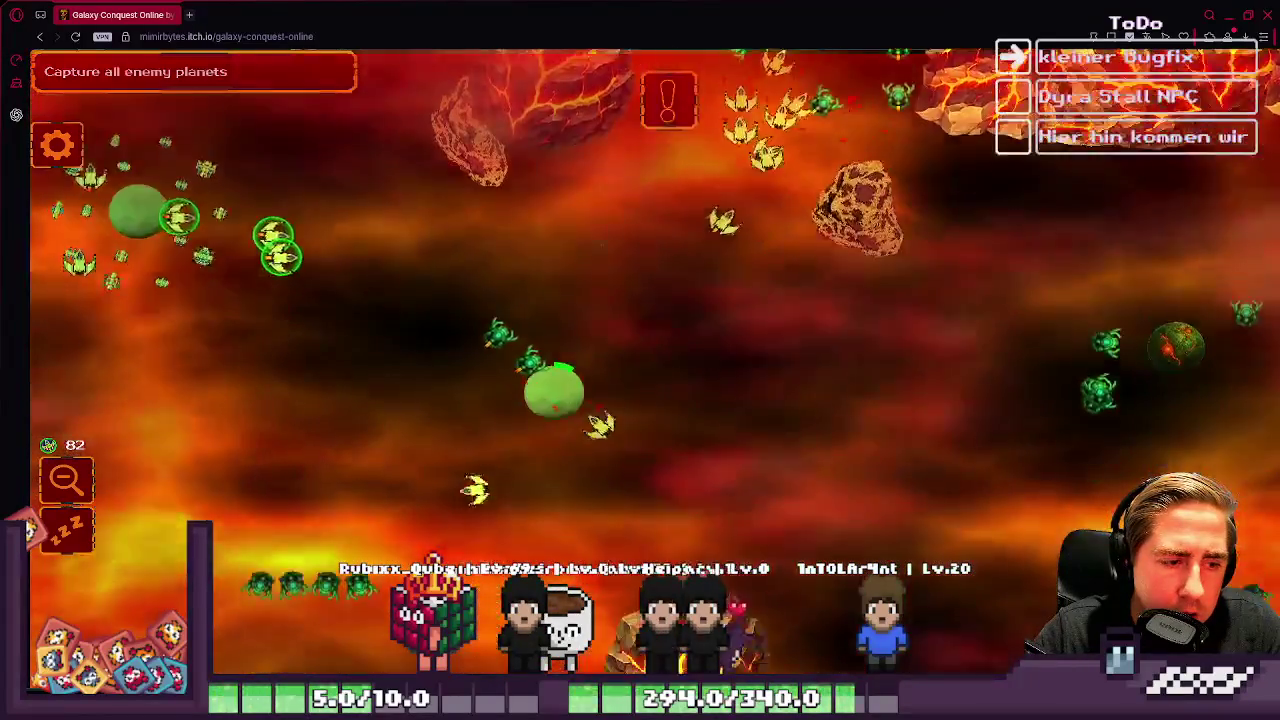
key(Down)
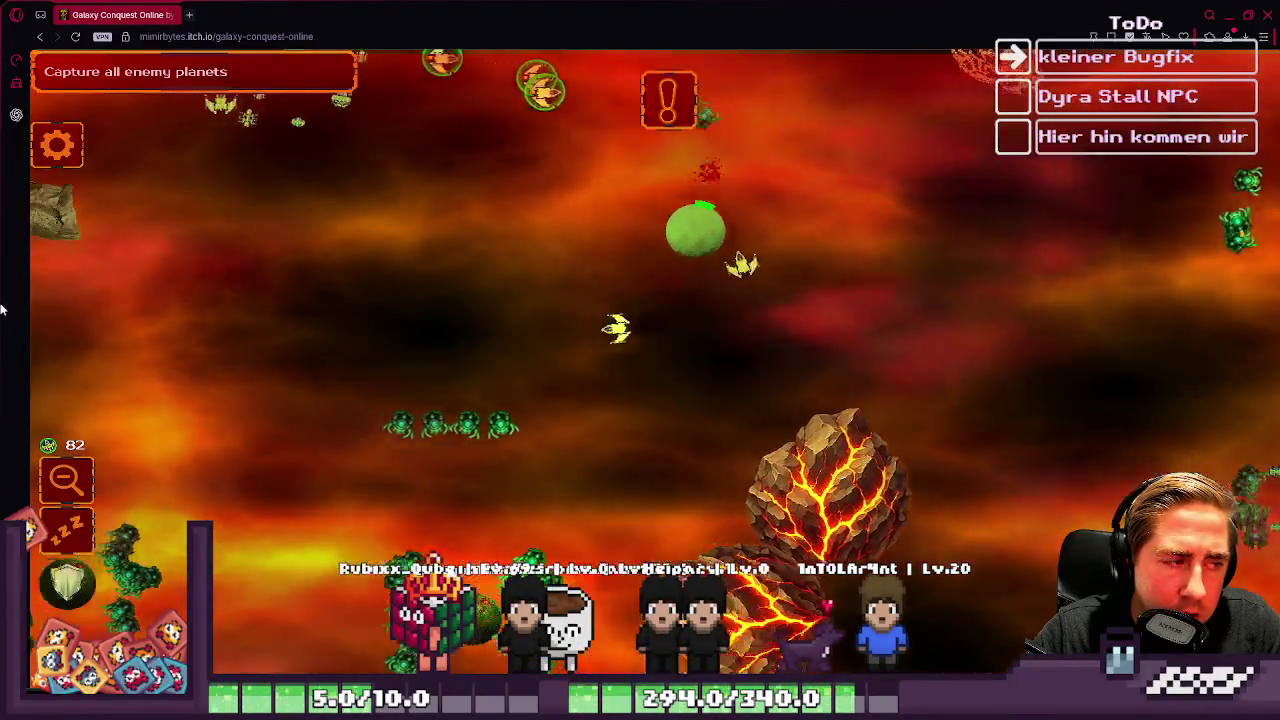
key(Left)
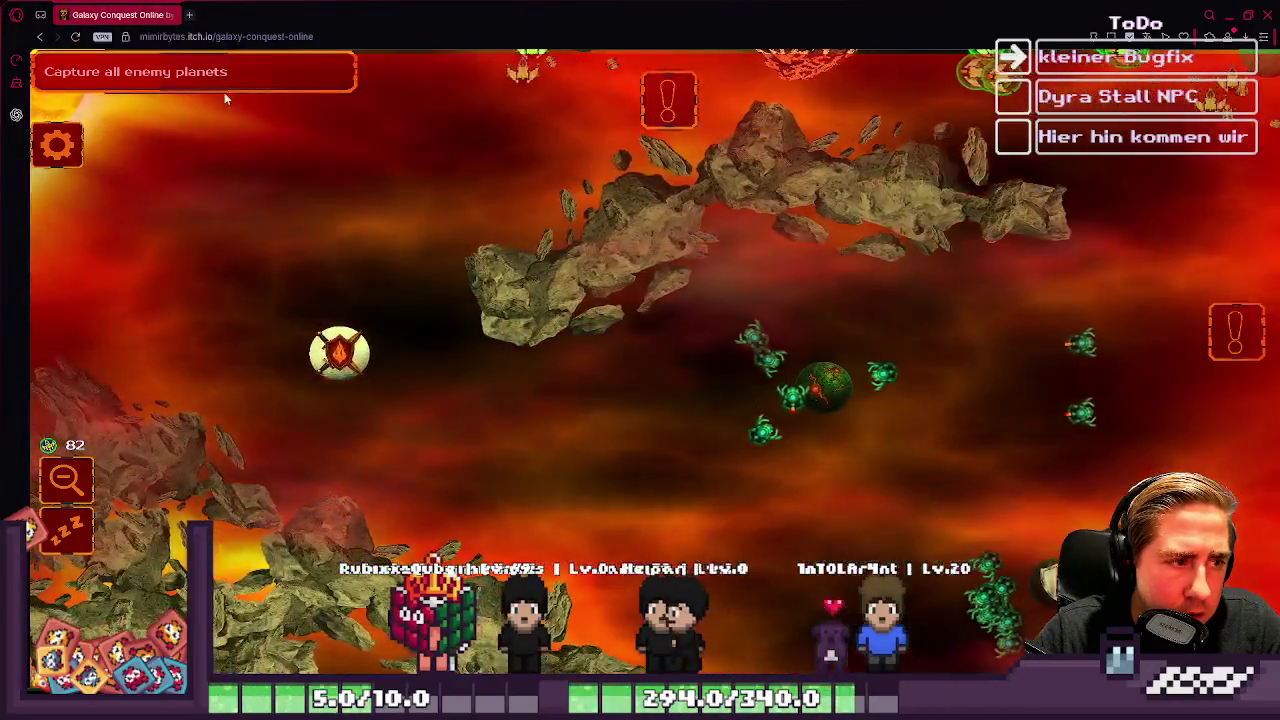
key(Up)
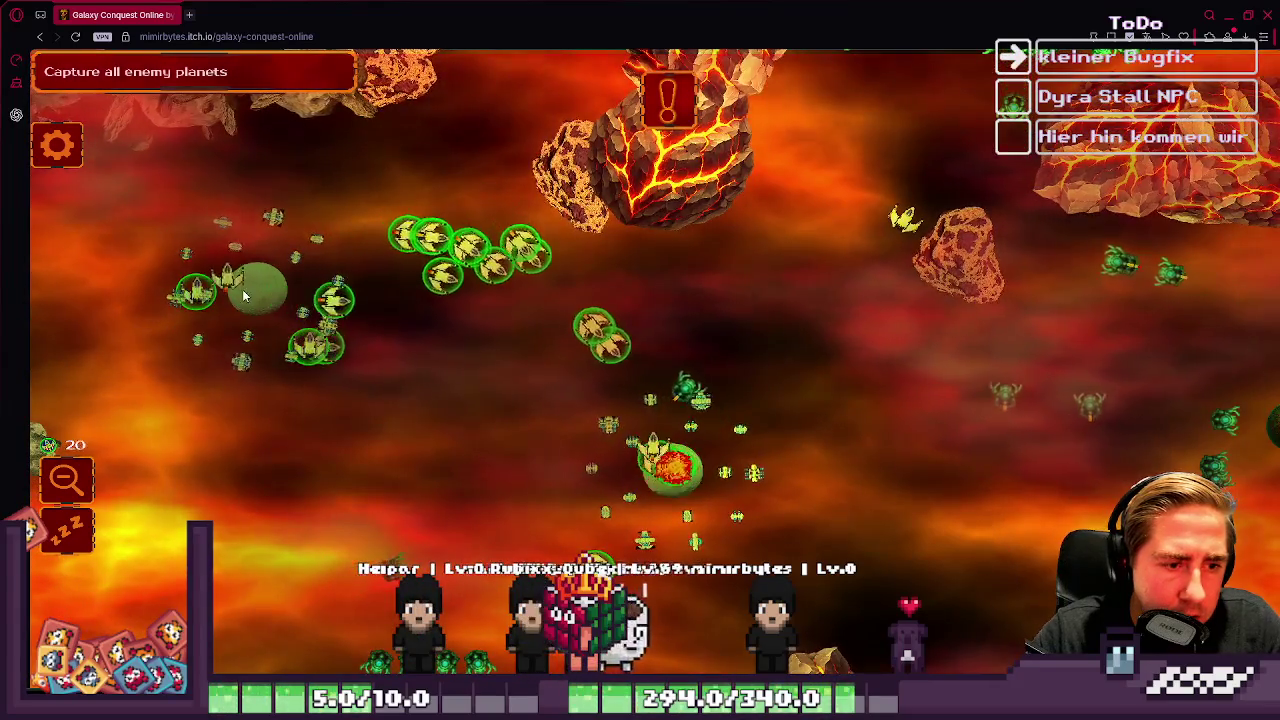
drag(184, 177, 194, 267)
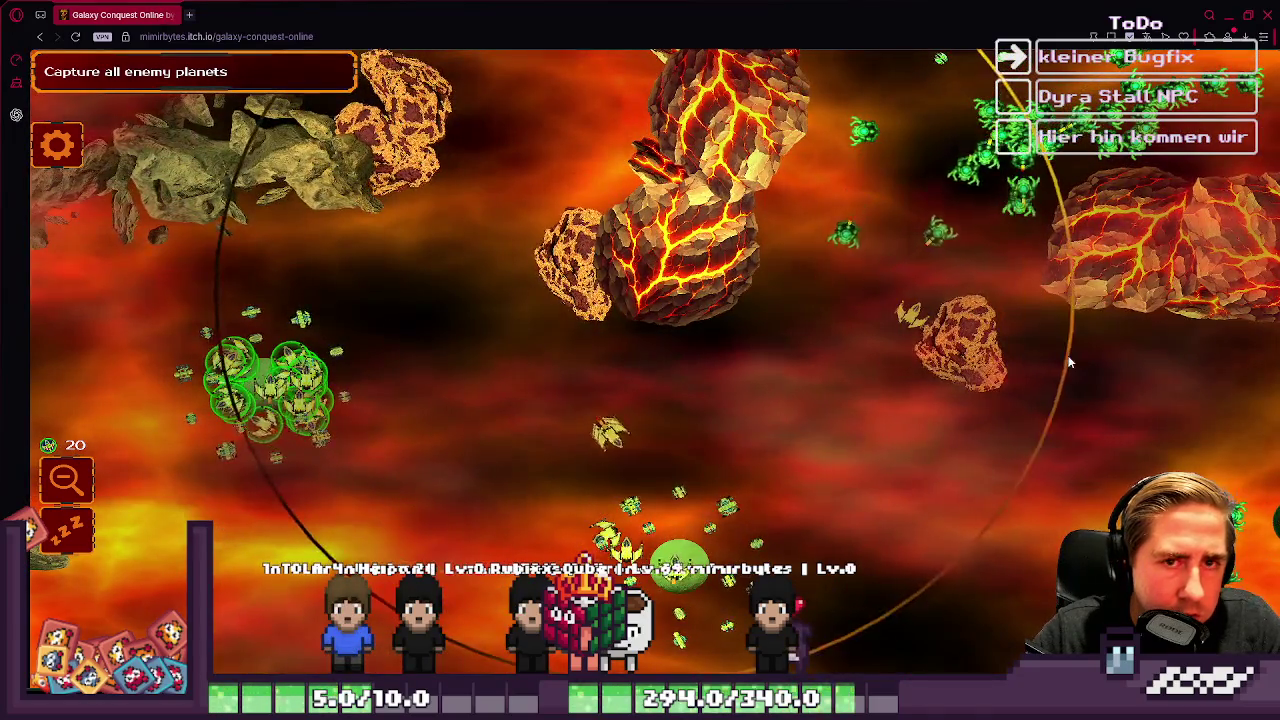
scroll(466, 91, up, 3)
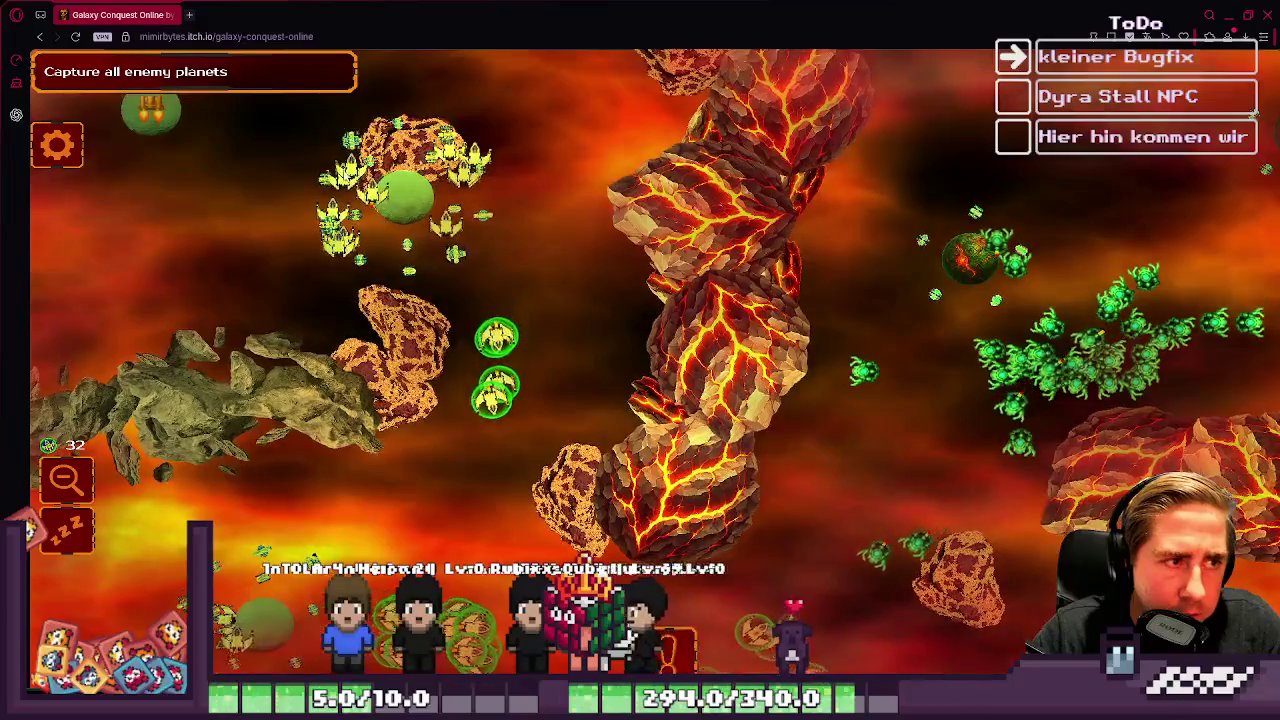
drag(162, 195, 284, 170)
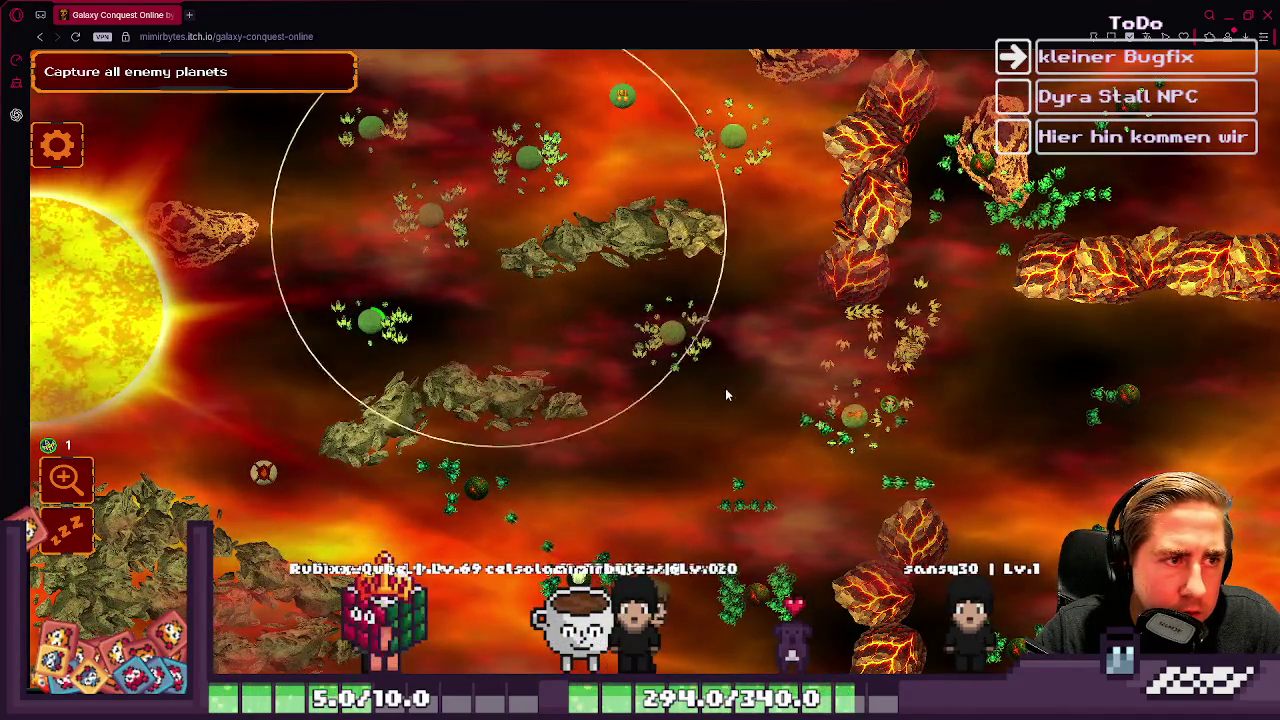
click(423, 171)
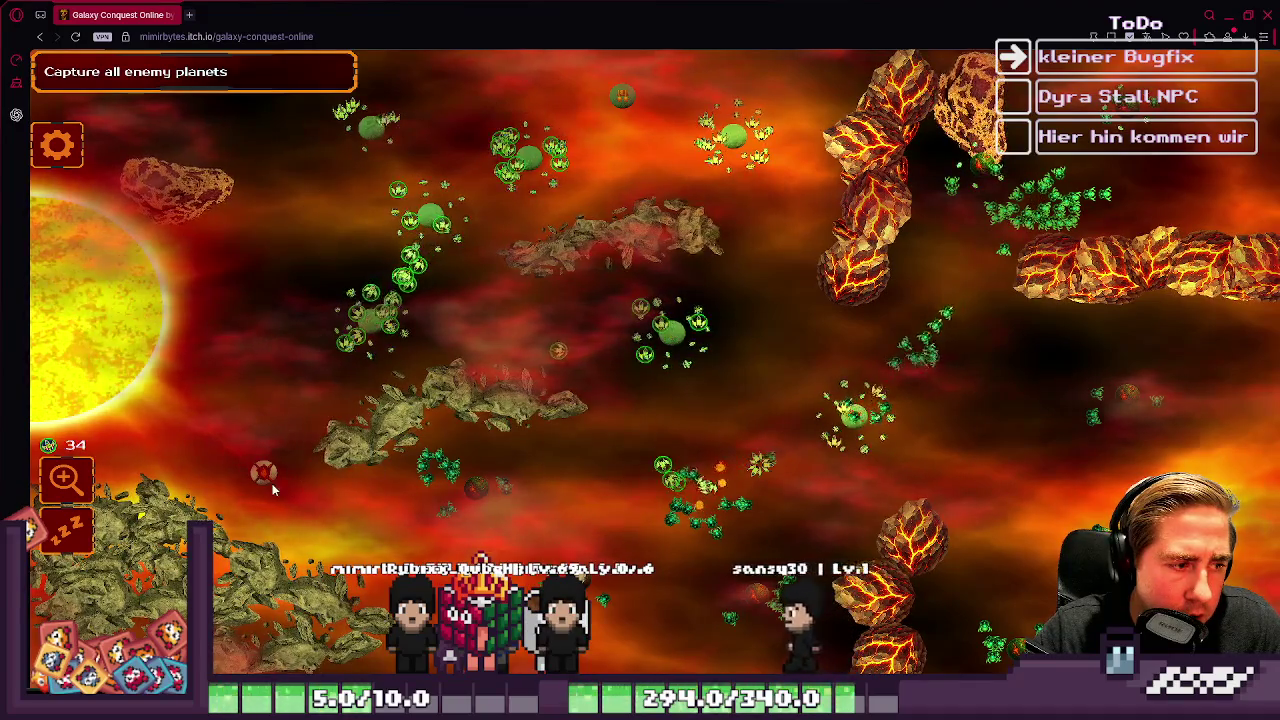
Step: Send the top planet's ships to the right-hand planet and redirect circled ships toward the lower-left red planet
click(370, 125)
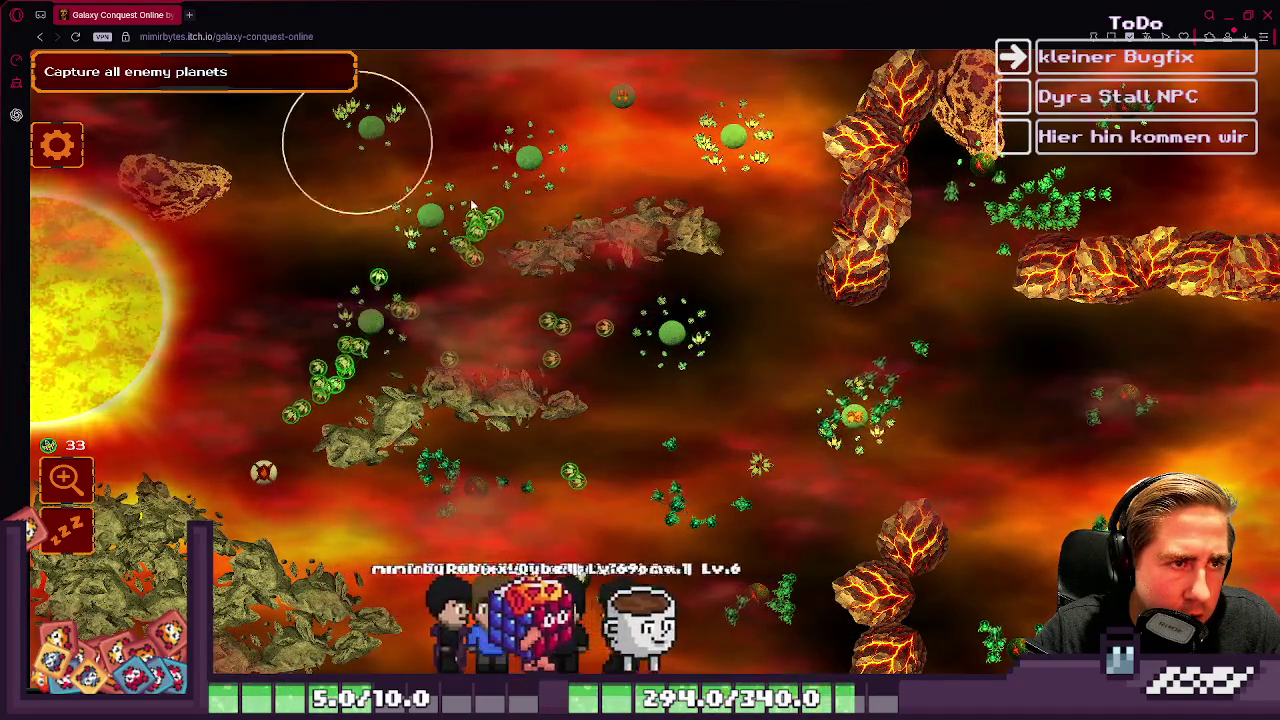
click(672, 328)
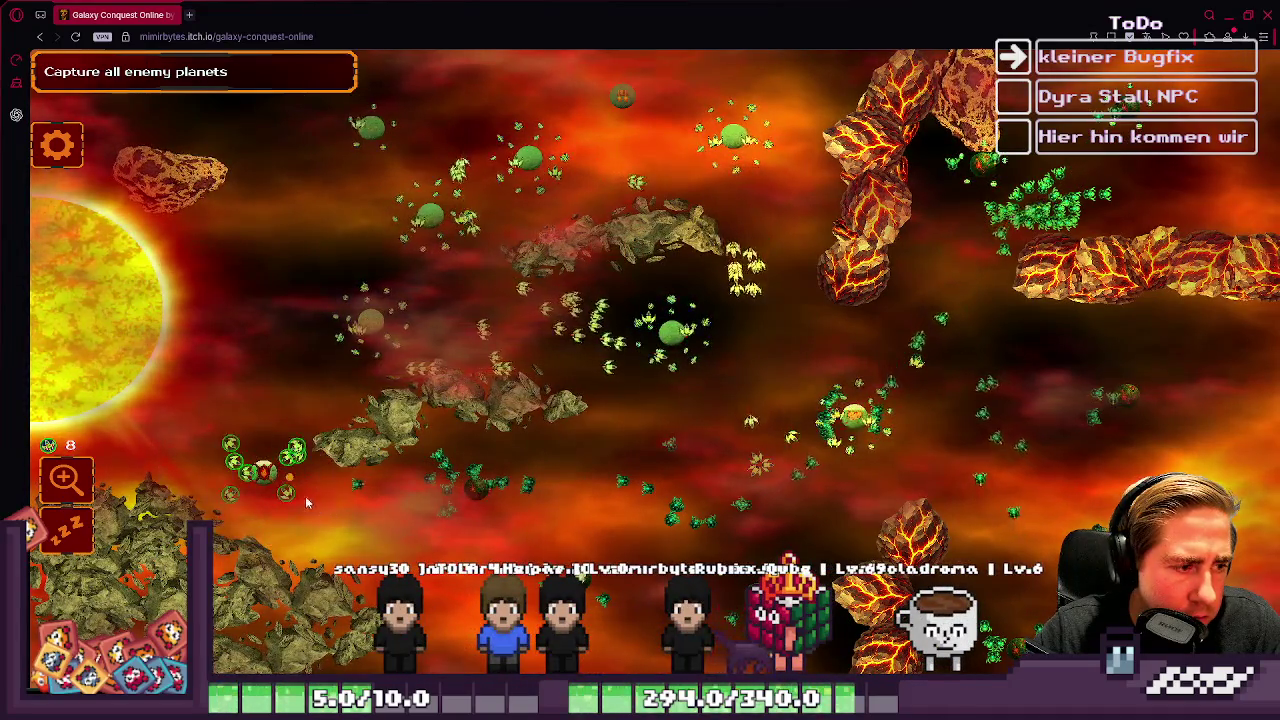
drag(610, 325, 612, 324)
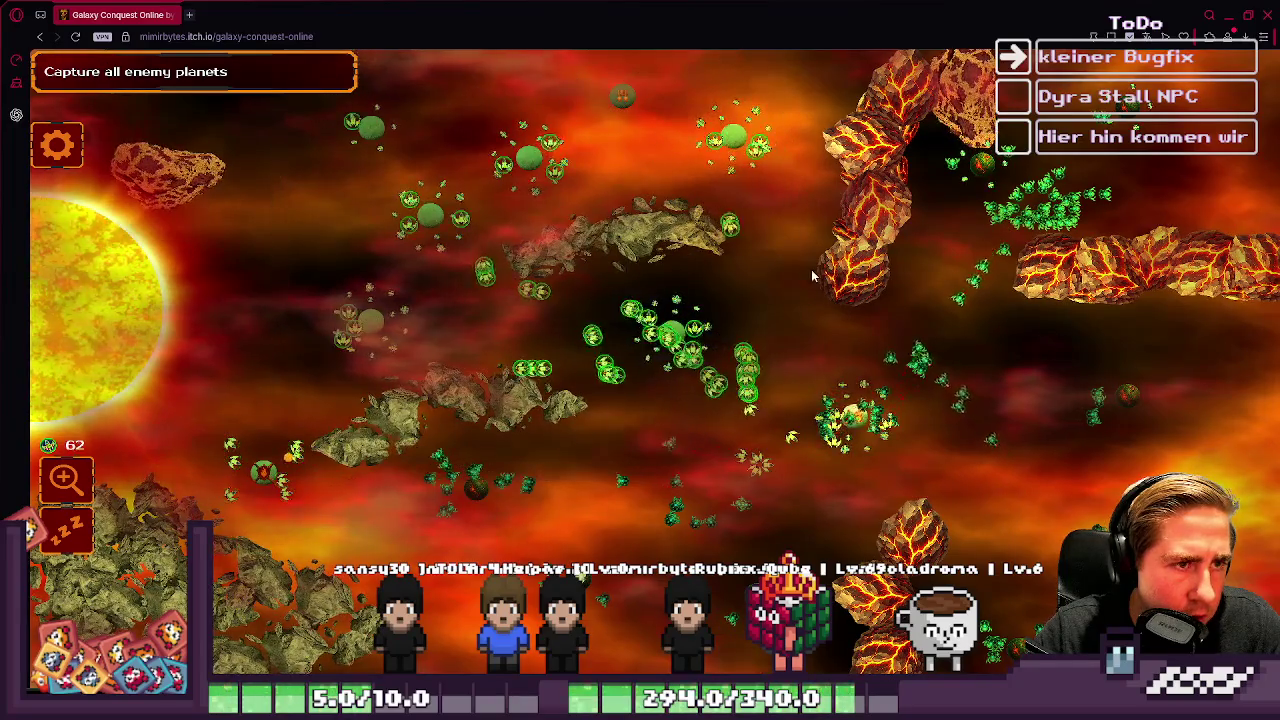
click(263, 474)
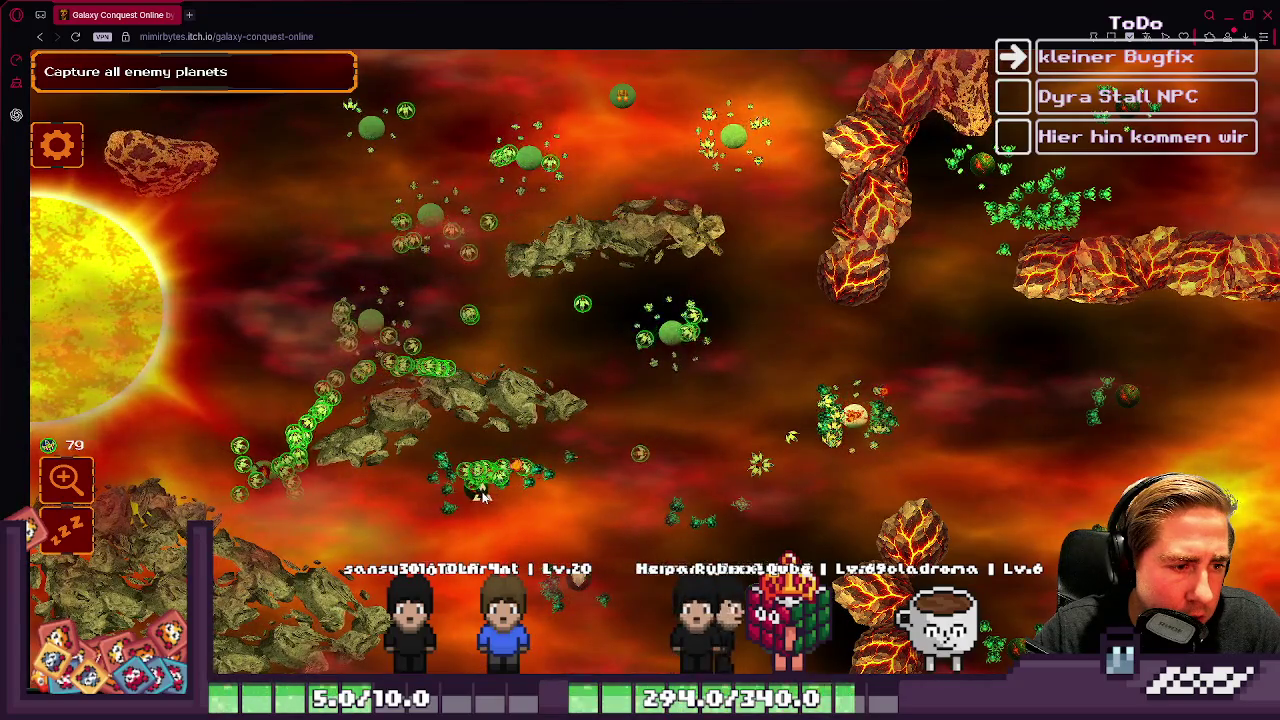
Step: Circle the ships around the central and upper planets and converge them near the central planet
drag(635, 232, 857, 275)
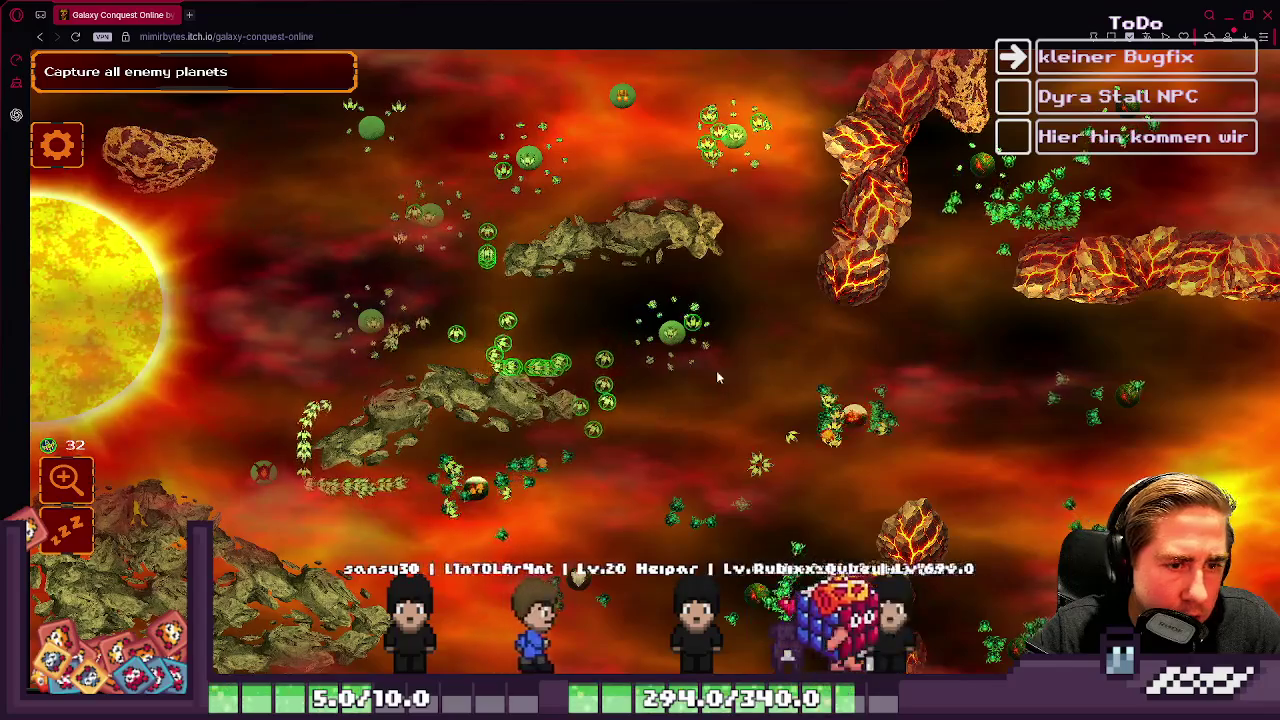
drag(663, 237, 745, 315)
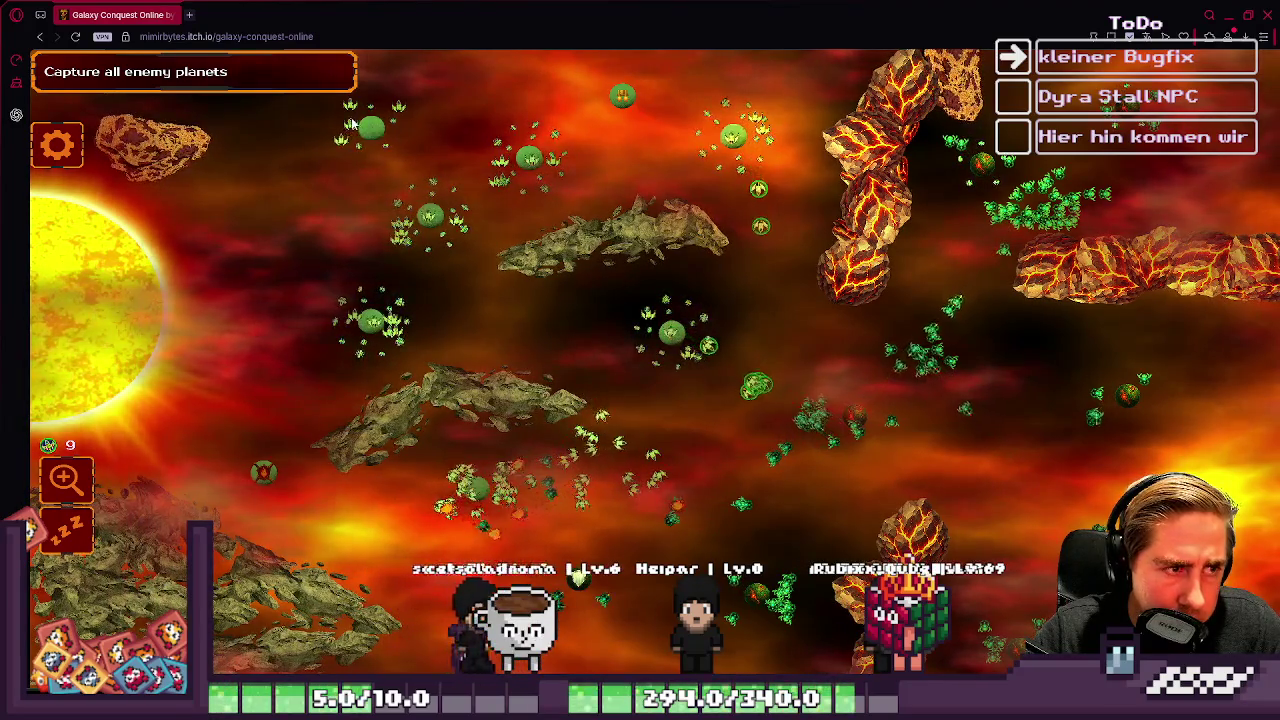
drag(735, 330, 735, 330)
click(440, 230)
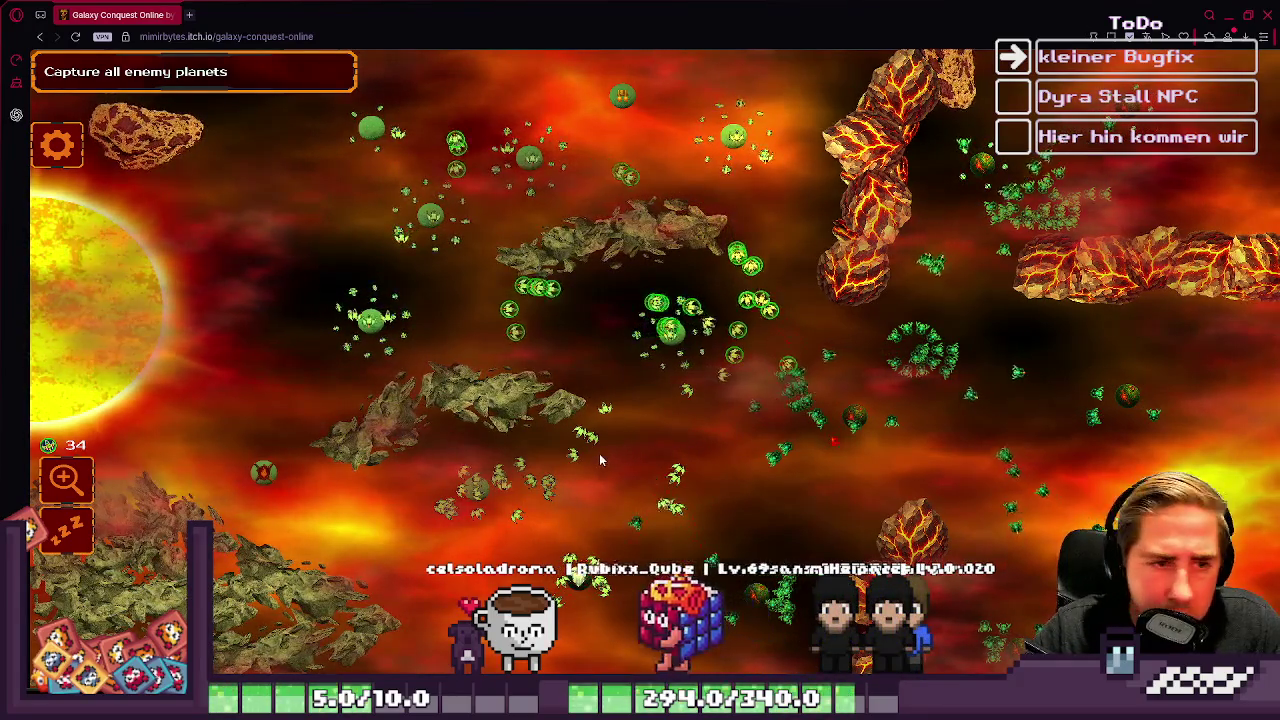
click(470, 430)
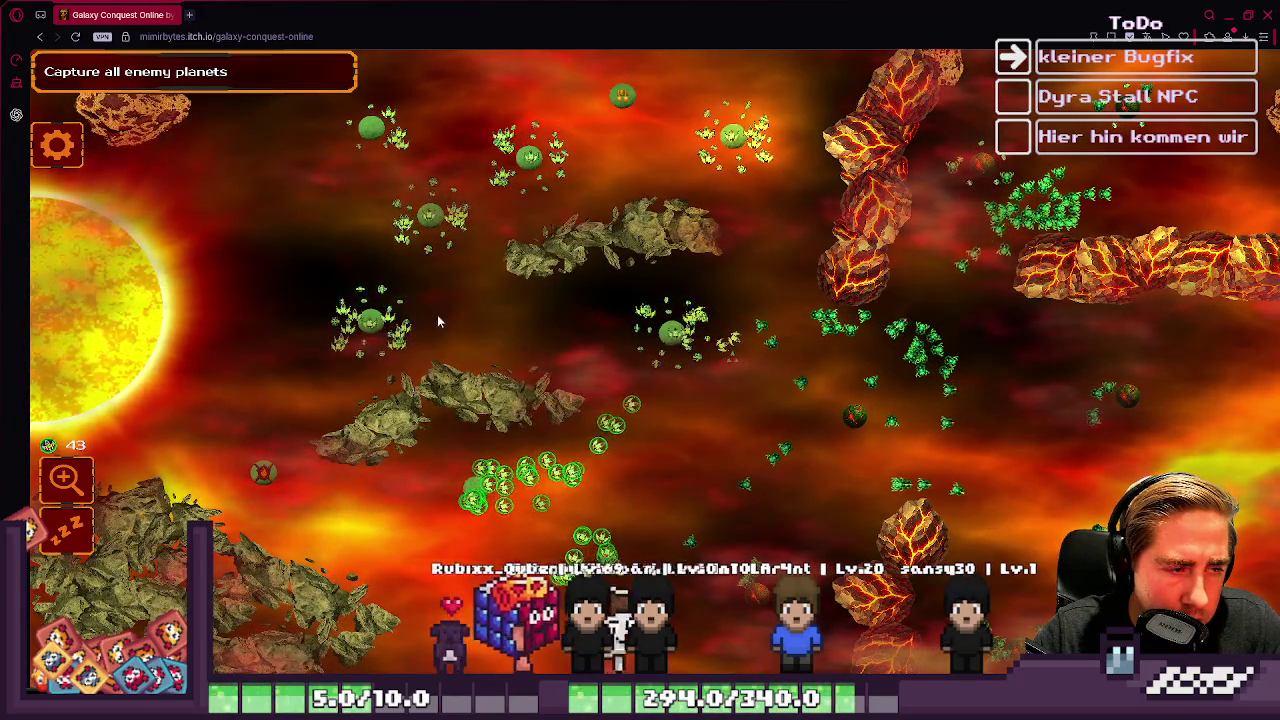
drag(540, 200, 812, 210)
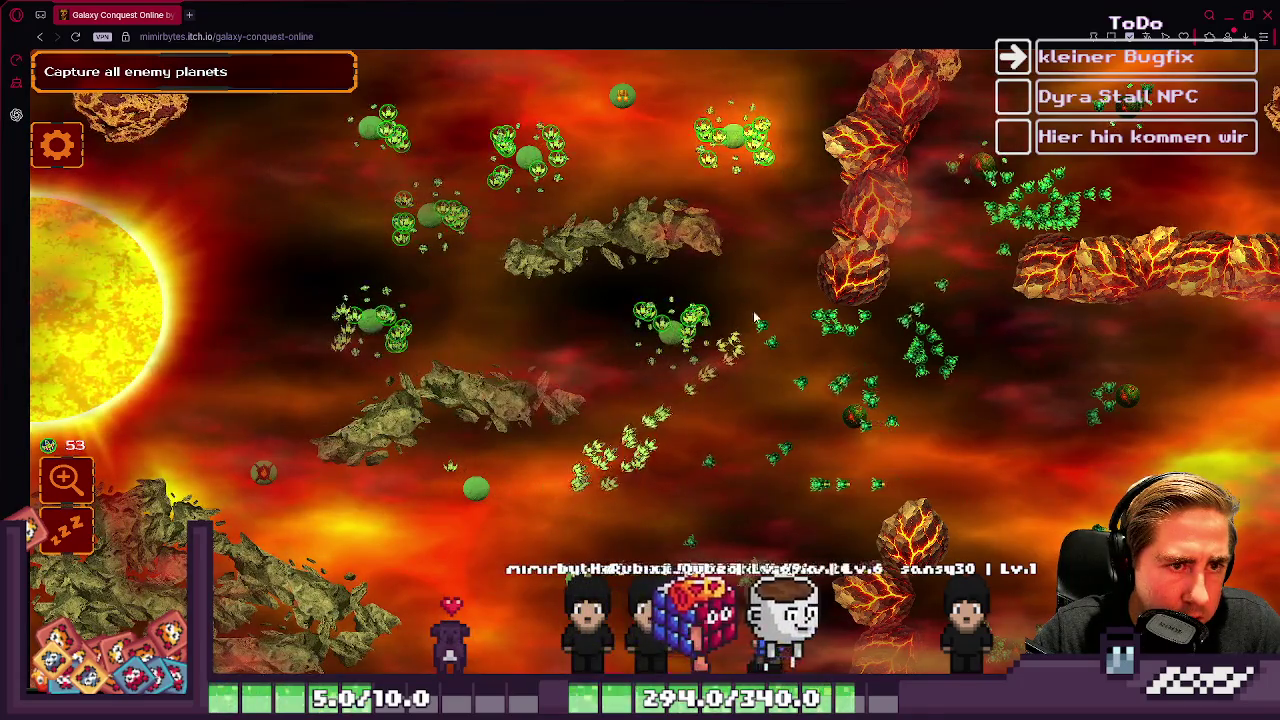
click(607, 250)
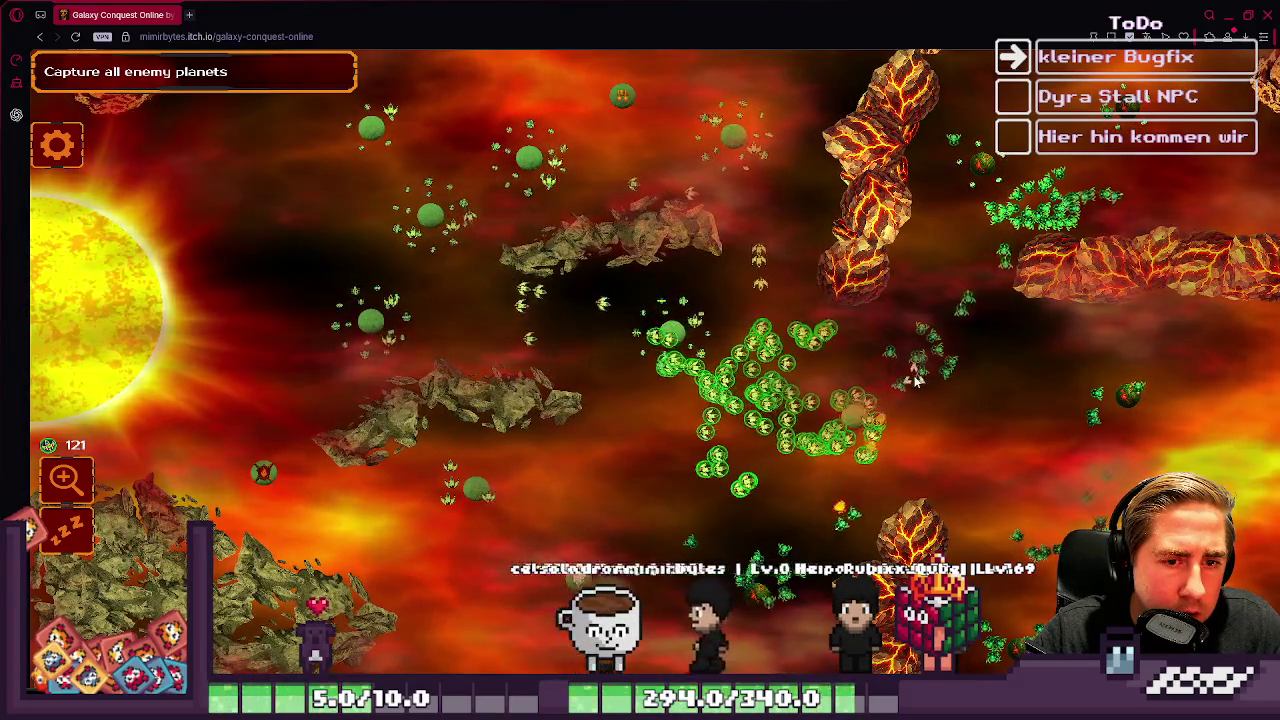
Step: Send the green fleet to the upper-left planets and regroup ships toward the right-side planets
click(429, 157)
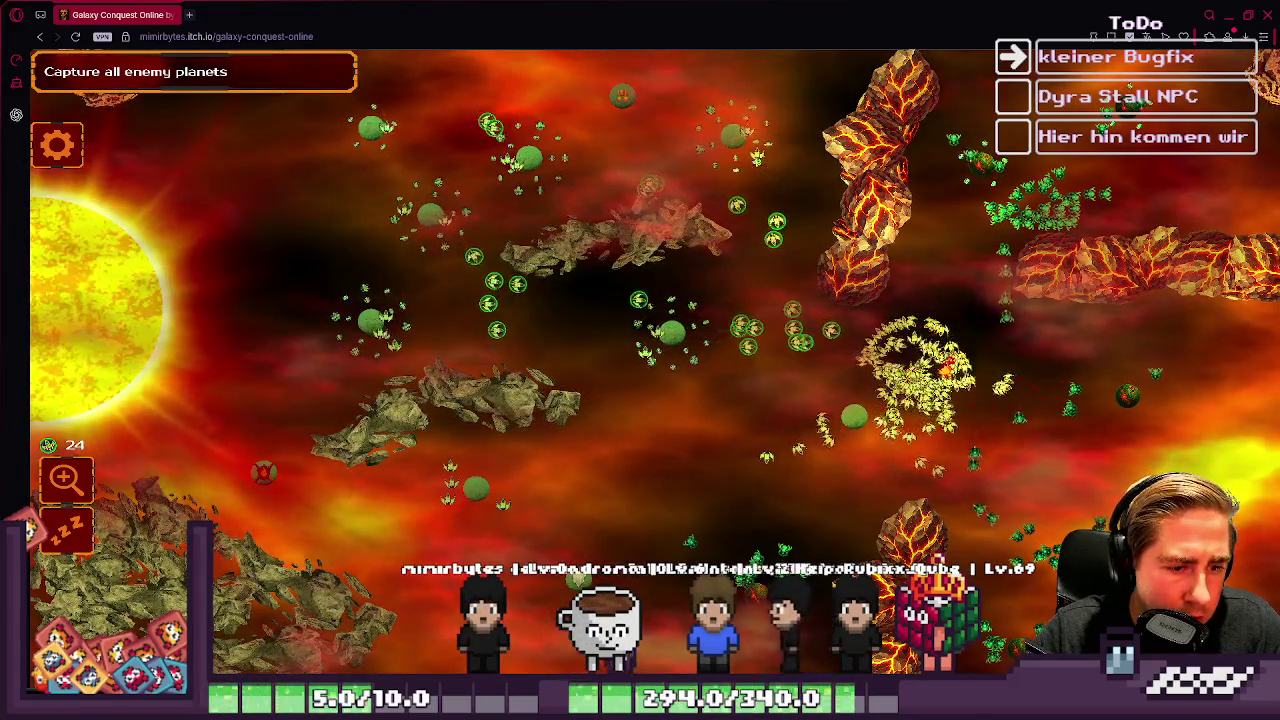
click(853, 416)
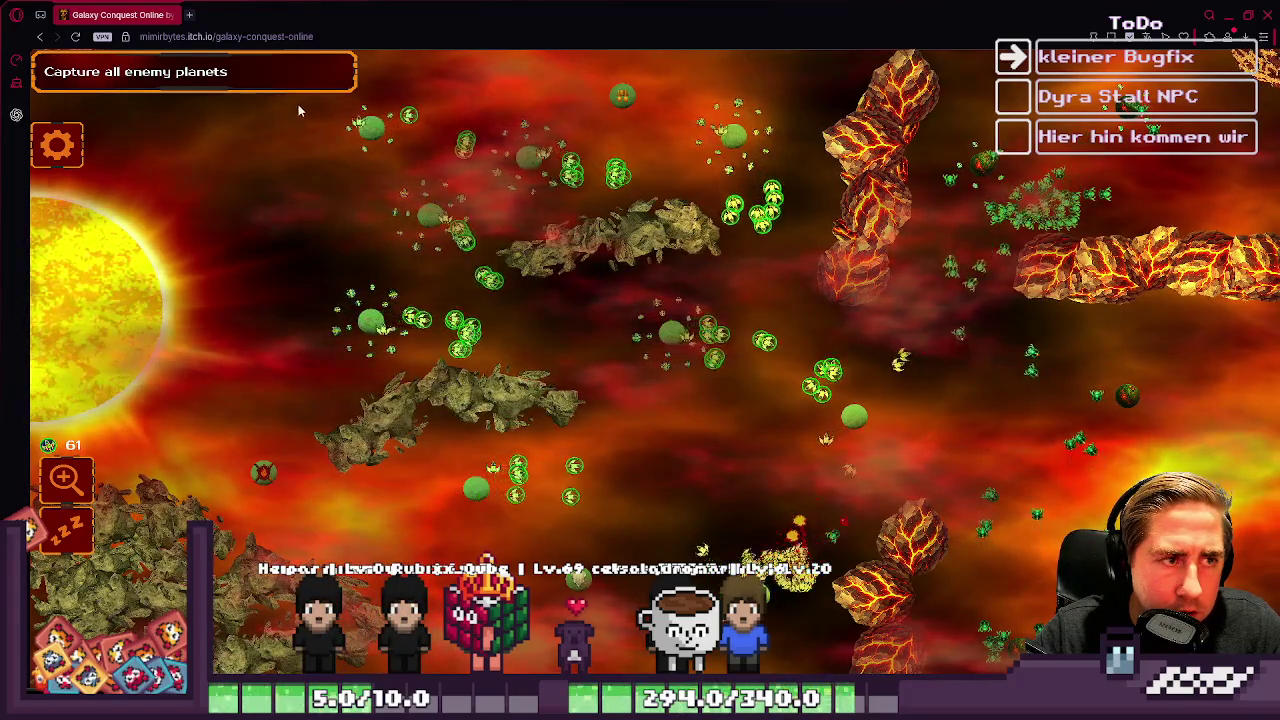
drag(614, 257, 834, 316)
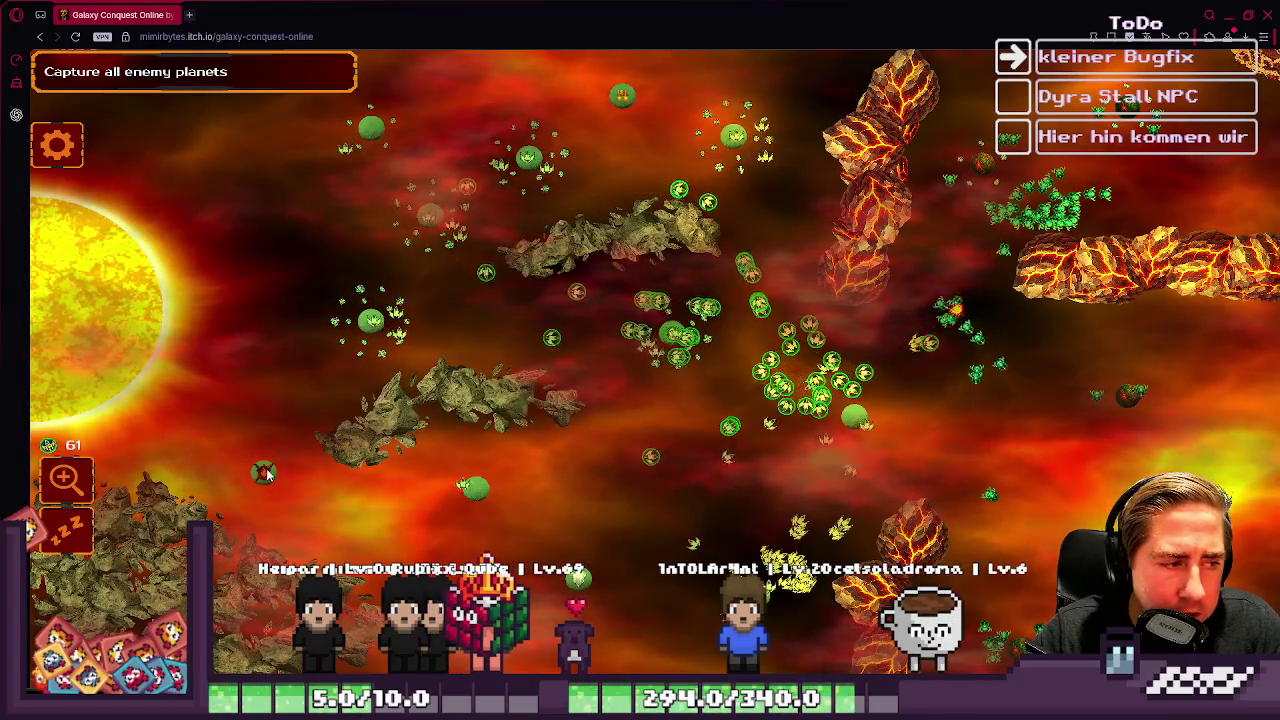
mouse_move(423, 247)
mouse_down()
mouse_move(614, 265)
mouse_move(820, 370)
mouse_move(1000, 380)
mouse_move(1021, 413)
mouse_up()
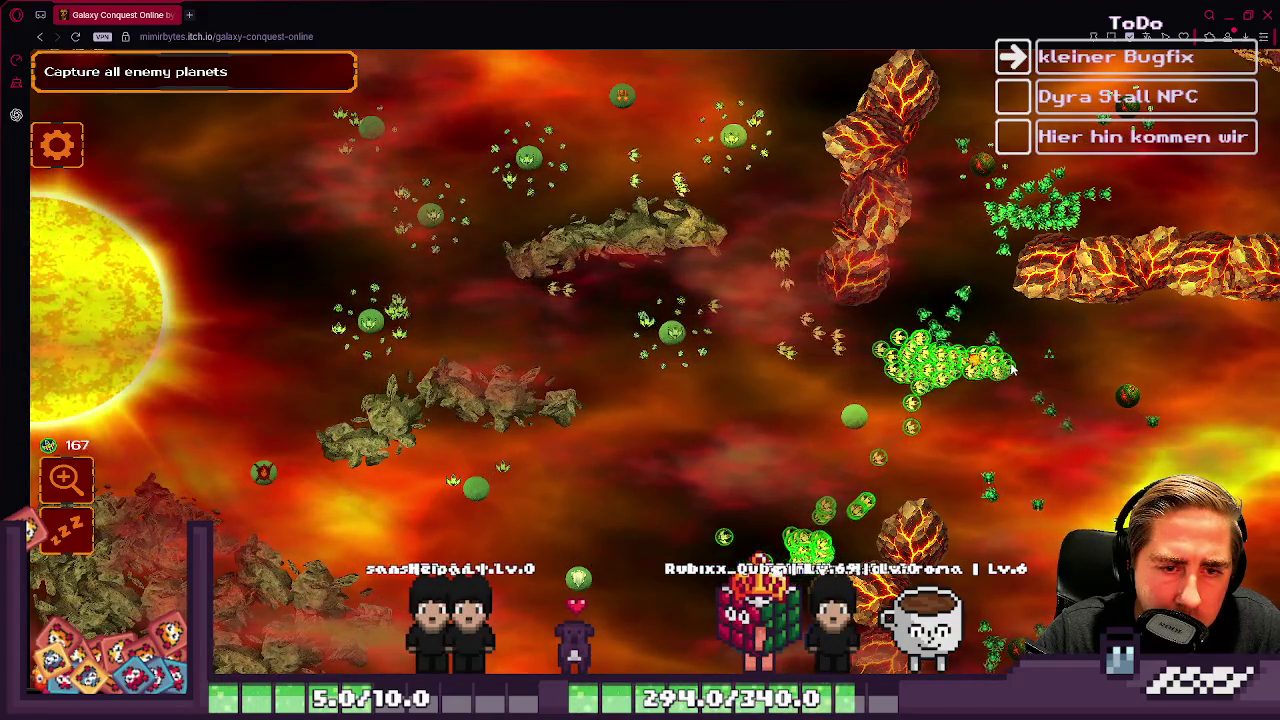
drag(478, 400, 1230, 420)
Step: Select the ship groups on the upper-left, top and left, and send them at the yellow swarm
drag(290, 117, 537, 234)
drag(672, 62, 795, 175)
mouse_move(270, 145)
mouse_down()
mouse_move(323, 224)
mouse_move(453, 317)
mouse_up()
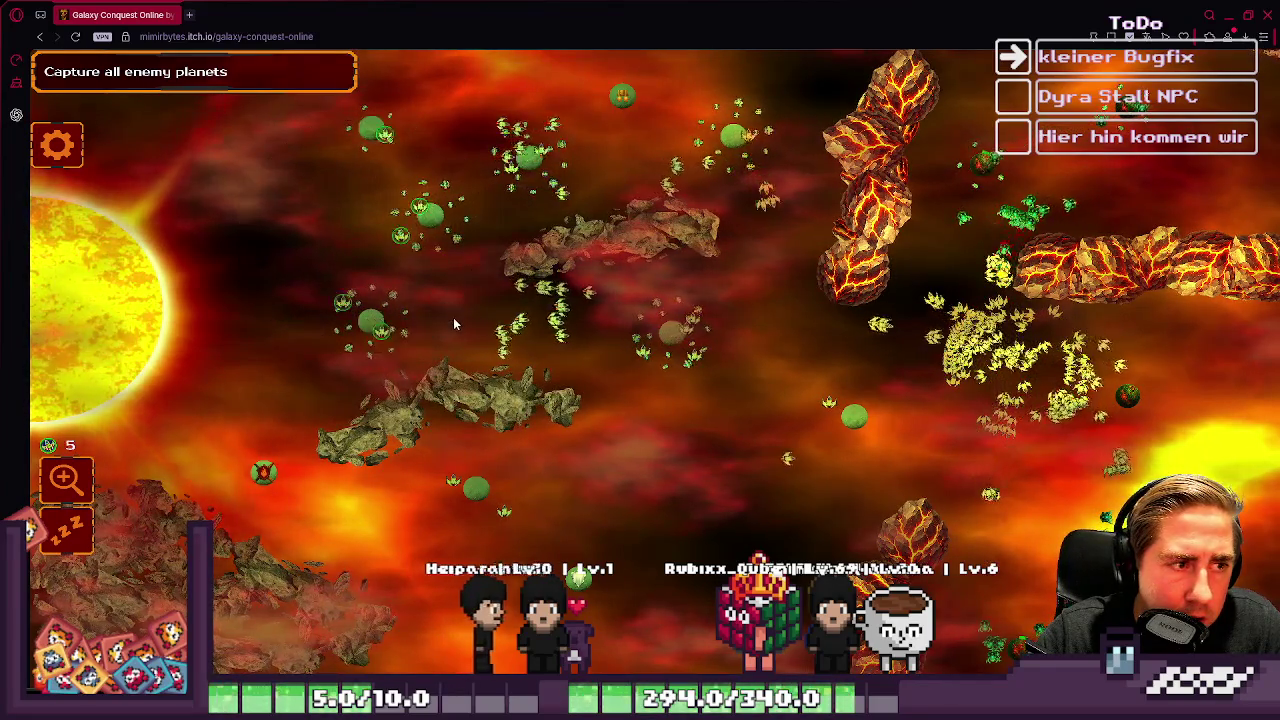
click(1058, 431)
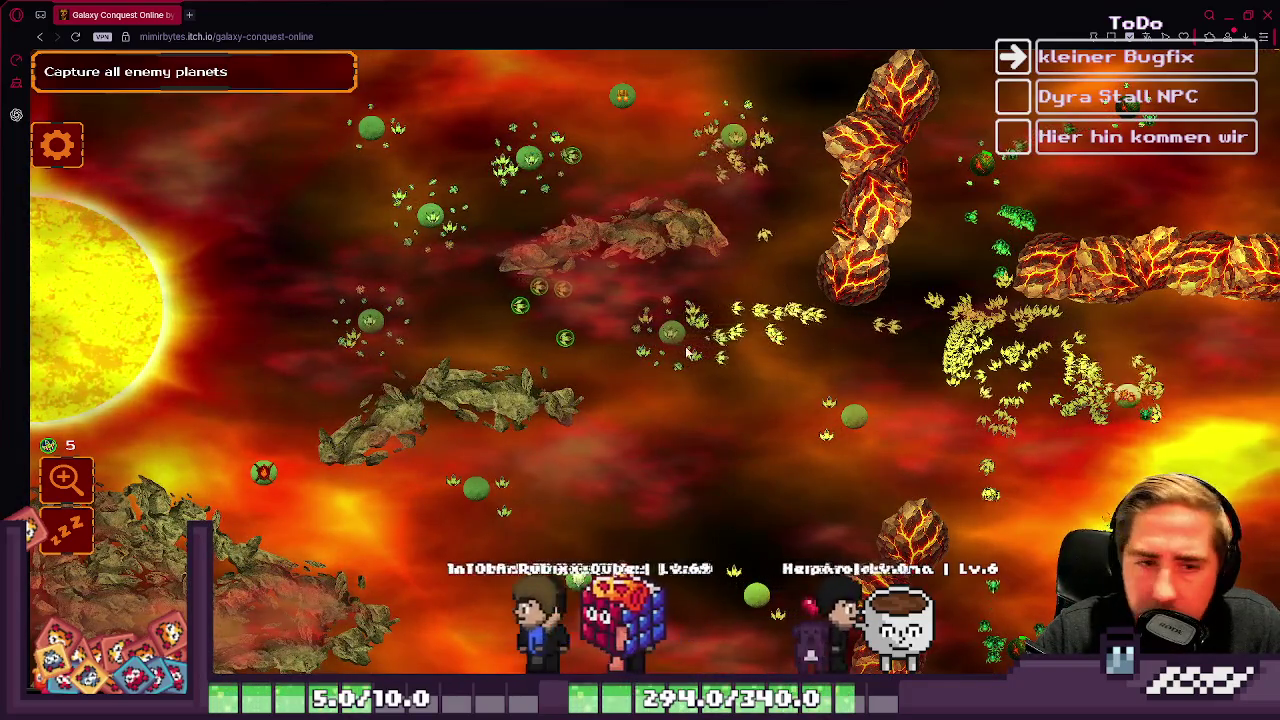
Step: Select the large right-hand swarm, then push the left planets' ships toward the right
mouse_move(971, 276)
mouse_down()
mouse_move(1057, 300)
mouse_move(1100, 340)
mouse_up()
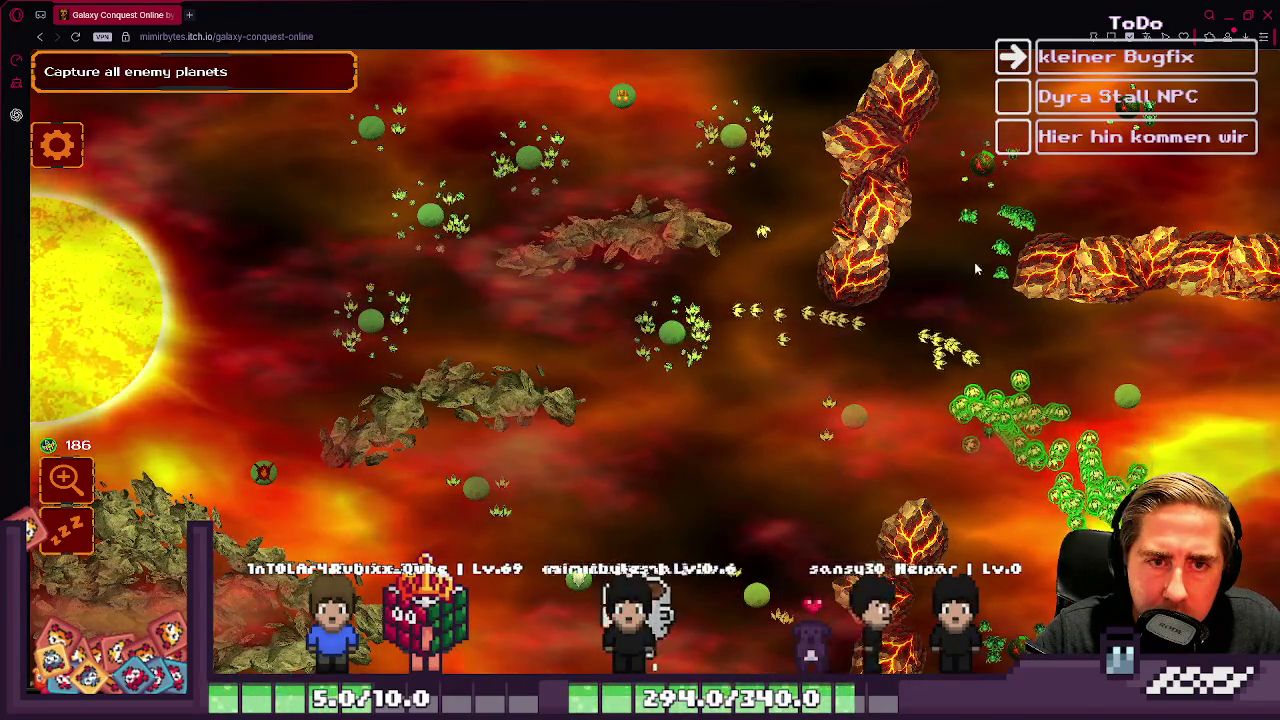
drag(975, 222, 1040, 230)
click(981, 171)
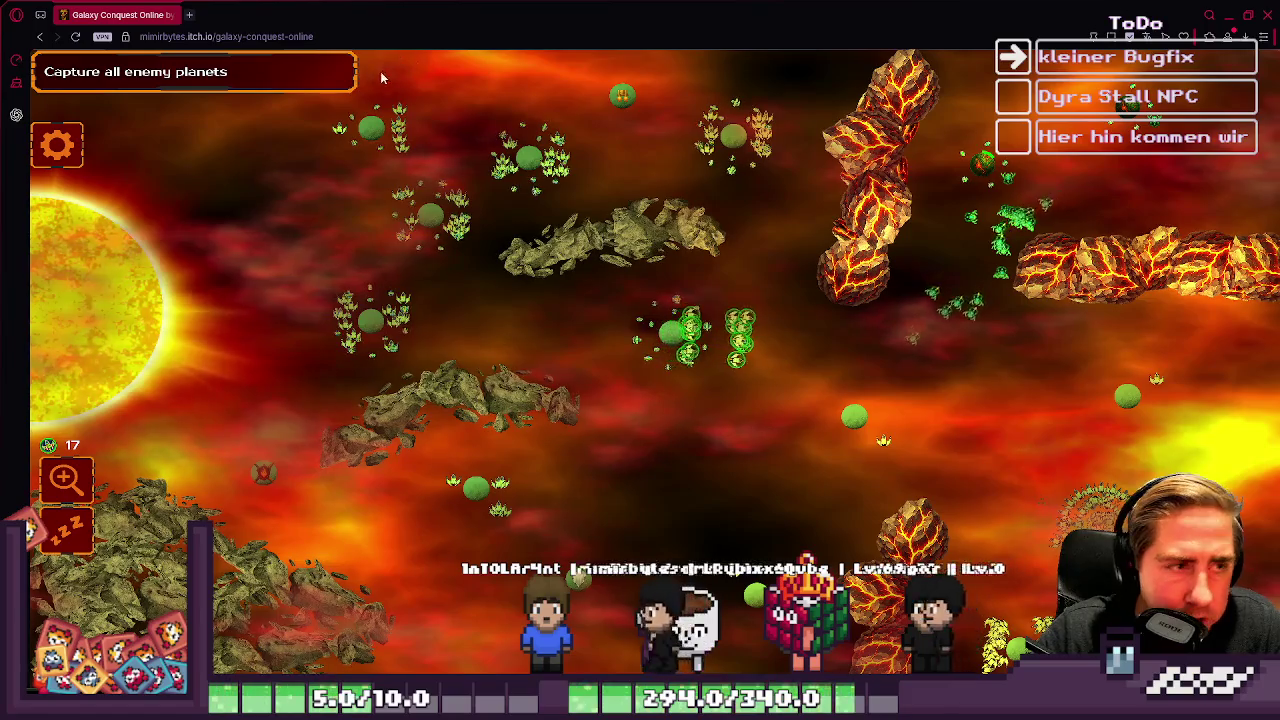
drag(443, 343, 1048, 400)
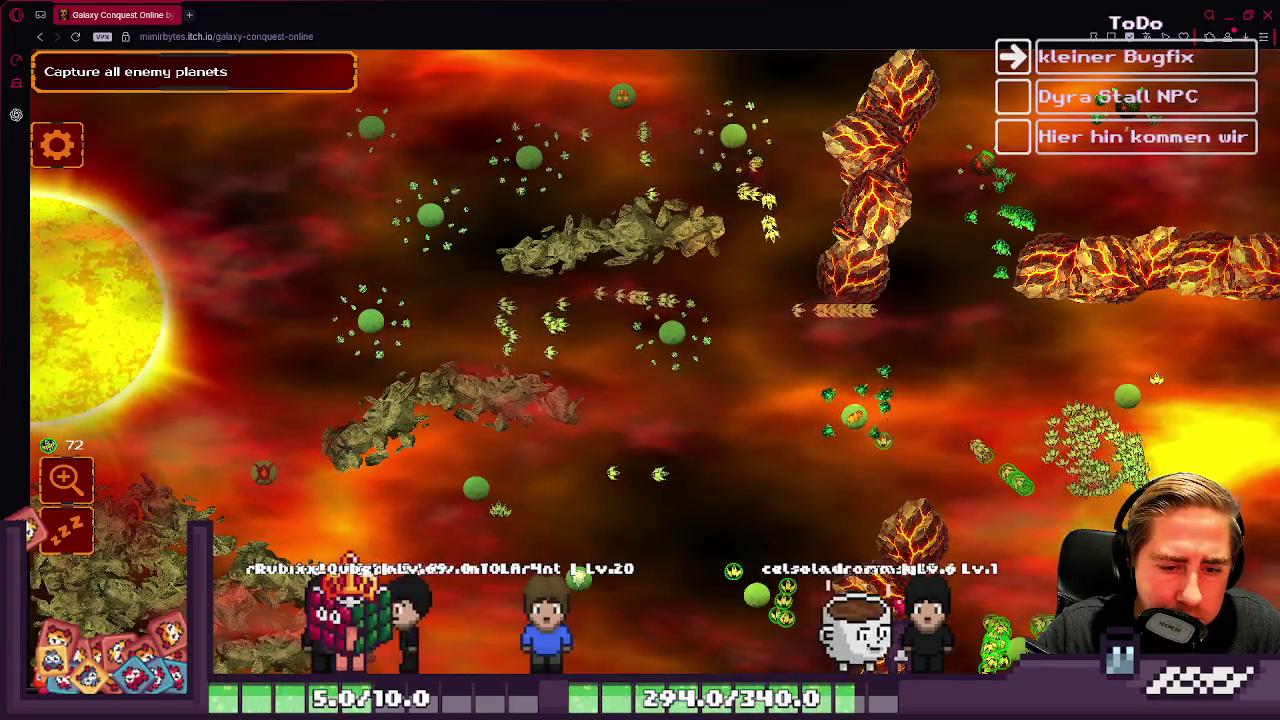
mouse_move(443, 212)
mouse_down()
mouse_move(625, 340)
mouse_move(930, 305)
mouse_up()
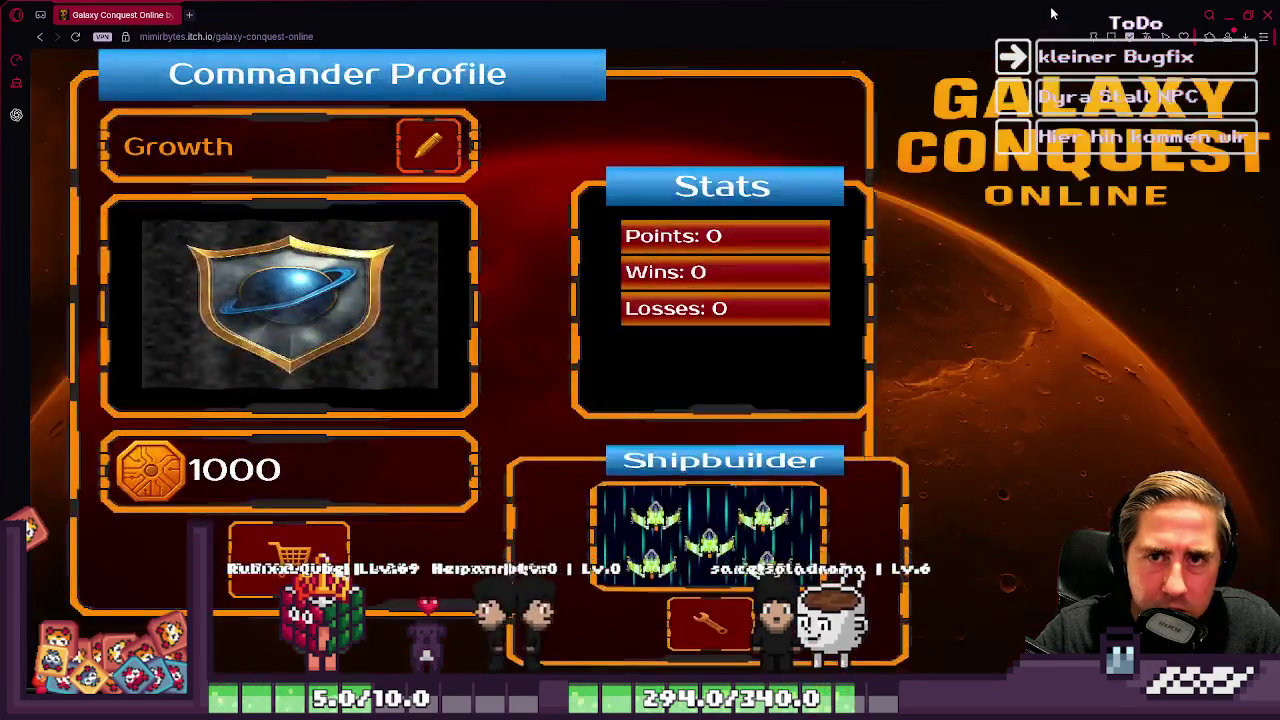
Step: Minimize the browser game and zoom around the World tilemap in the Godot editor
drag(1172, 14, 1172, 258)
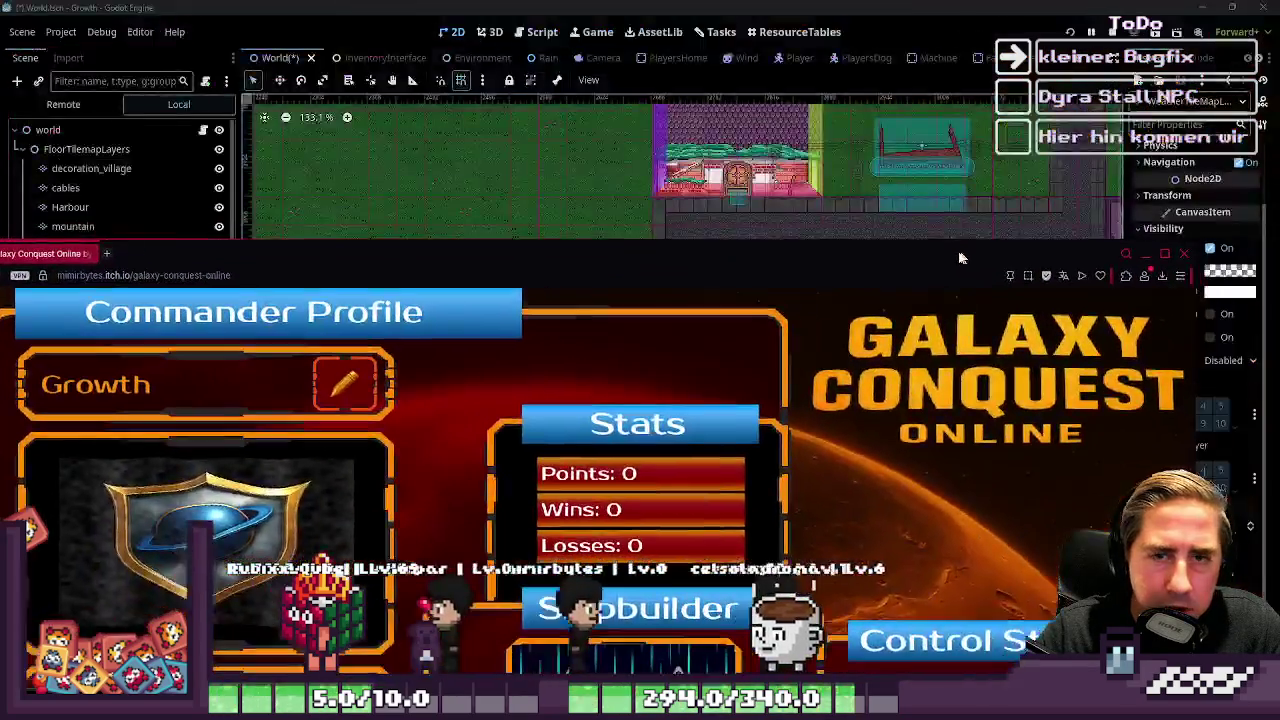
click(1172, 256)
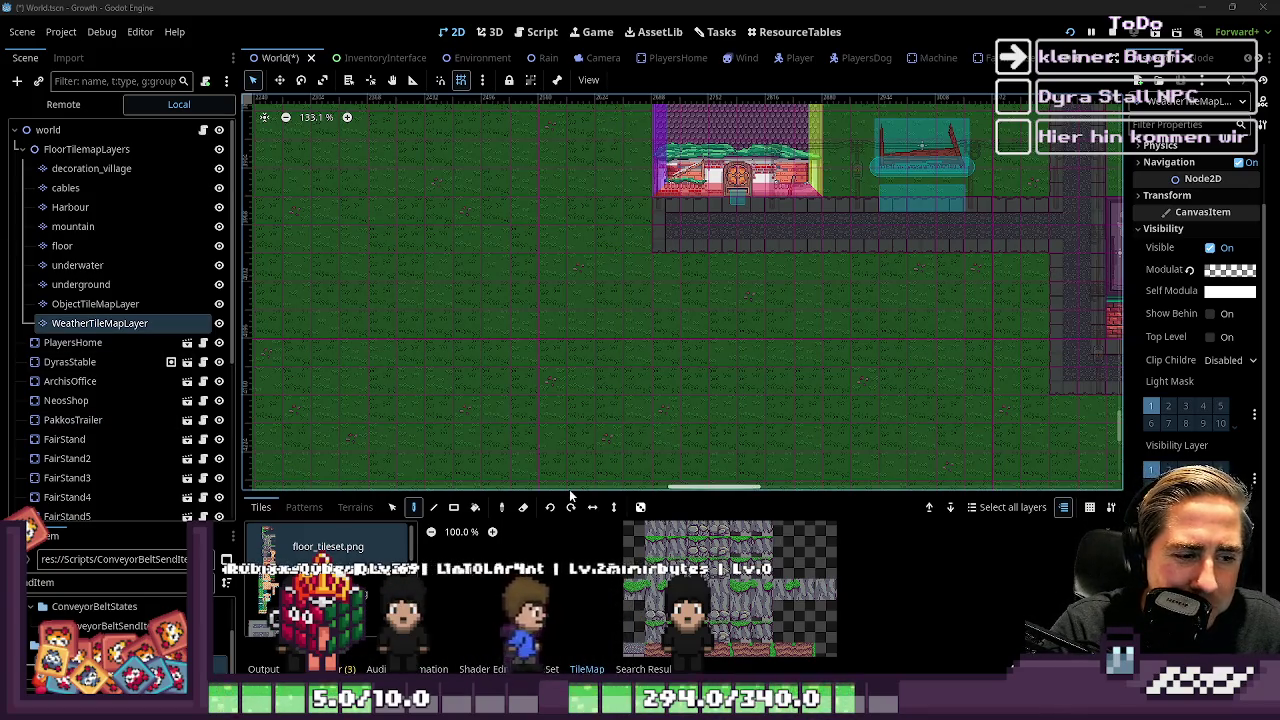
drag(566, 492, 566, 518)
scroll(618, 374, down, 8)
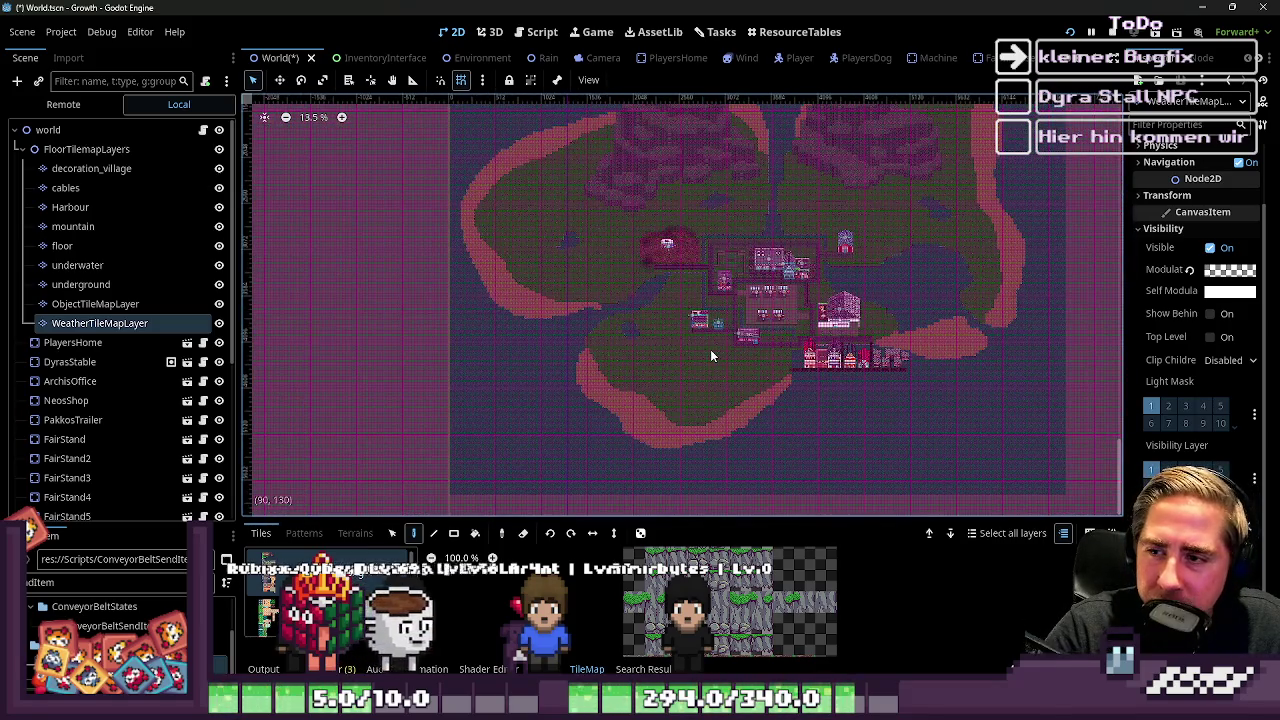
scroll(810, 350, up, 2)
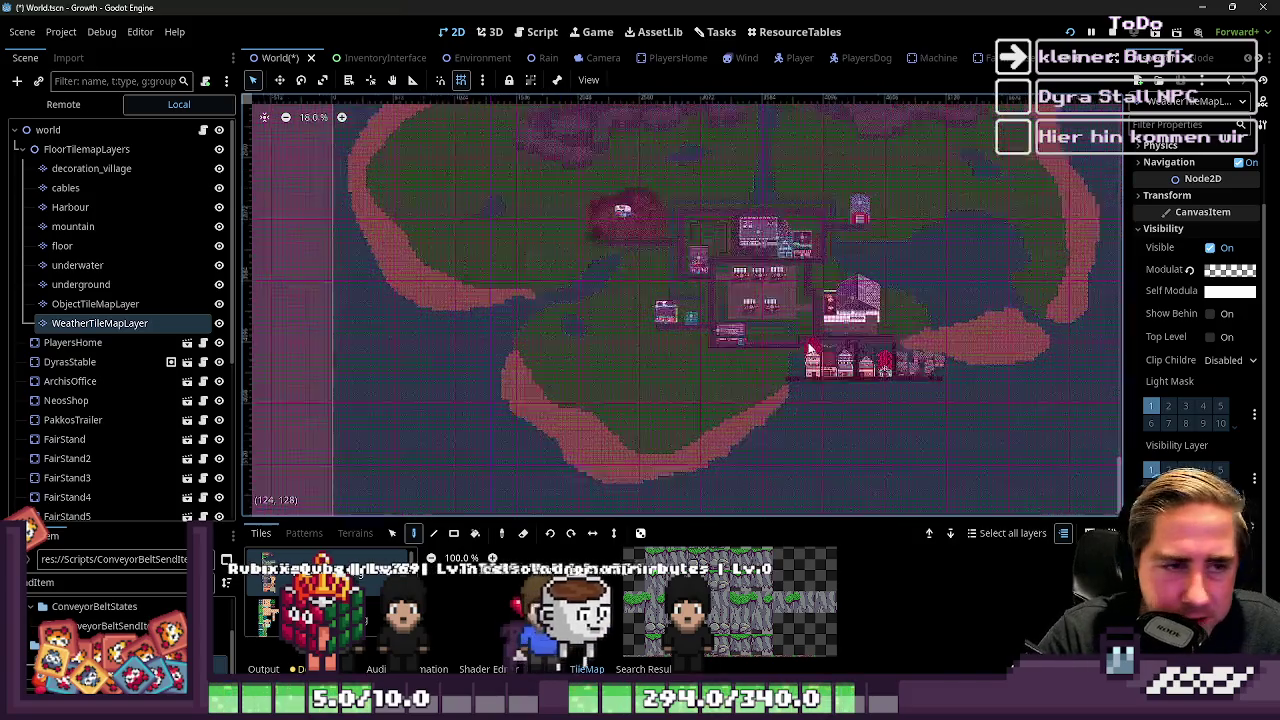
scroll(810, 350, up, 1)
scroll(554, 326, up, 8)
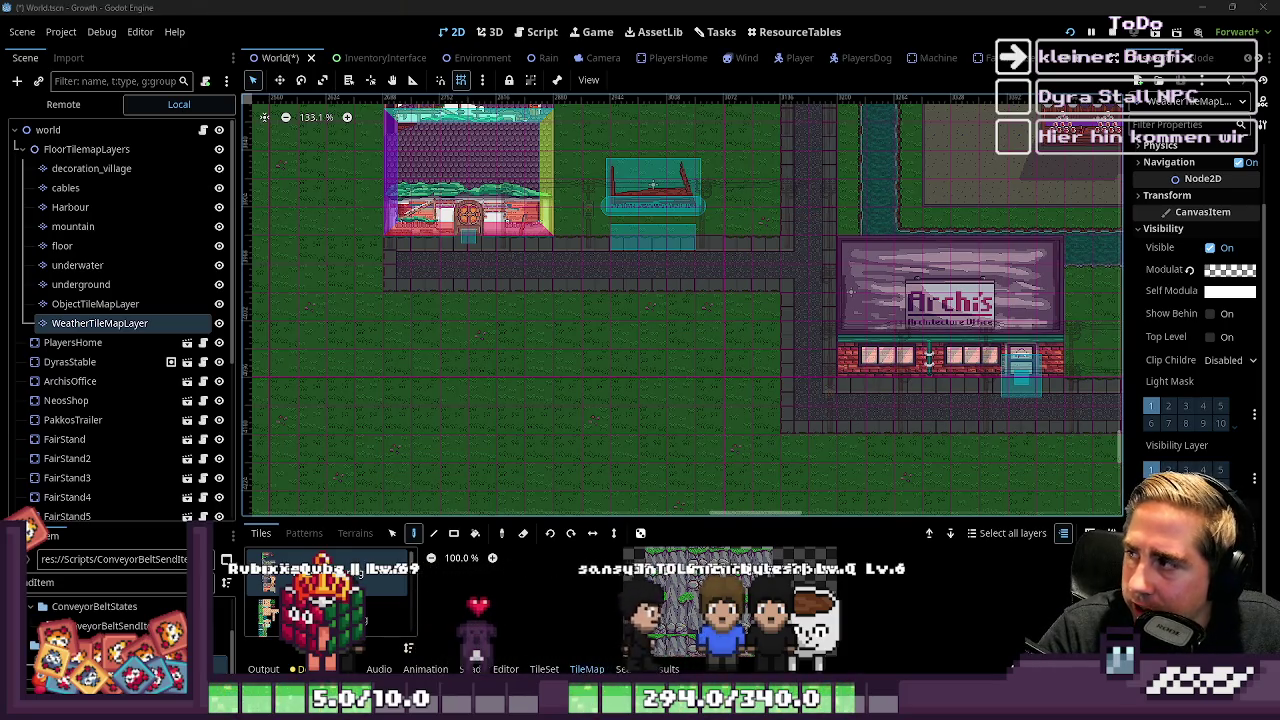
scroll(858, 340, down, 3)
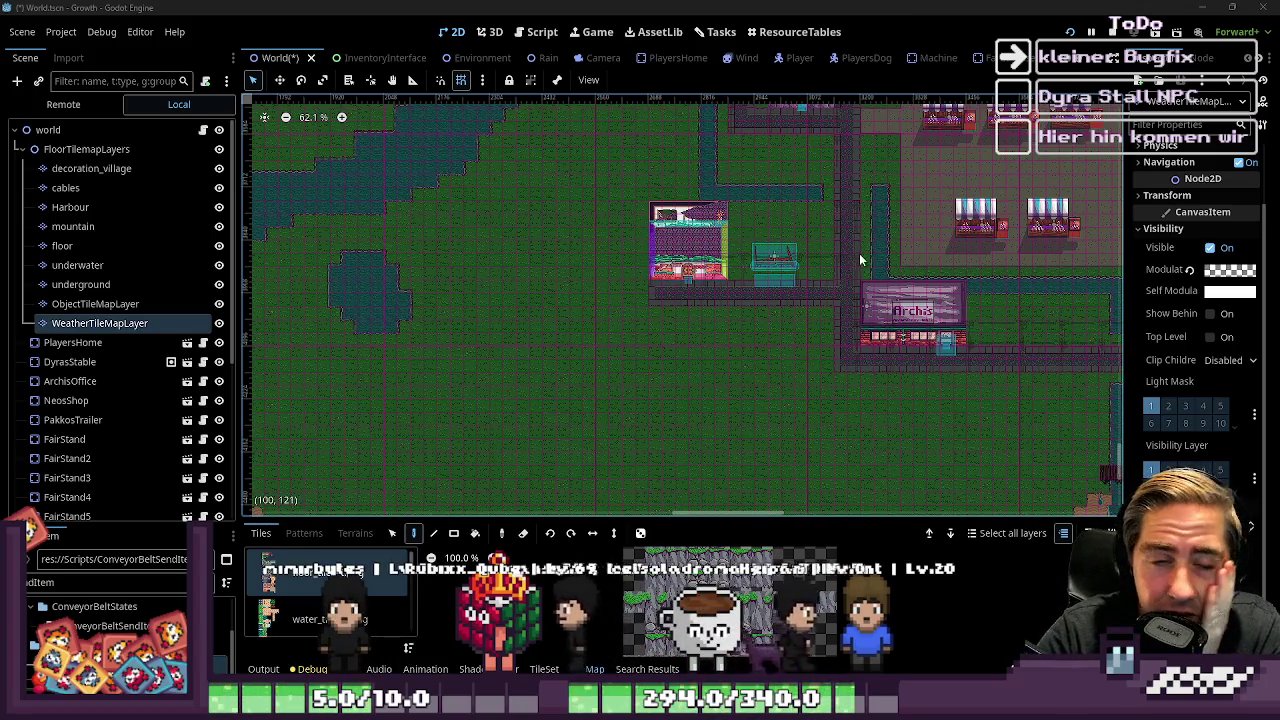
scroll(818, 295, down, 4)
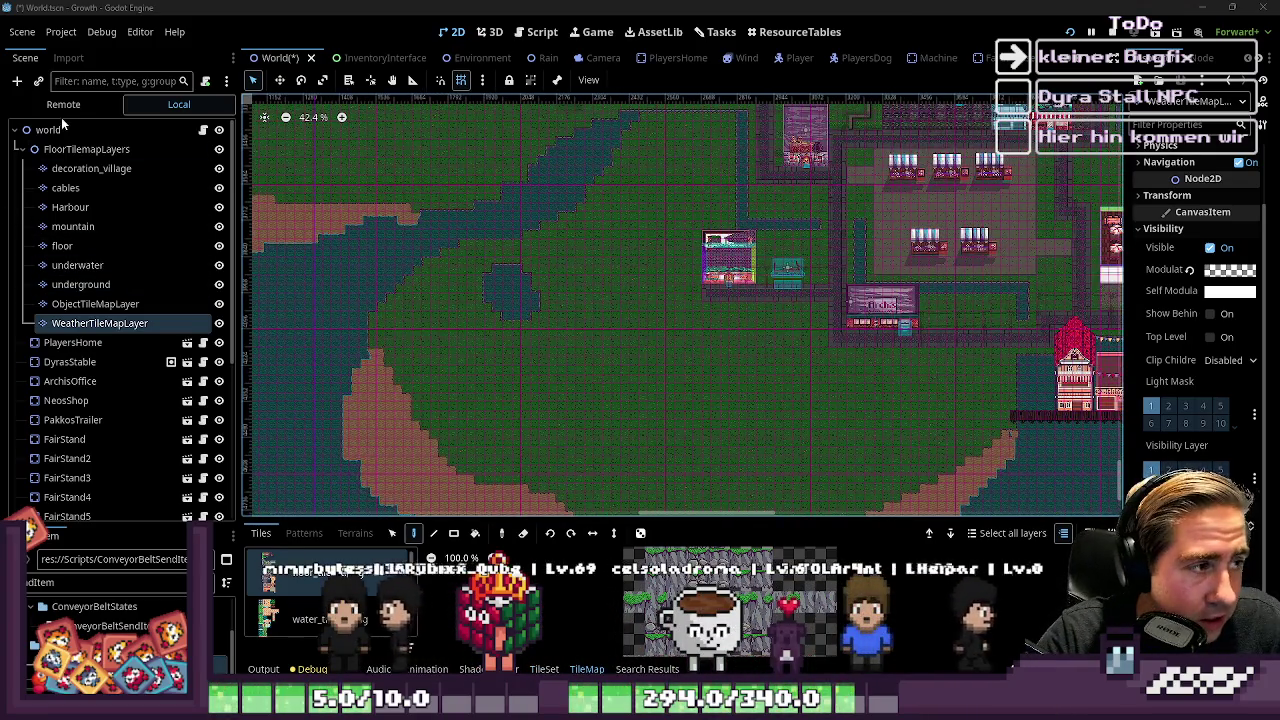
Step: Check the running game's Remote node tree, restart and stop the run, then view World.gd
click(48, 129)
click(69, 106)
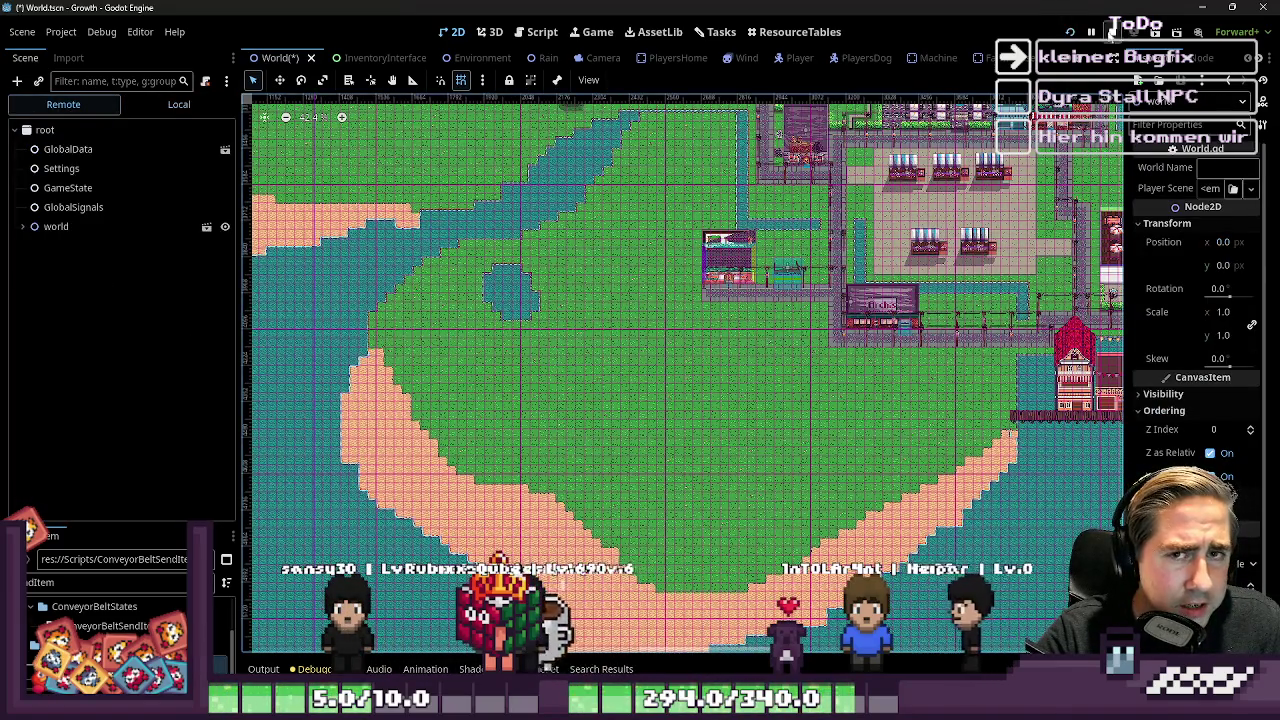
click(1071, 31)
click(1111, 31)
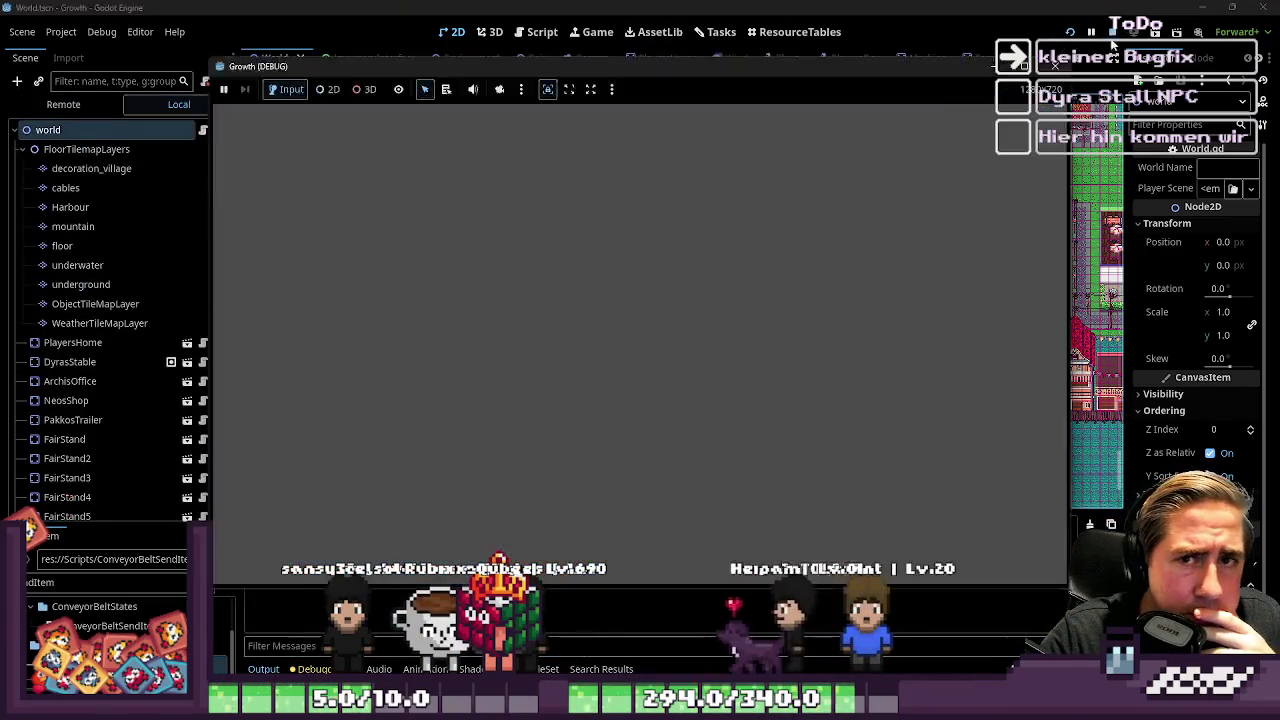
click(541, 32)
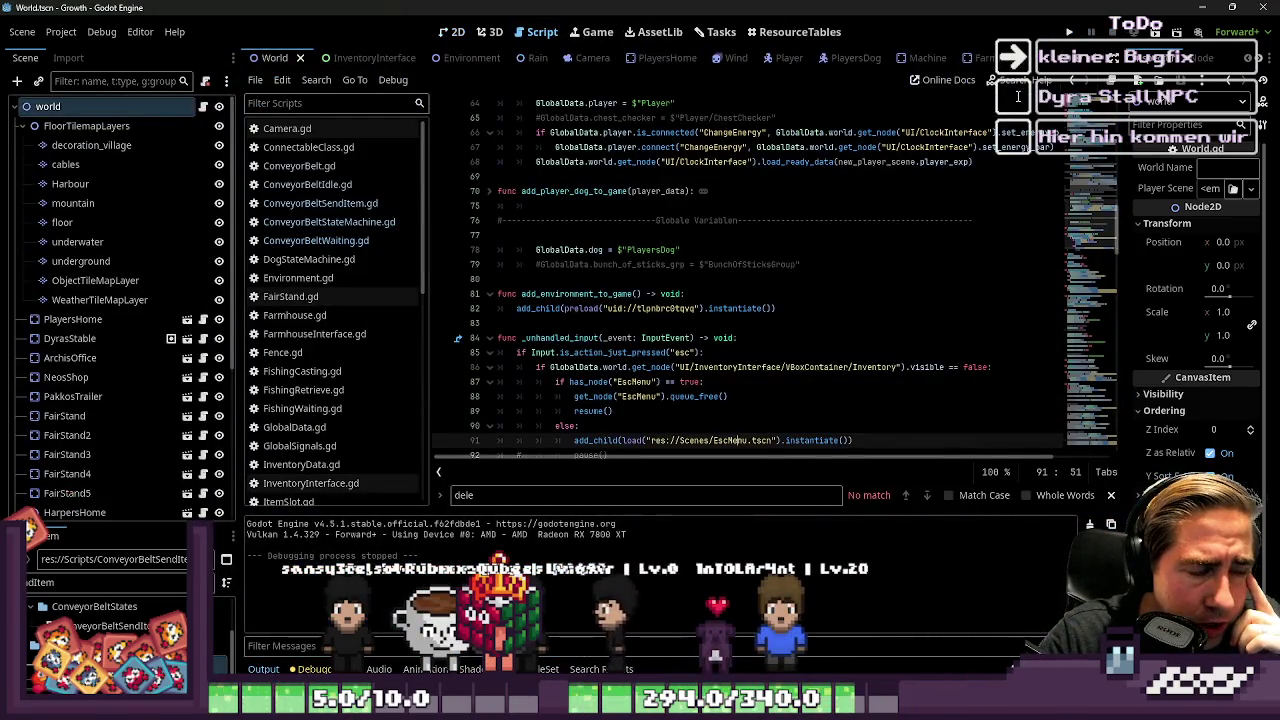
scroll(638, 209, down, 5)
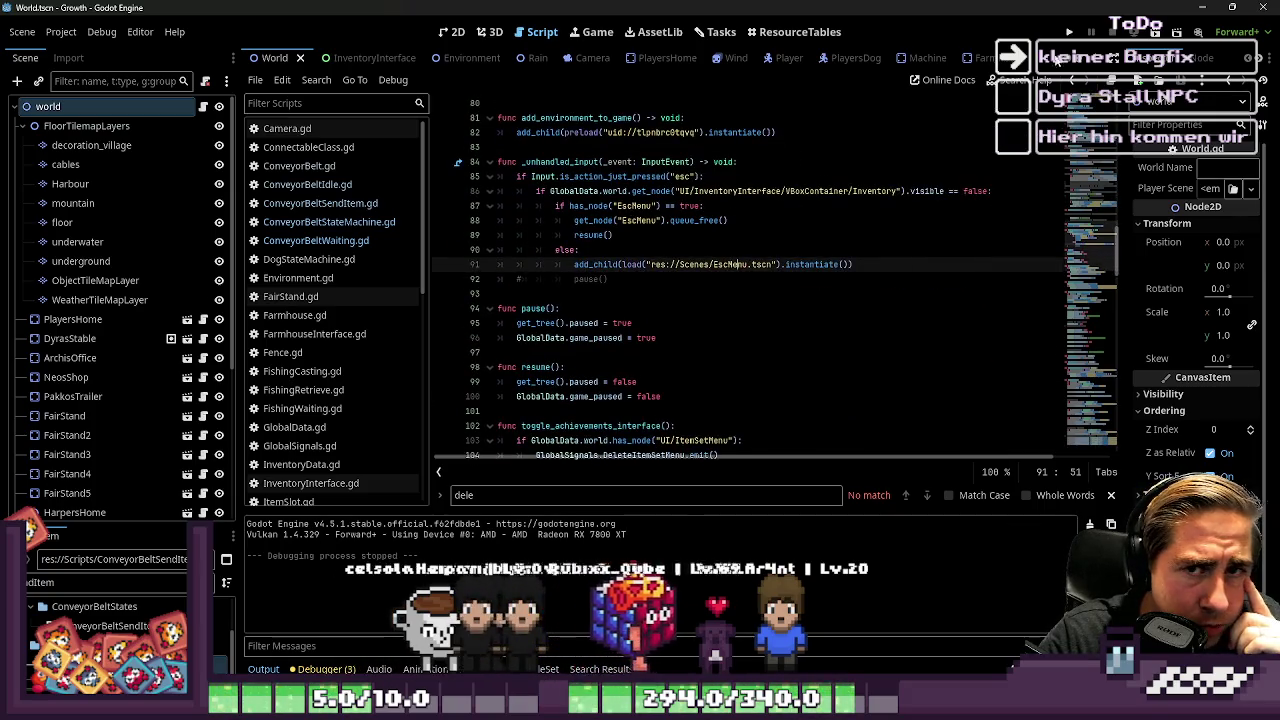
click(1071, 32)
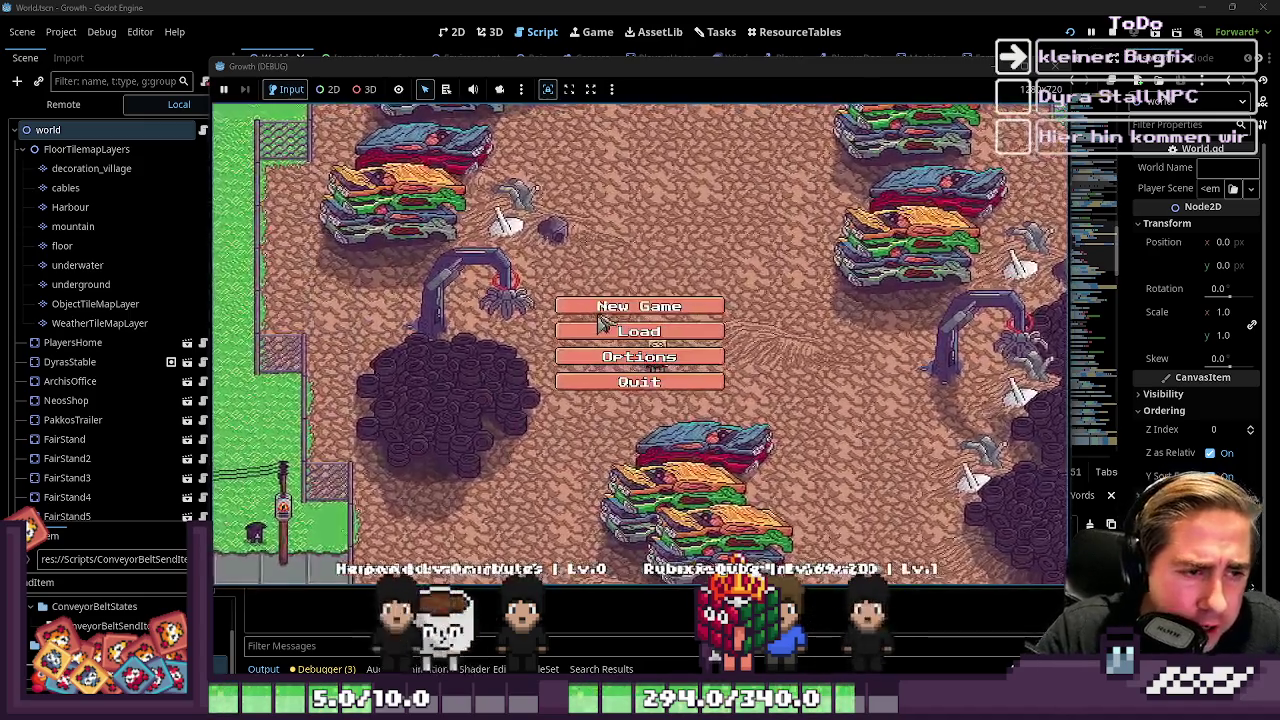
click(636, 306)
click(643, 203)
text(dawda)
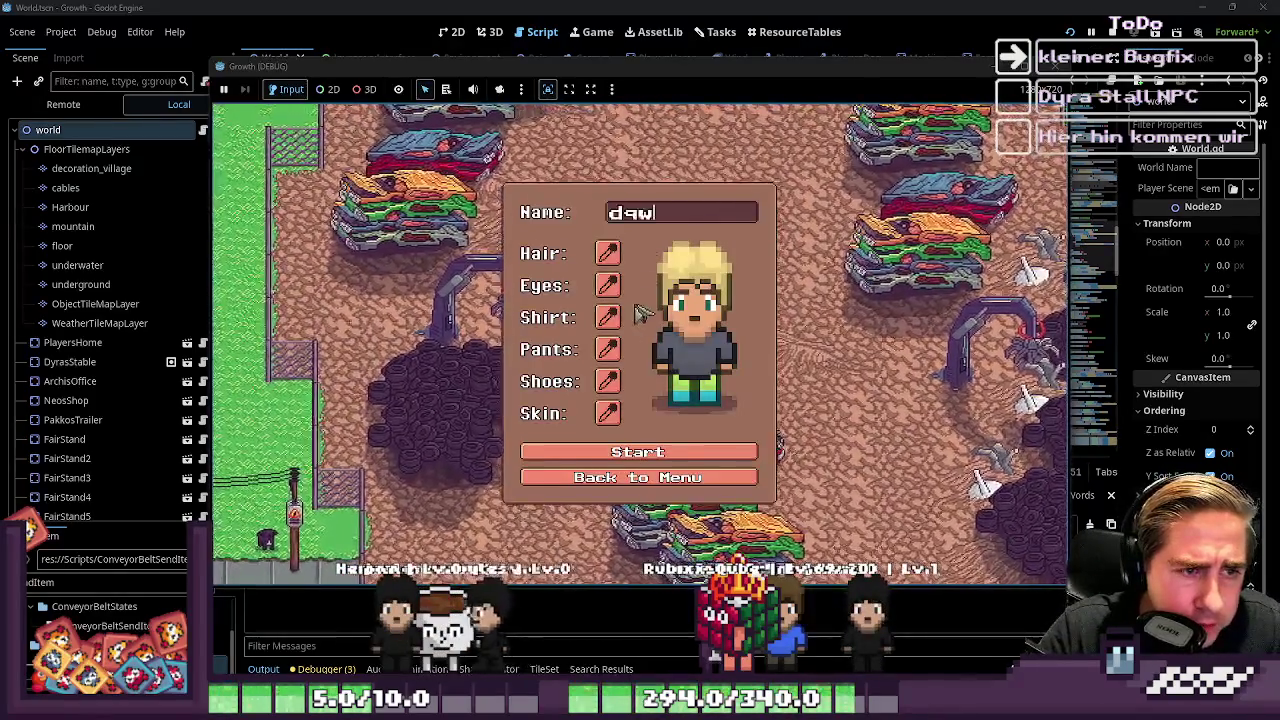
click(640, 459)
key(i)
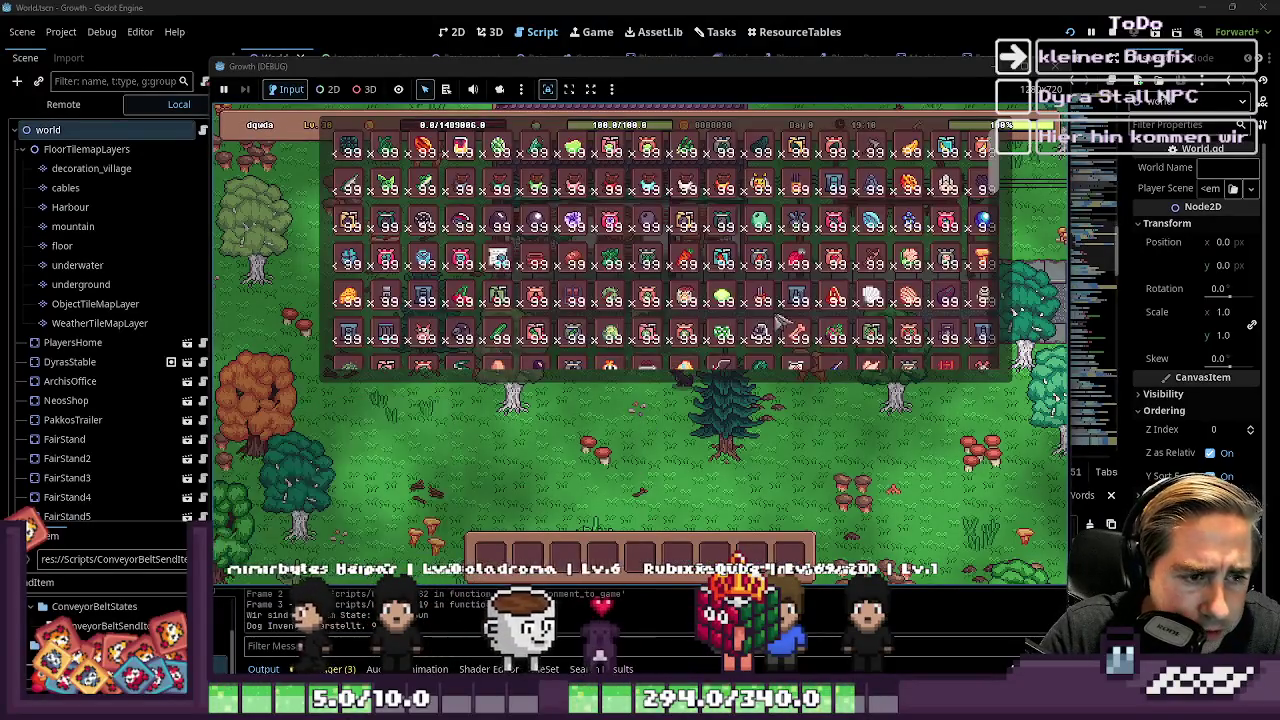
scroll(750, 335, down, 3)
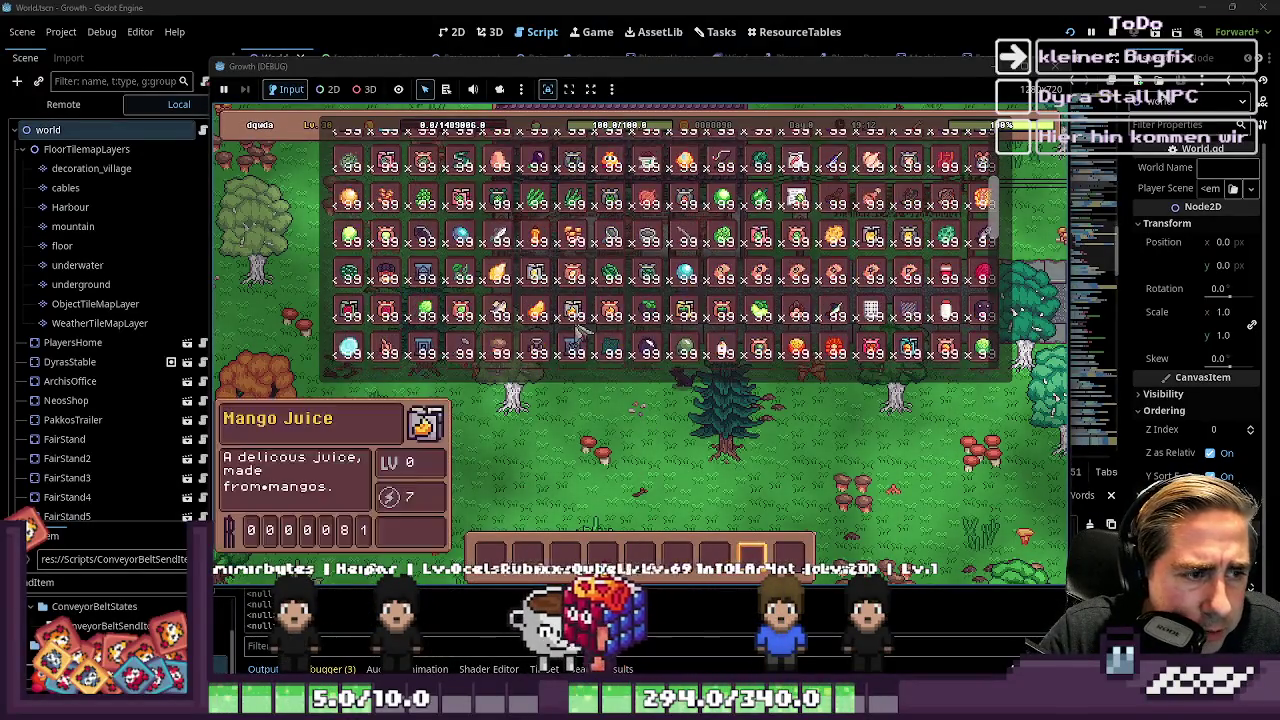
scroll(395, 185, down, 2)
key(i)
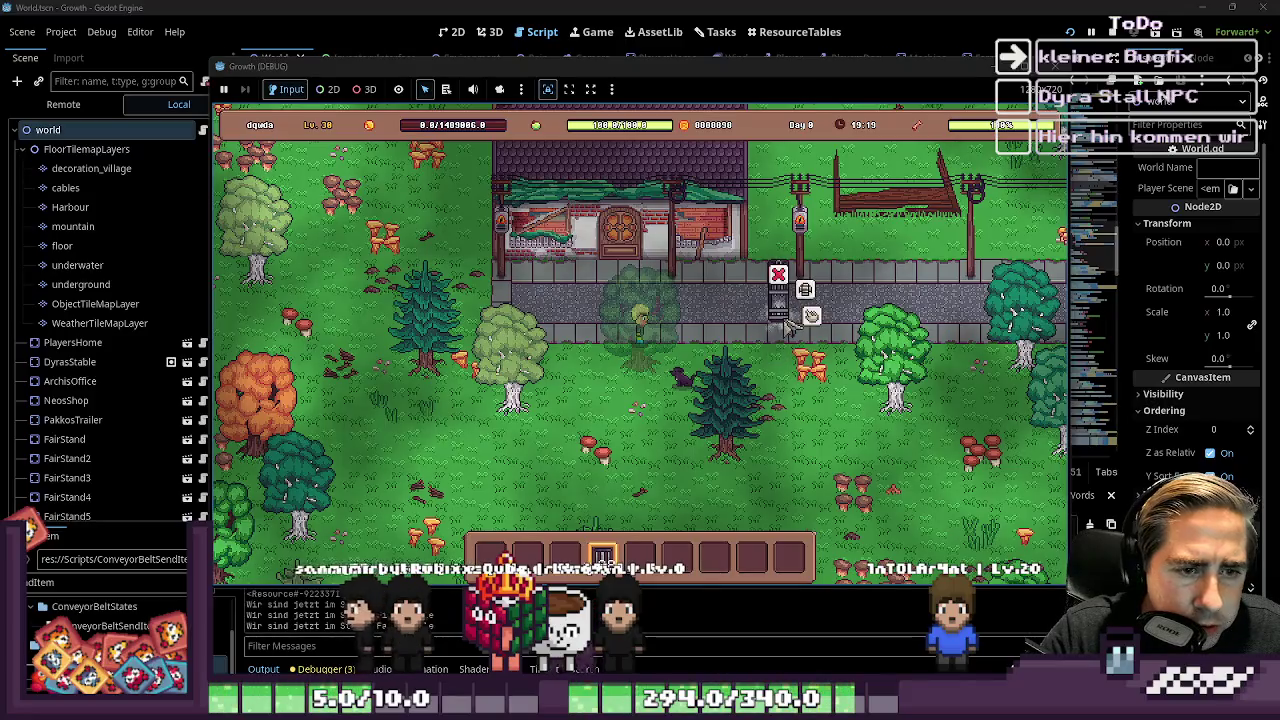
key(4)
click(800, 330)
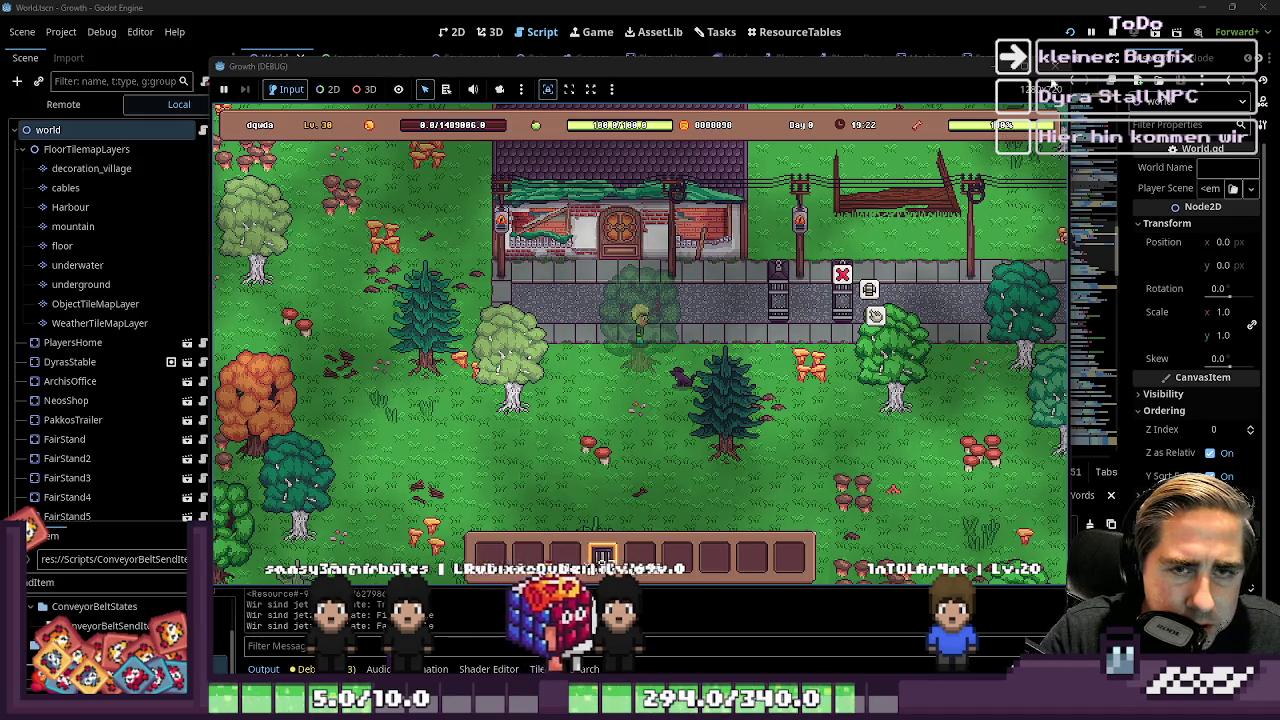
key(F8)
click(540, 324)
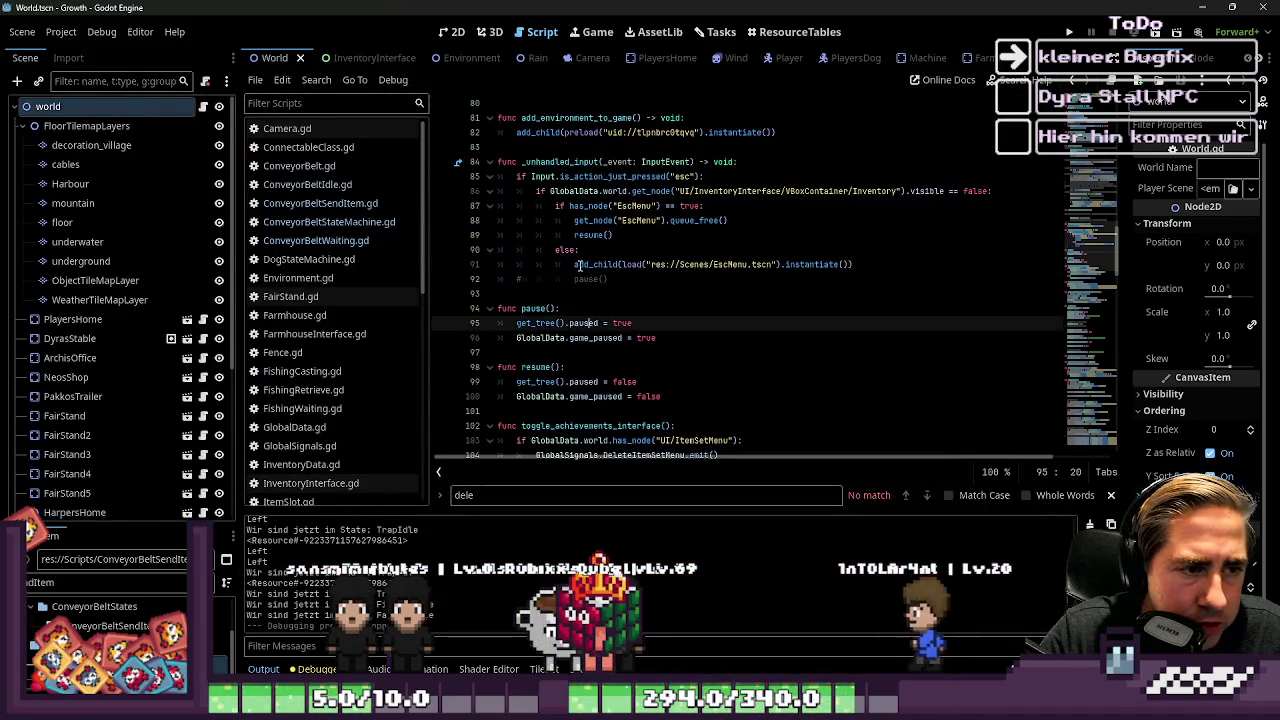
Step: Switch to the Farmhouse scene and browse the interact function in Farmhouse.gd
click(574, 299)
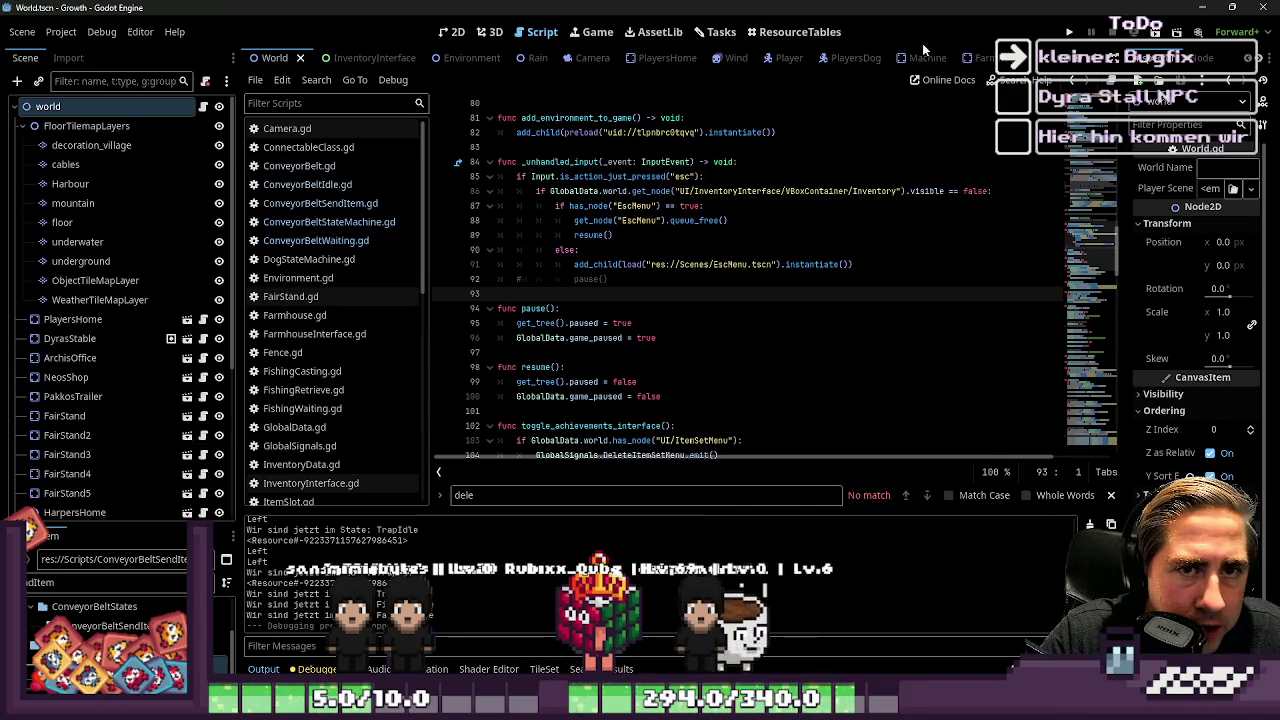
click(980, 57)
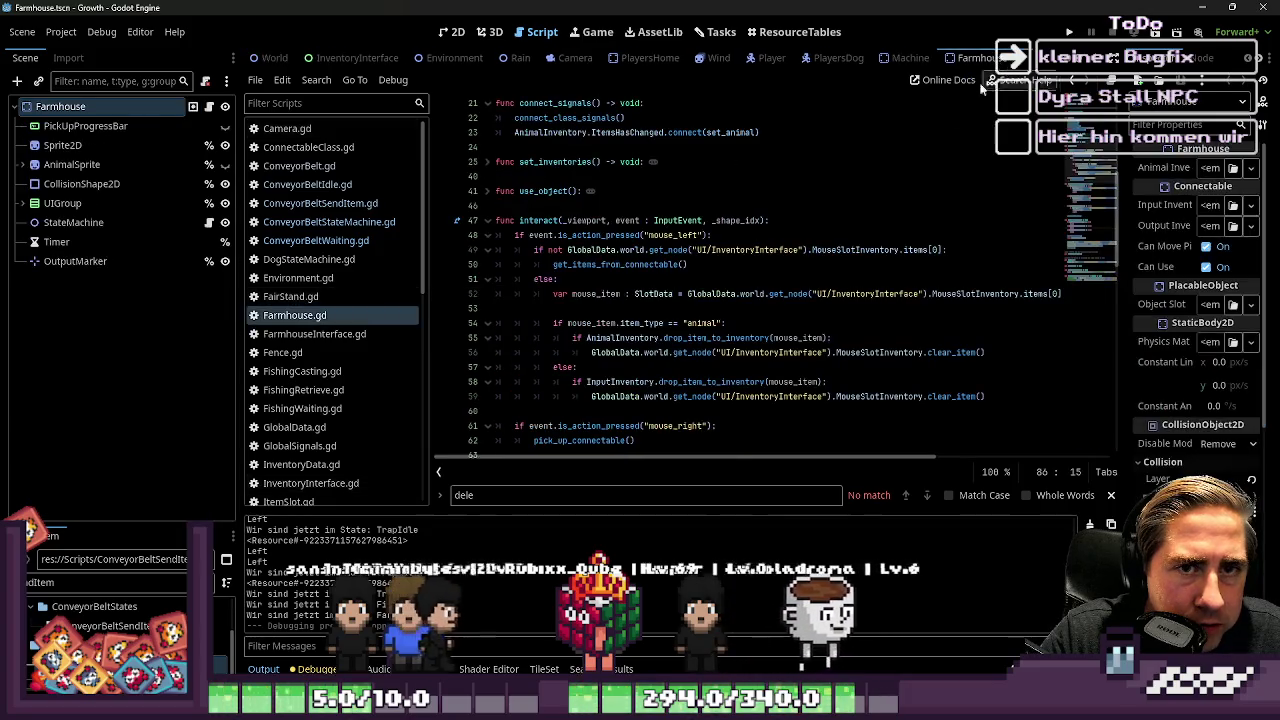
scroll(600, 215, down, 2)
click(619, 205)
click(525, 132)
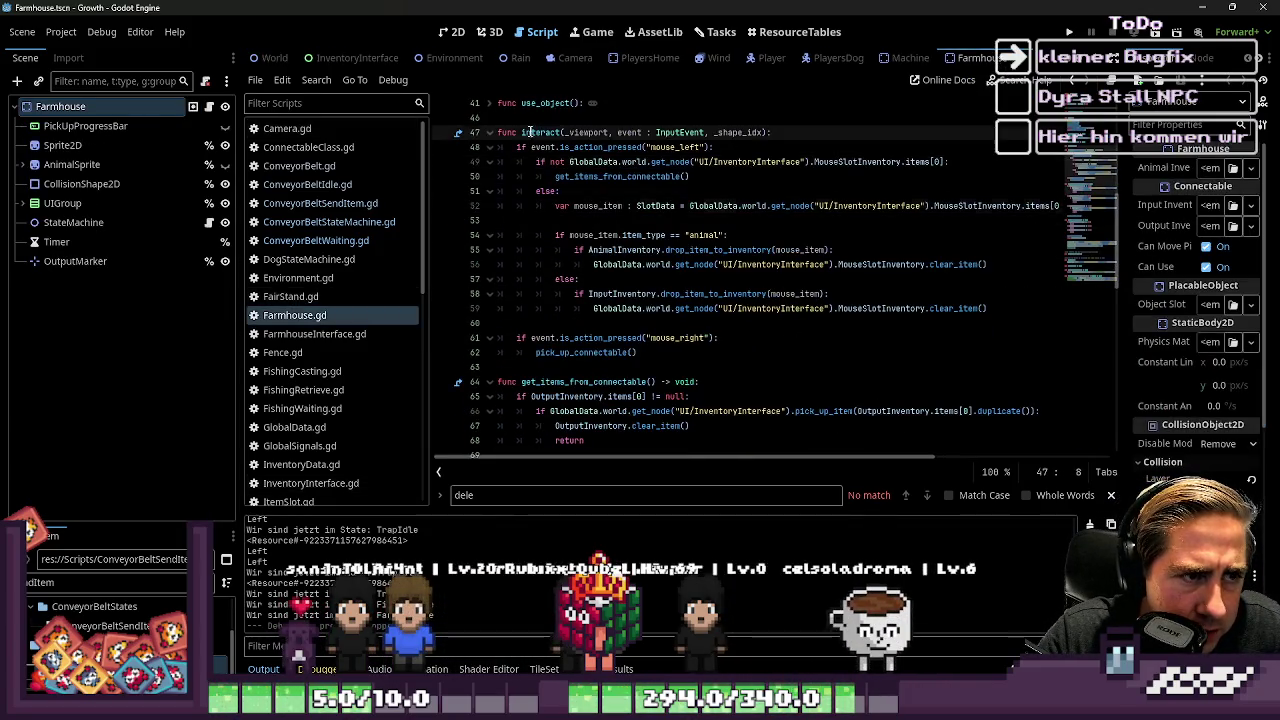
click(598, 279)
scroll(610, 282, down, 2)
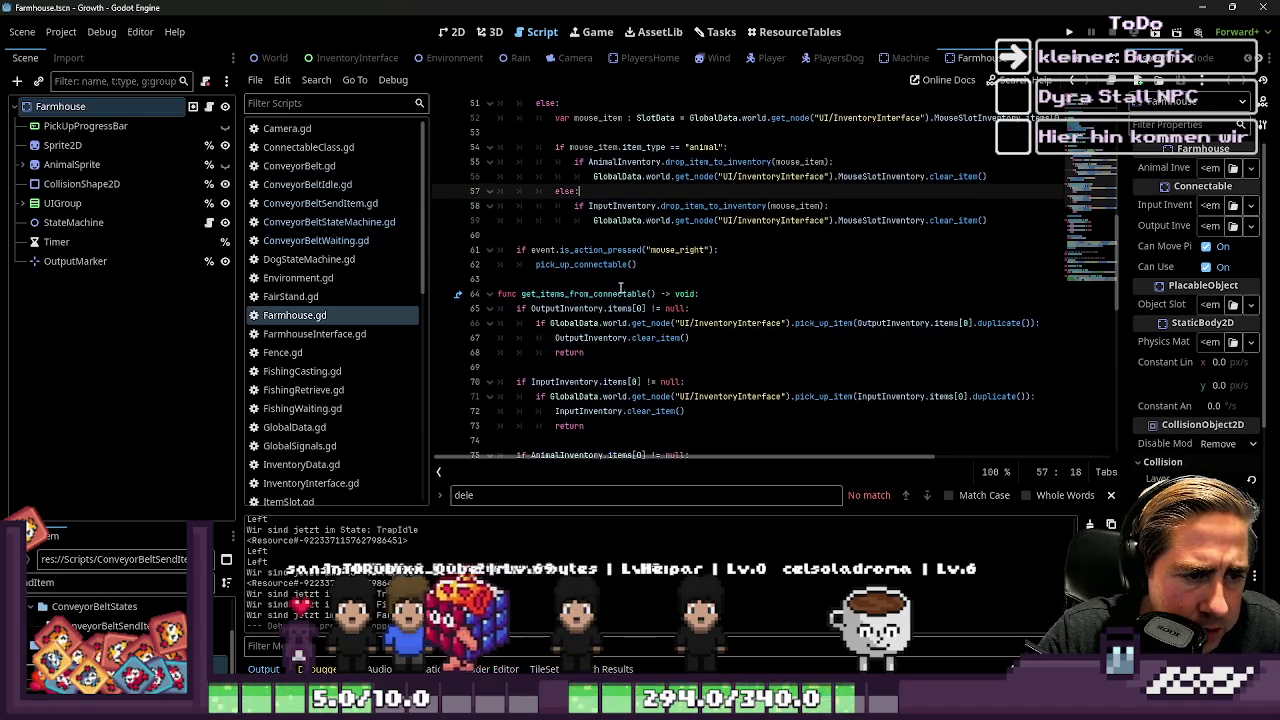
scroll(620, 288, up, 3)
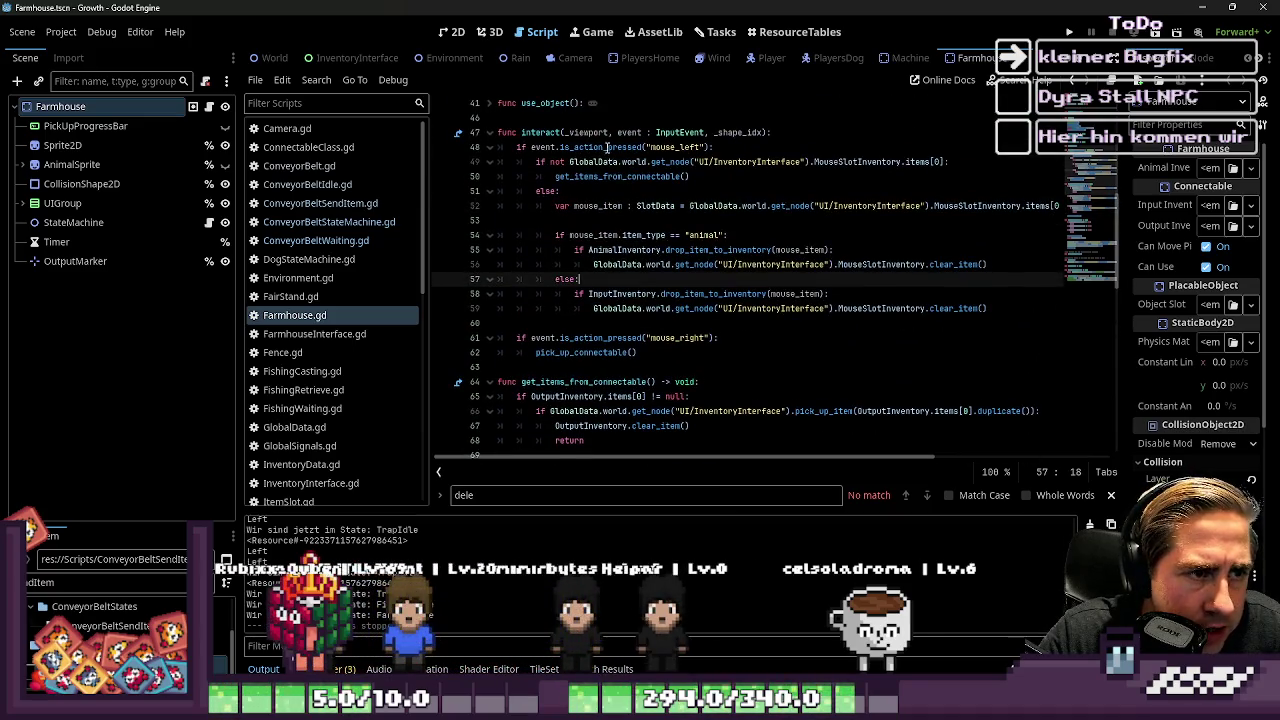
double_click(590, 132)
click(589, 162)
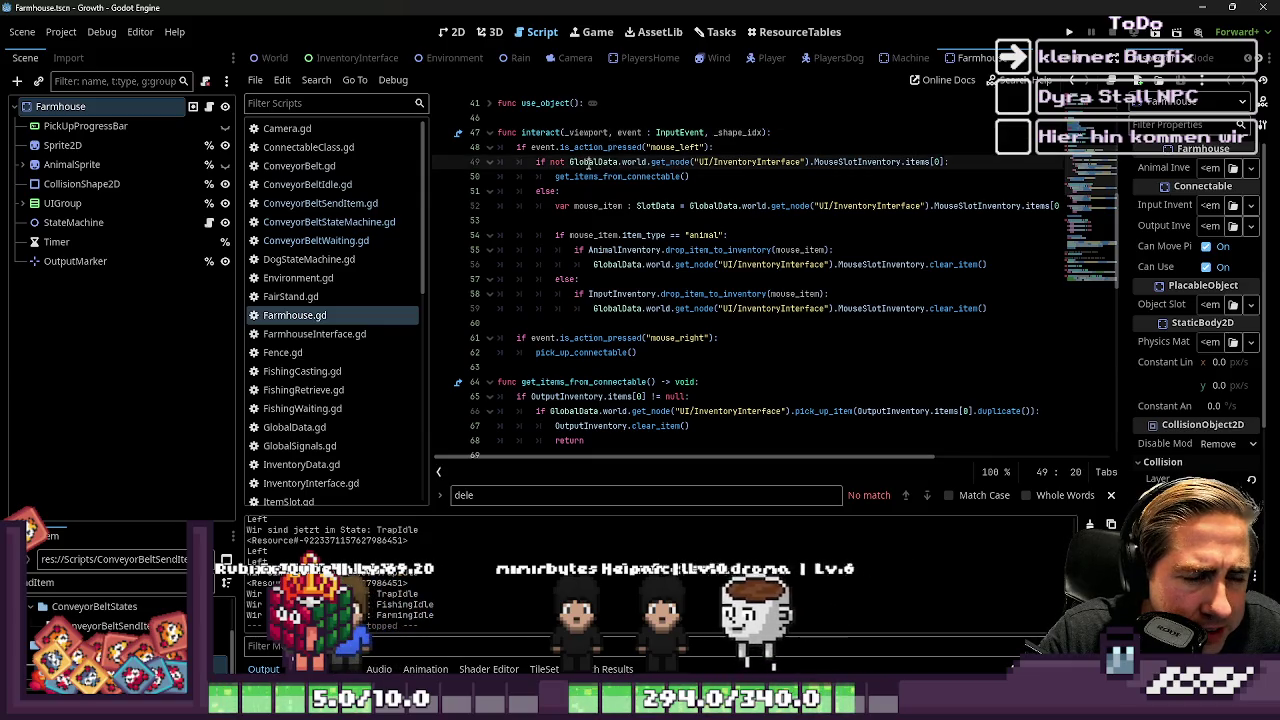
click(610, 205)
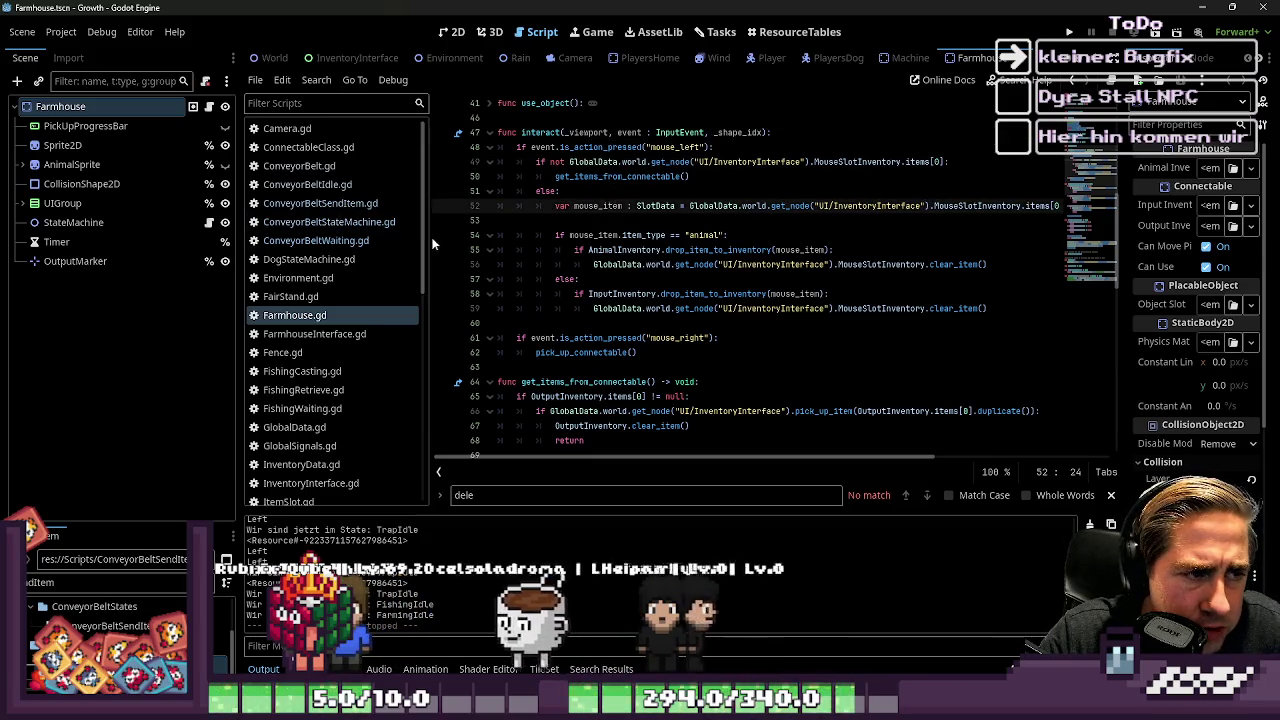
Step: Widen the script list so full names show while reviewing the get_items_from_connectable call on line 50
drag(432, 237, 323, 251)
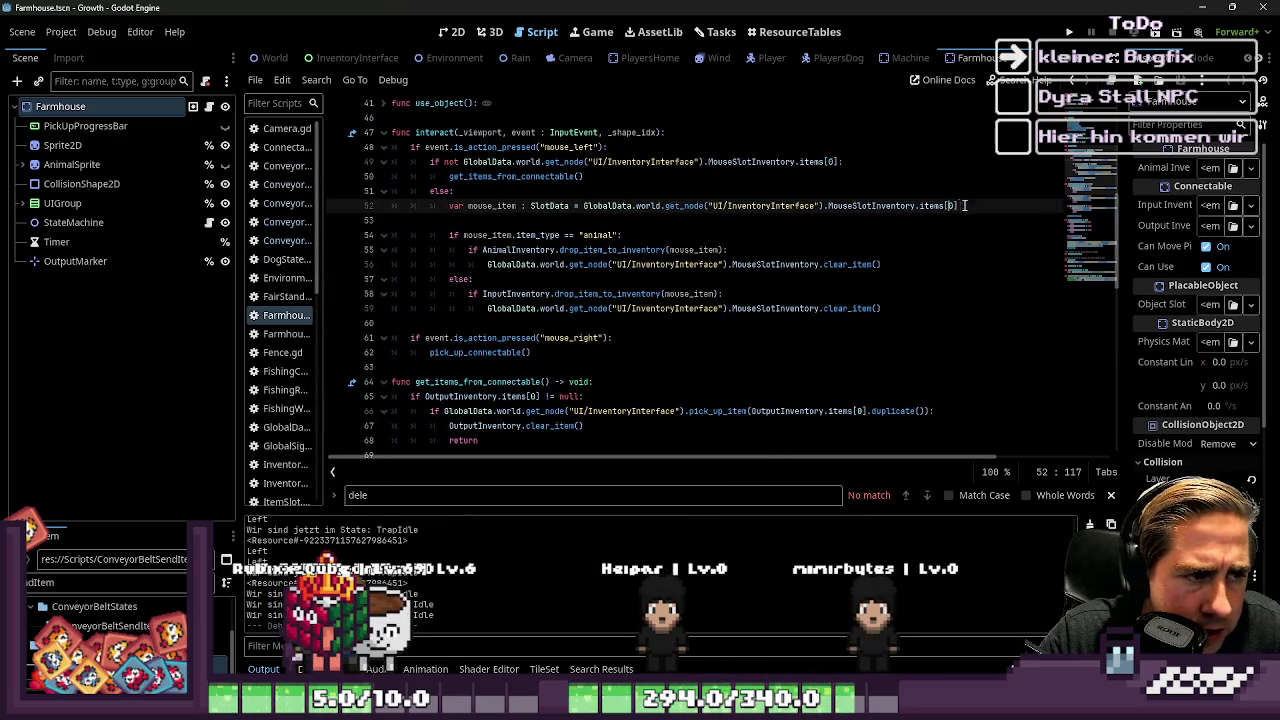
drag(960, 205, 353, 193)
click(513, 238)
key(Up)
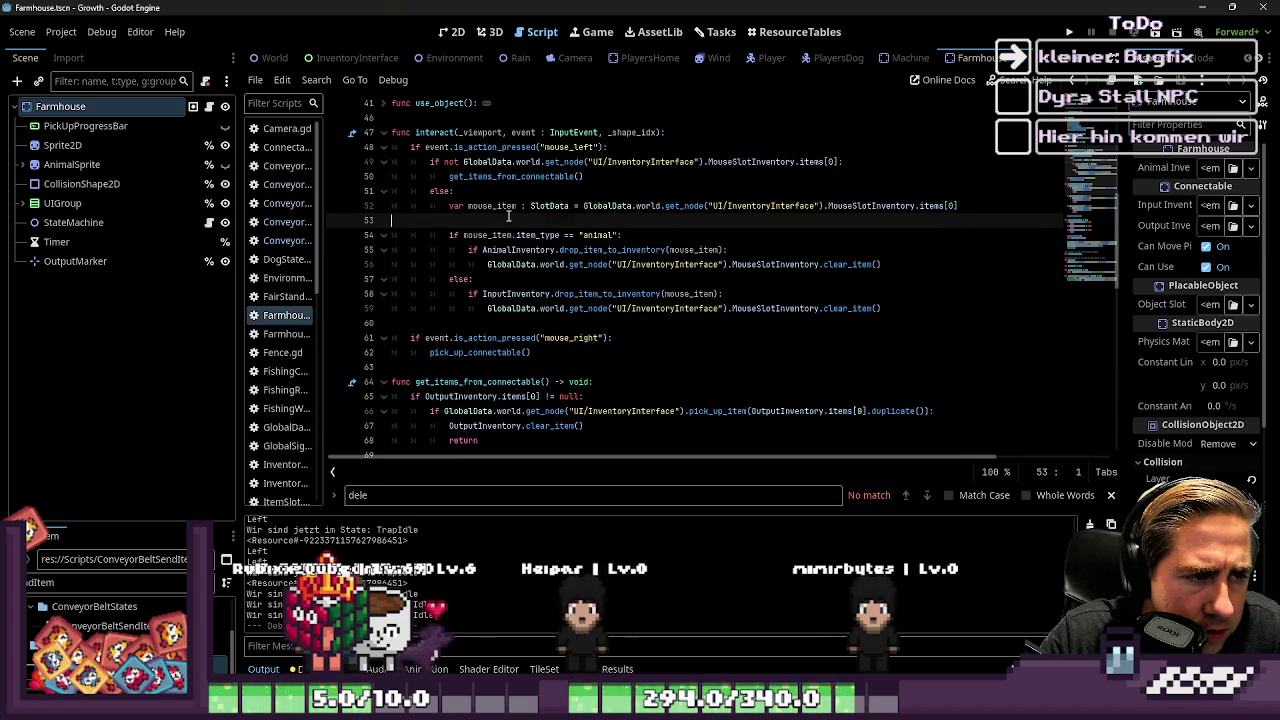
drag(320, 299, 361, 297)
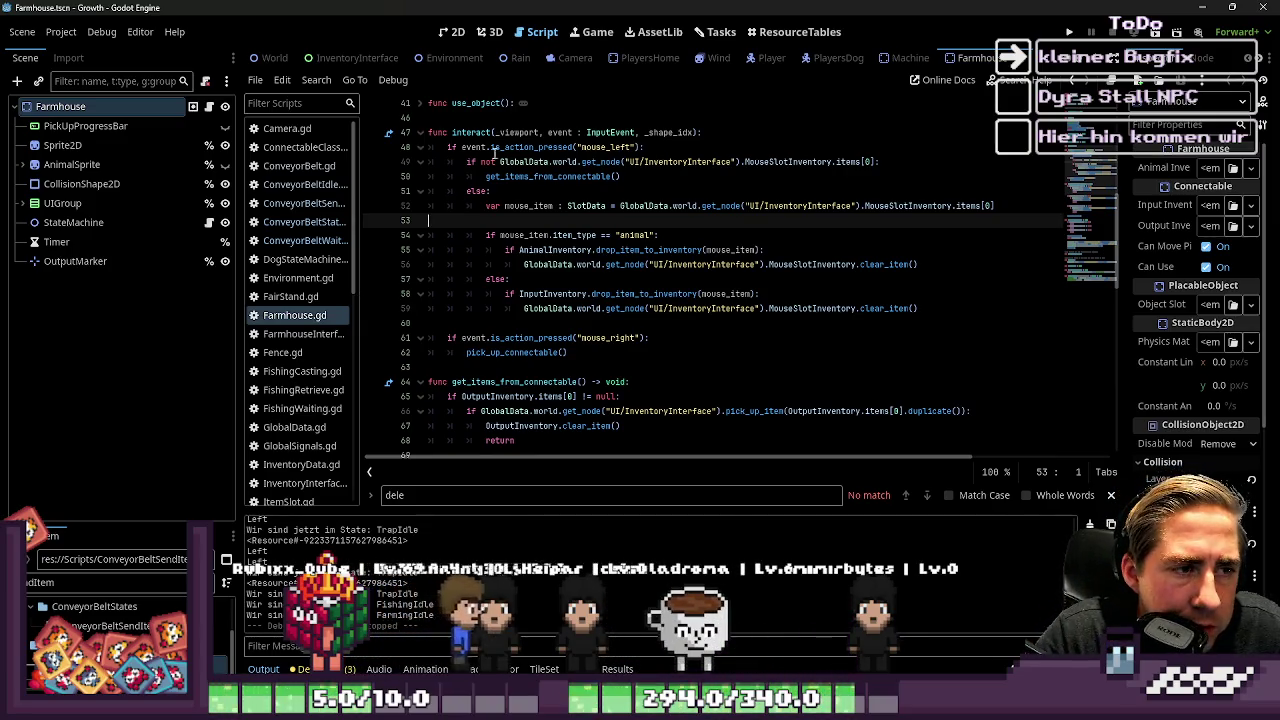
double_click(548, 176)
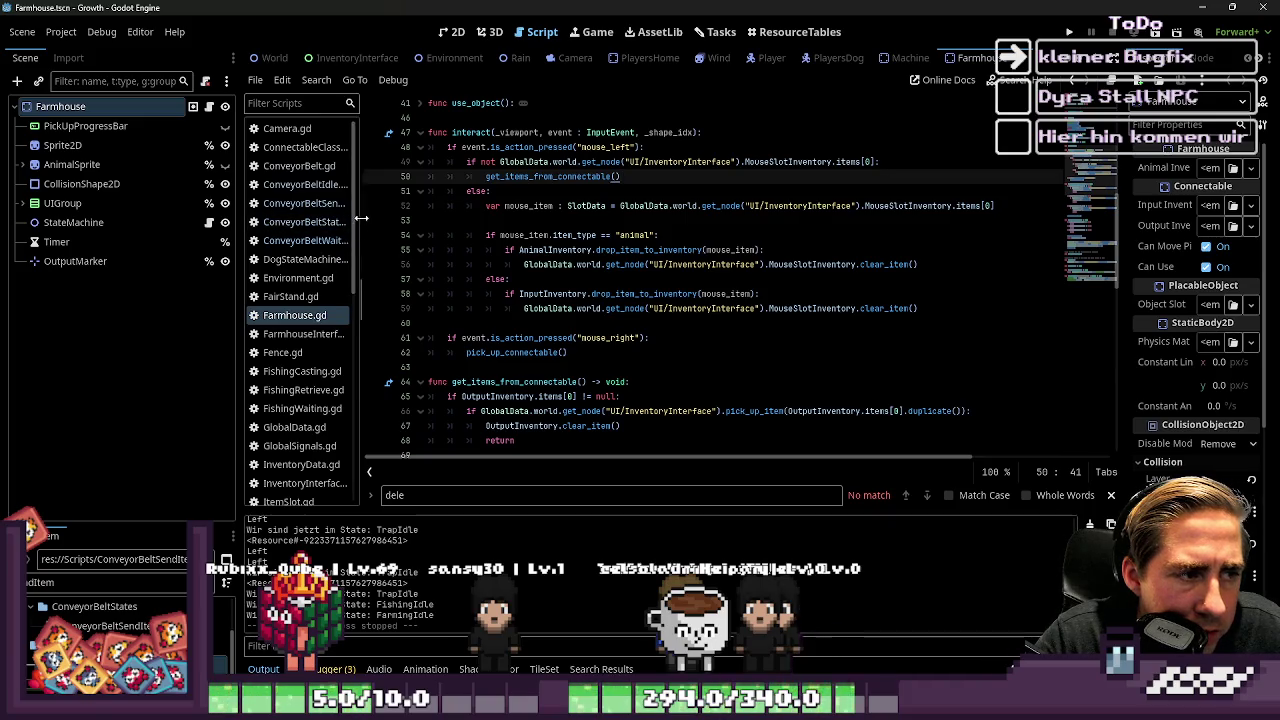
drag(361, 219, 419, 222)
scroll(567, 158, up, 10)
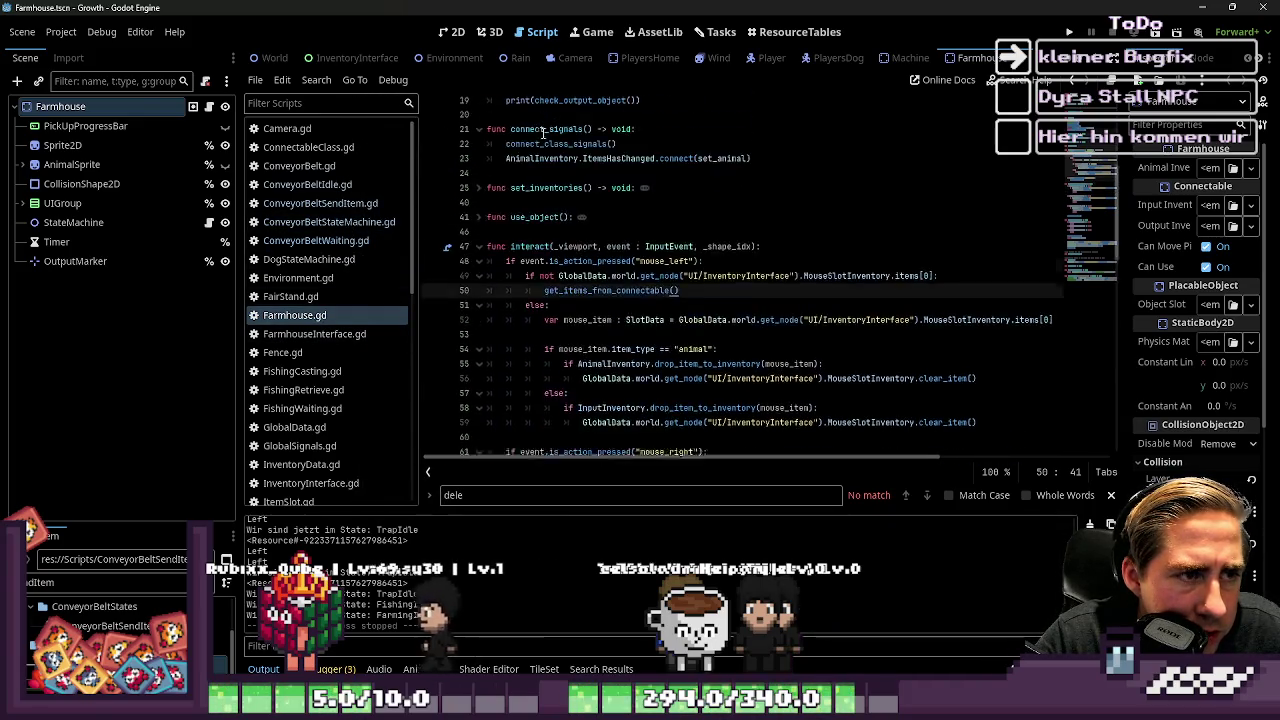
Step: In ConnectableClass.gd, select the get_items_from_connectable right-click handling code
ctrl+click(552, 104)
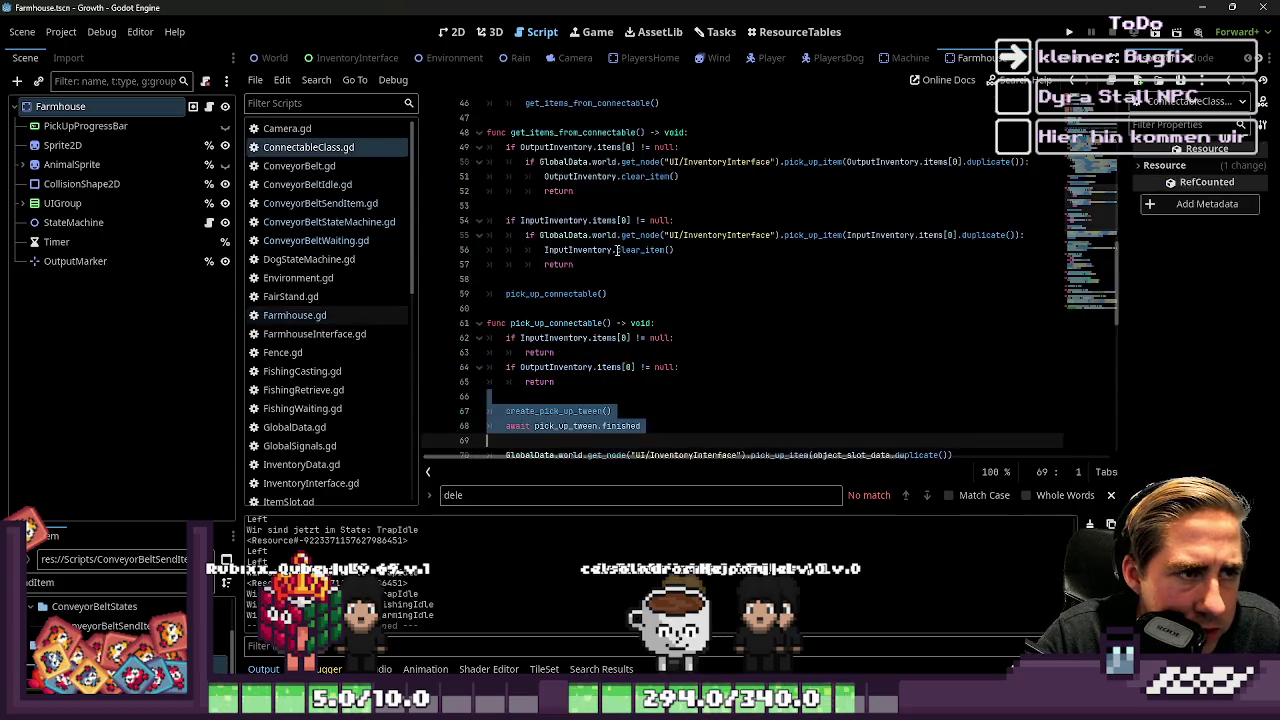
scroll(645, 195, up, 6)
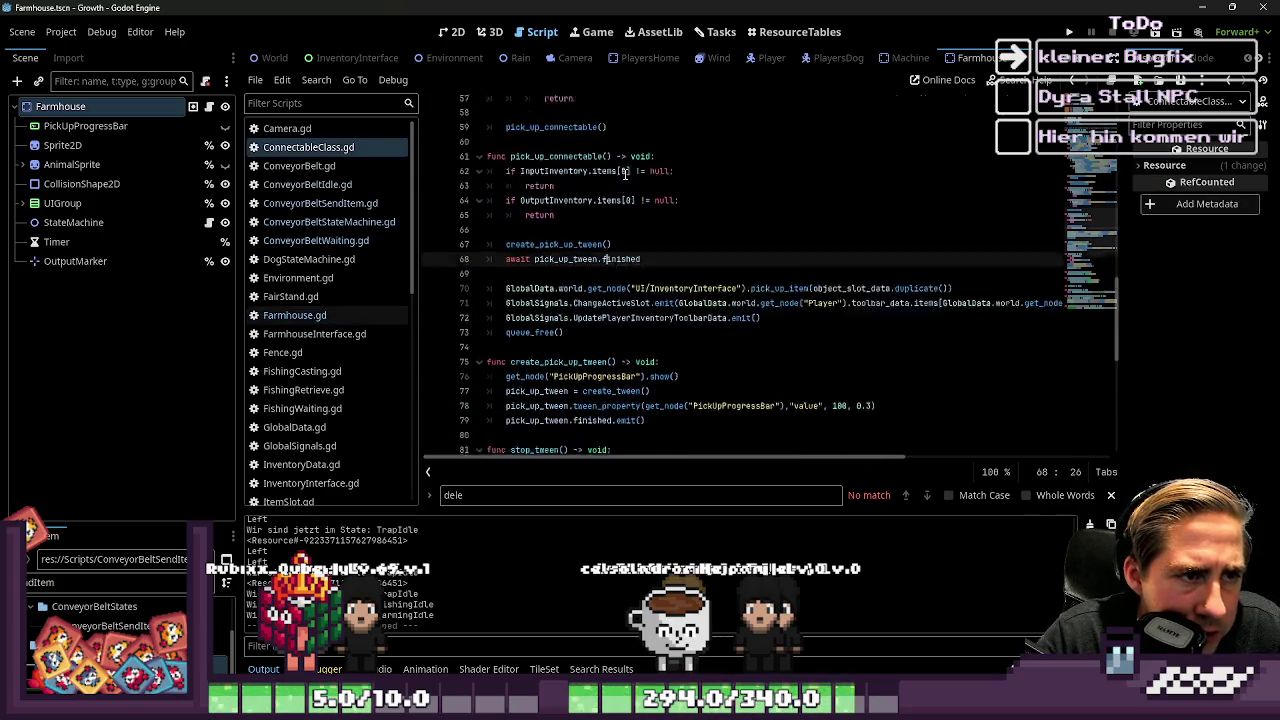
double_click(556, 177)
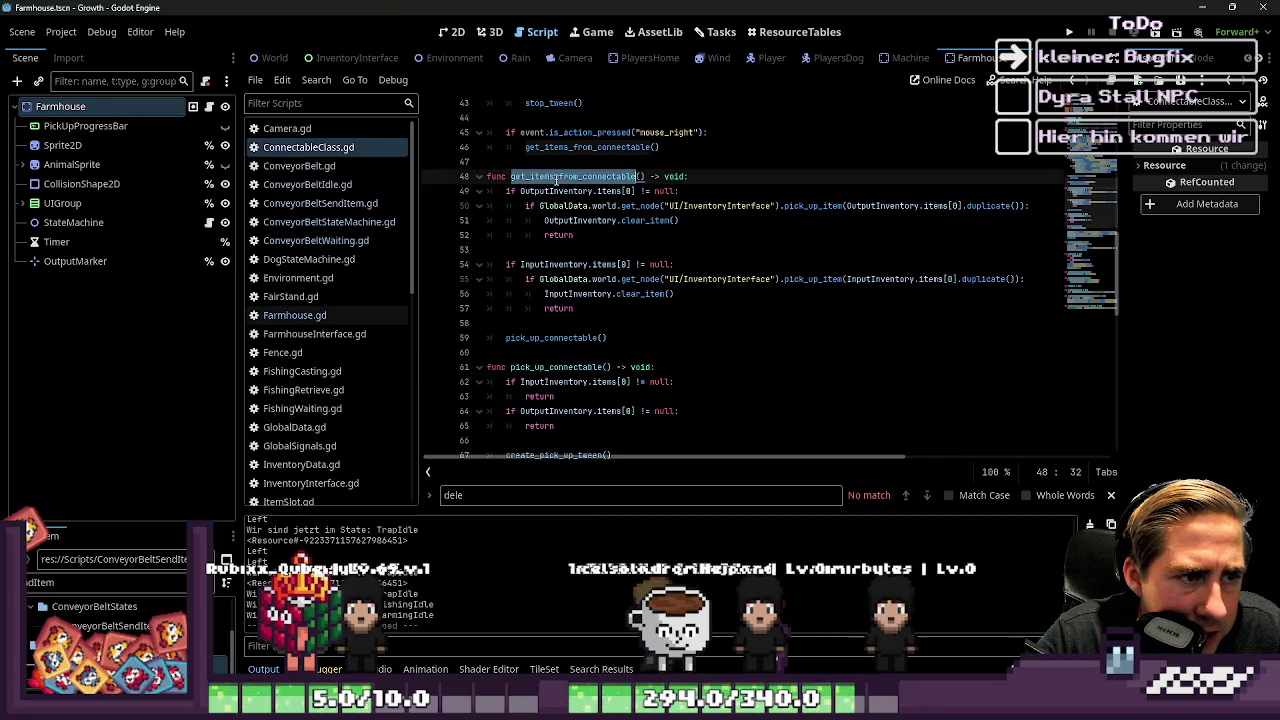
scroll(600, 250, up, 2)
drag(677, 235, 487, 220)
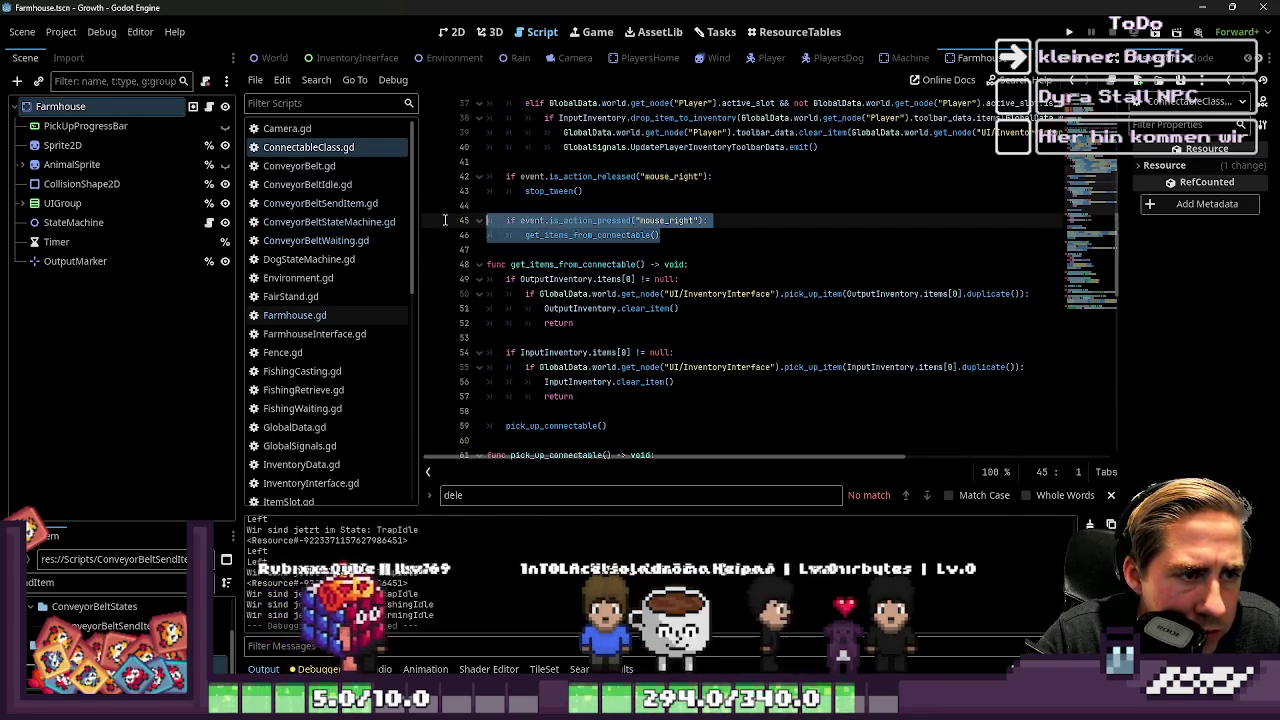
scroll(588, 215, up, 3)
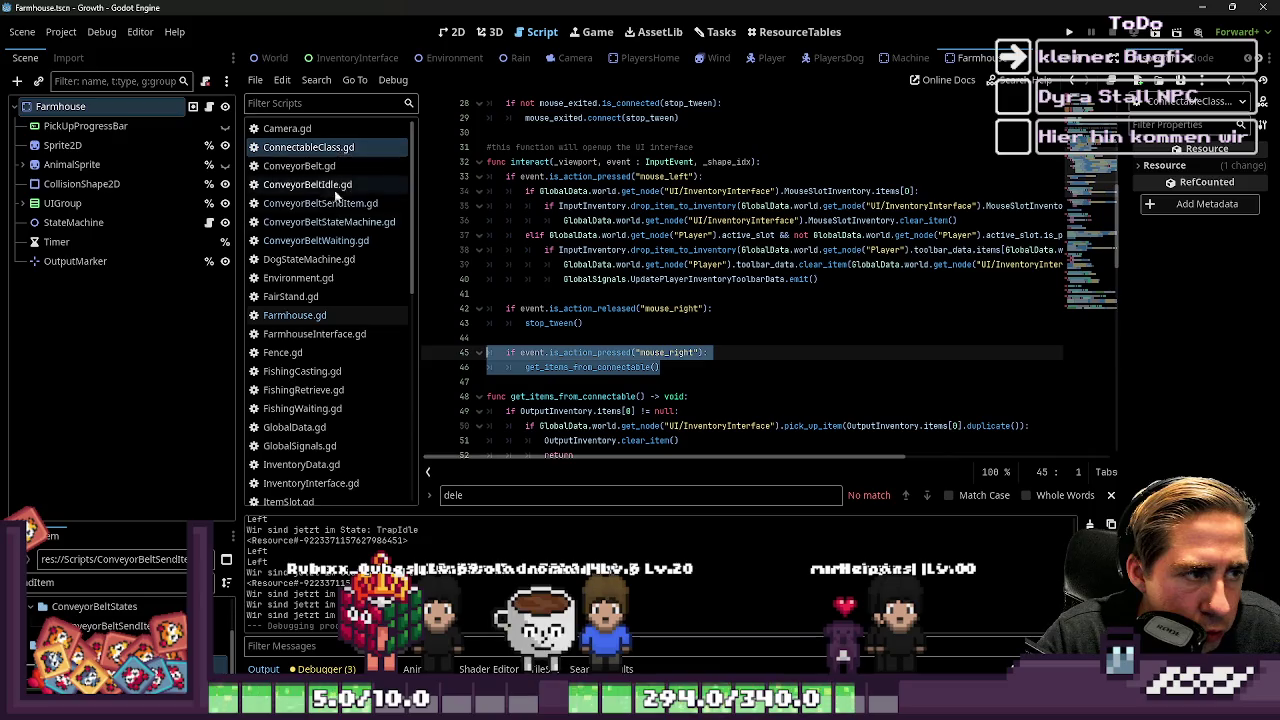
scroll(328, 300, down, 2)
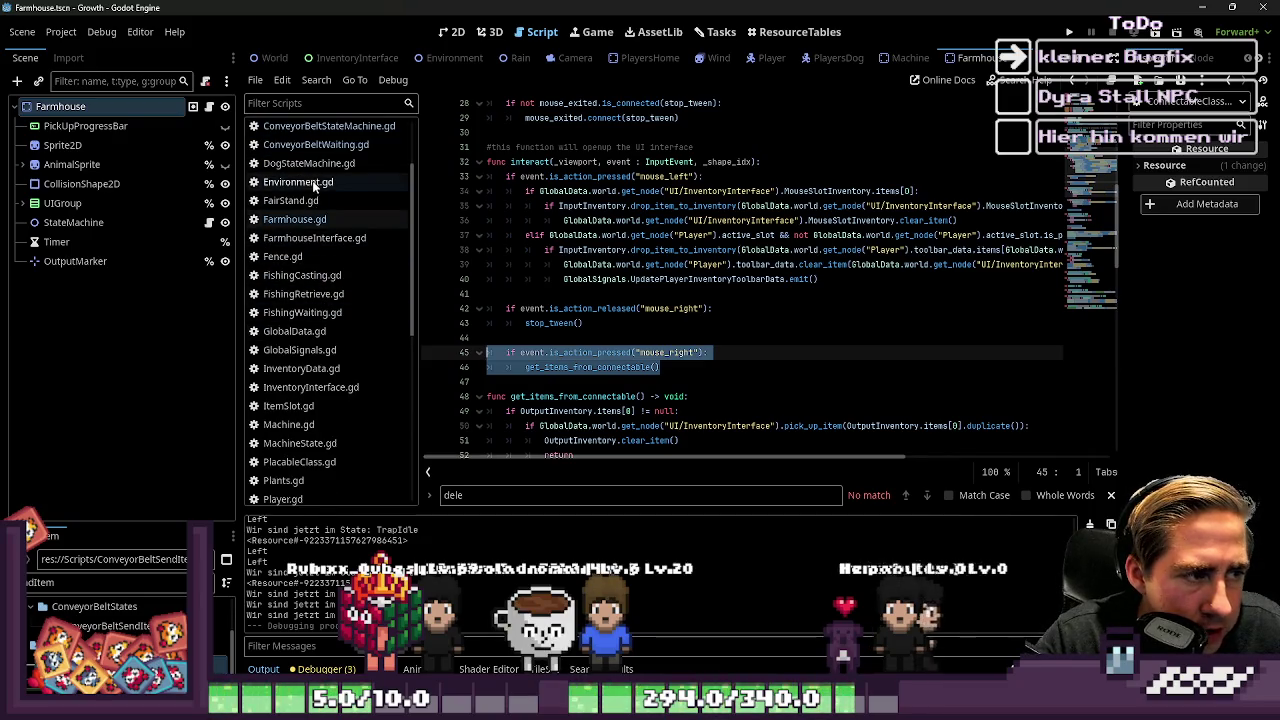
Step: In Farmhouse.gd's interact function, select the pick_up_connectable call on line 62
click(295, 219)
click(560, 250)
scroll(560, 254, down, 2)
scroll(560, 254, up, 2)
scroll(563, 260, down, 6)
click(560, 205)
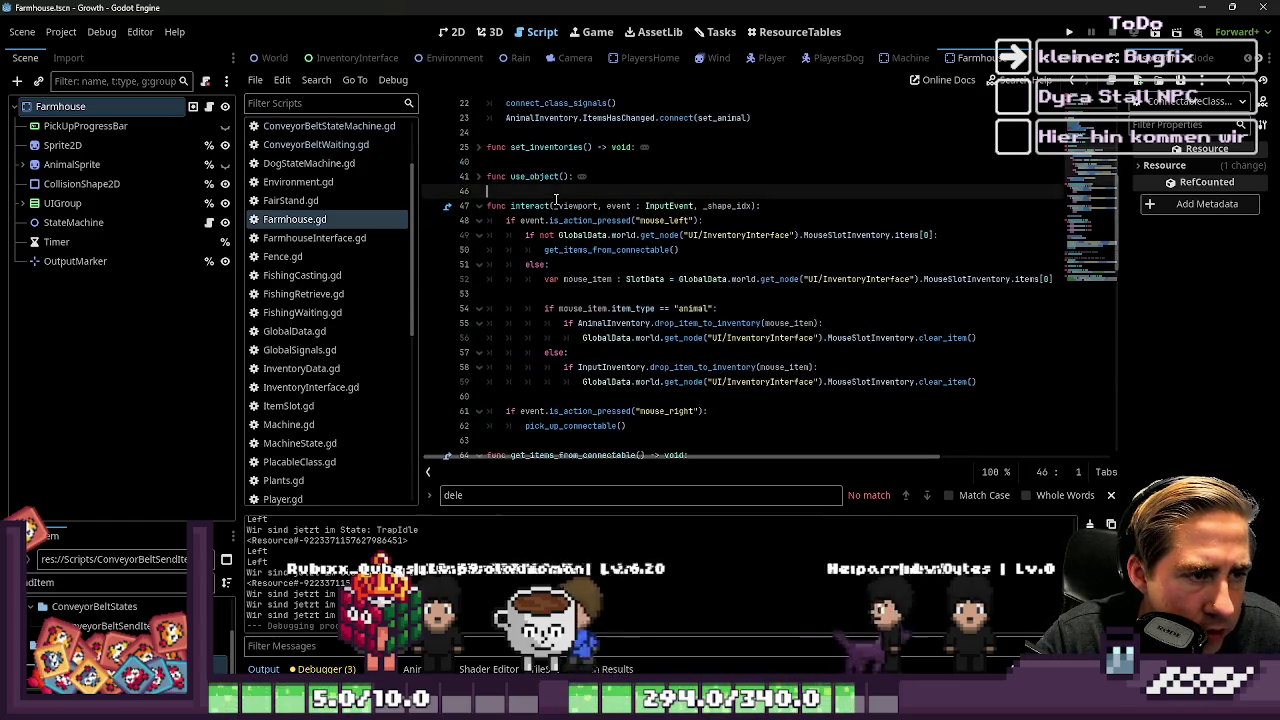
click(560, 250)
click(549, 397)
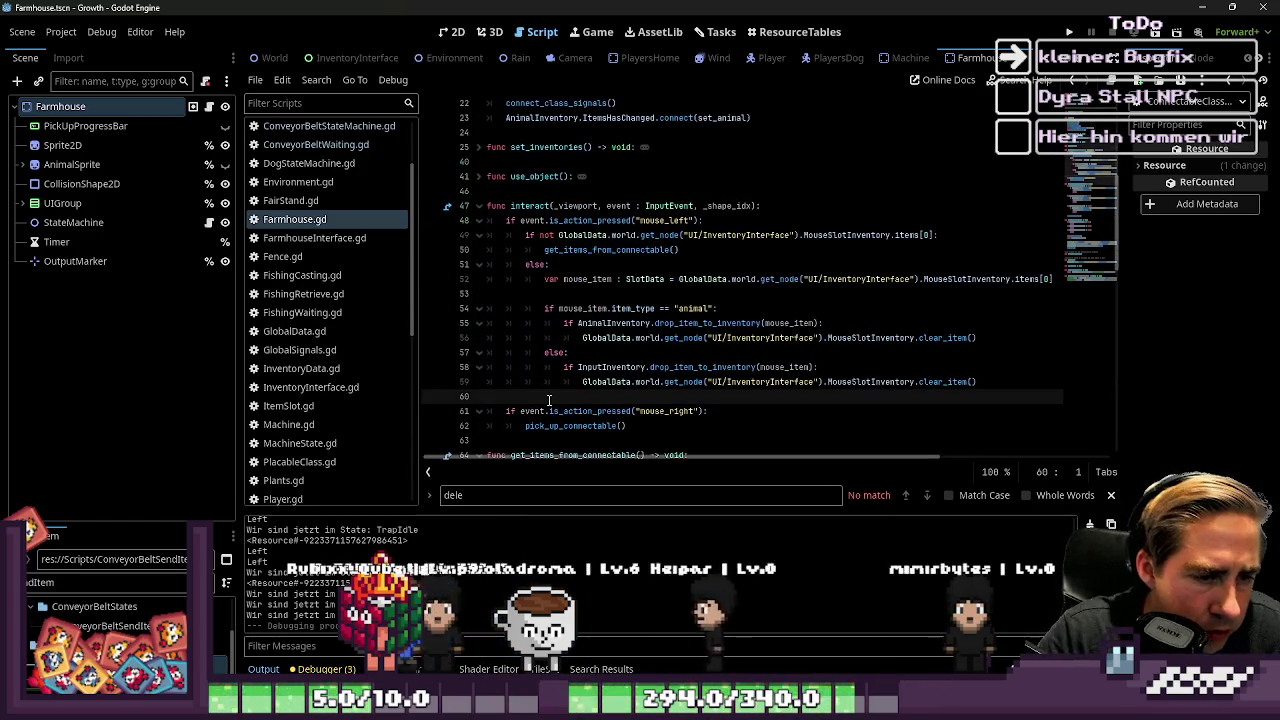
scroll(549, 400, down, 2)
double_click(568, 338)
mouse_move(568, 338)
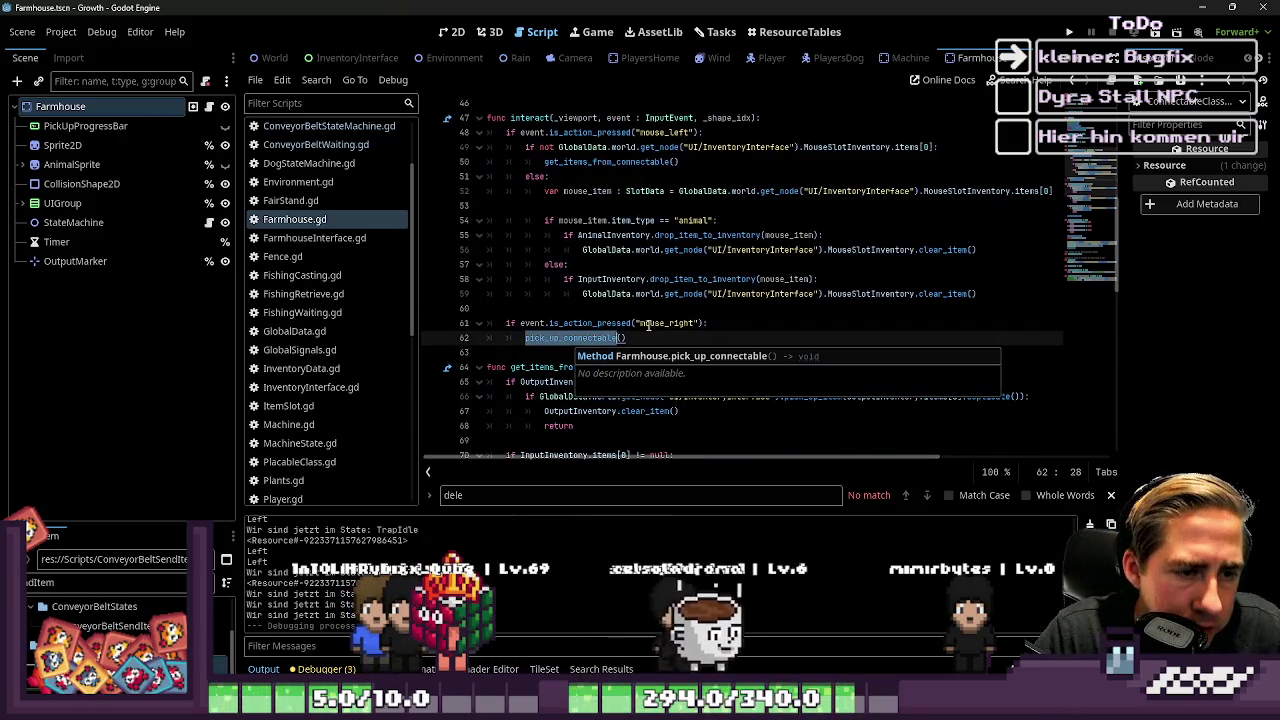
Step: Use undo to leave only get_items_from_connectable() in the right-click branch
click(646, 346)
key(ctrl+z)
key(ctrl+z)
key(ctrl+z)
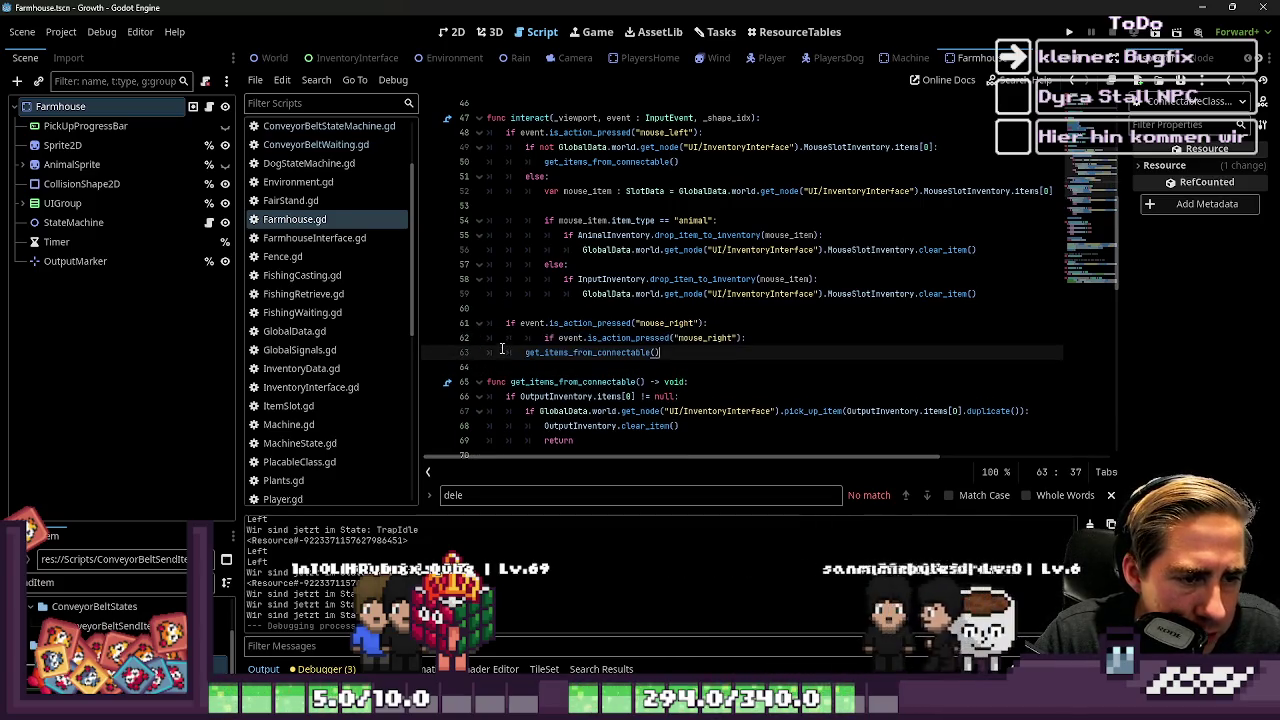
key(ctrl+z)
key(ctrl+z)
key(ctrl+z)
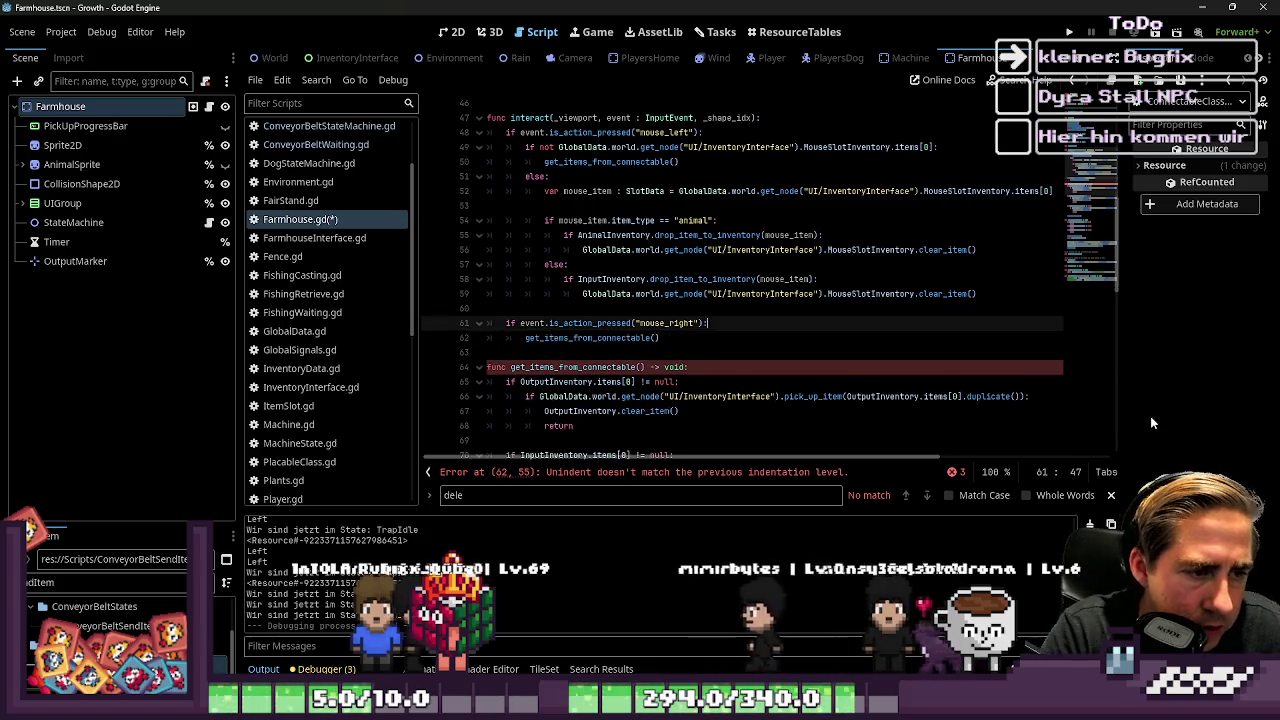
Step: Undo the extra nested line and review Farmhouse.gd's get_items_from_connectable around lines 69–79
key(ctrl+z)
key(ctrl+z)
key(ctrl+z)
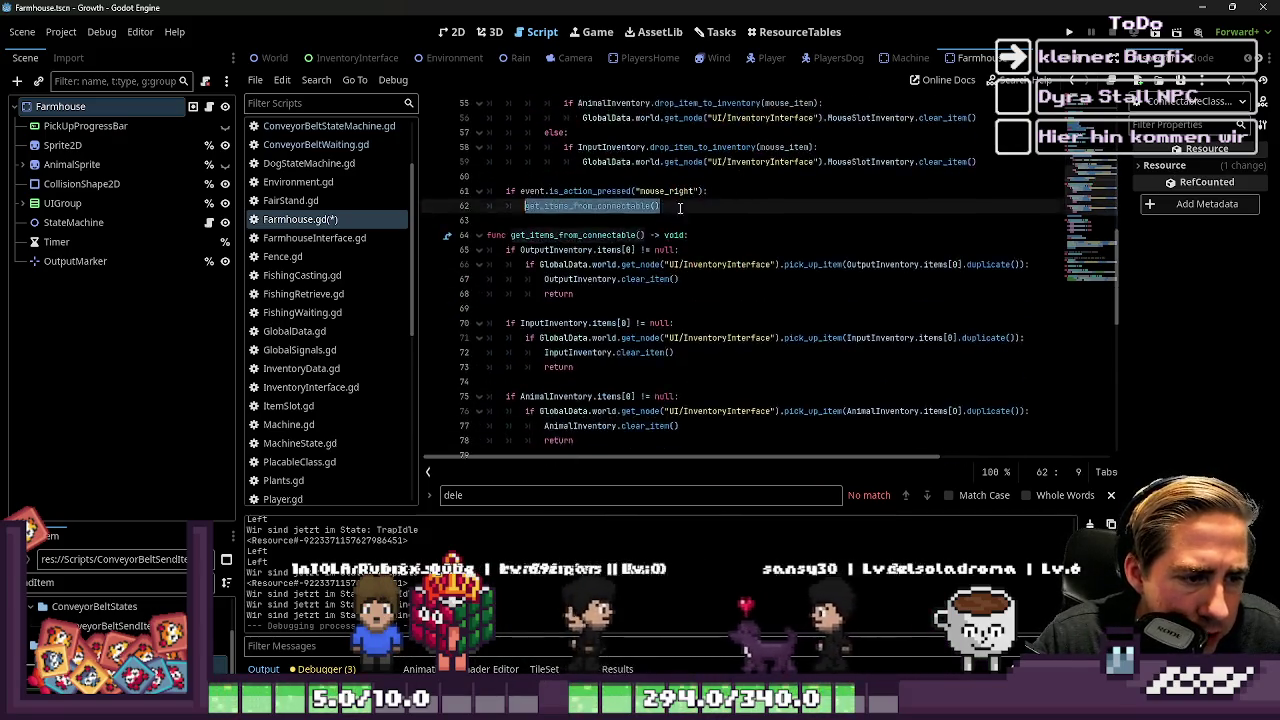
key(ctrl+z)
key(ctrl+z)
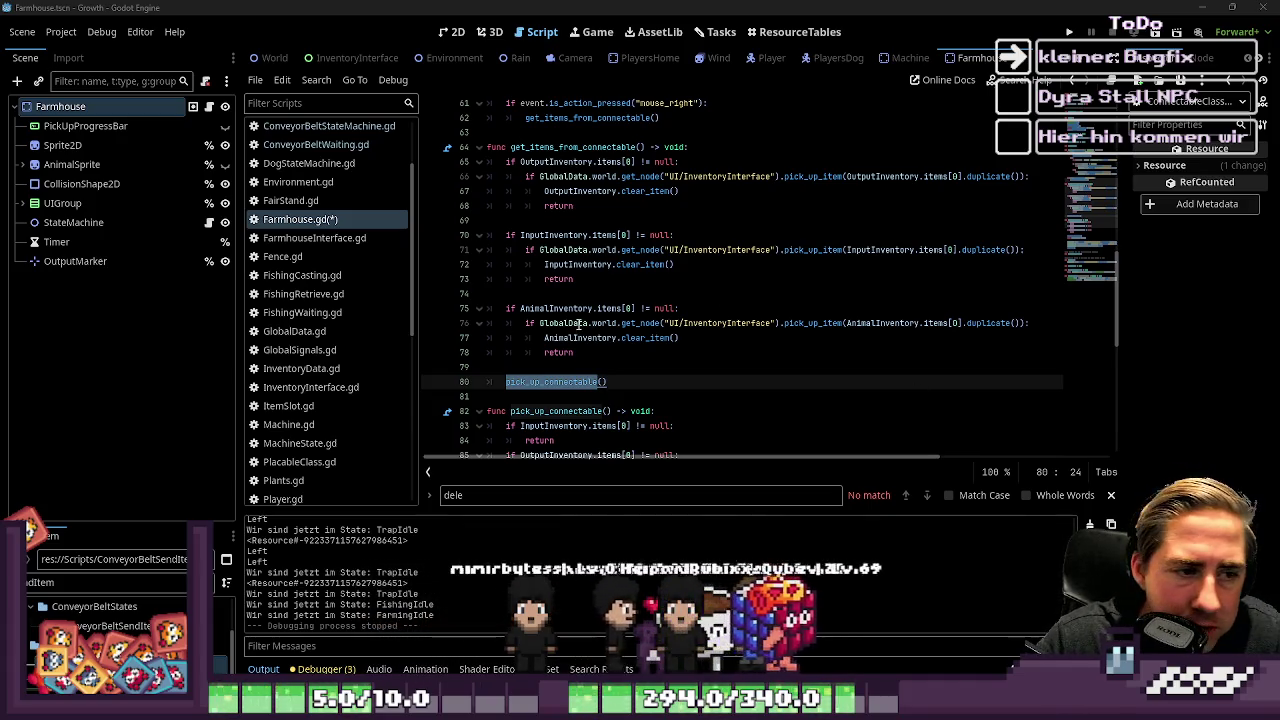
click(546, 366)
scroll(585, 335, up, 2)
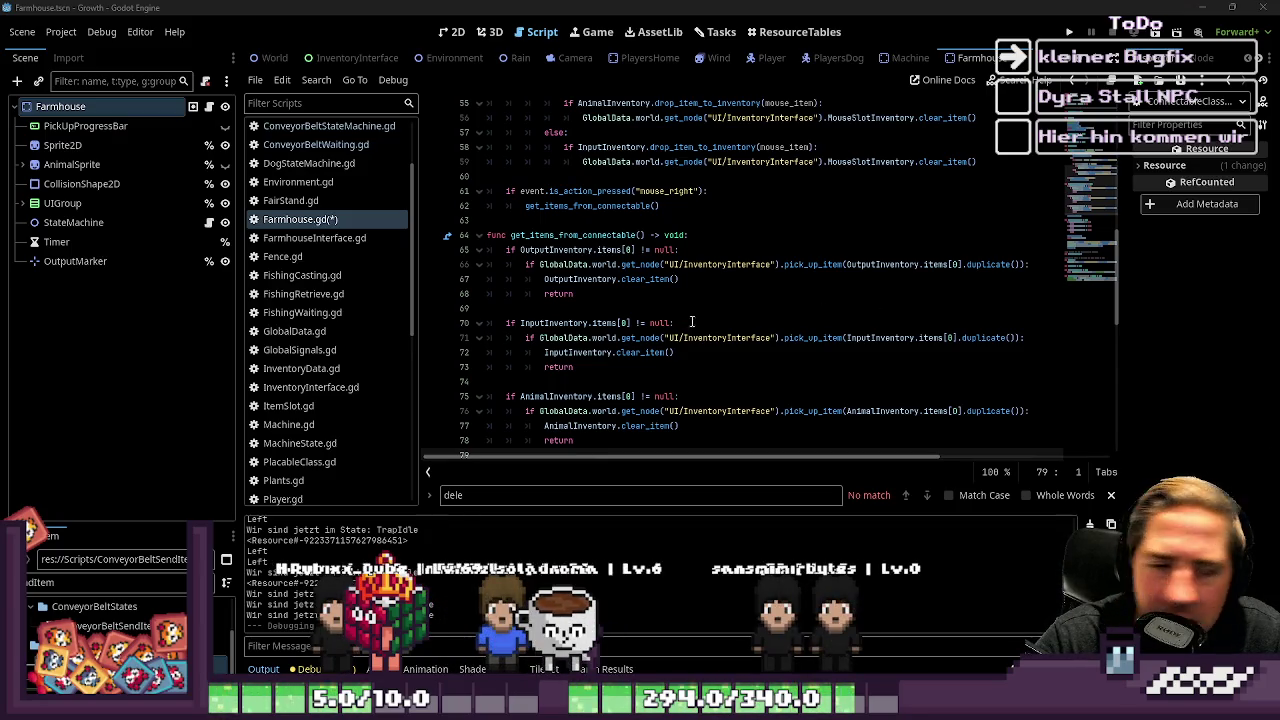
click(573, 313)
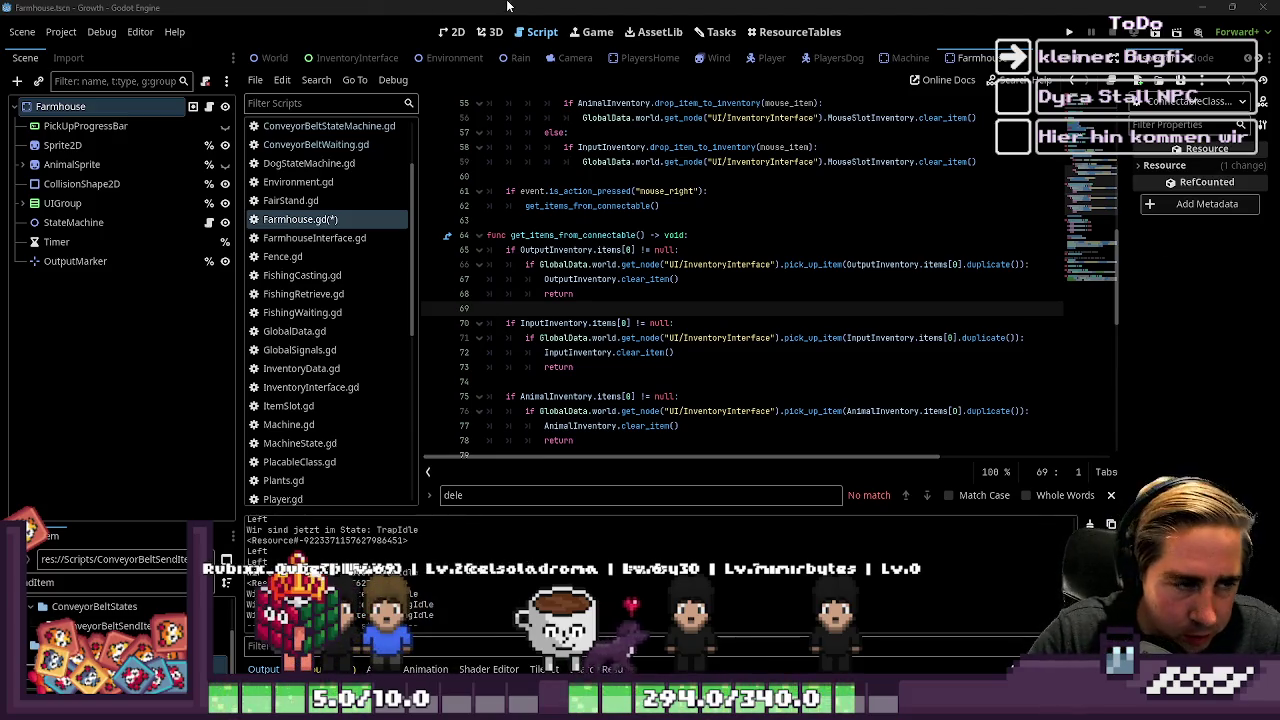
Step: Scroll up in Farmhouse.gd and select the get_items_from_connectable function name
scroll(544, 366, up, 3)
double_click(544, 366)
scroll(566, 322, up, 1)
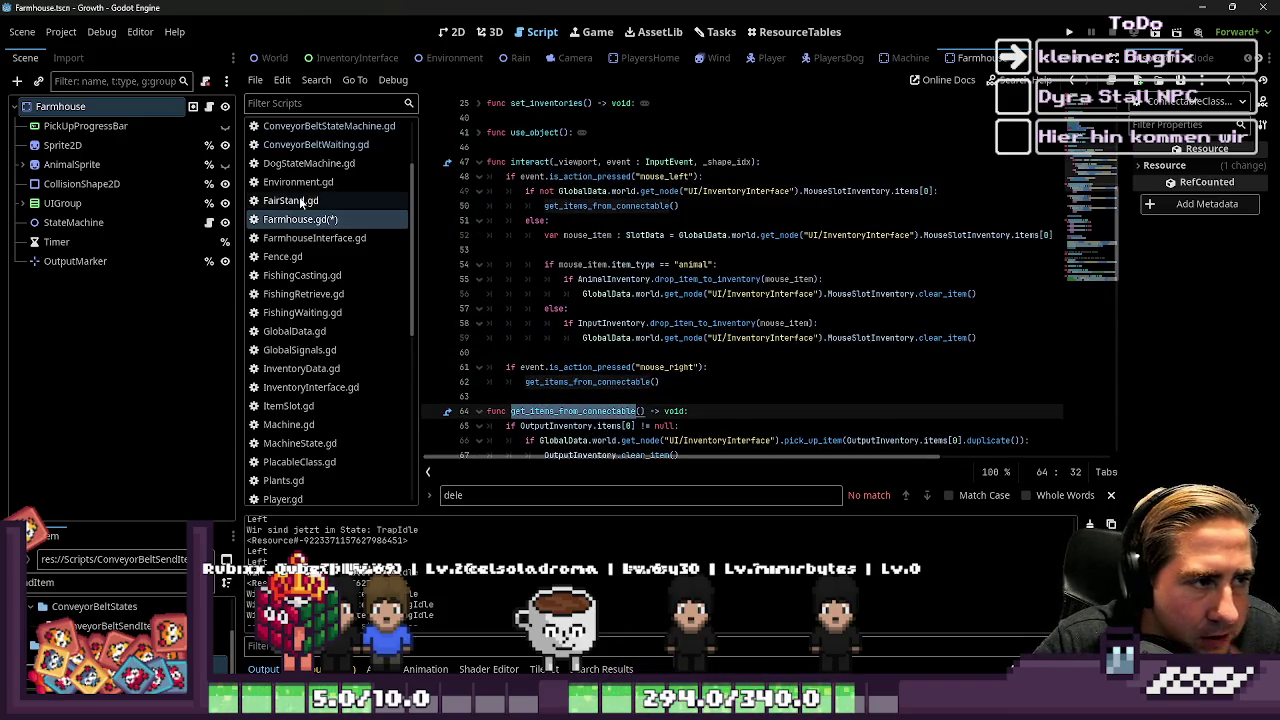
scroll(306, 197, up, 2)
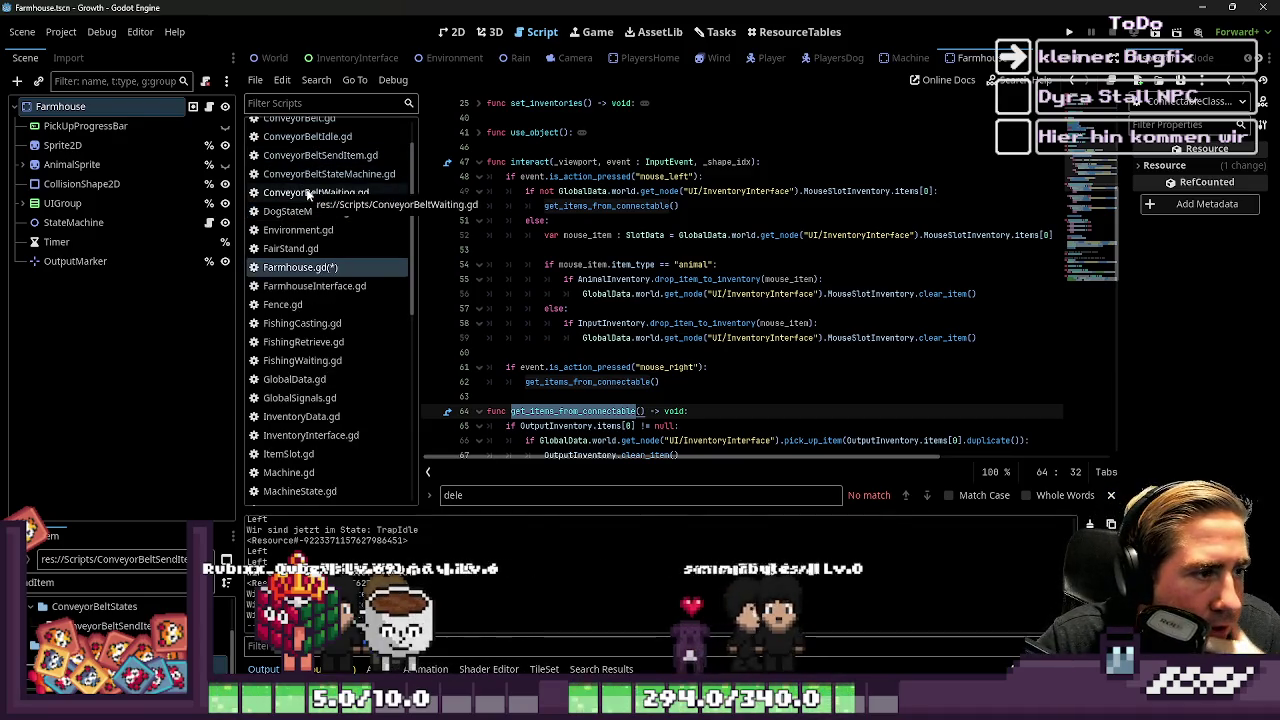
scroll(306, 197, up, 2)
Step: In ConnectableClass.gd, insert an unindented empty line after line 36's clear_item call
click(308, 147)
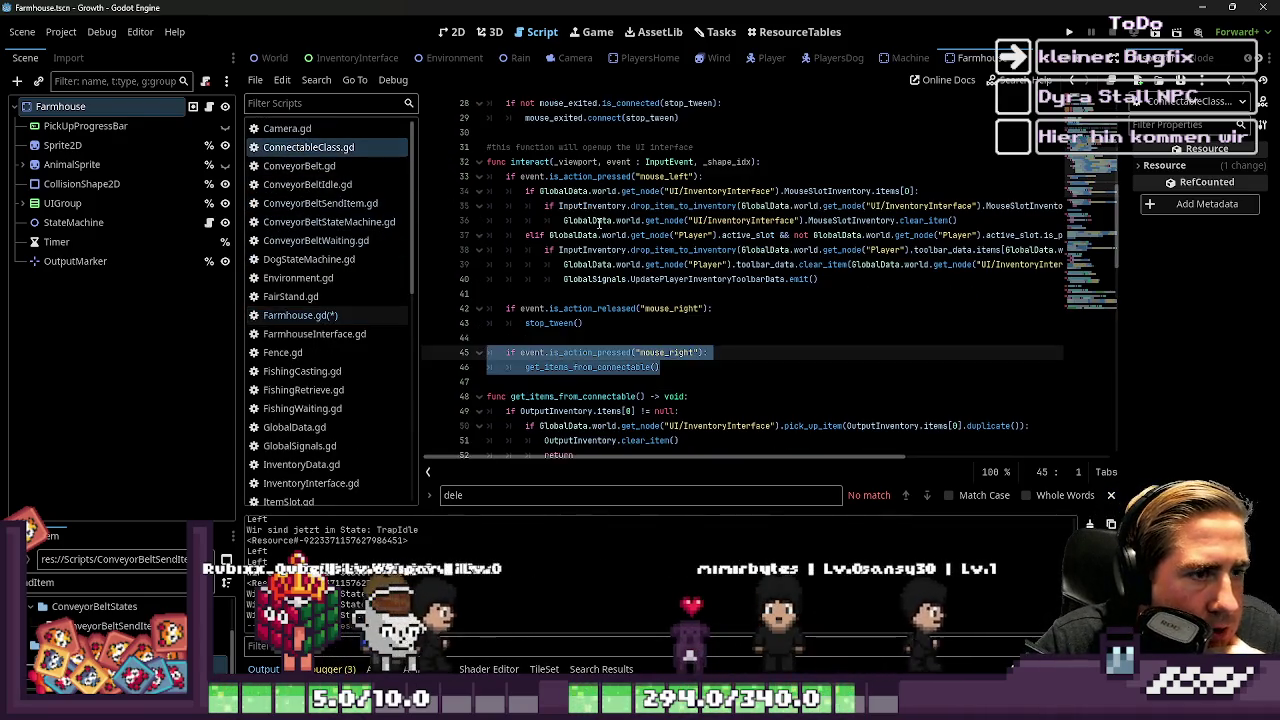
click(599, 221)
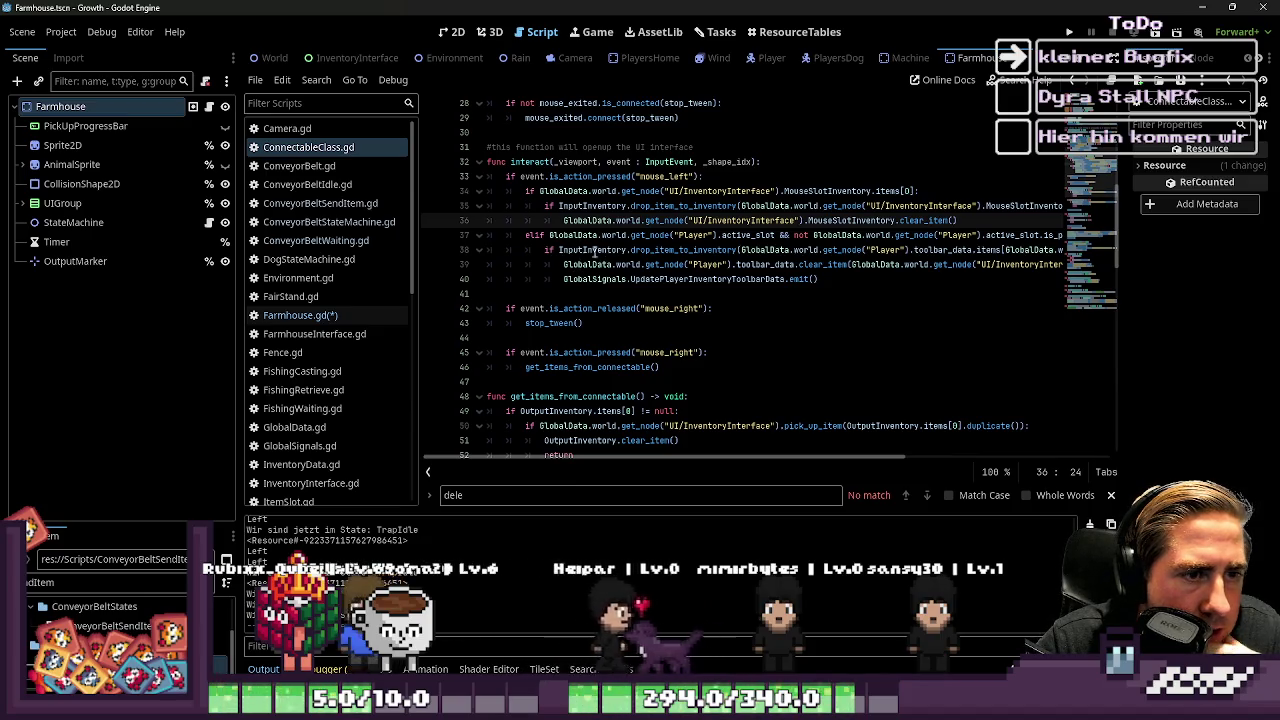
double_click(665, 176)
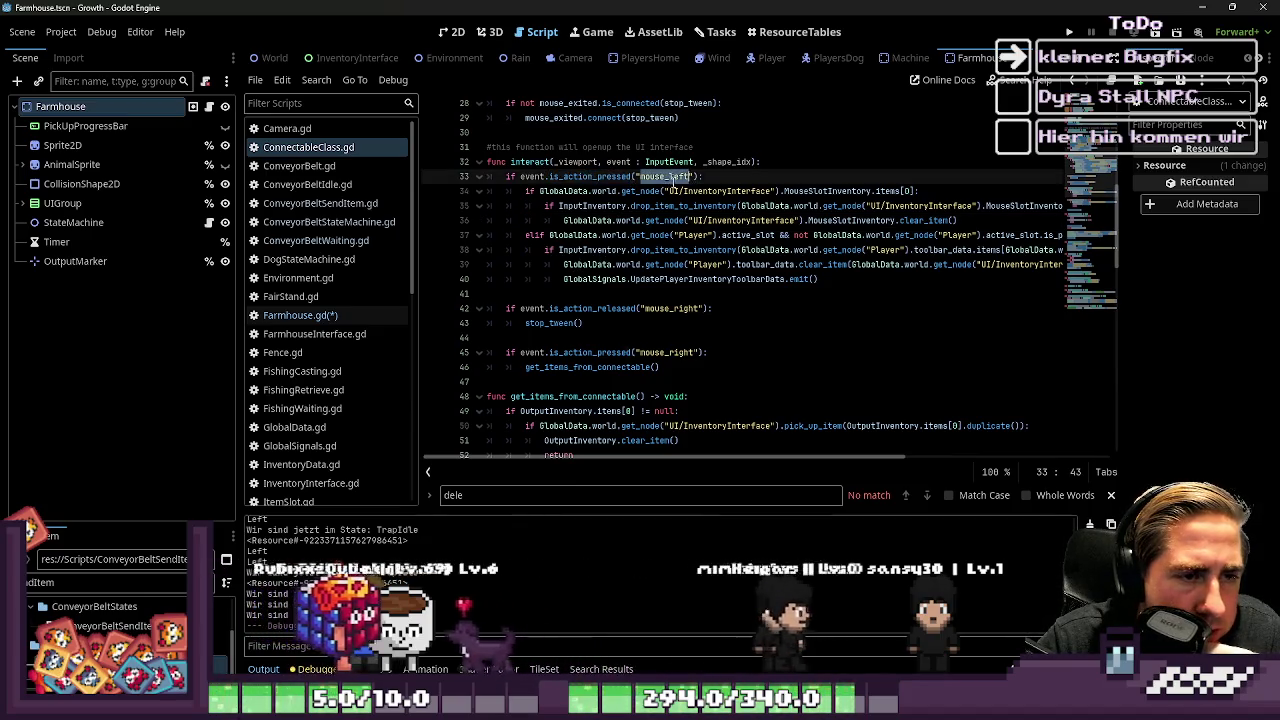
click(897, 220)
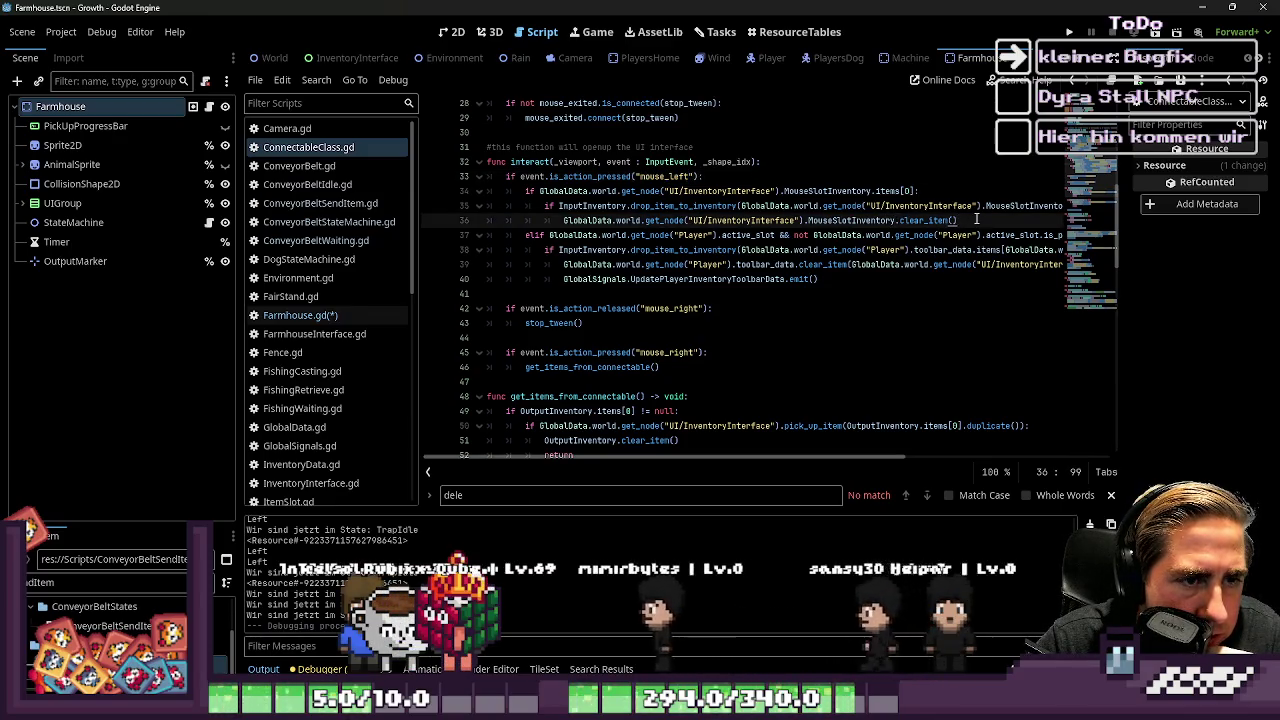
key(Return)
key(BackSpace)
key(BackSpace)
key(BackSpace)
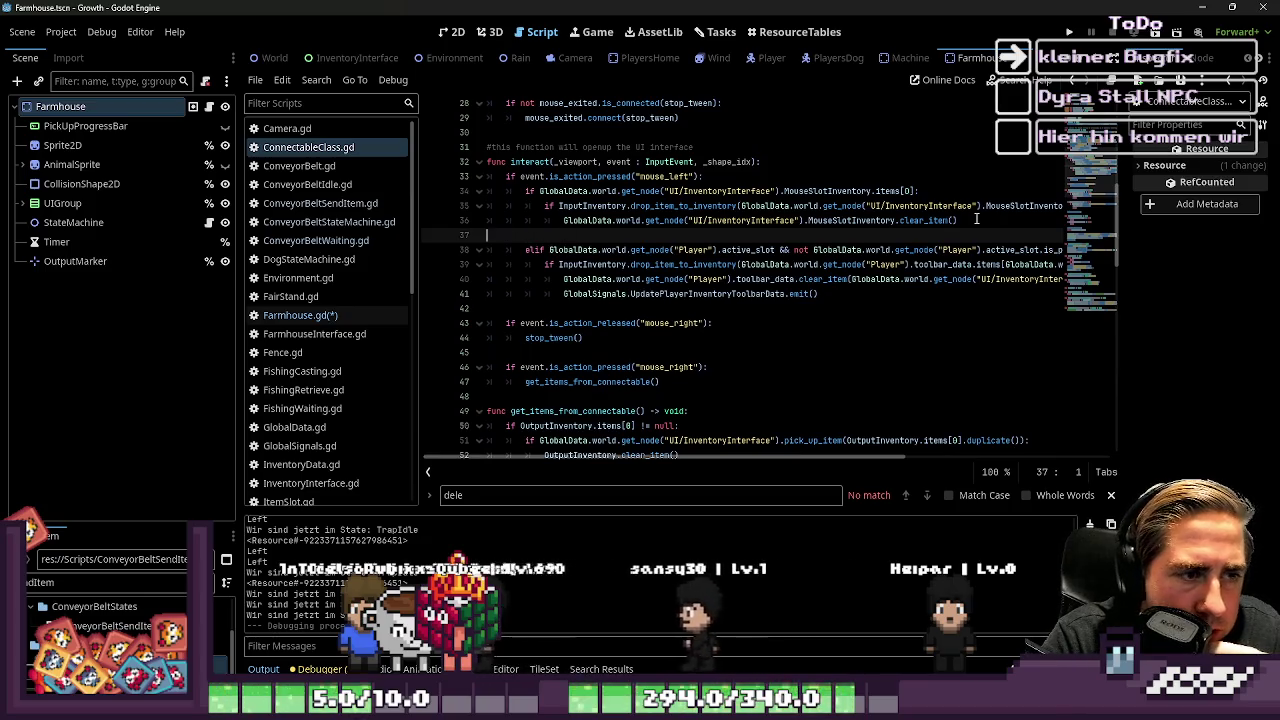
key(Up)
key(Up)
key(Up)
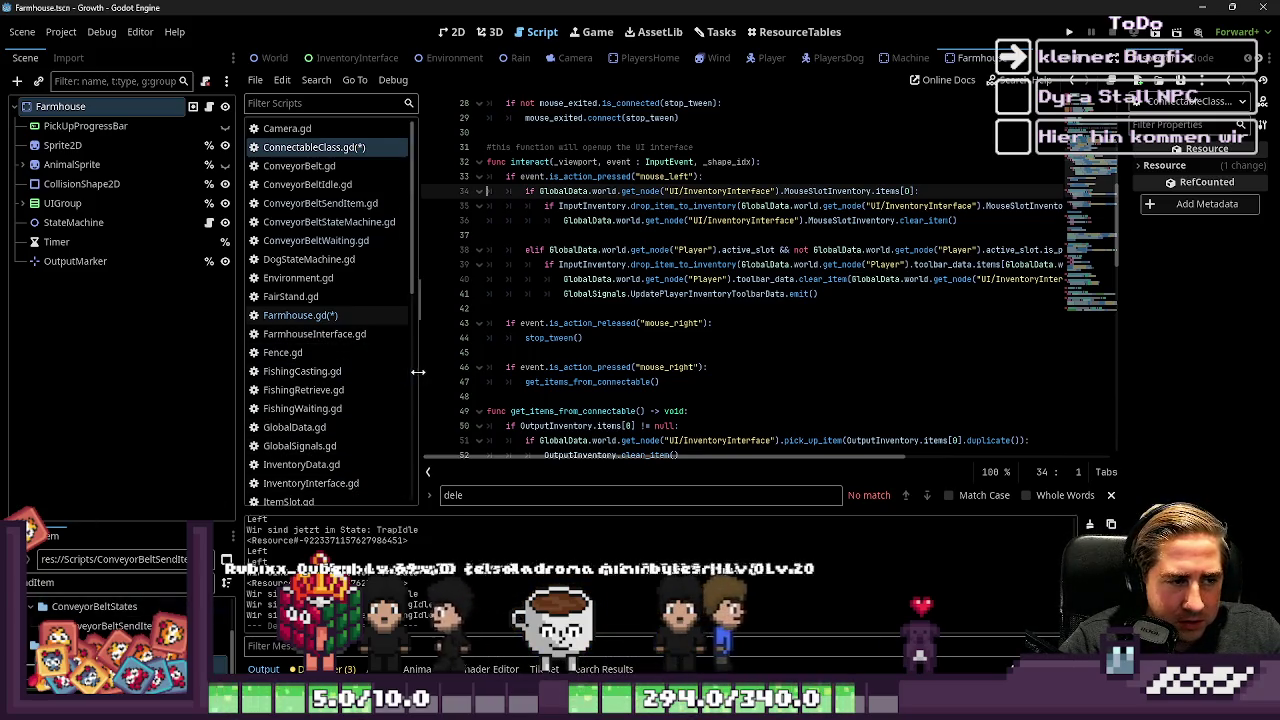
Step: Narrow the script list and scene dock, then bring up FishingRetrieve.gd in the code editor
drag(414, 369, 358, 372)
mouse_move(237, 372)
mouse_down()
mouse_move(134, 372)
mouse_move(298, 387)
mouse_move(240, 398)
mouse_move(350, 401)
mouse_up()
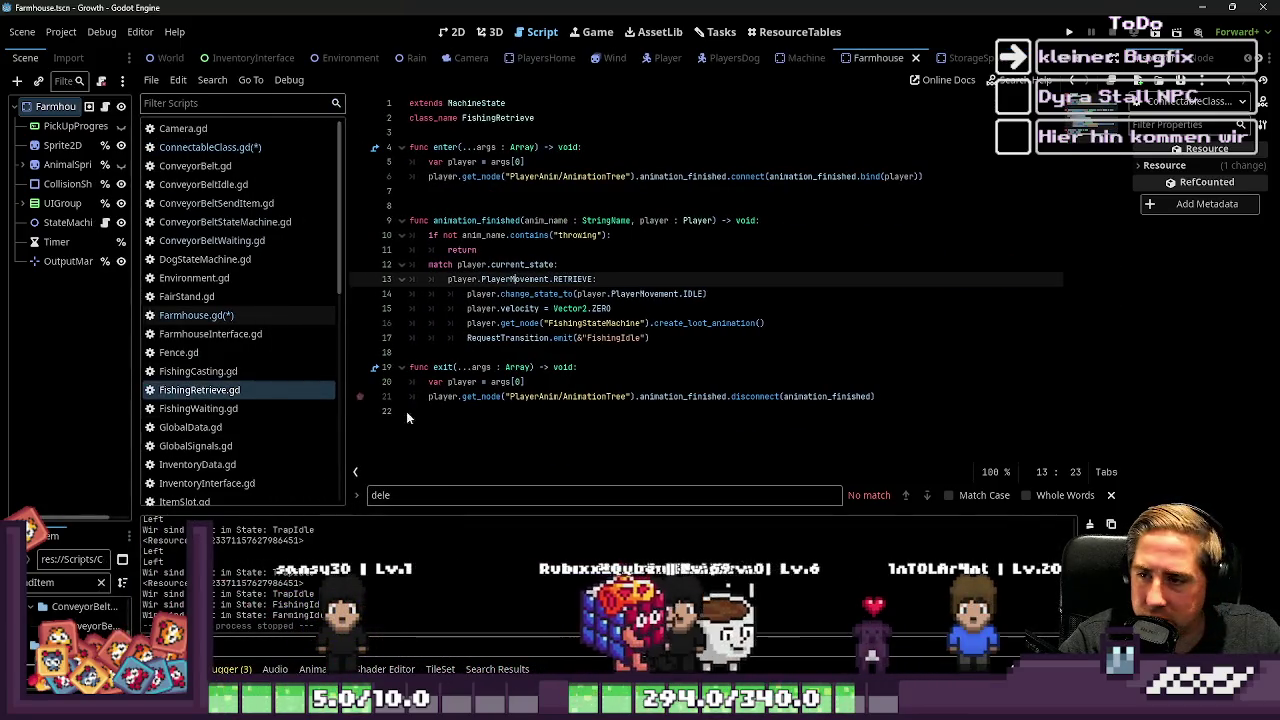
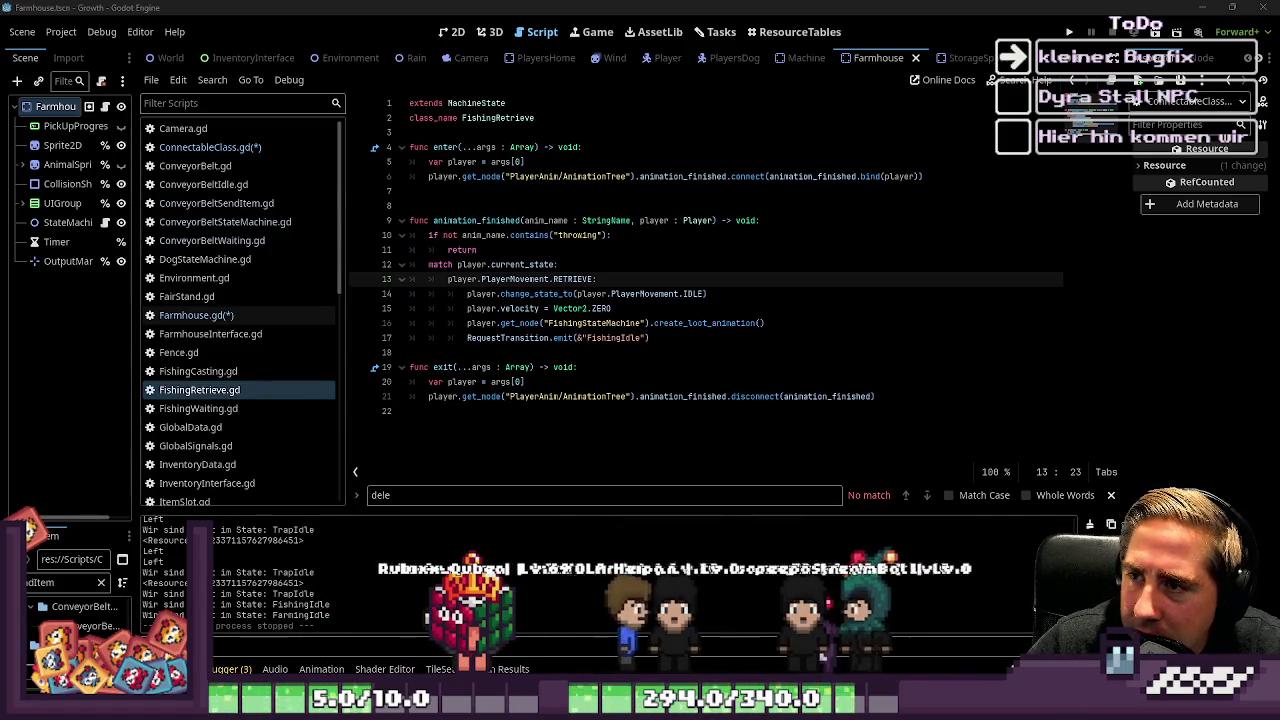
Step: Save the pending changes in Farmhouse.gd
click(196, 315)
key(ctrl+s)
scroll(617, 340, down, 5)
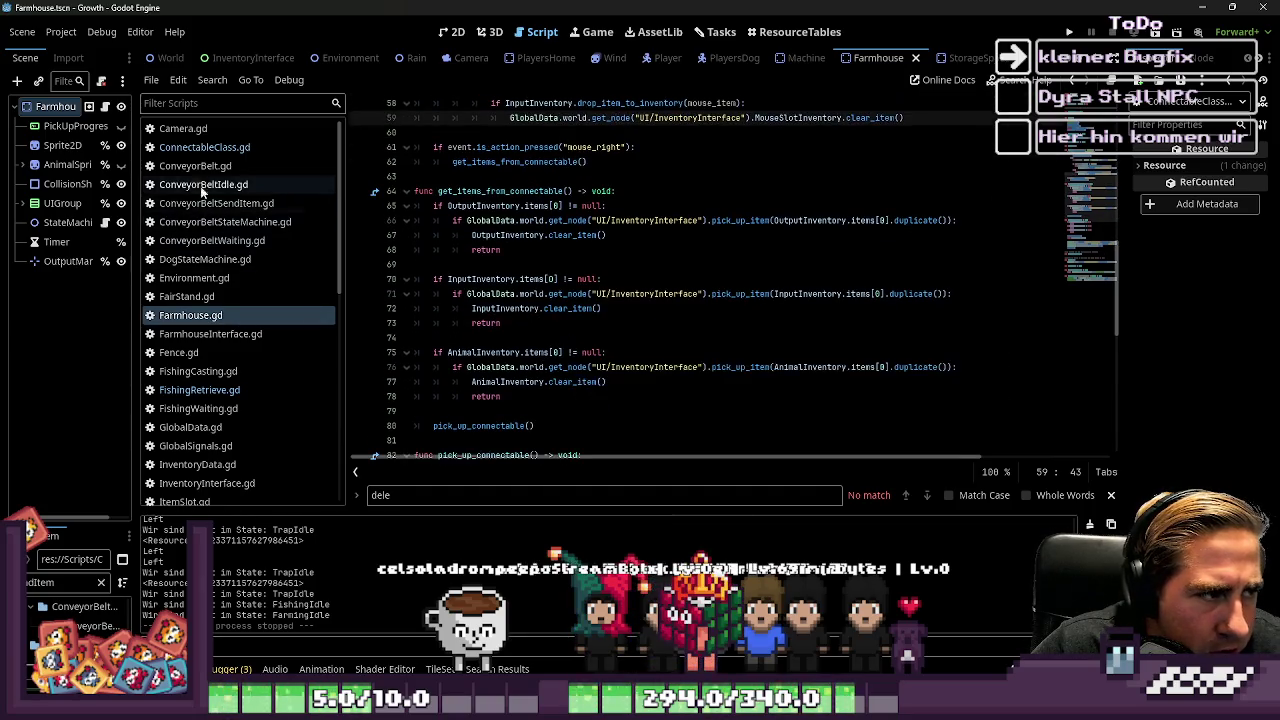
Step: Copy lines 33–41 of interact from ConnectableClass.gd, then return to Farmhouse.gd's func interact line
click(204, 147)
mouse_move(745, 382)
mouse_down()
mouse_move(640, 368)
mouse_move(392, 268)
mouse_up()
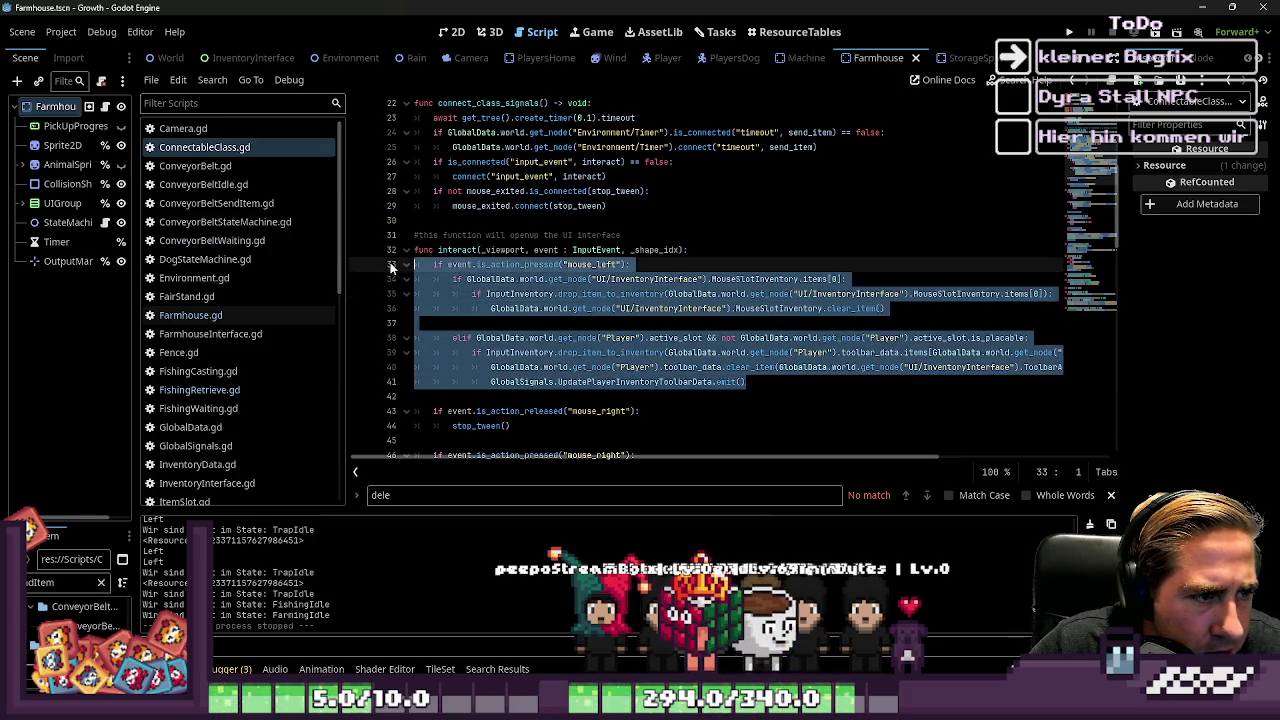
click(190, 315)
scroll(635, 318, up, 13)
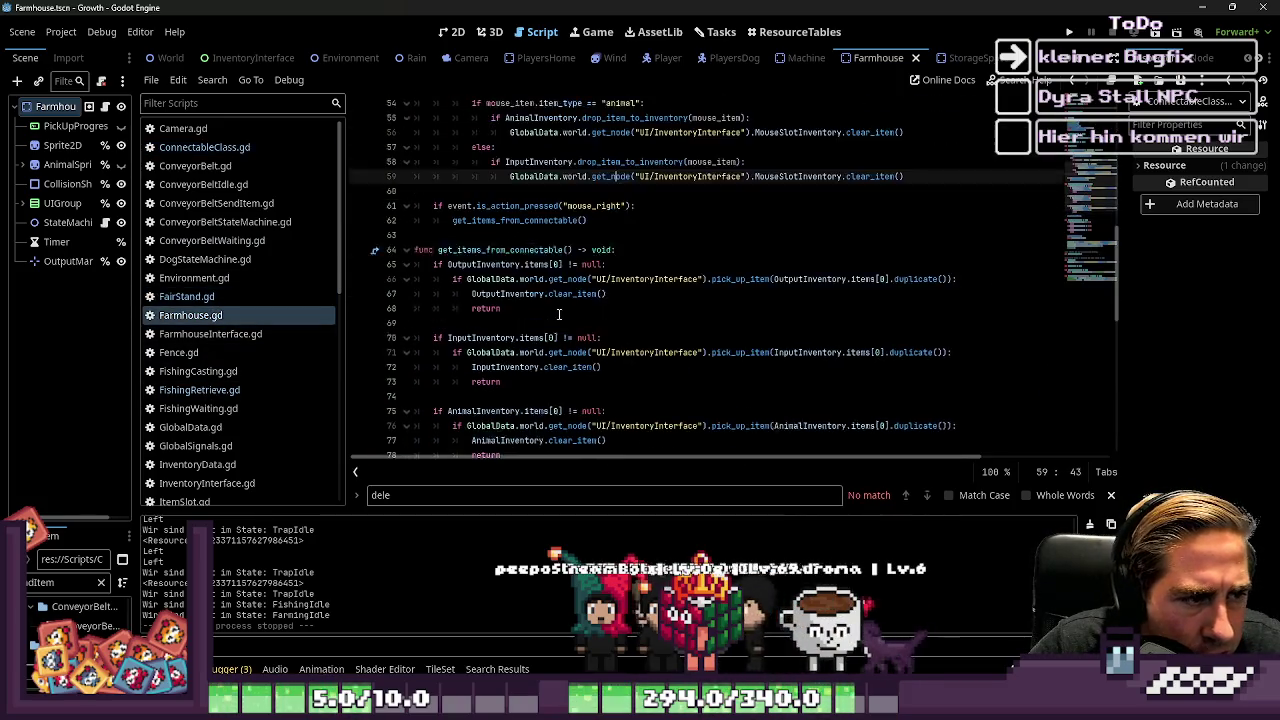
click(483, 279)
click(730, 250)
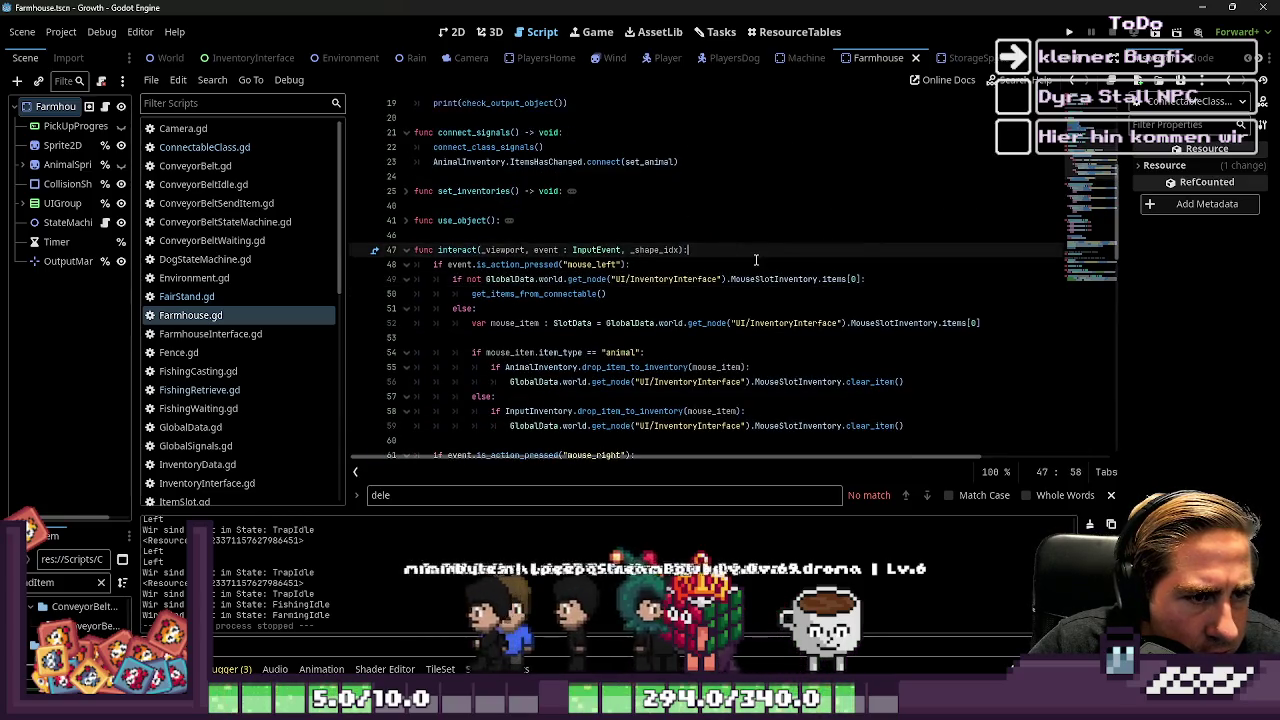
Step: Paste the copied left-click block on a new unindented line under func interact
key(Return)
key(BackSpace)
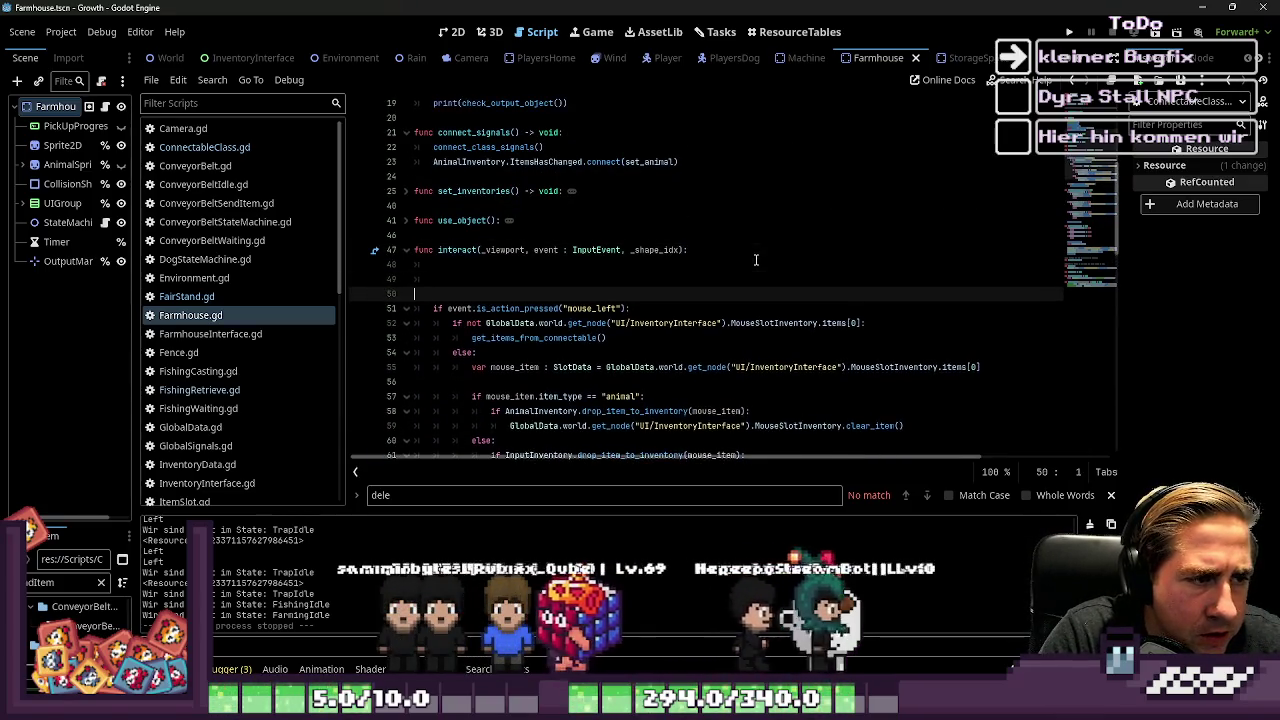
key(Return)
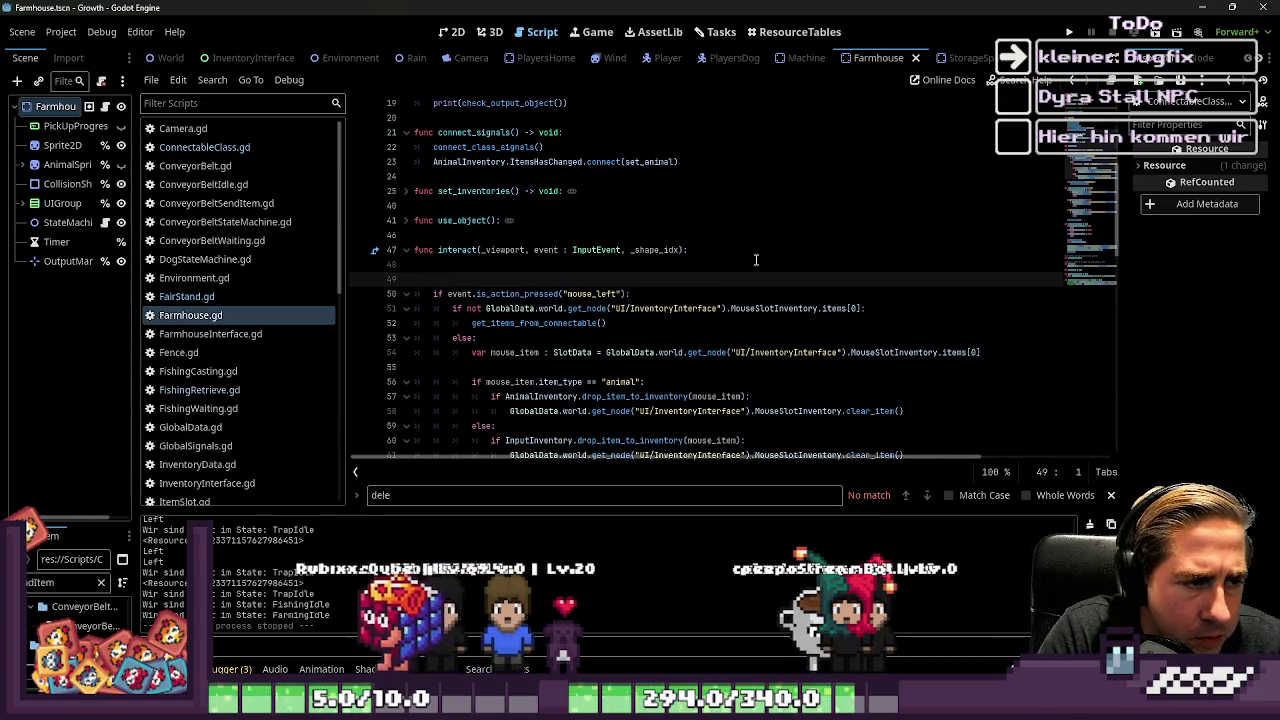
key(Up)
key(ctrl+v)
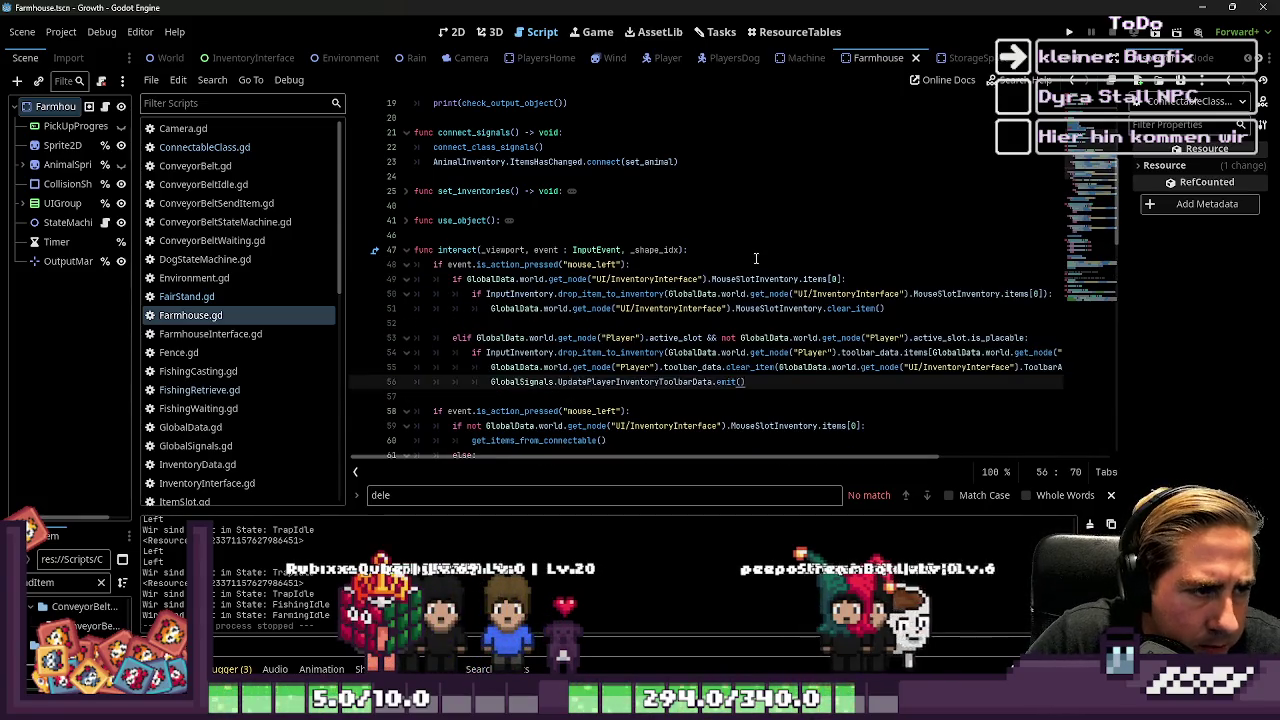
Step: Review the pasted lines 49–56 down to the get_items_from_connectable call
scroll(756, 260, down, 2)
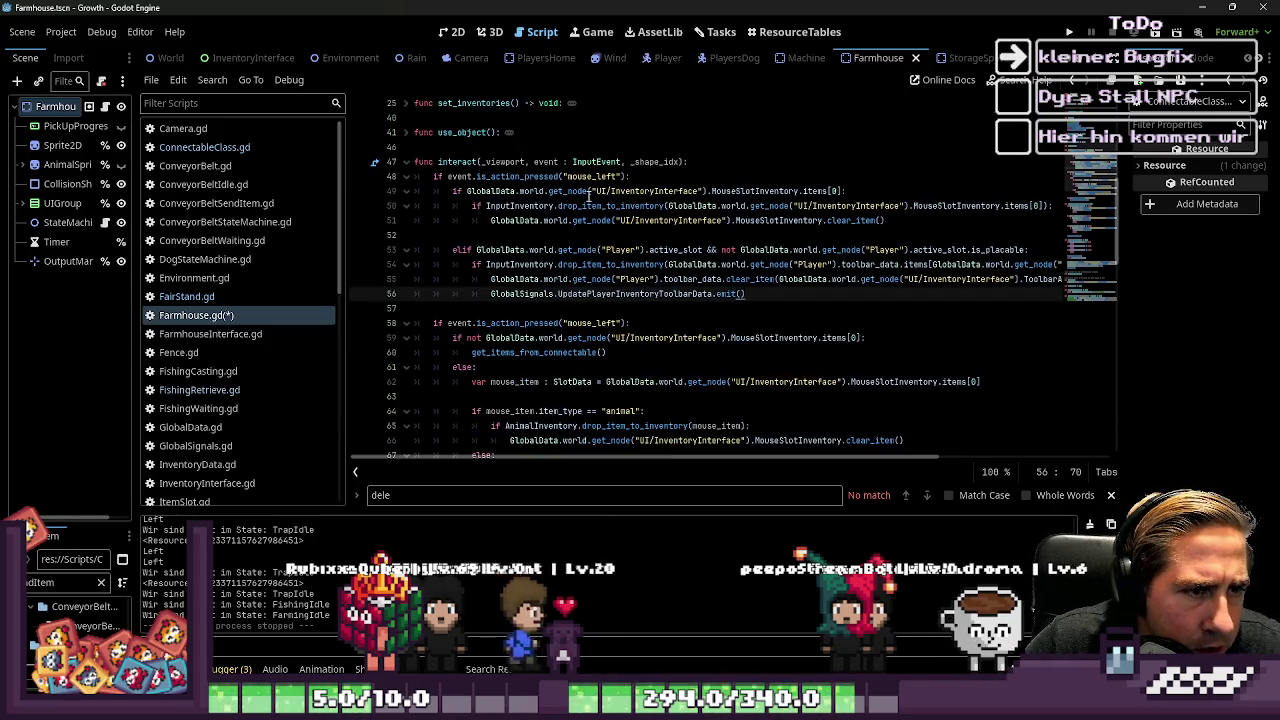
click(776, 190)
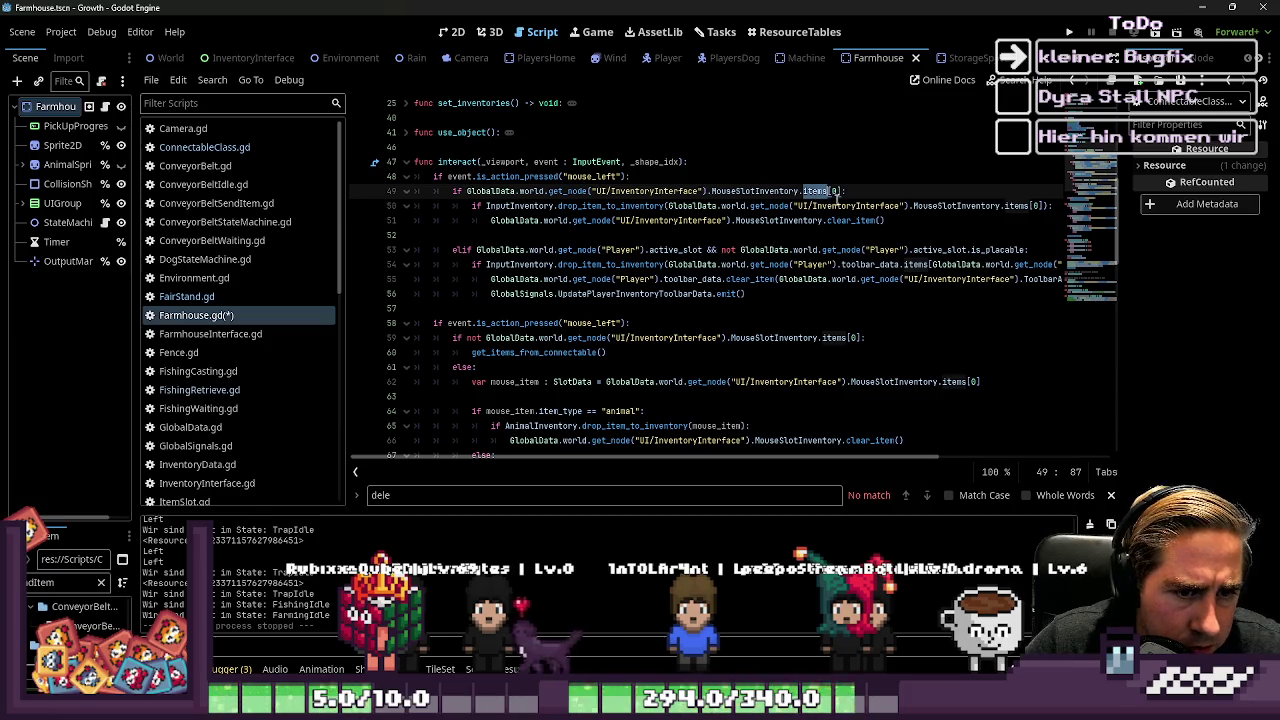
scroll(720, 245, down, 1)
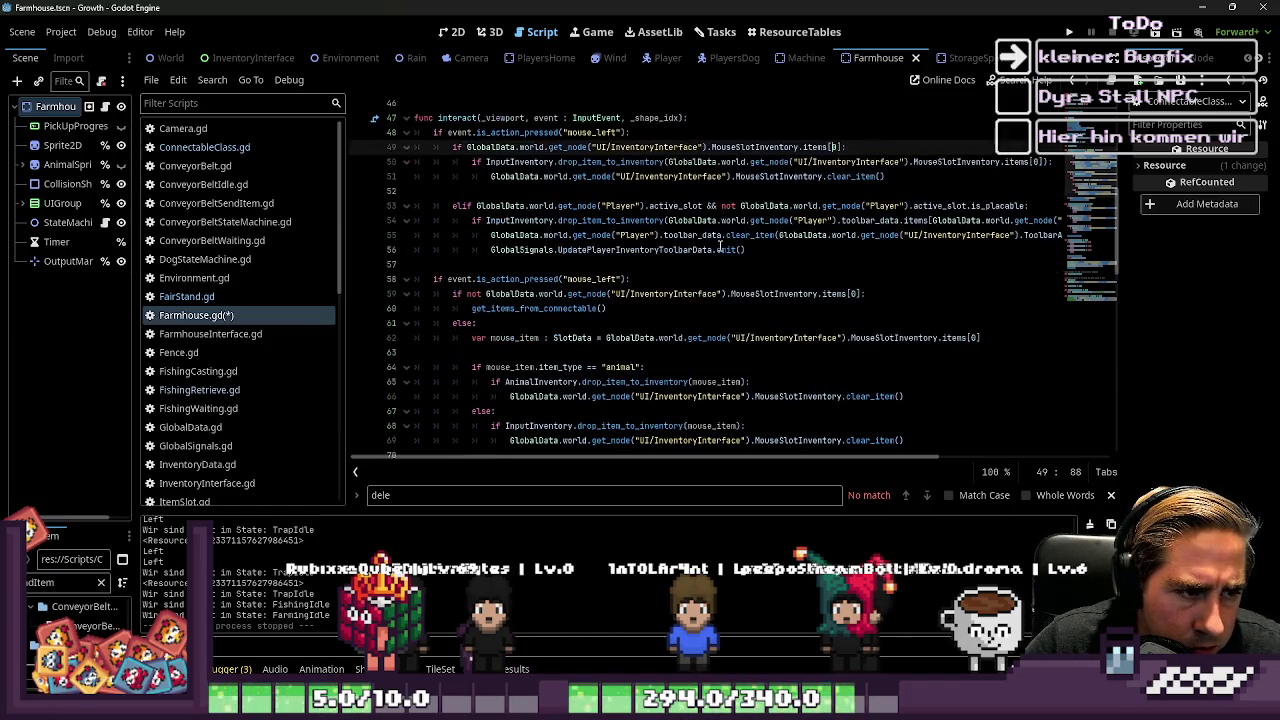
click(515, 147)
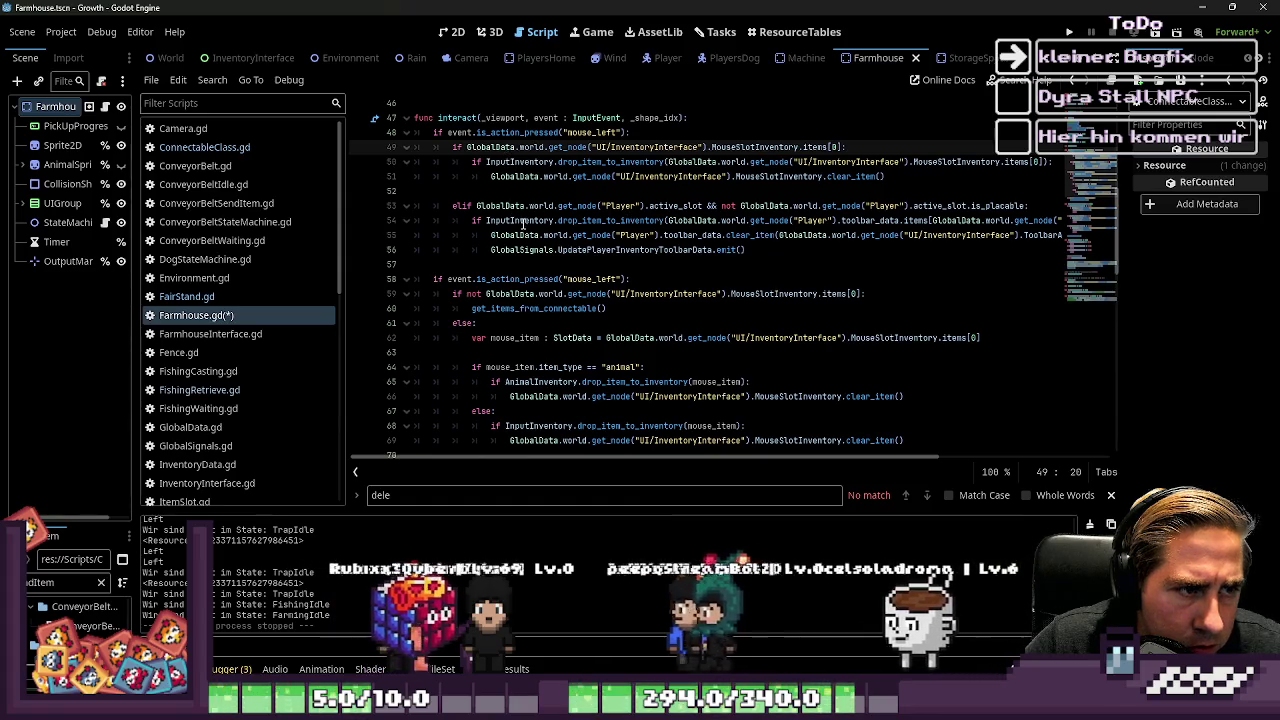
scroll(522, 224, down, 1)
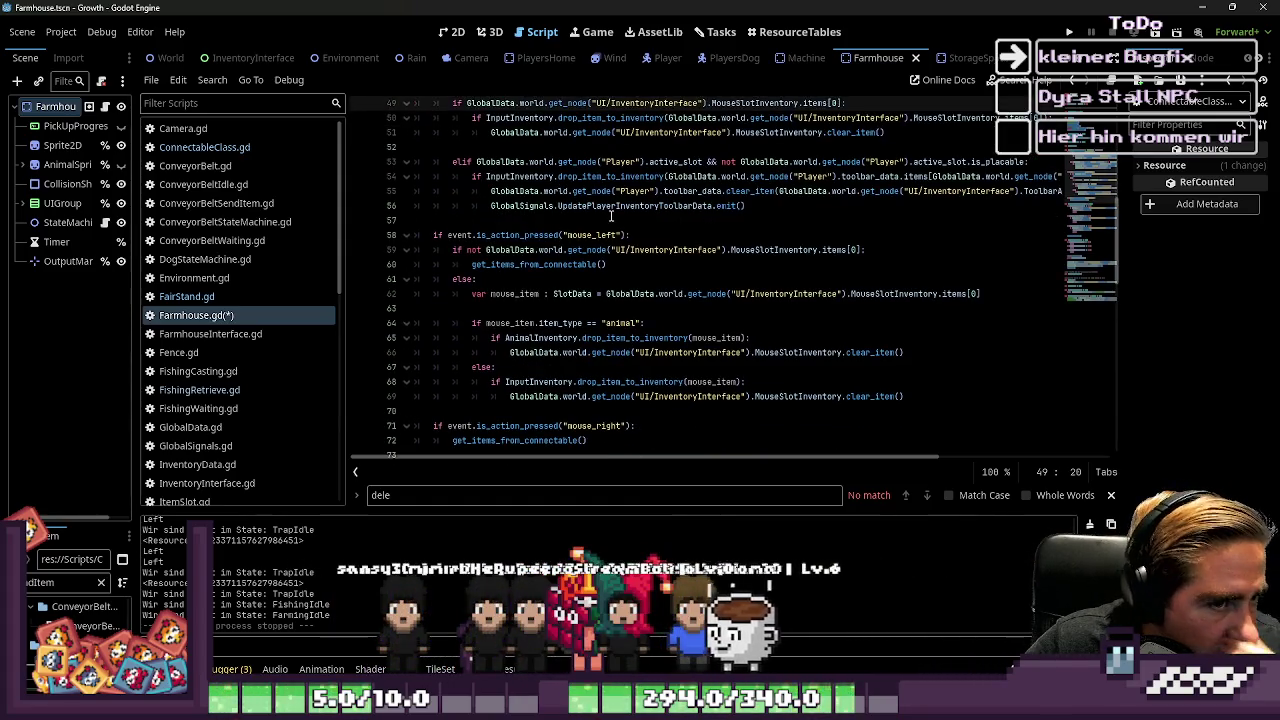
mouse_move(780, 210)
mouse_down()
mouse_move(480, 100)
mouse_move(470, 345)
mouse_up()
scroll(500, 268, down, 5)
click(700, 279)
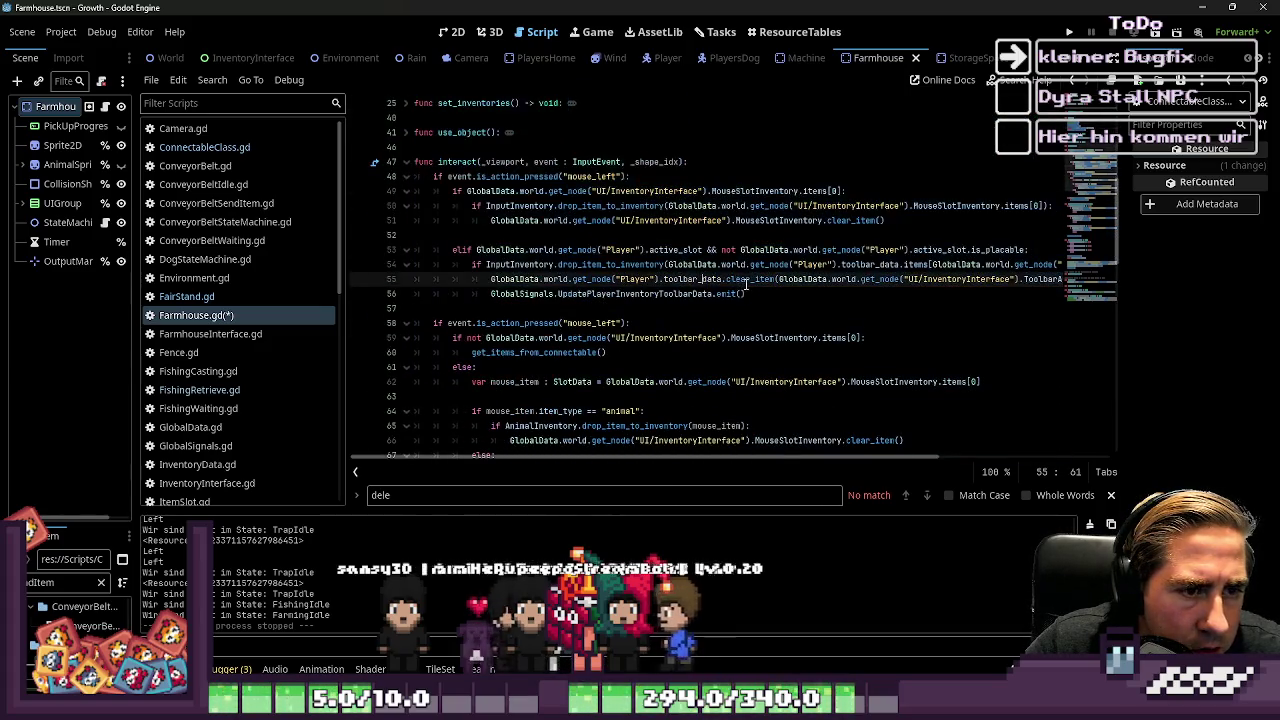
mouse_move(773, 279)
mouse_down()
mouse_move(470, 190)
mouse_move(773, 279)
mouse_up()
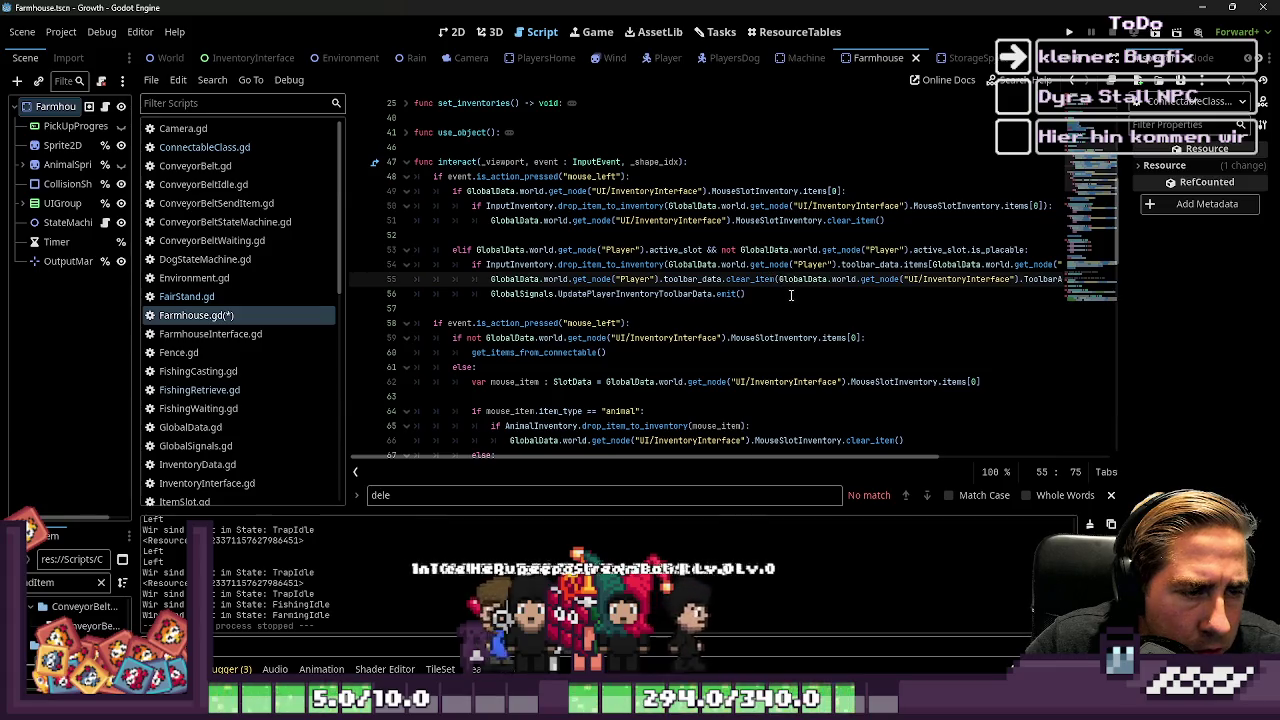
scroll(788, 285, down, 1)
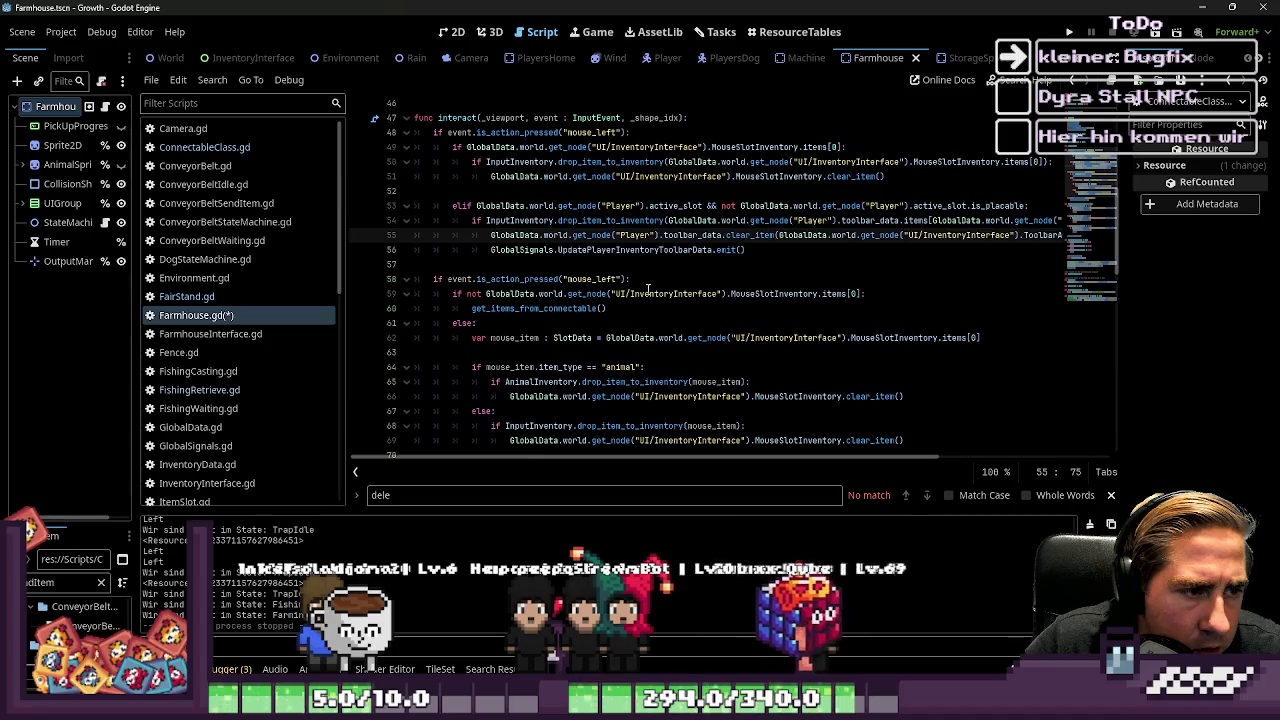
click(535, 308)
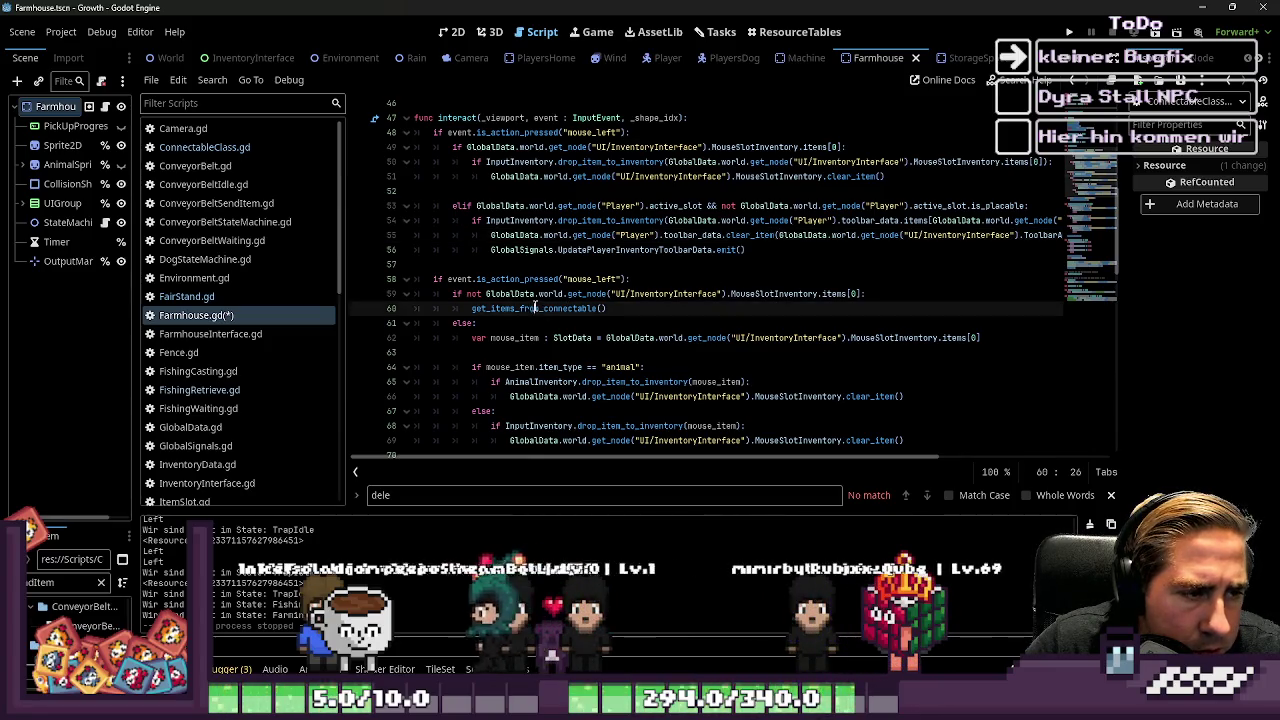
Step: Delete the if not, get_items_from_connectable and else lines and open a new line under the mouse_left check
scroll(606, 306, down, 1)
click(537, 293)
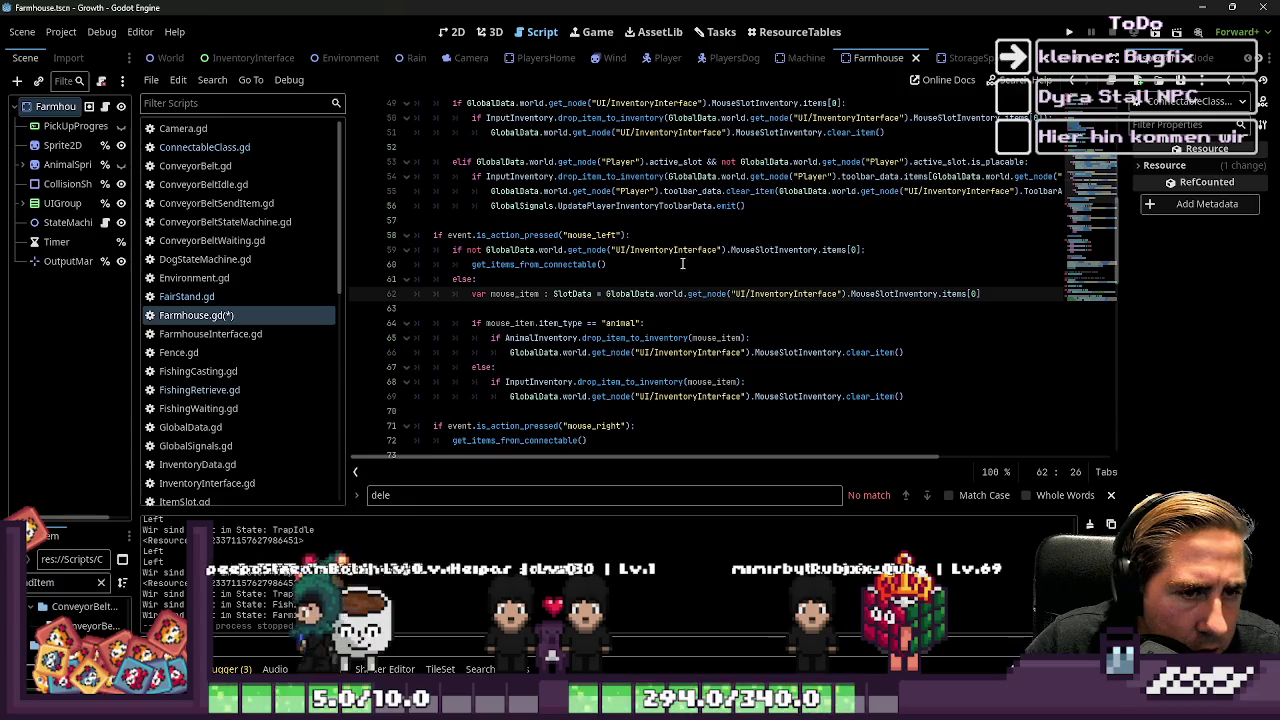
click(742, 250)
click(540, 265)
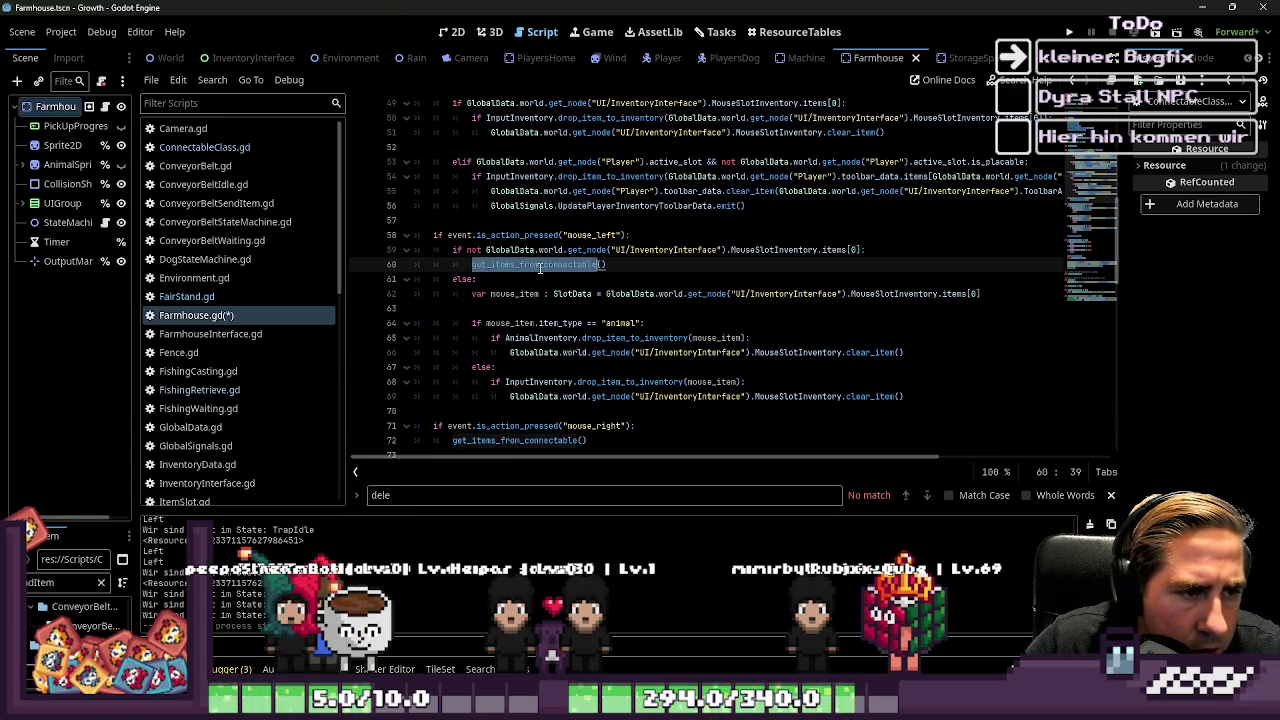
scroll(540, 268, up, 1)
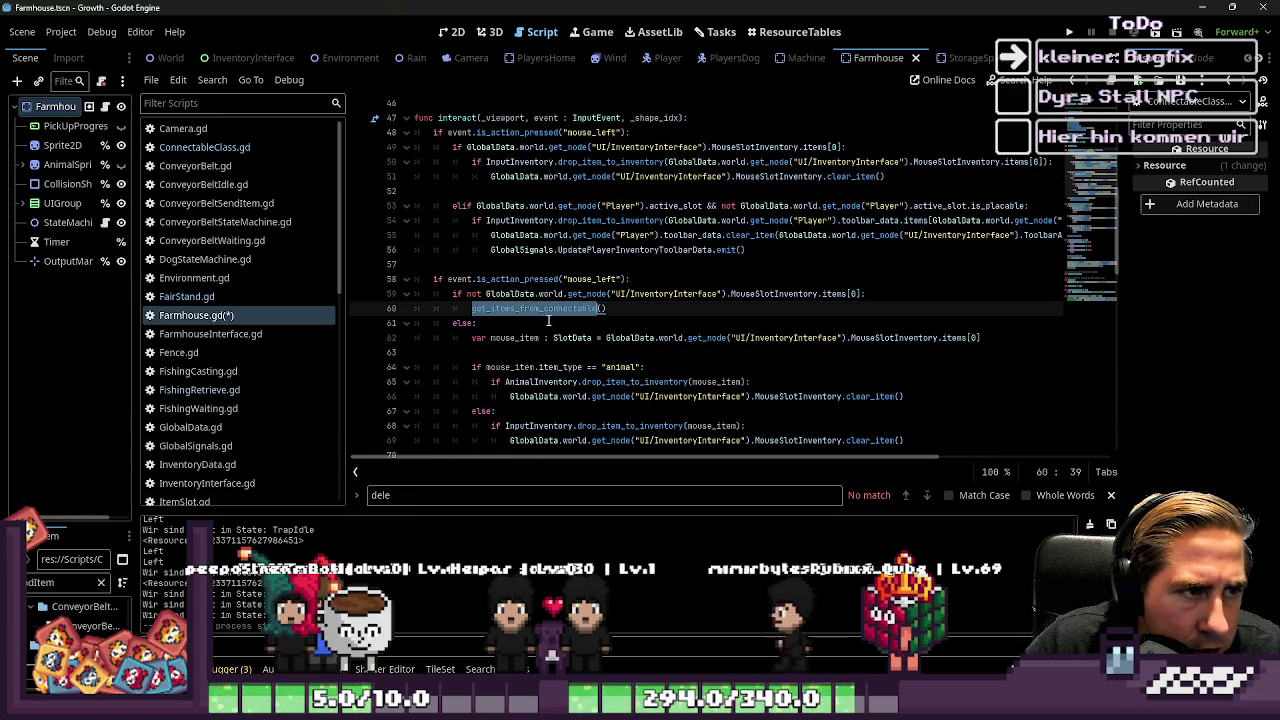
mouse_move(415, 293)
mouse_down()
mouse_move(450, 323)
mouse_move(420, 338)
mouse_up()
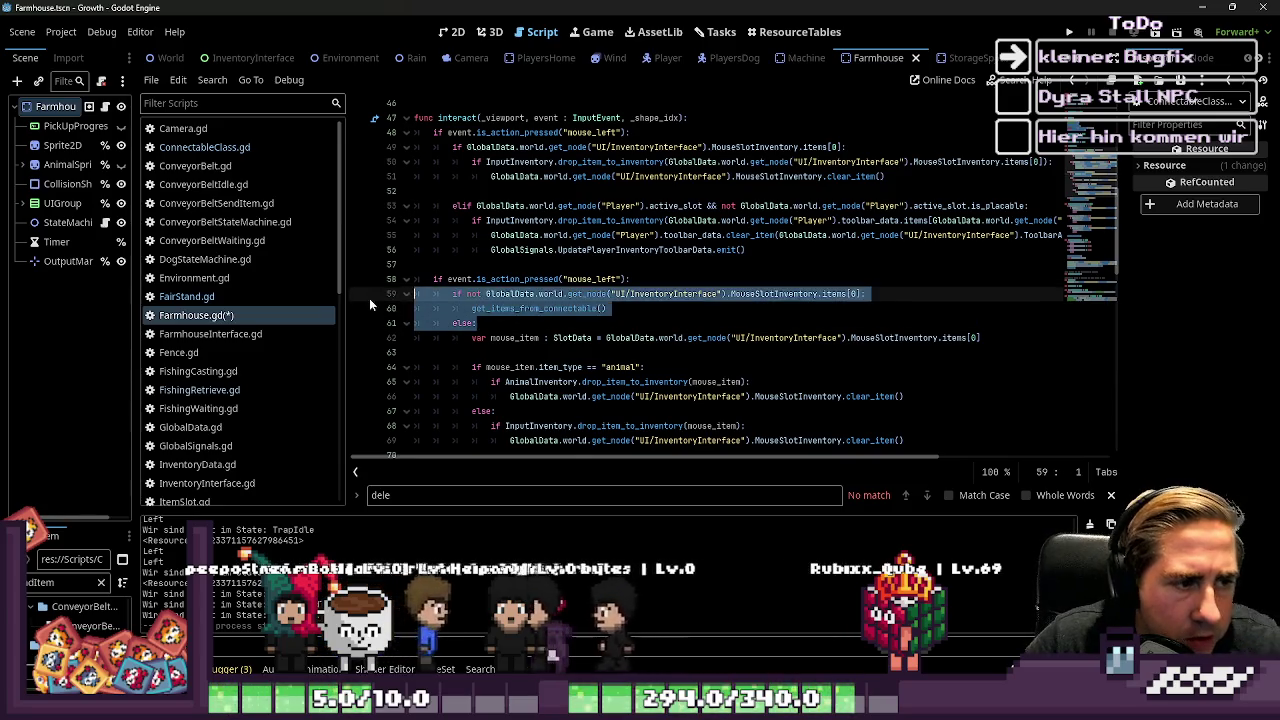
key(BackSpace)
key(Down)
key(BackSpace)
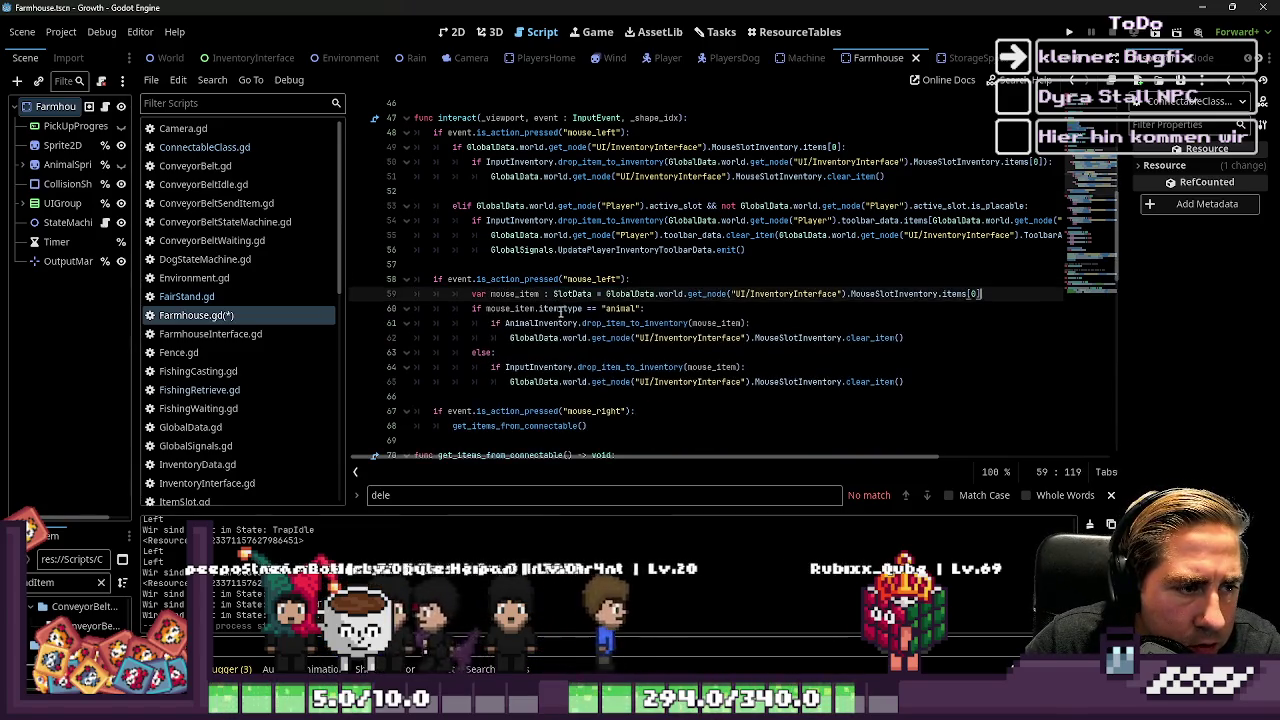
click(675, 280)
key(Return)
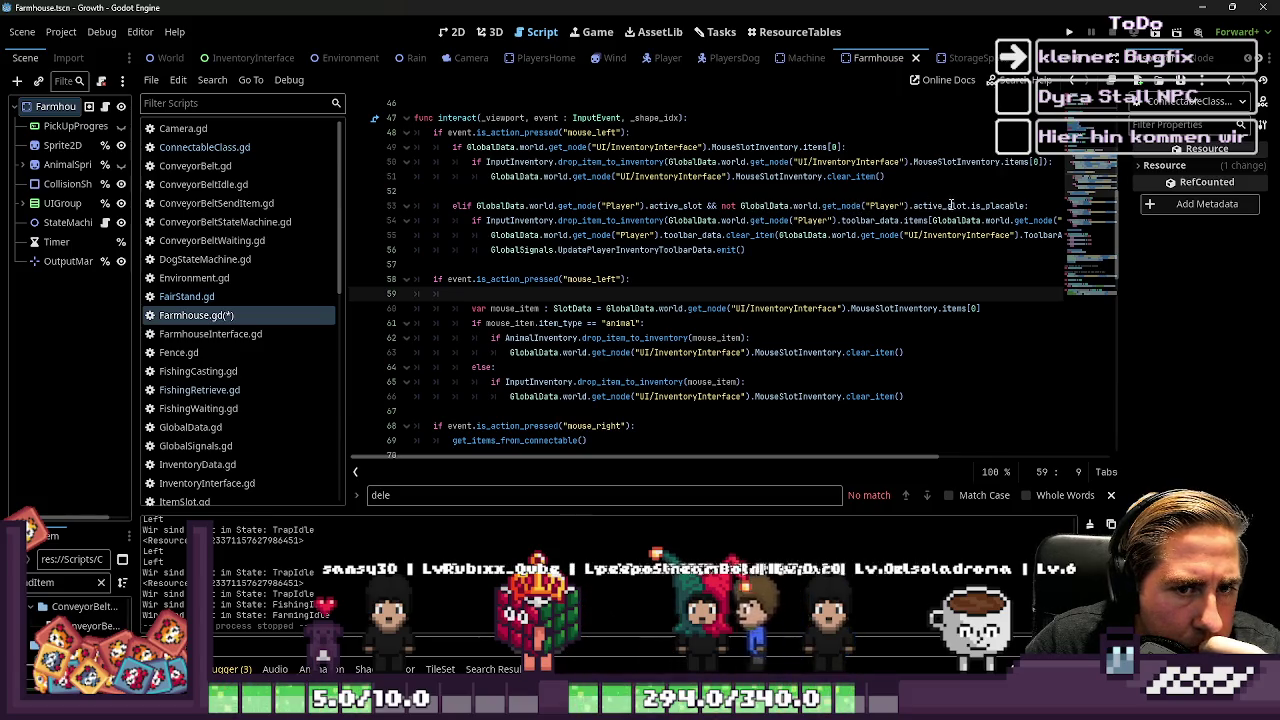
Step: Copy line 49's MouseSlotInventory check onto line 59 and add blank lines after the drop block
click(1031, 205)
drag(798, 237, 455, 205)
click(779, 252)
drag(779, 252, 440, 205)
drag(846, 147, 380, 157)
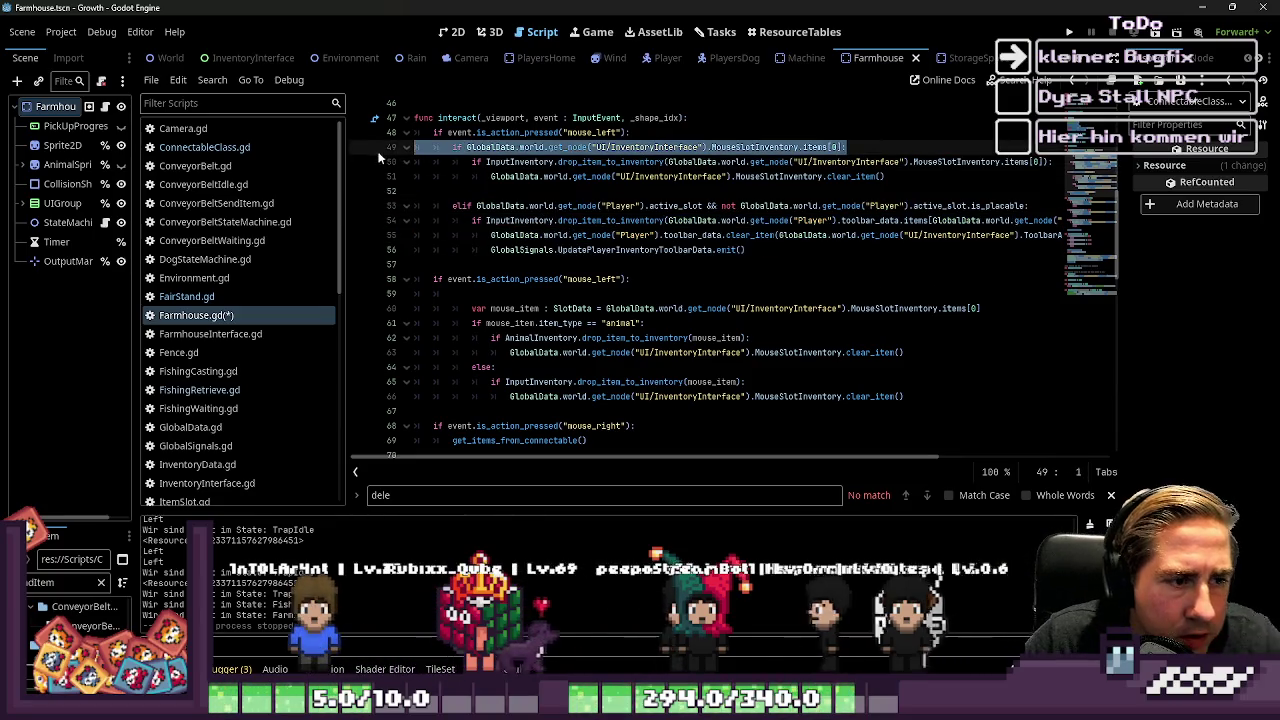
click(545, 294)
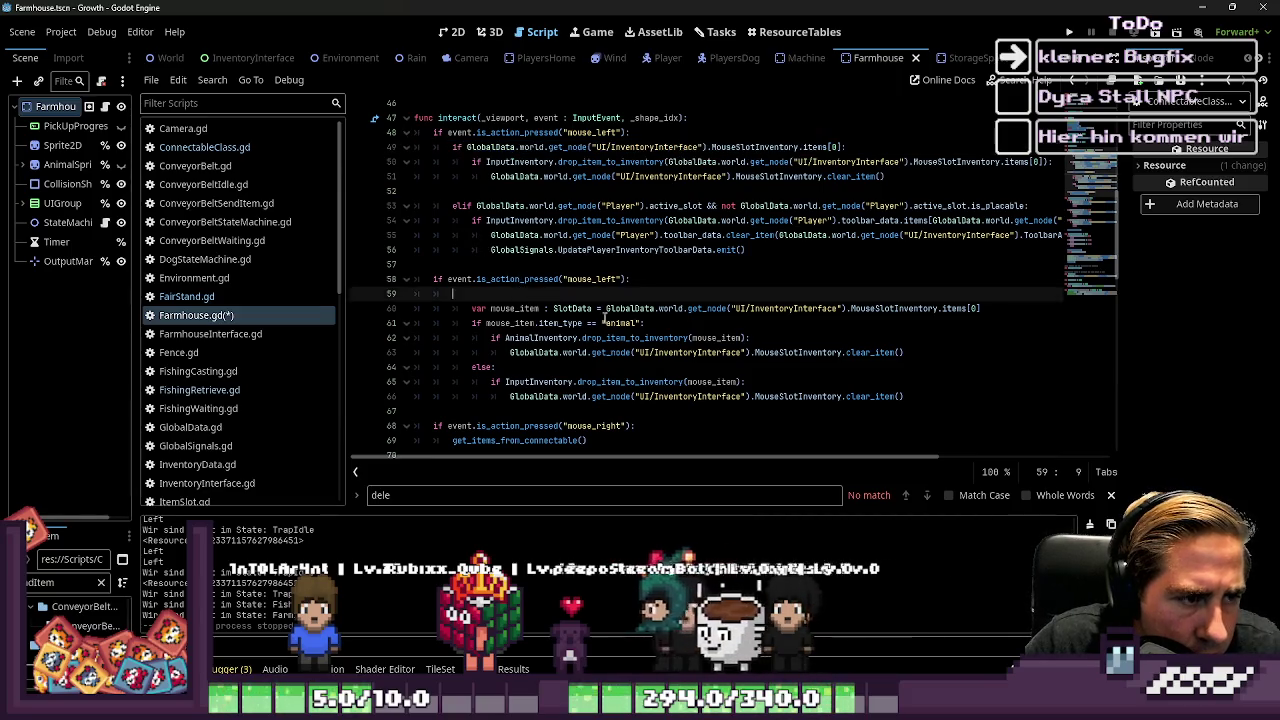
key(ctrl+v)
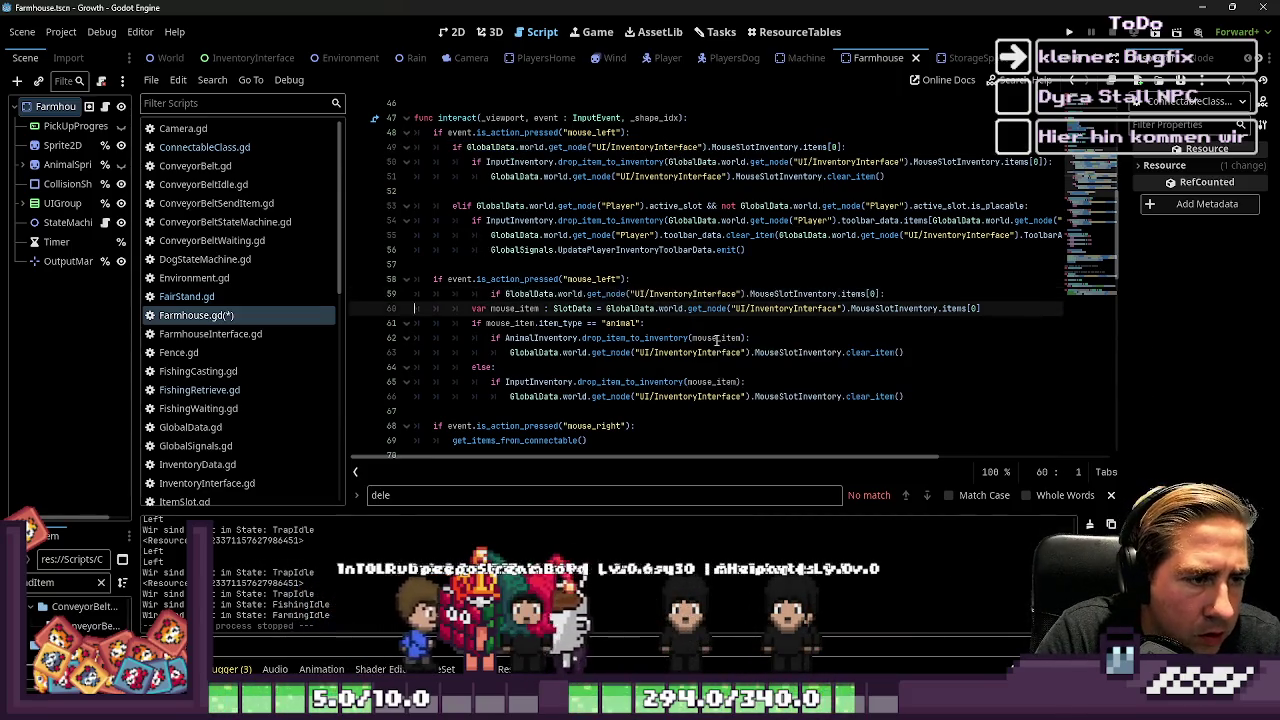
key(Down)
key(Down)
key(Down)
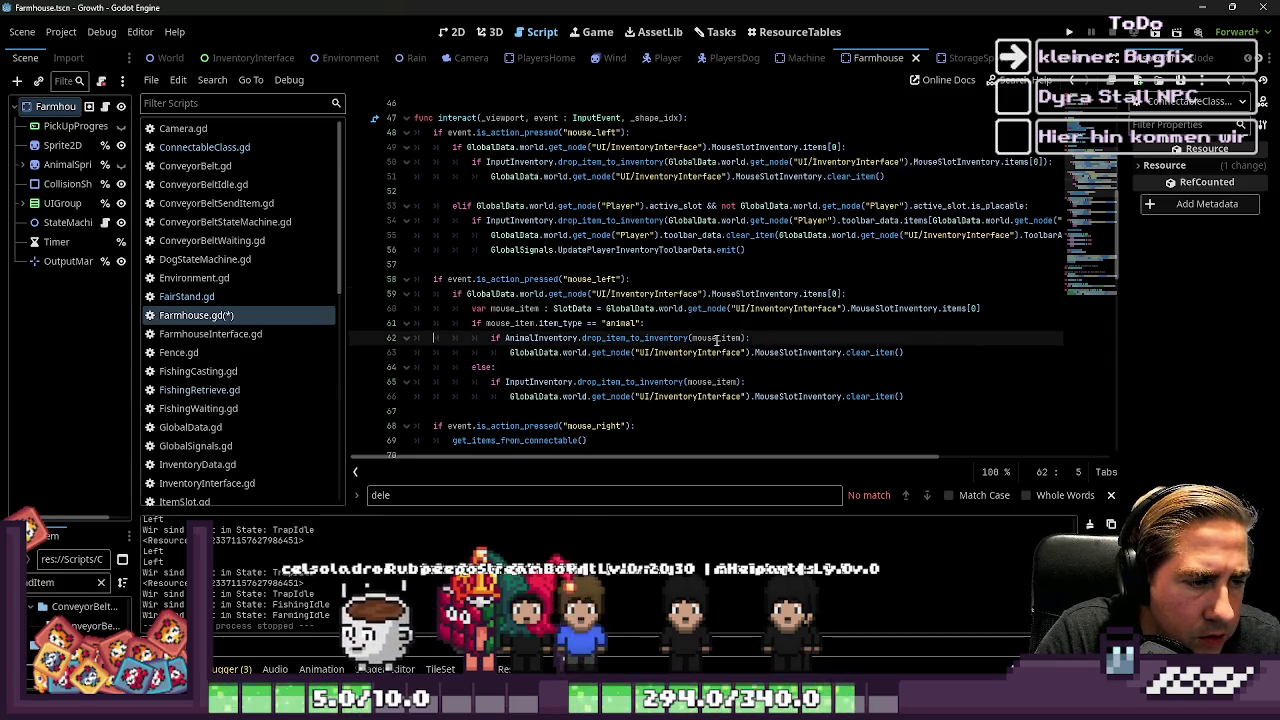
key(Return)
key(Return)
key(Up)
key(Up)
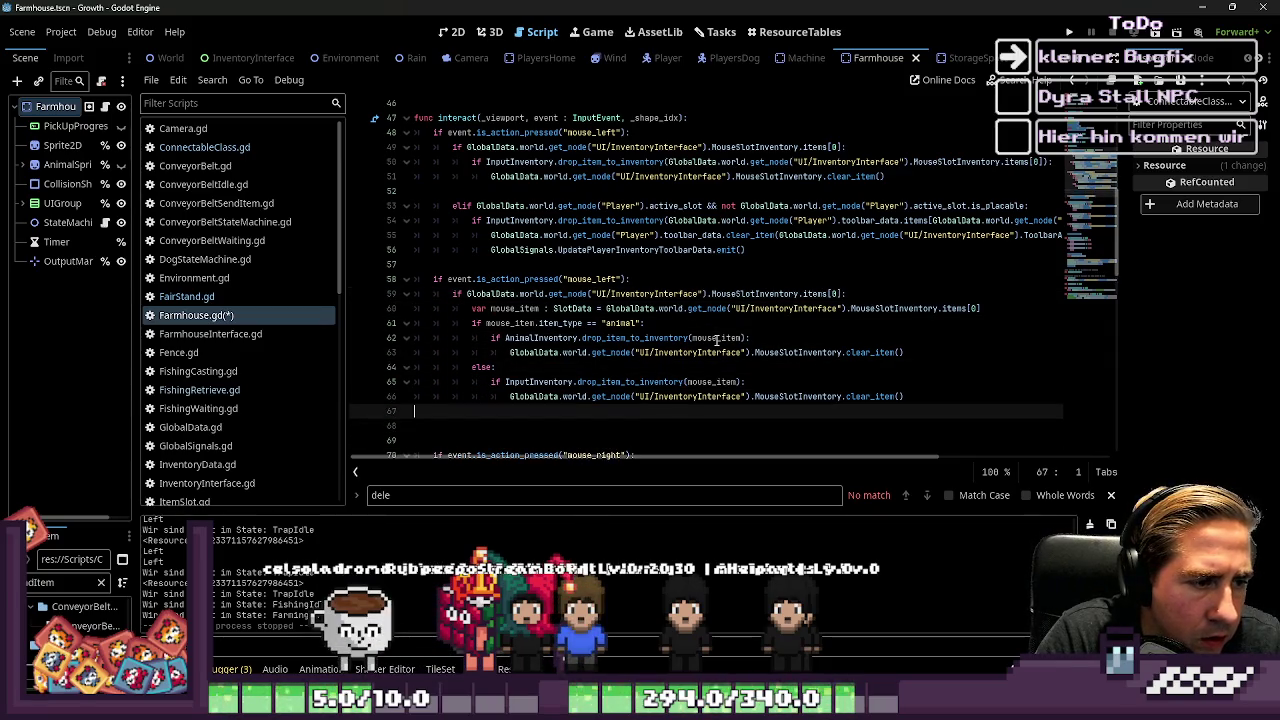
scroll(594, 270, down, 1)
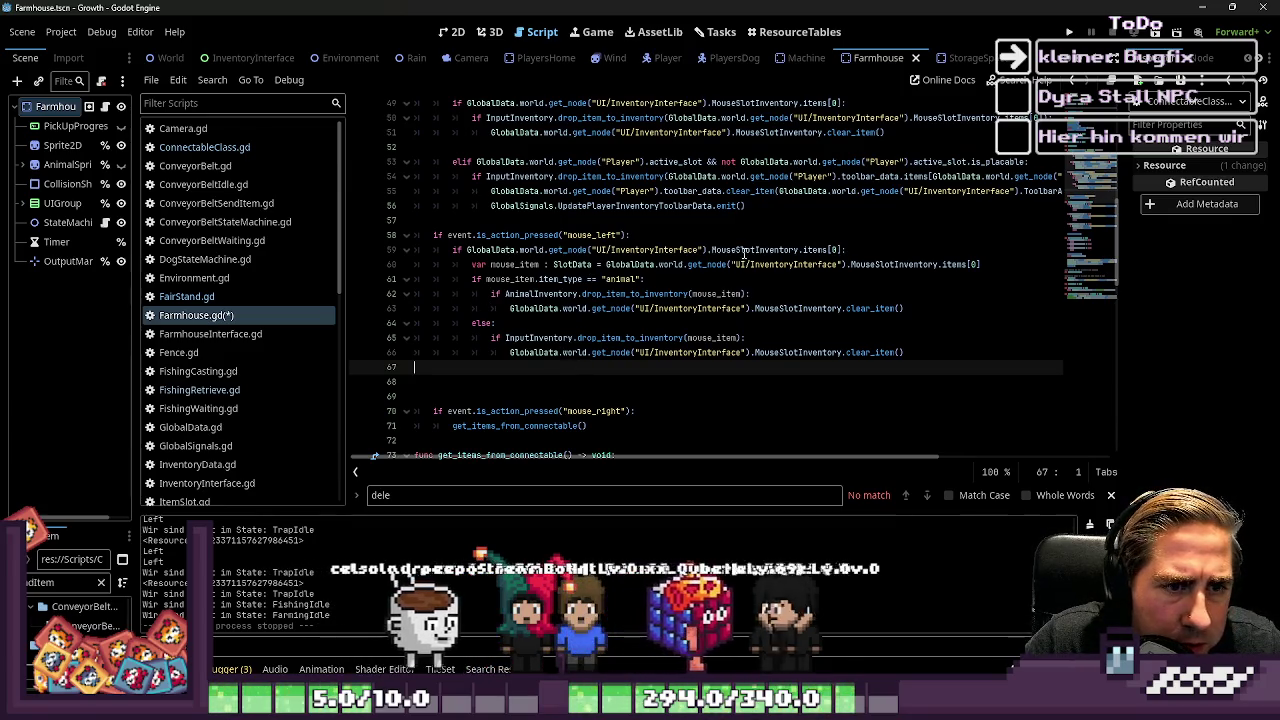
Step: Copy the mouse-item drop code on lines 60–66
drag(788, 206, 378, 162)
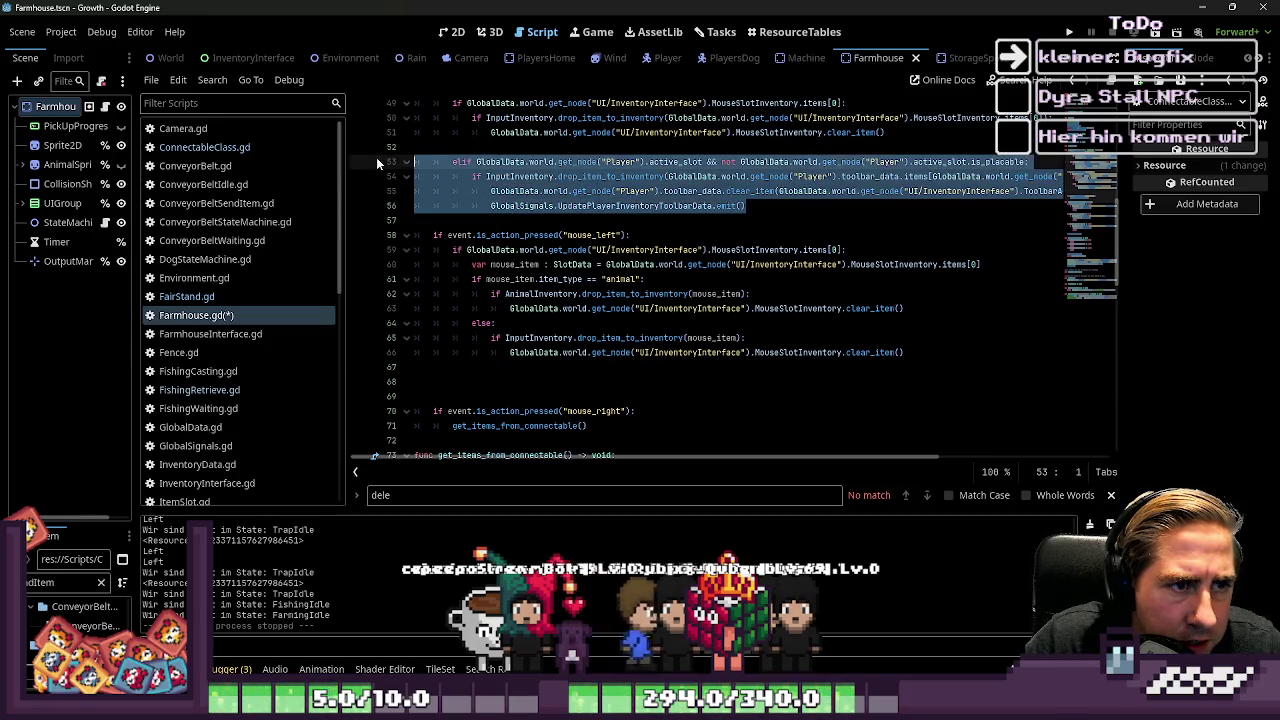
click(559, 191)
triple_click(900, 128)
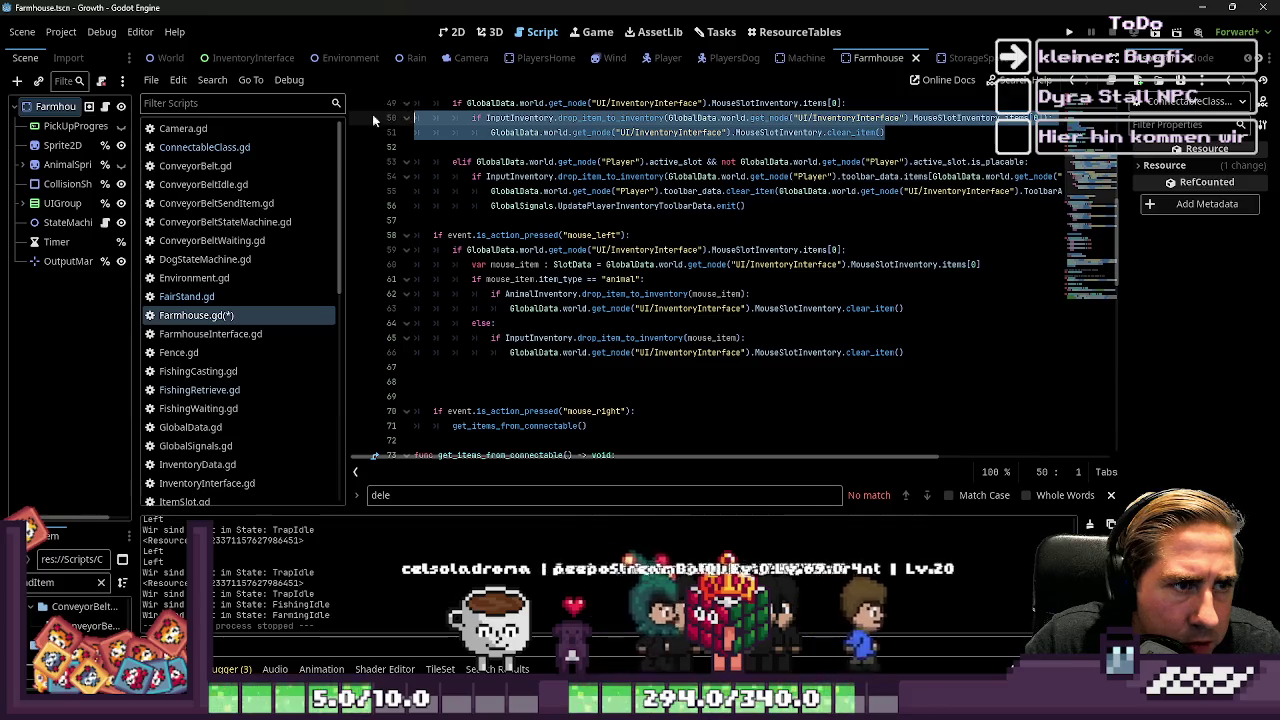
click(640, 205)
double_click(640, 205)
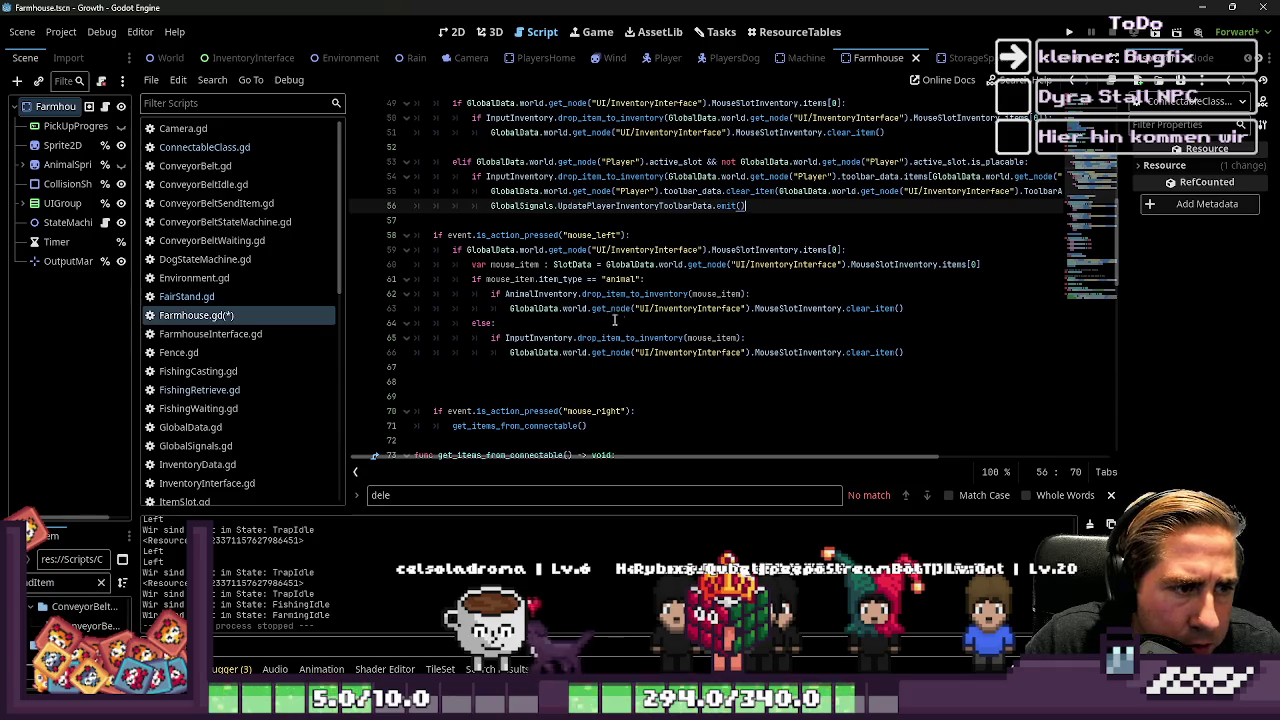
mouse_move(907, 352)
mouse_down()
mouse_move(520, 338)
mouse_move(380, 267)
mouse_up()
key(ctrl+c)
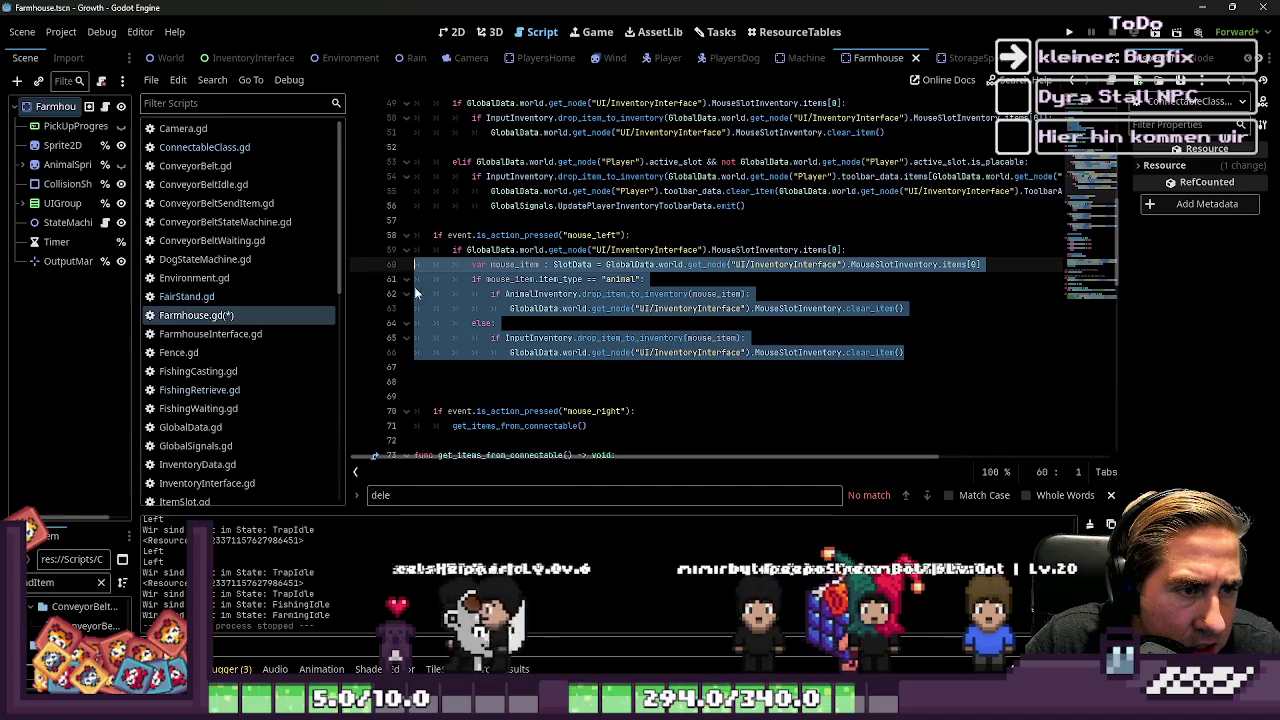
Step: Add blank space below the mouse-item block and start a new elif line
click(454, 369)
key(Return)
key(Up)
key(Down)
key(Up)
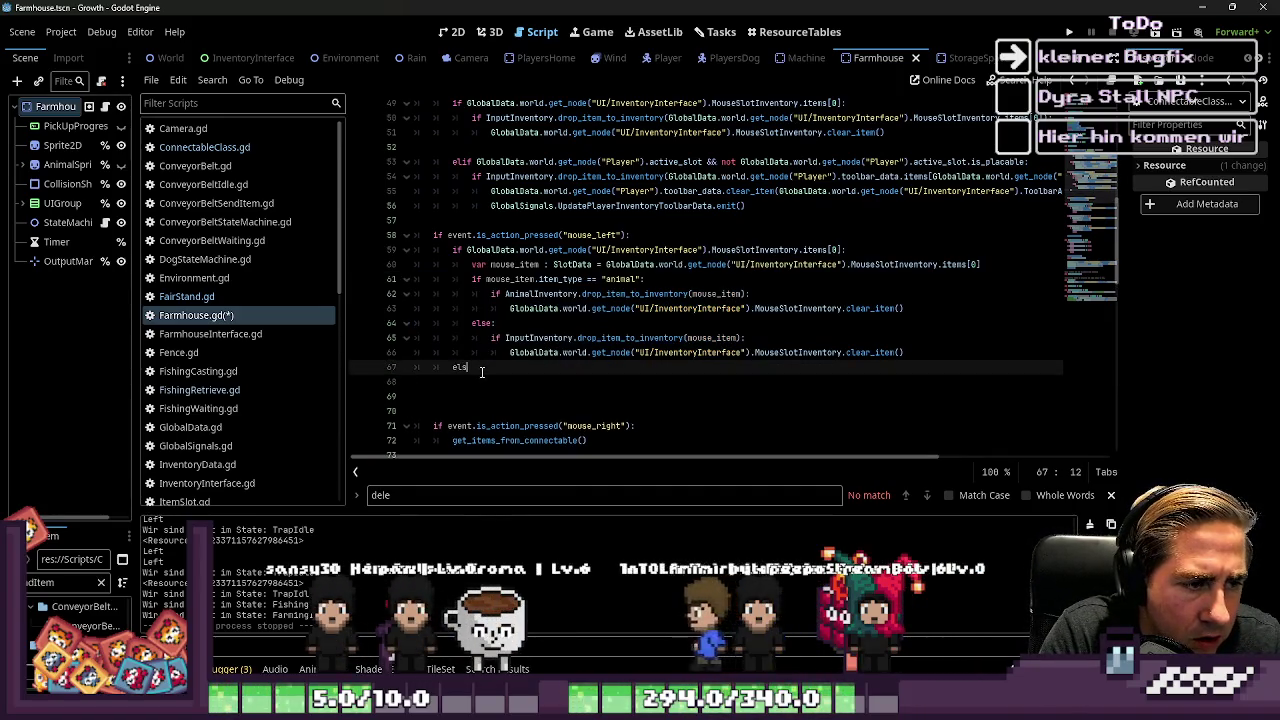
key(BackSpace)
text(if AnimalInventory)
key(Return)
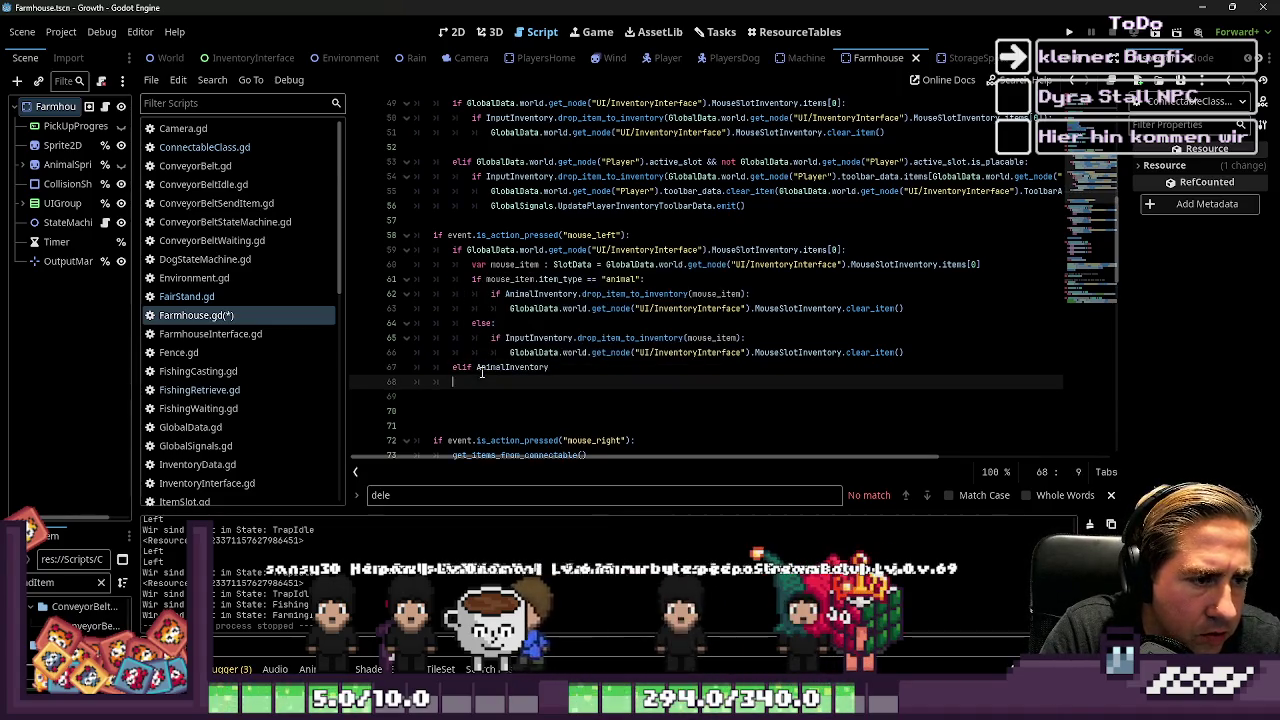
Step: Leave a bare elif and paste the copied mouse-item block beneath it
double_click(481, 369)
key(BackSpace)
key(Down)
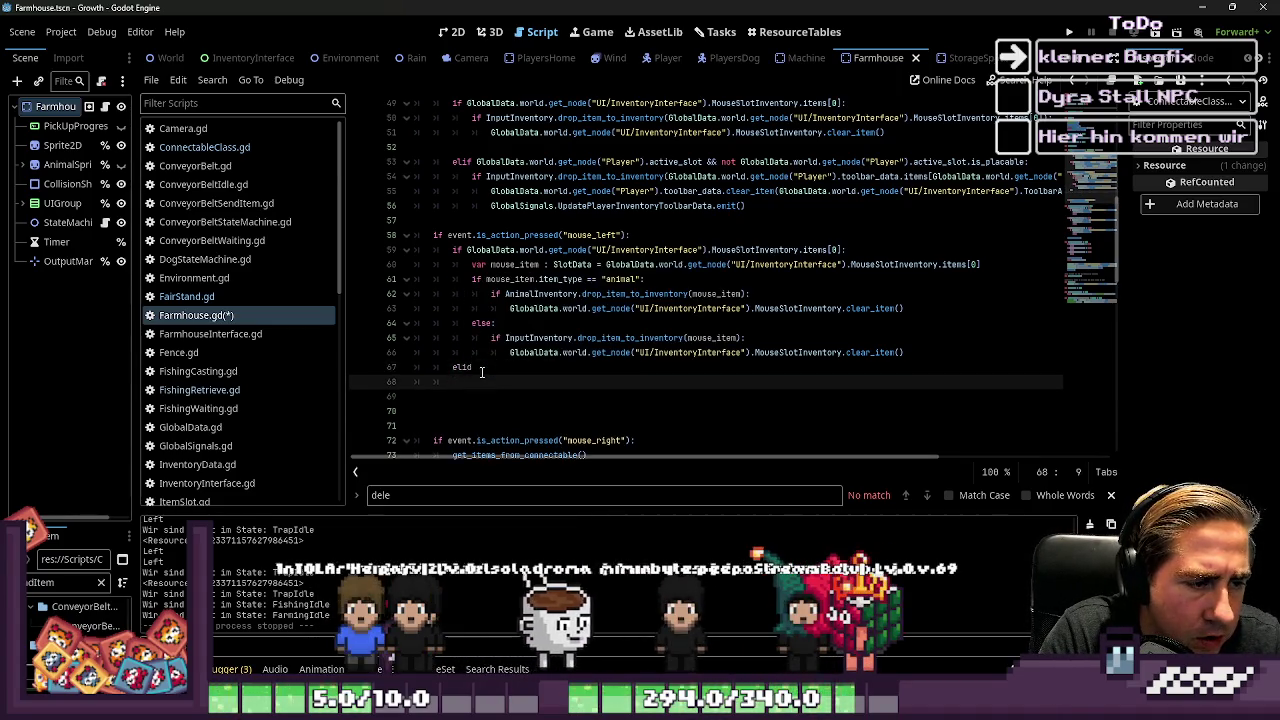
key(Tab)
key(Tab)
key(Return)
key(Up)
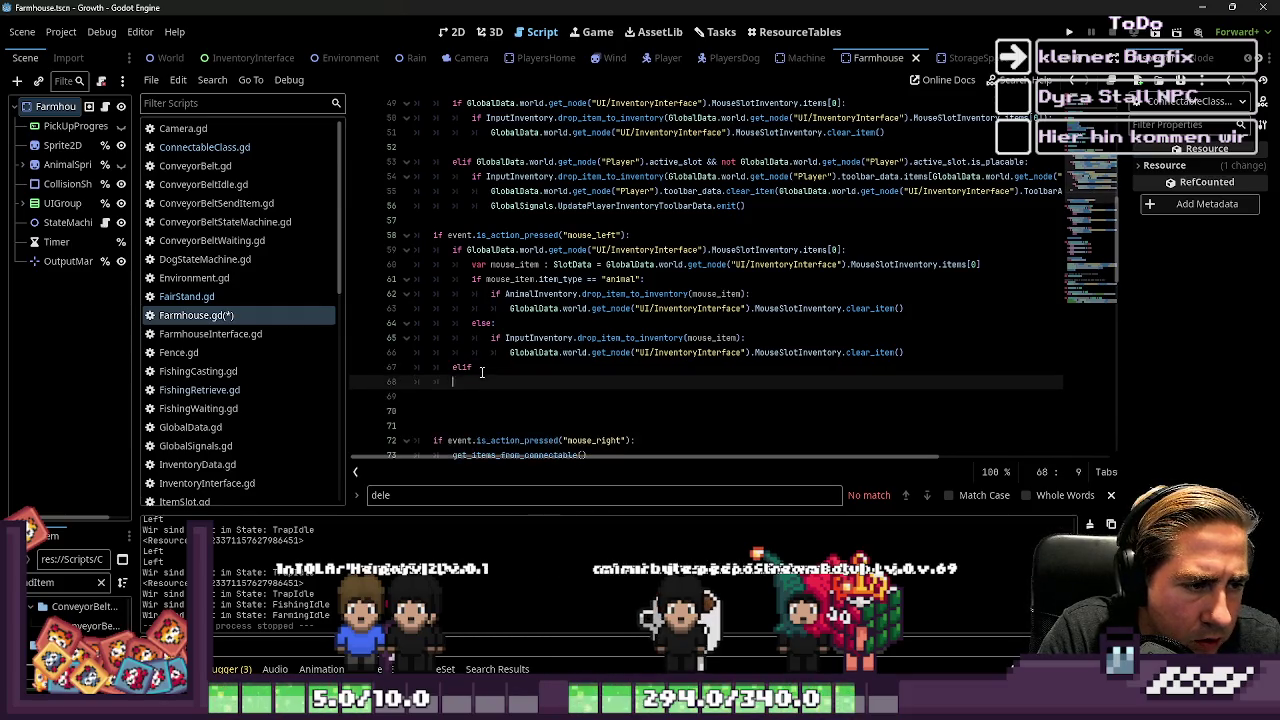
key(ctrl+v)
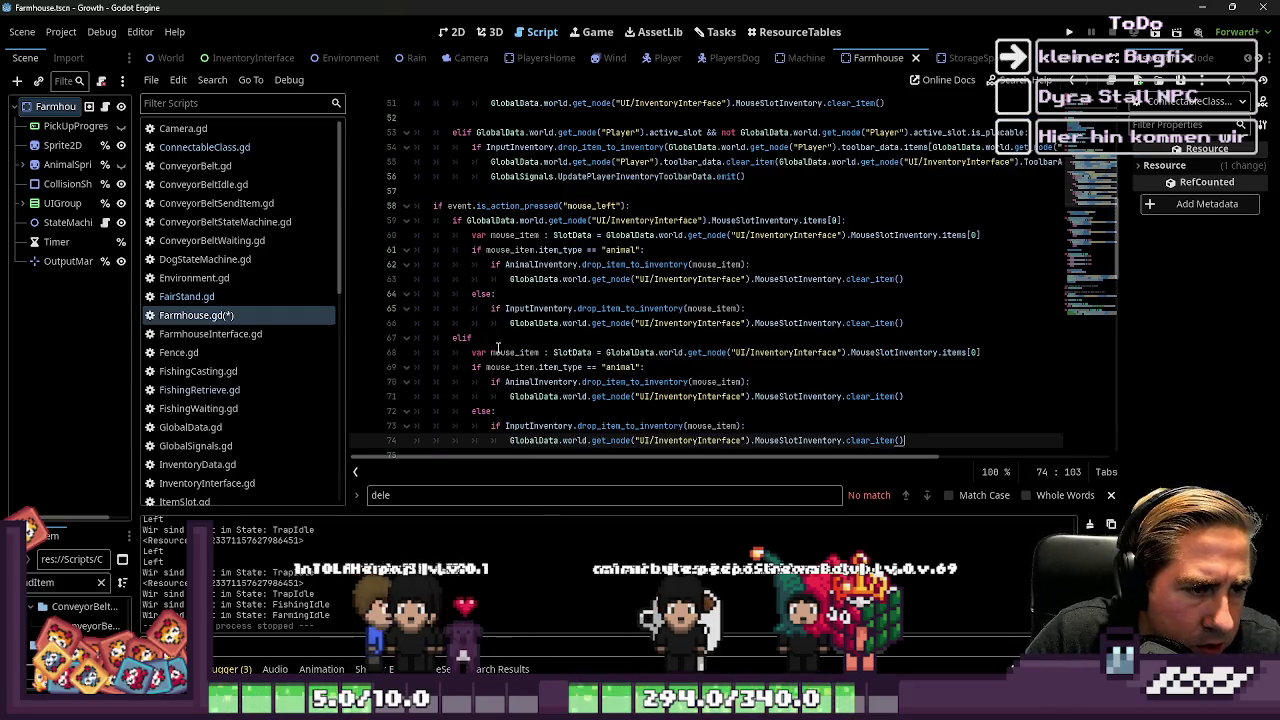
Step: Rename mouse_item to active_slot_item on line 68
double_click(497, 349)
text(active_slot_item)
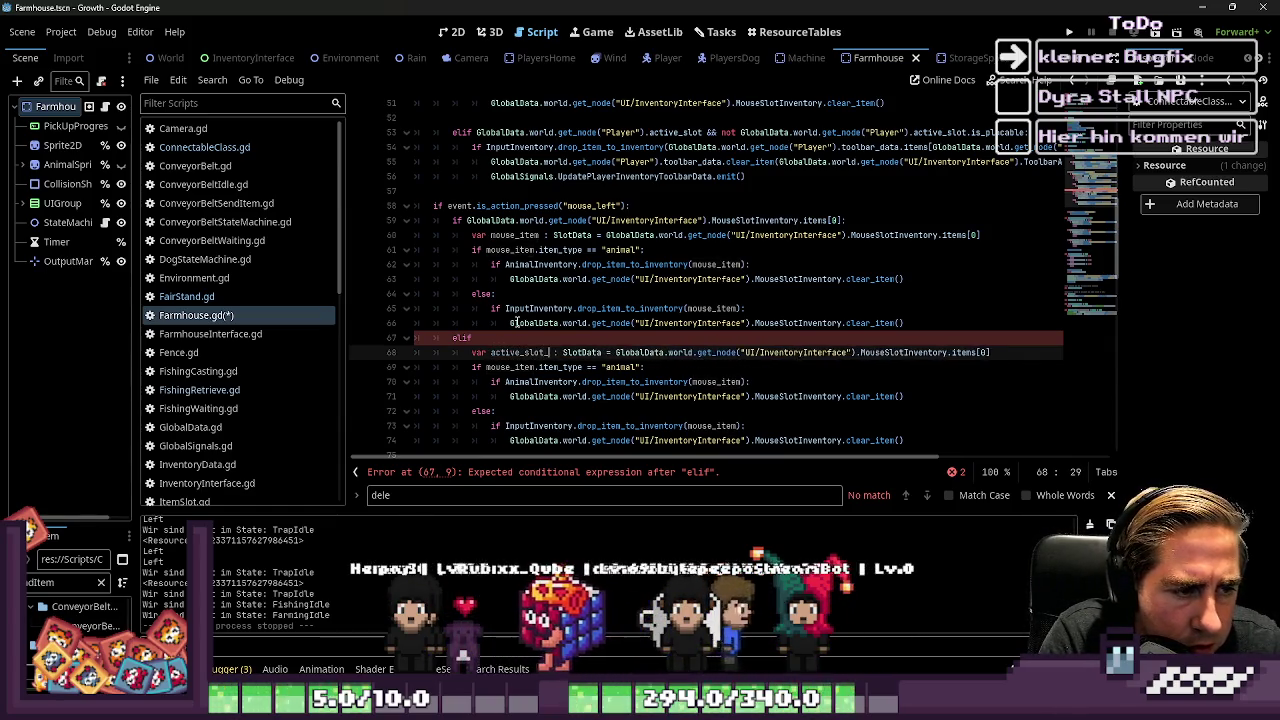
key(ctrl+shift+Left)
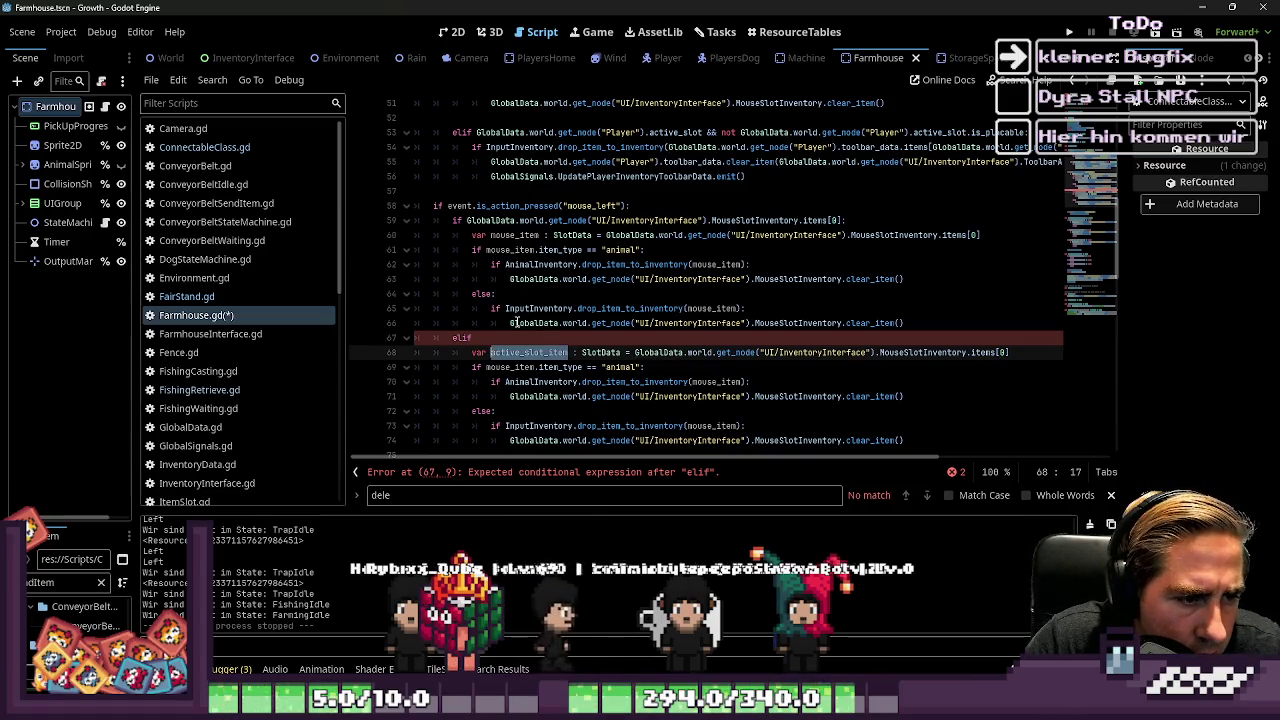
Step: Paste the toolbar drop lines 54–56 above the animal drop at line 70 and indent them
drag(766, 184, 380, 153)
scroll(600, 250, down, 1)
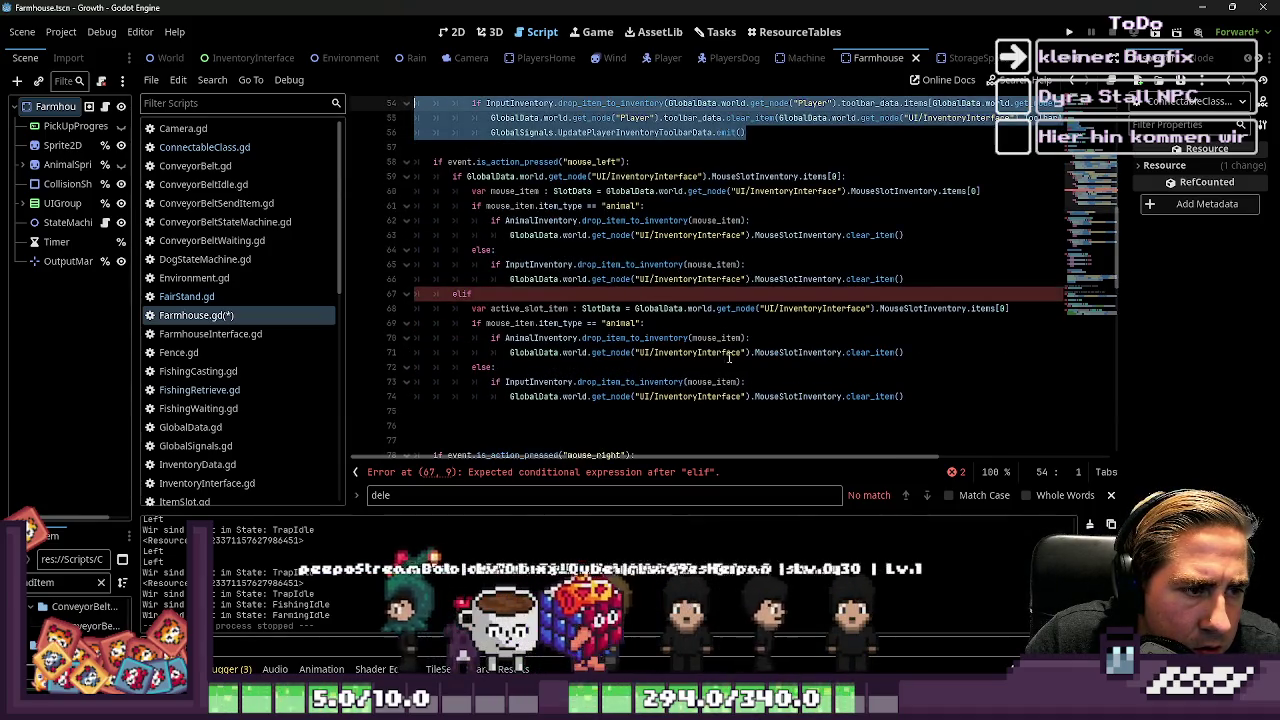
mouse_move(905, 352)
mouse_down()
mouse_move(435, 338)
mouse_move(416, 352)
mouse_up()
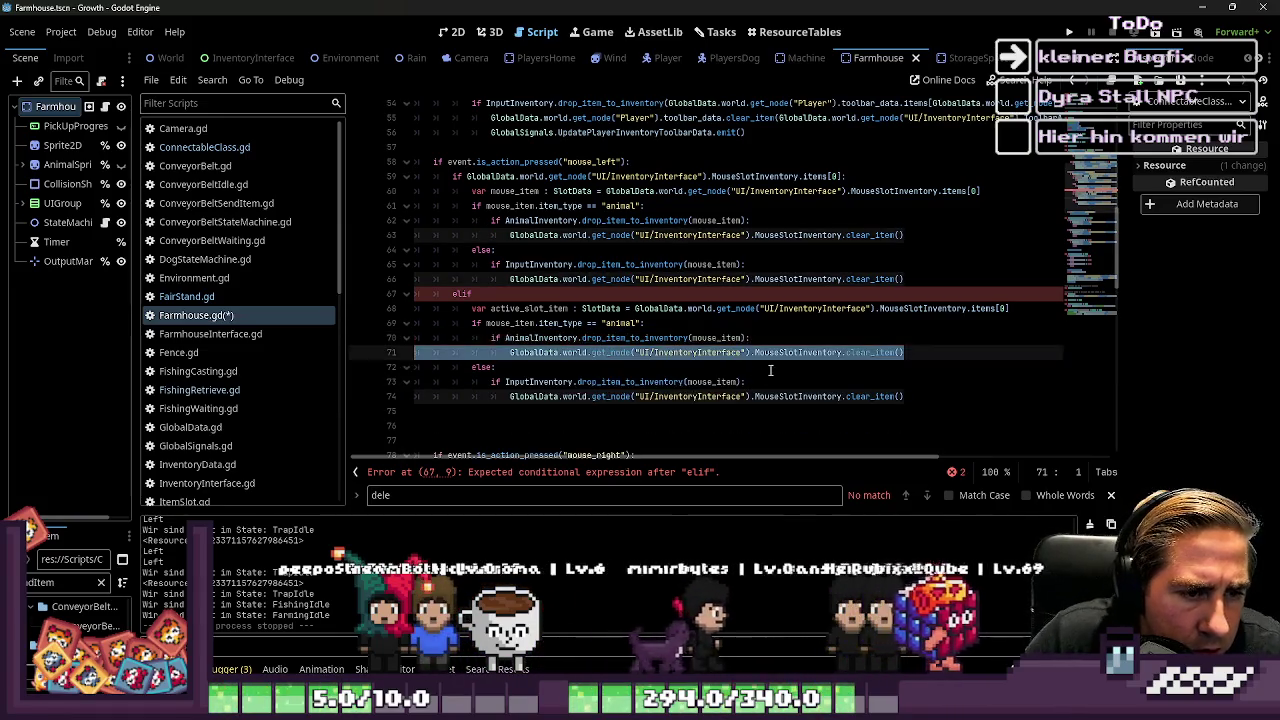
click(785, 341)
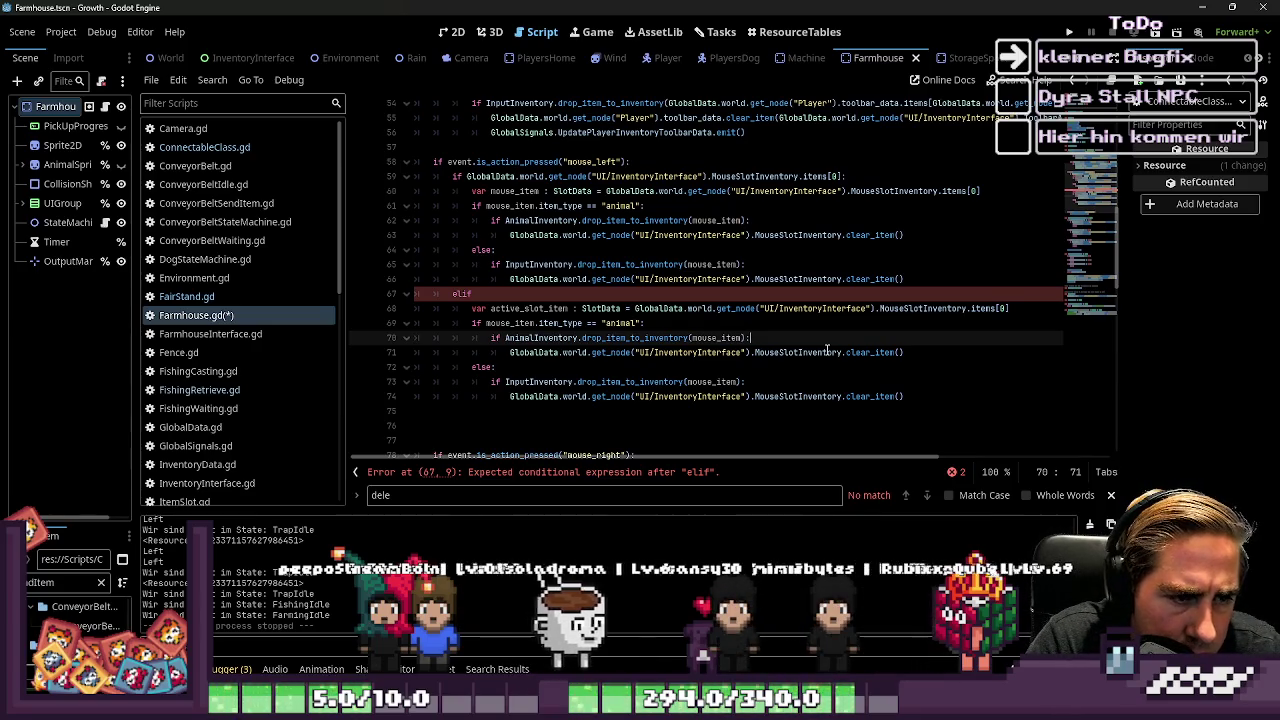
key(Up)
key(Return)
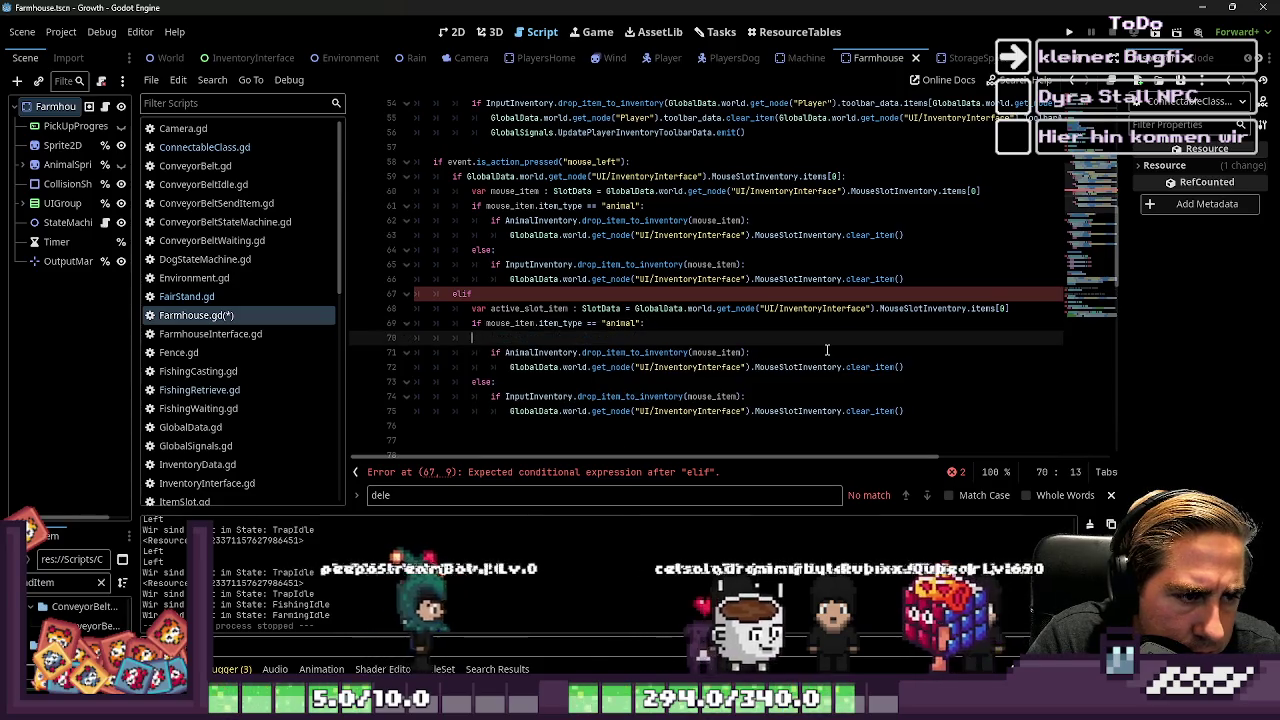
key(ctrl+v)
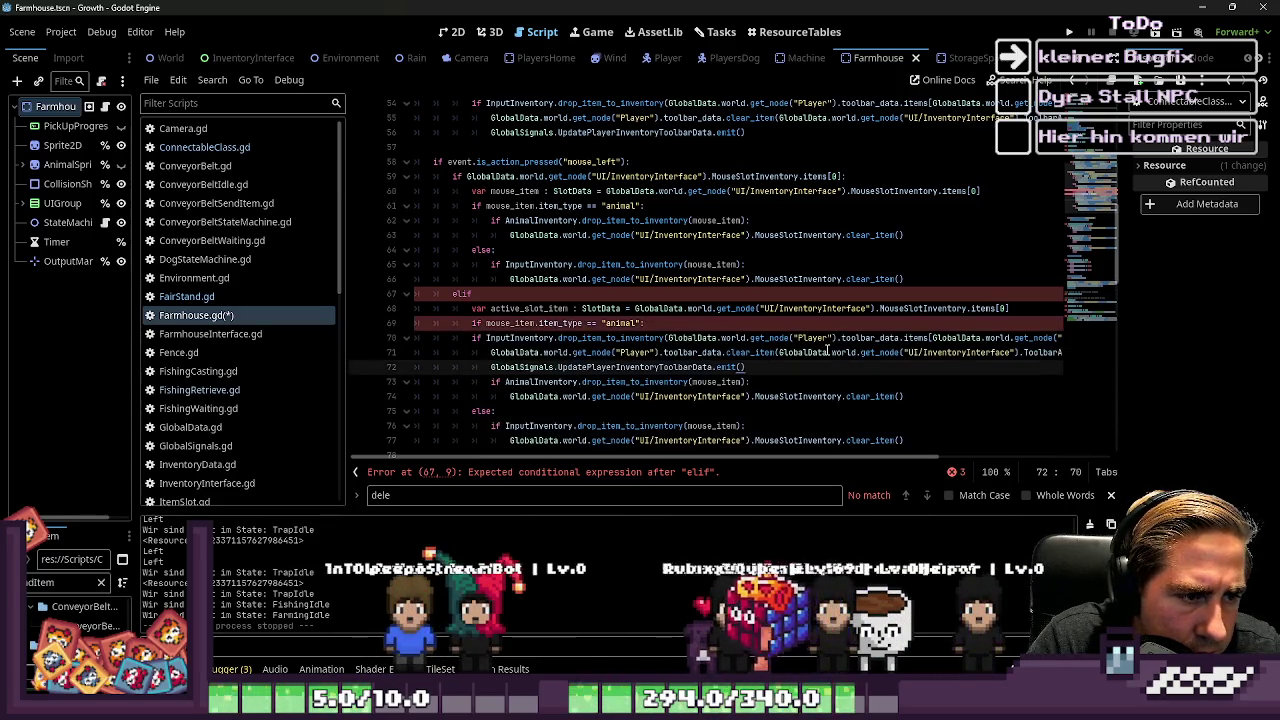
key(shift+Up)
key(shift+Up)
key(shift+Up)
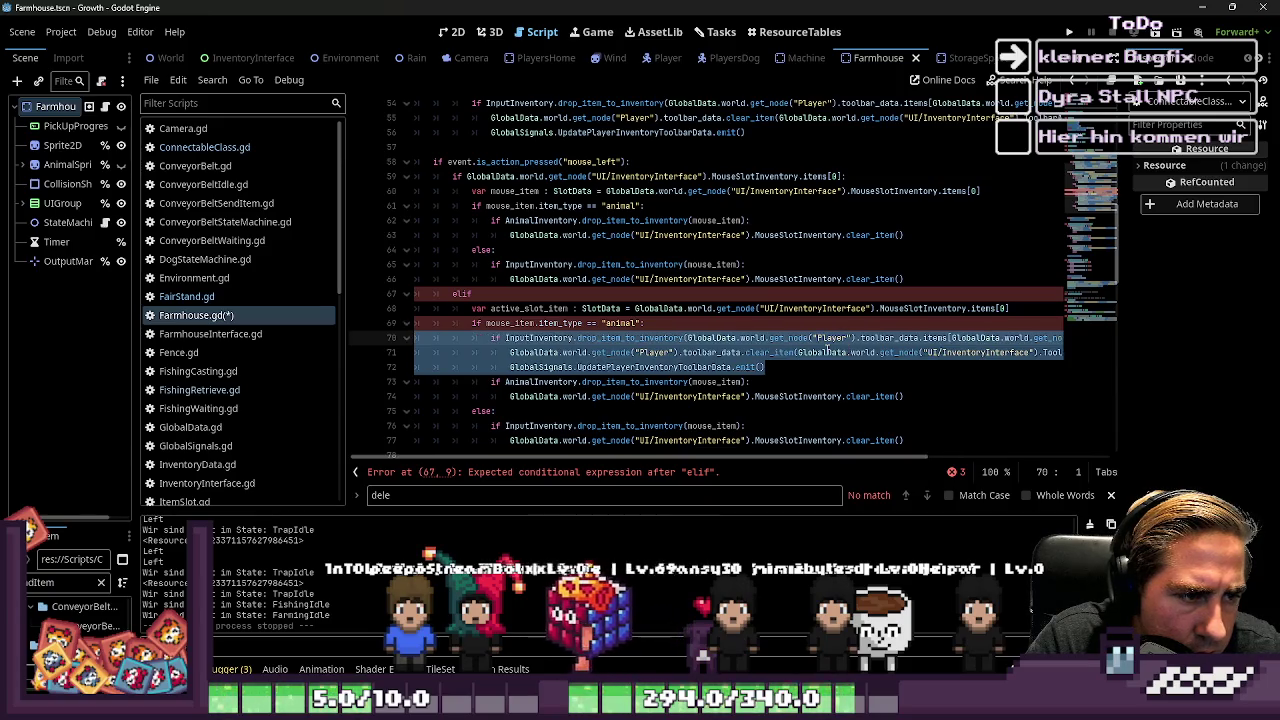
key(Tab)
Step: Delete the three pasted toolbar lines and the leftover empty line
click(703, 339)
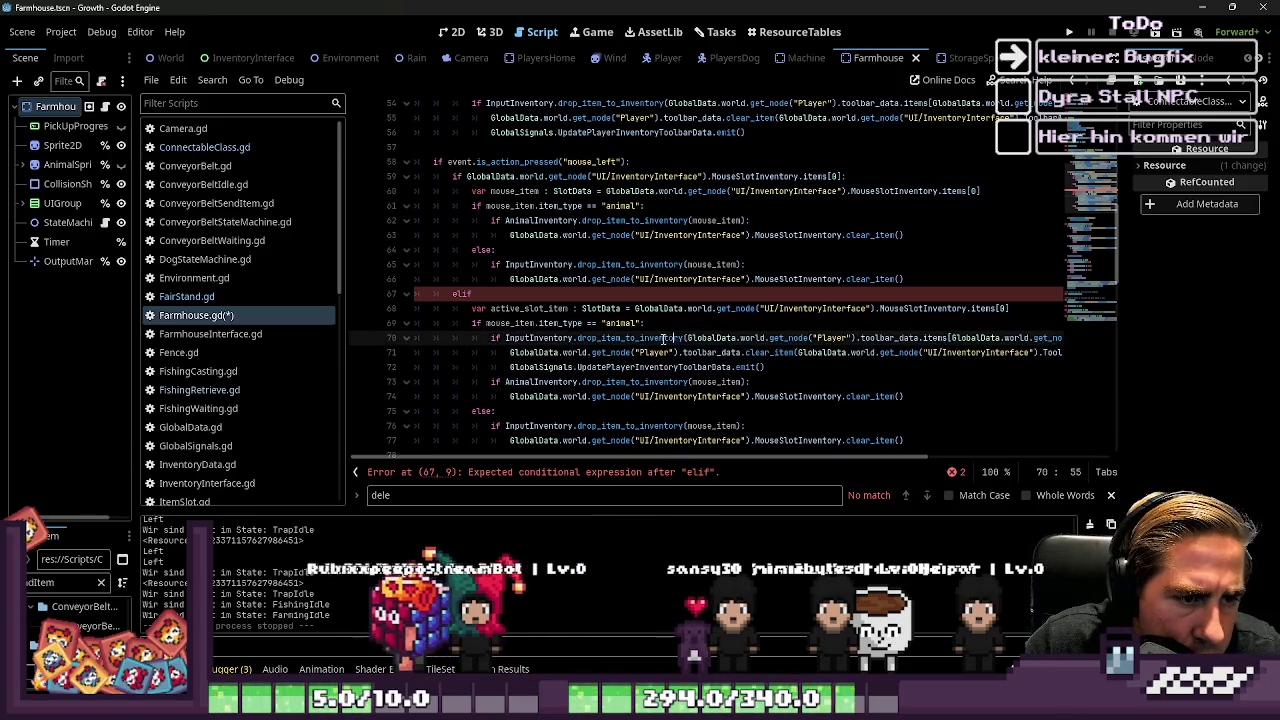
click(755, 338)
key(shift+Down)
key(shift+Down)
key(shift+End)
key(BackSpace)
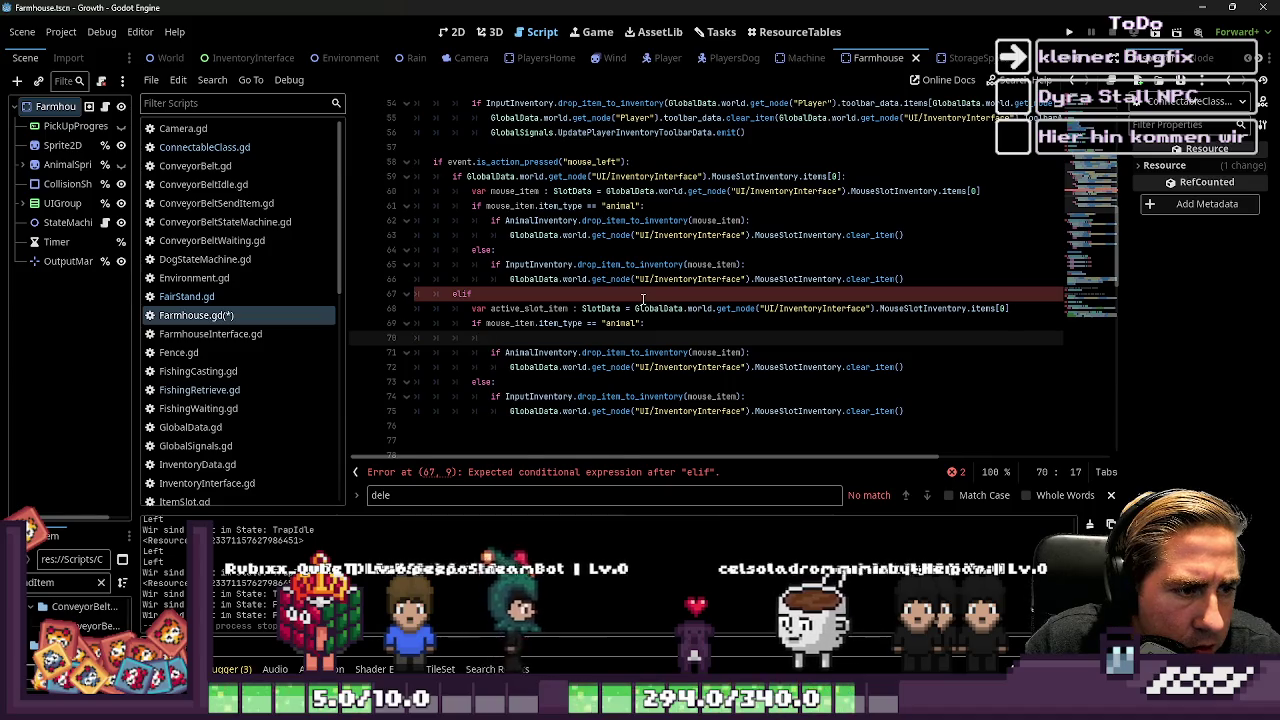
key(BackSpace)
key(BackSpace)
key(BackSpace)
Step: Copy the placable active-slot condition from line 53 for the bare elif
scroll(643, 300, up, 1)
click(547, 250)
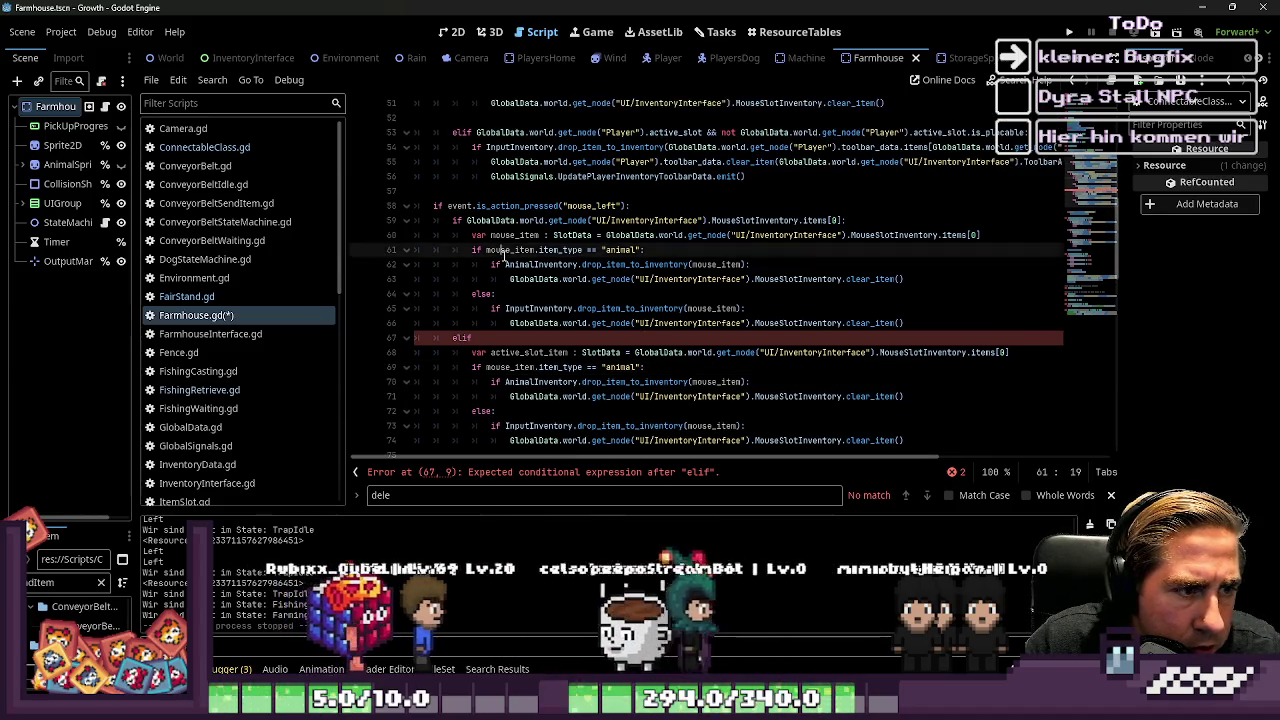
scroll(533, 279, up, 1)
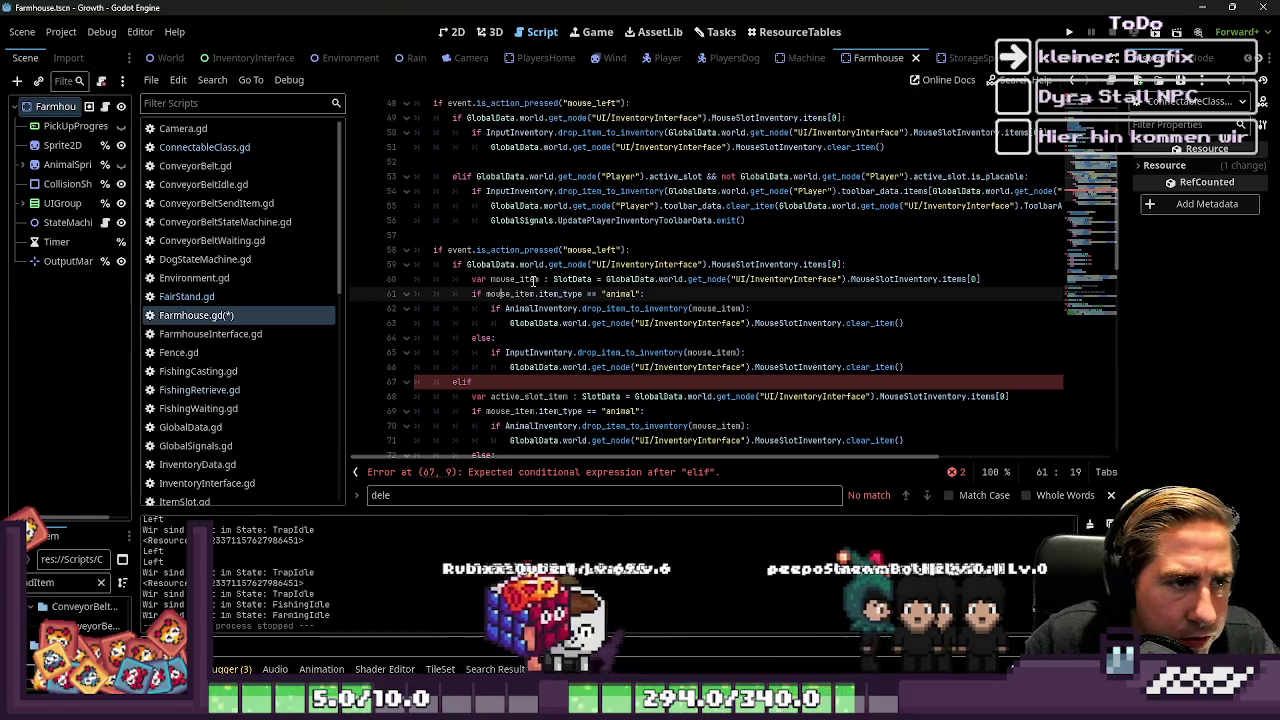
double_click(545, 191)
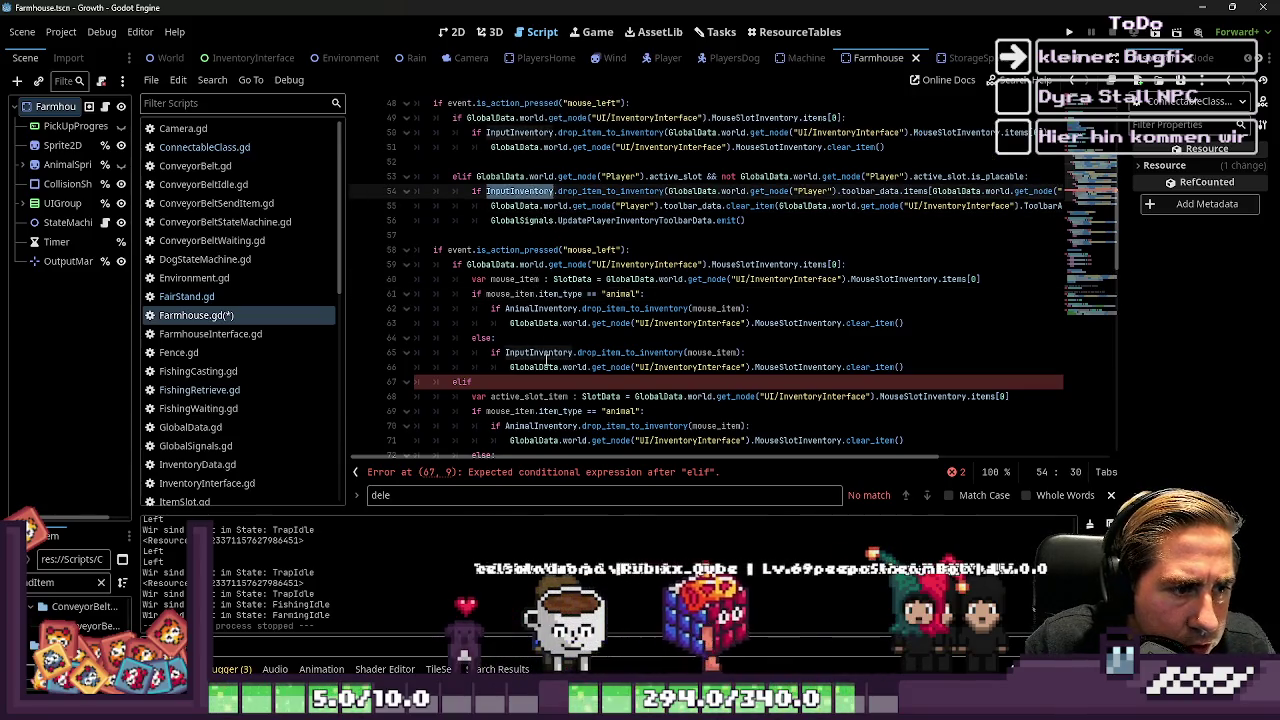
click(547, 360)
click(525, 395)
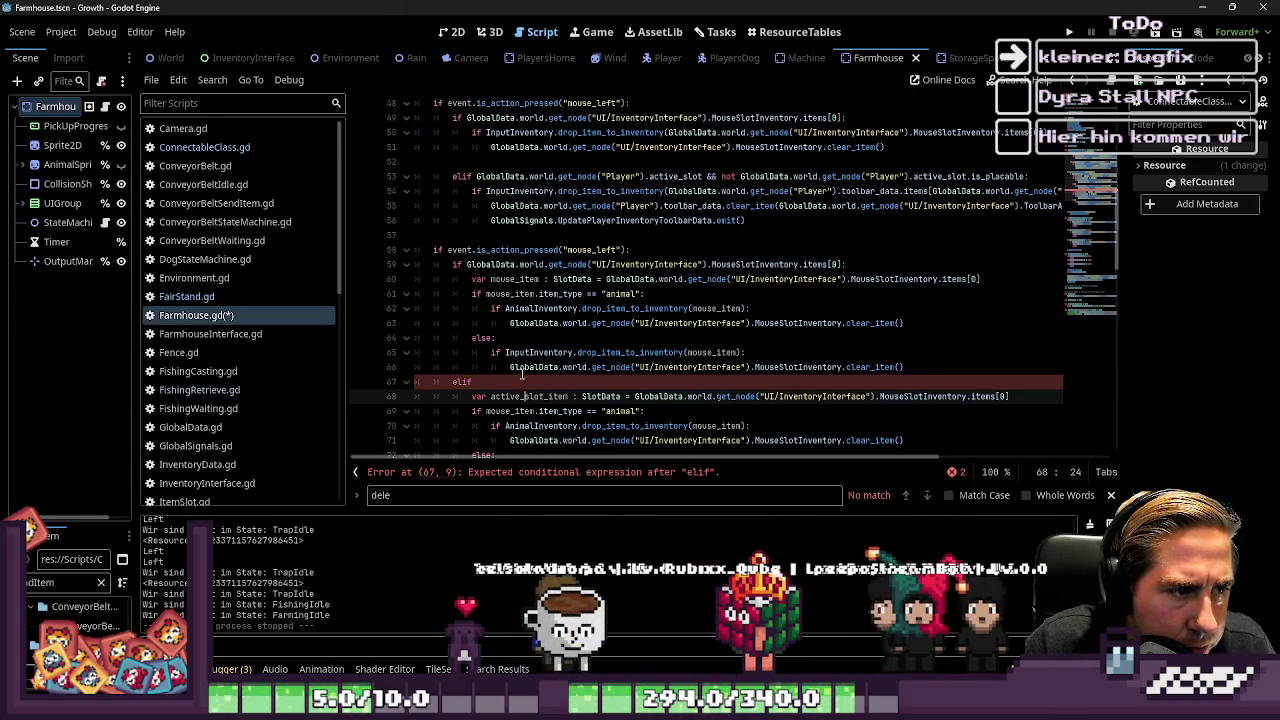
scroll(407, 233, up, 1)
drag(417, 220, 413, 235)
key(ctrl+c)
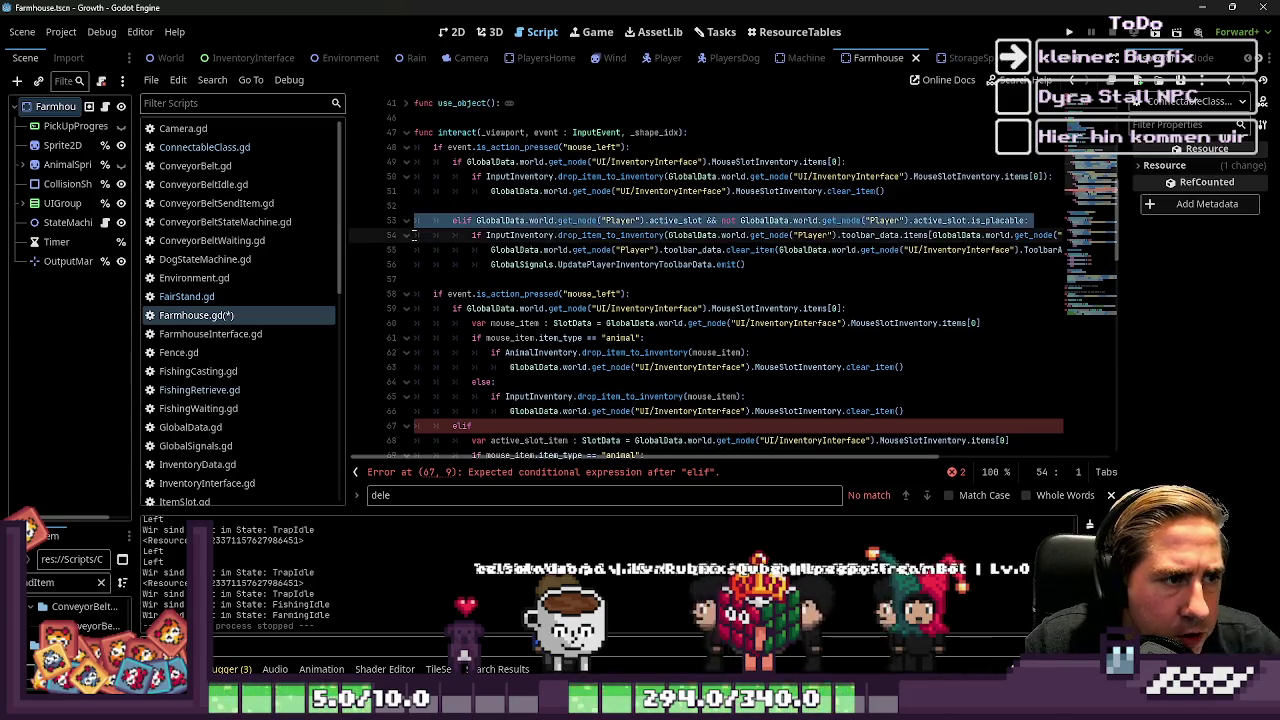
click(486, 430)
Step: Paste the placable active-slot condition onto the bare elif
key(ctrl+v)
scroll(450, 412, down, 2)
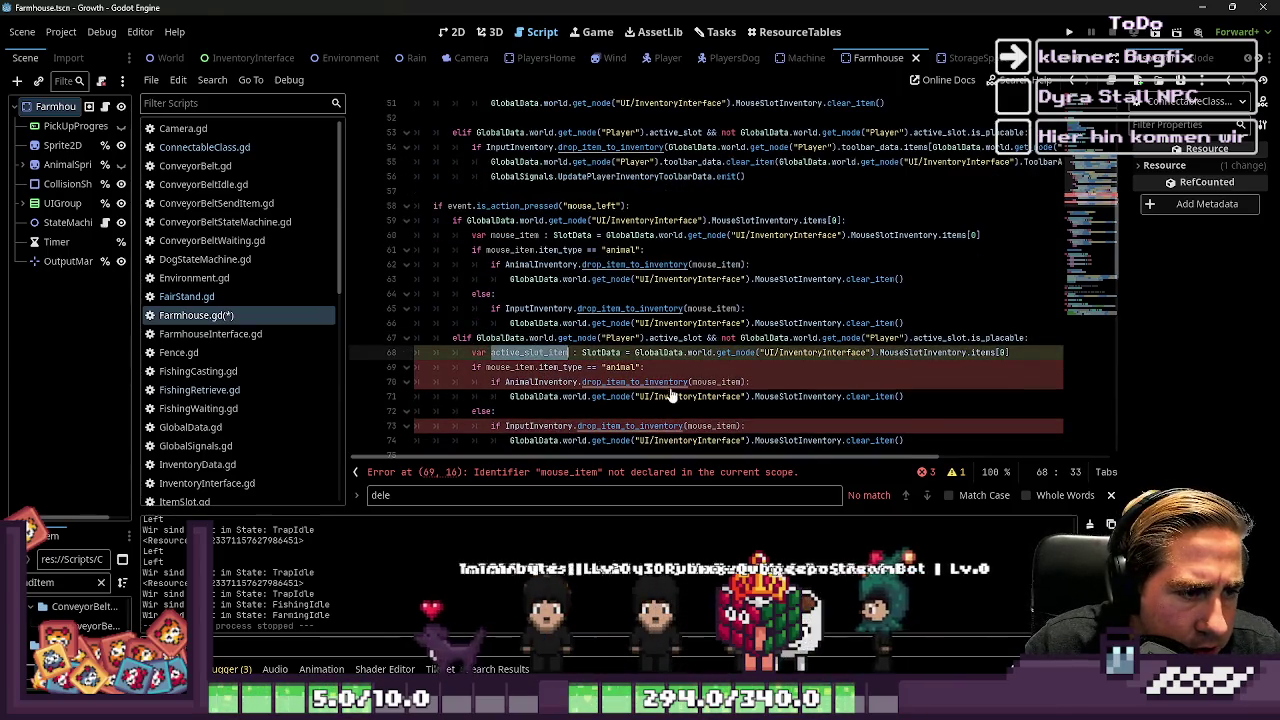
click(686, 352)
double_click(915, 353)
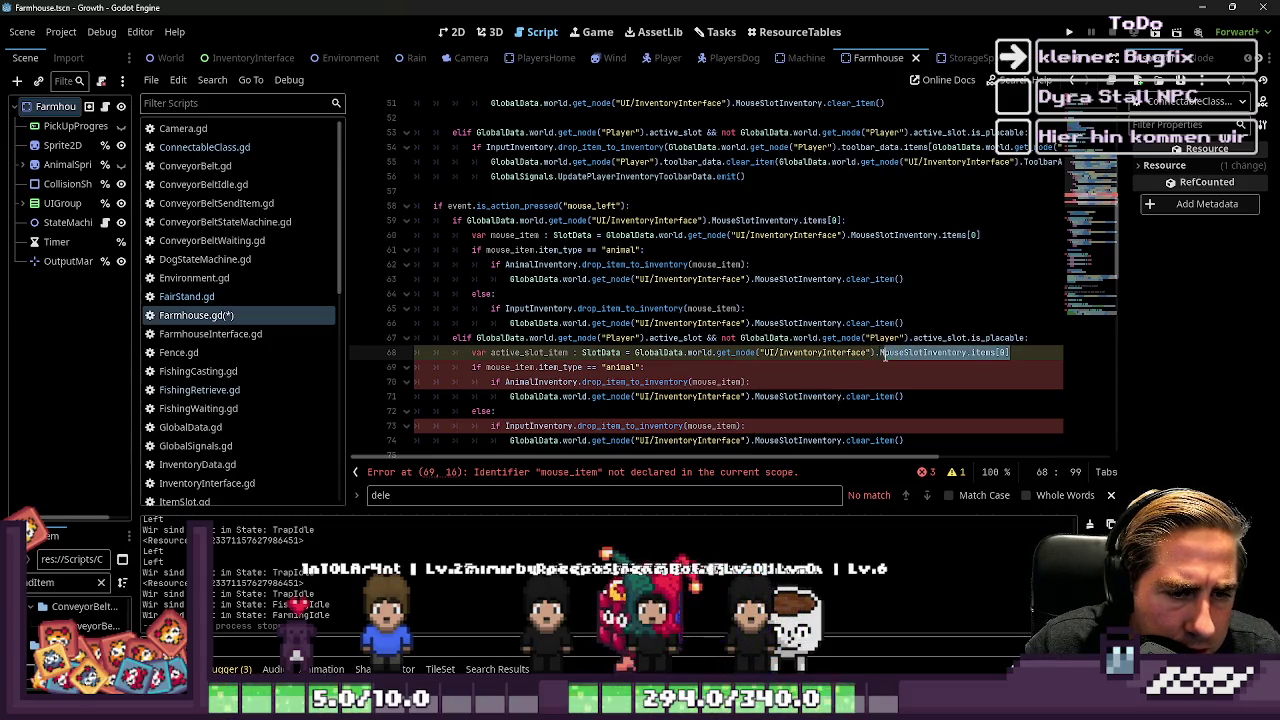
triple_click(880, 367)
Step: Copy the toolbar expression from line 54 and make it active_slot_item's assigned value
scroll(785, 197, up, 1)
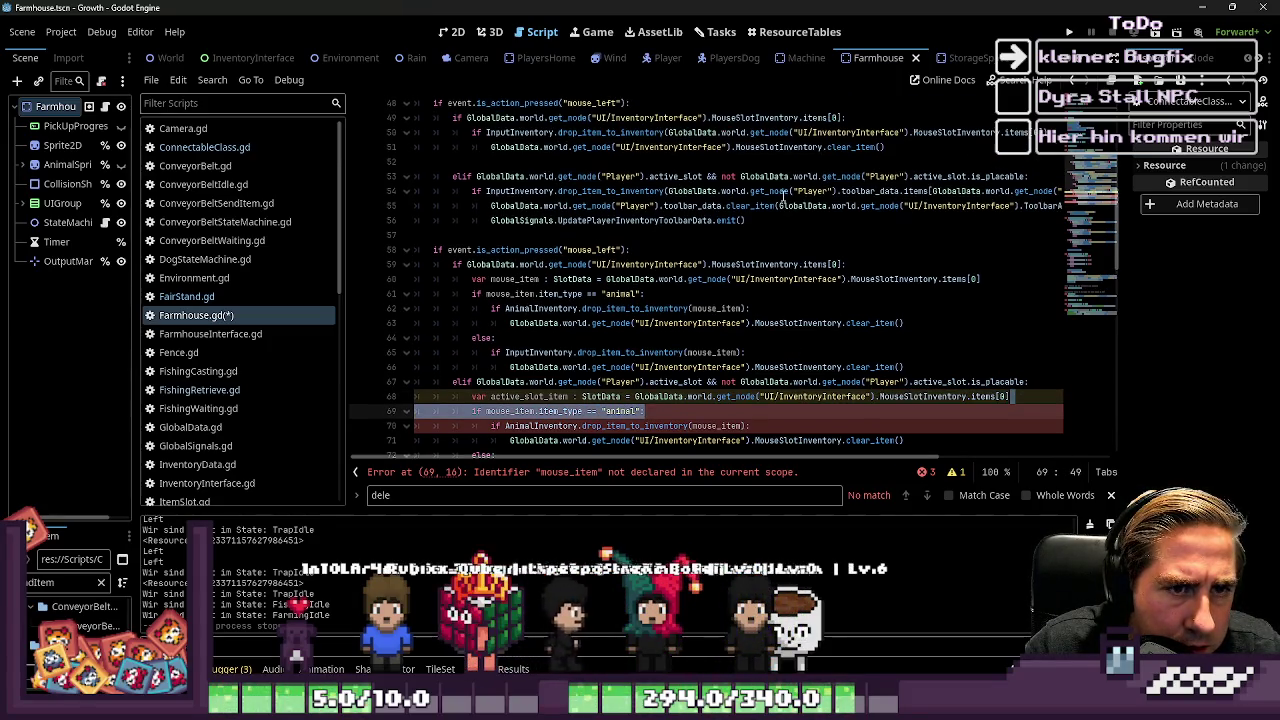
scroll(835, 240, up, 1)
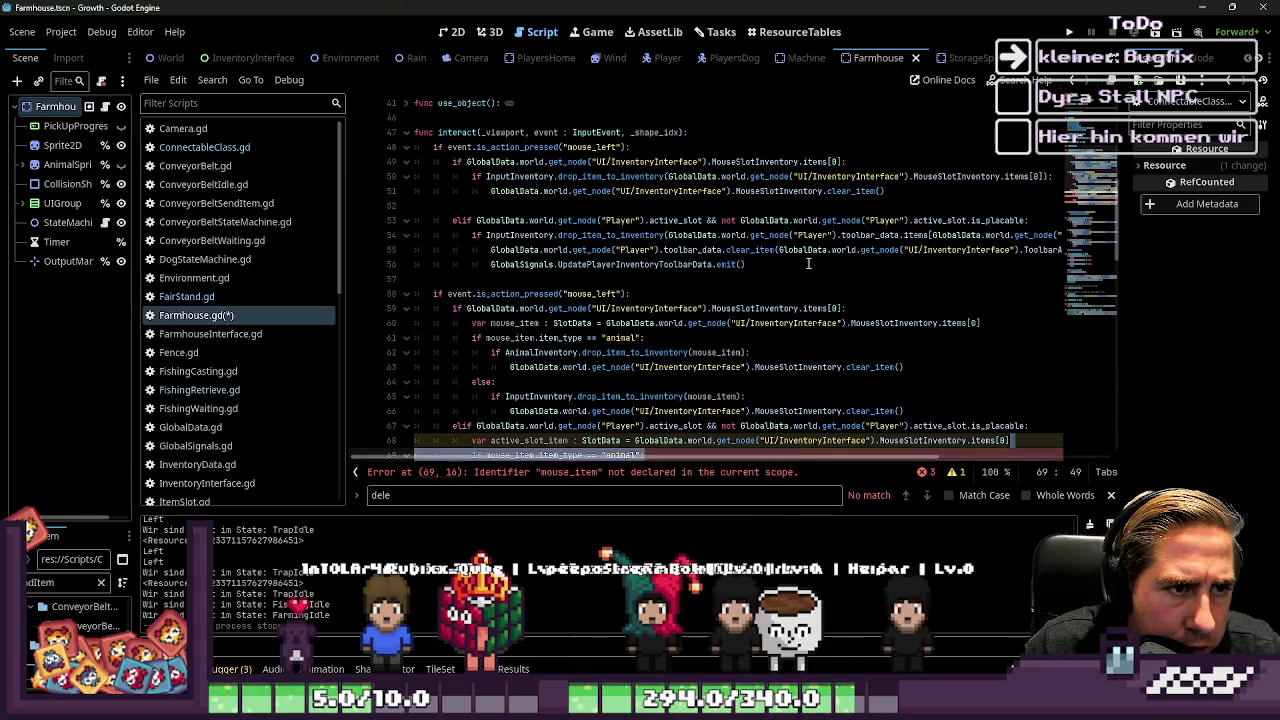
click(765, 191)
click(706, 235)
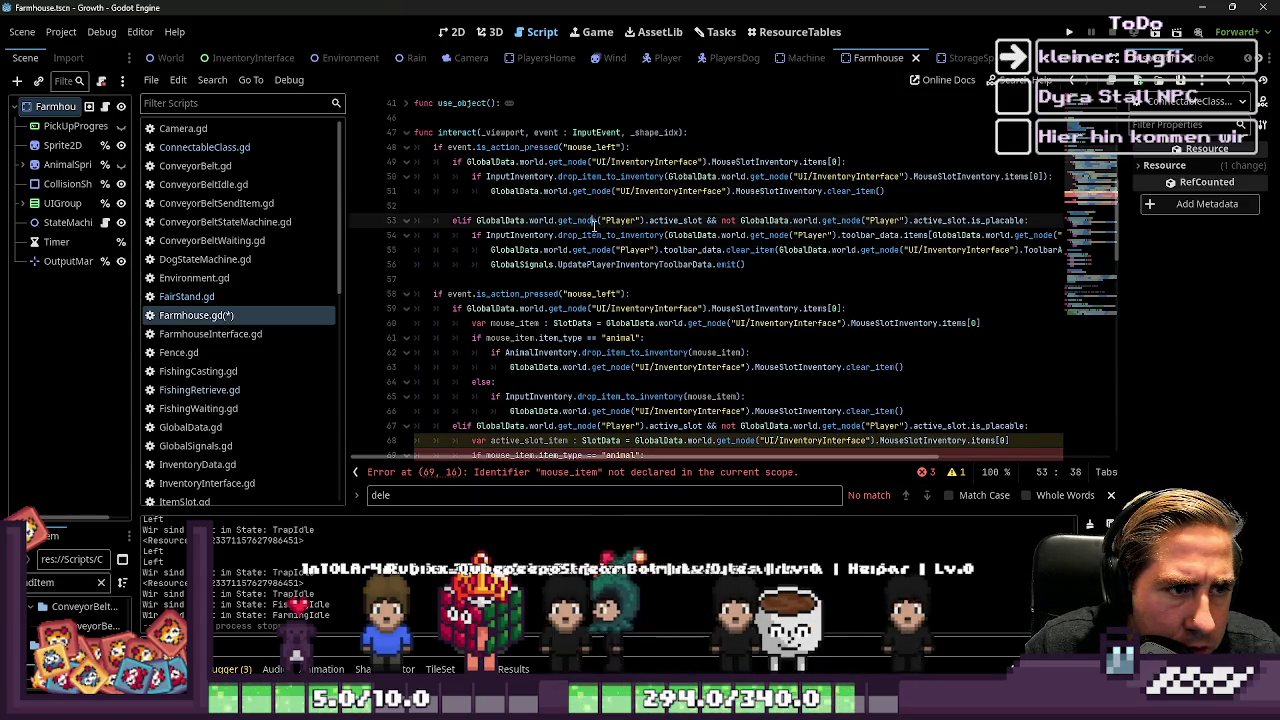
click(791, 235)
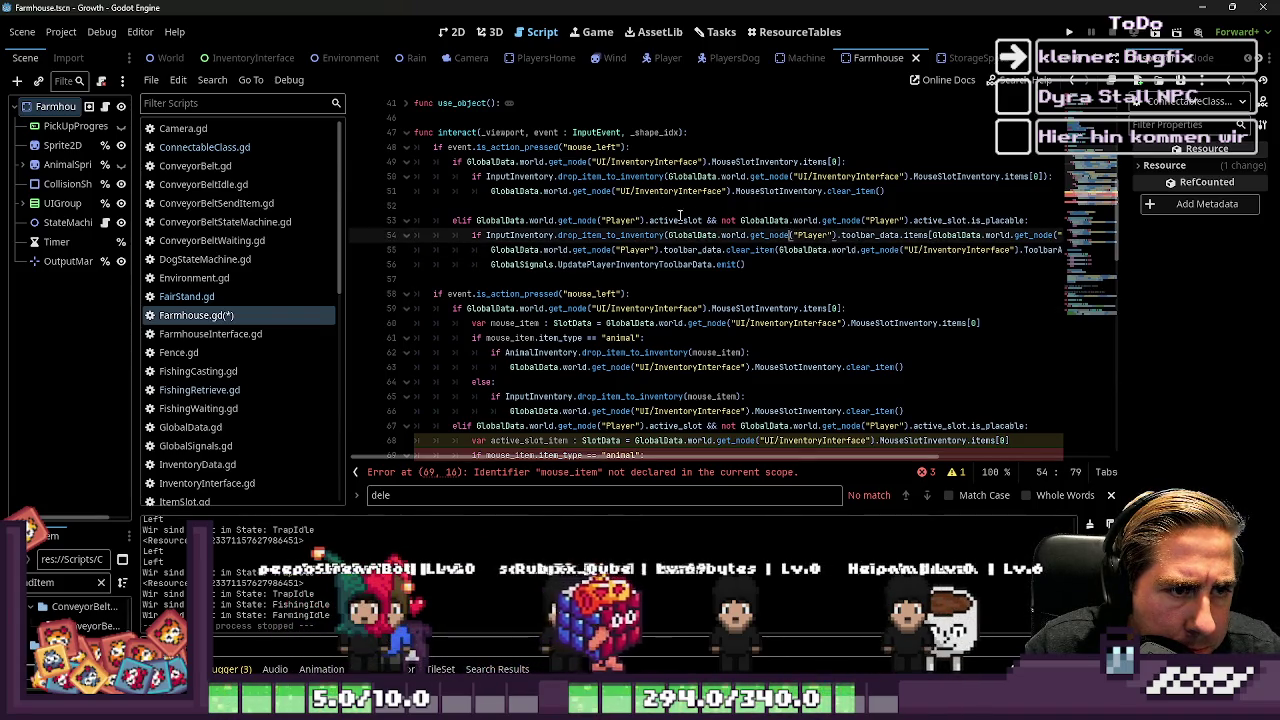
click(1022, 219)
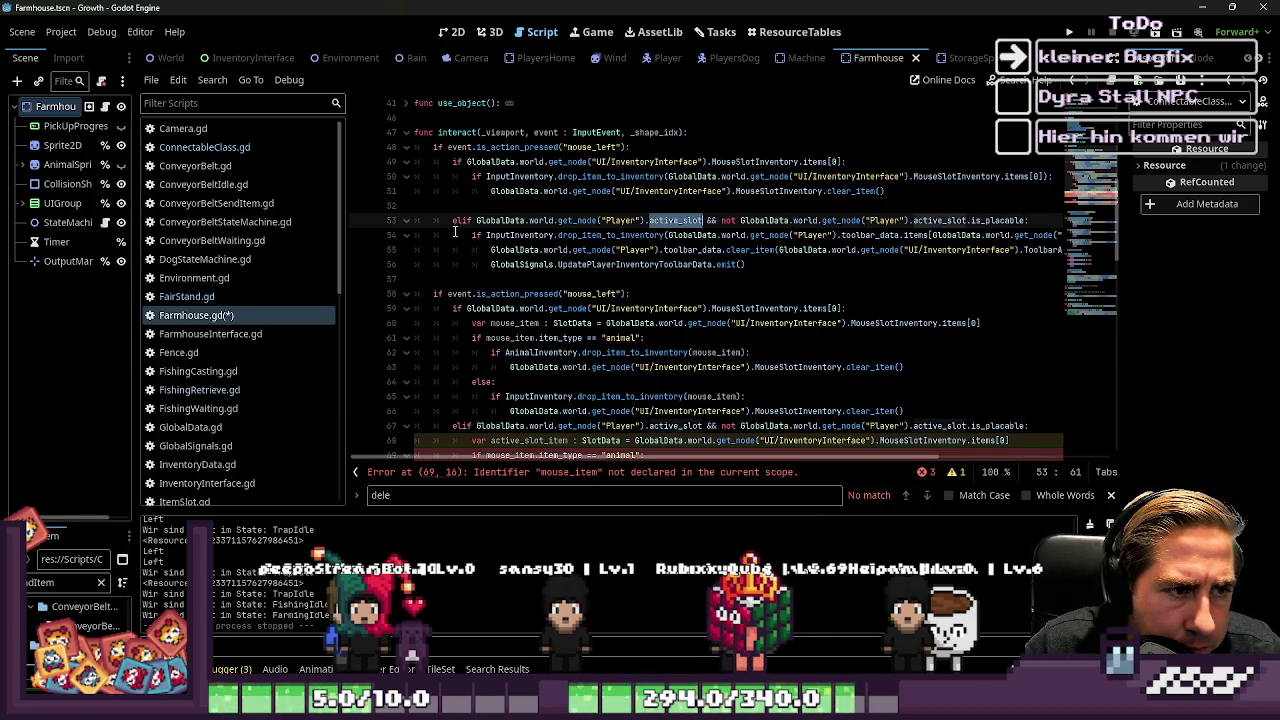
drag(485, 234, 1060, 236)
scroll(986, 271, down, 3)
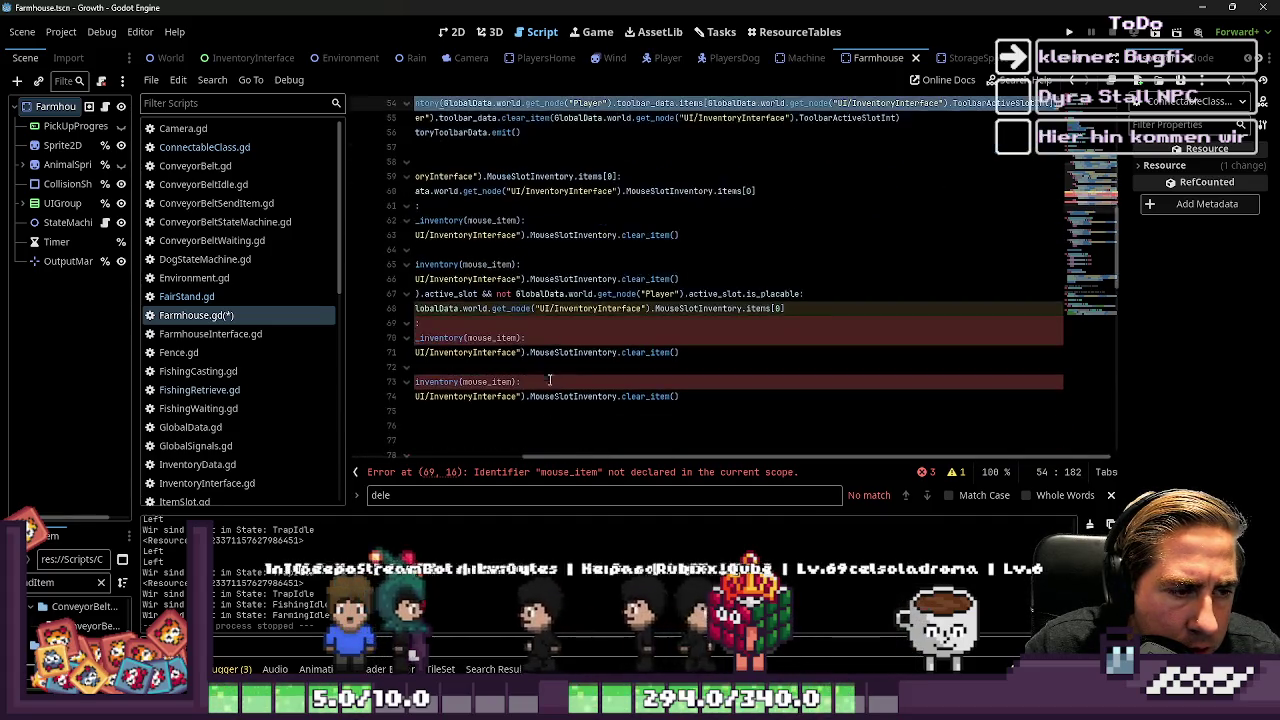
scroll(575, 327, left, 4)
click(583, 324)
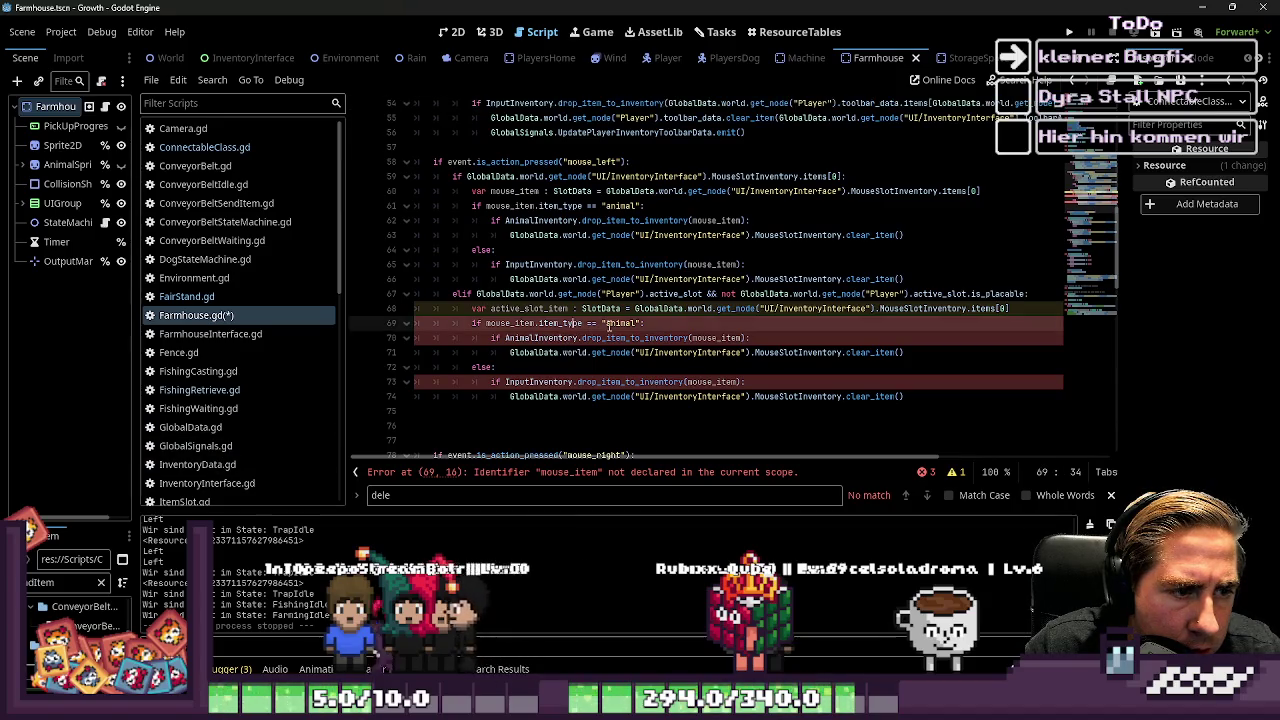
drag(1010, 308, 640, 310)
text(InputInventory.drop_item_to_inventory(GlobalData.world.get_node("Player").toolbar_data.items[GlobalData.world.get_node("UI/InventoryInterface").ToolbarActiveSlotInt]))
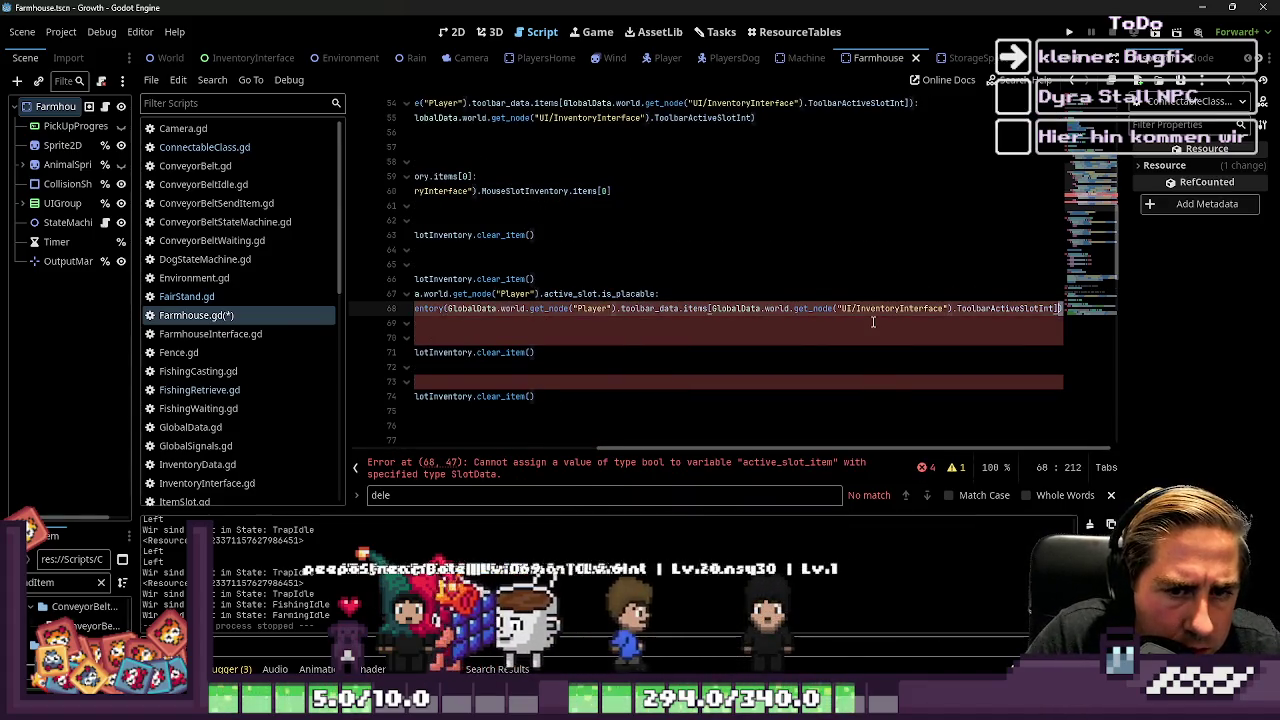
Step: Remove the drop_item_to_inventory wrapper on line 68 and use active_slot_item in line 69's type check
key(Home)
key(Home)
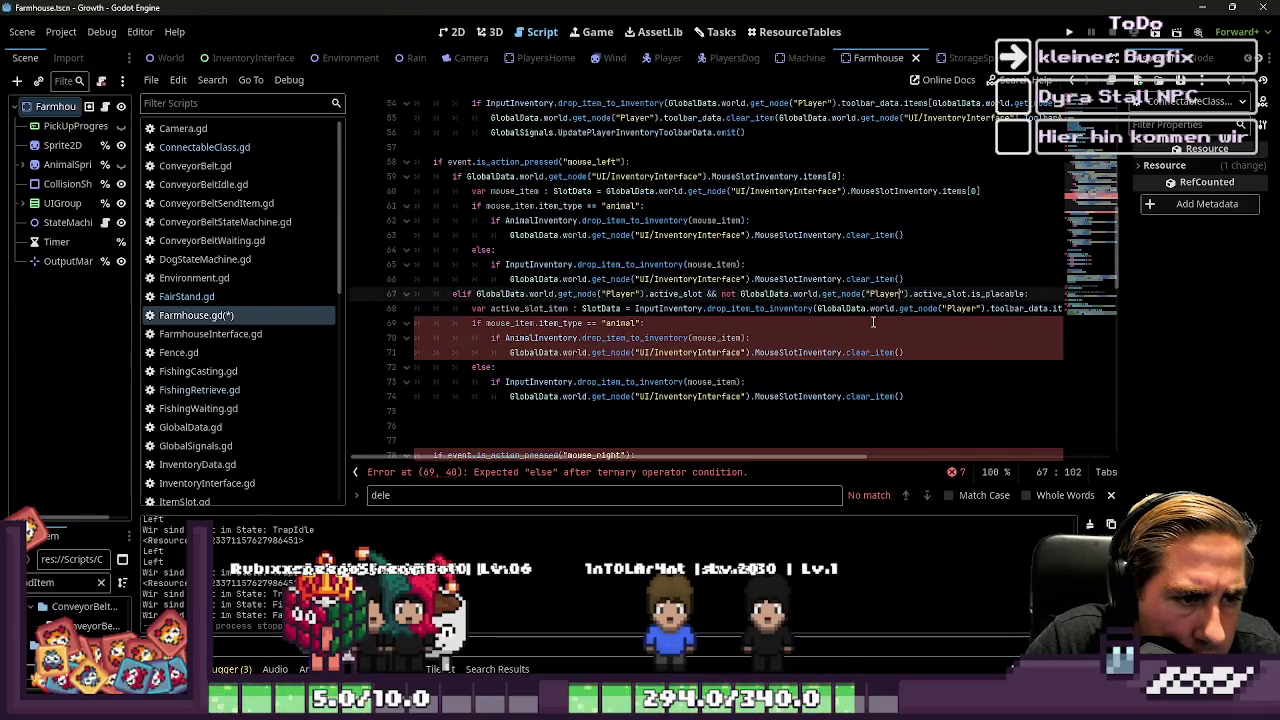
key(ctrl+shift+Right)
key(ctrl+shift+Right)
key(Delete)
key(Down)
key(Left)
key(Left)
key(Left)
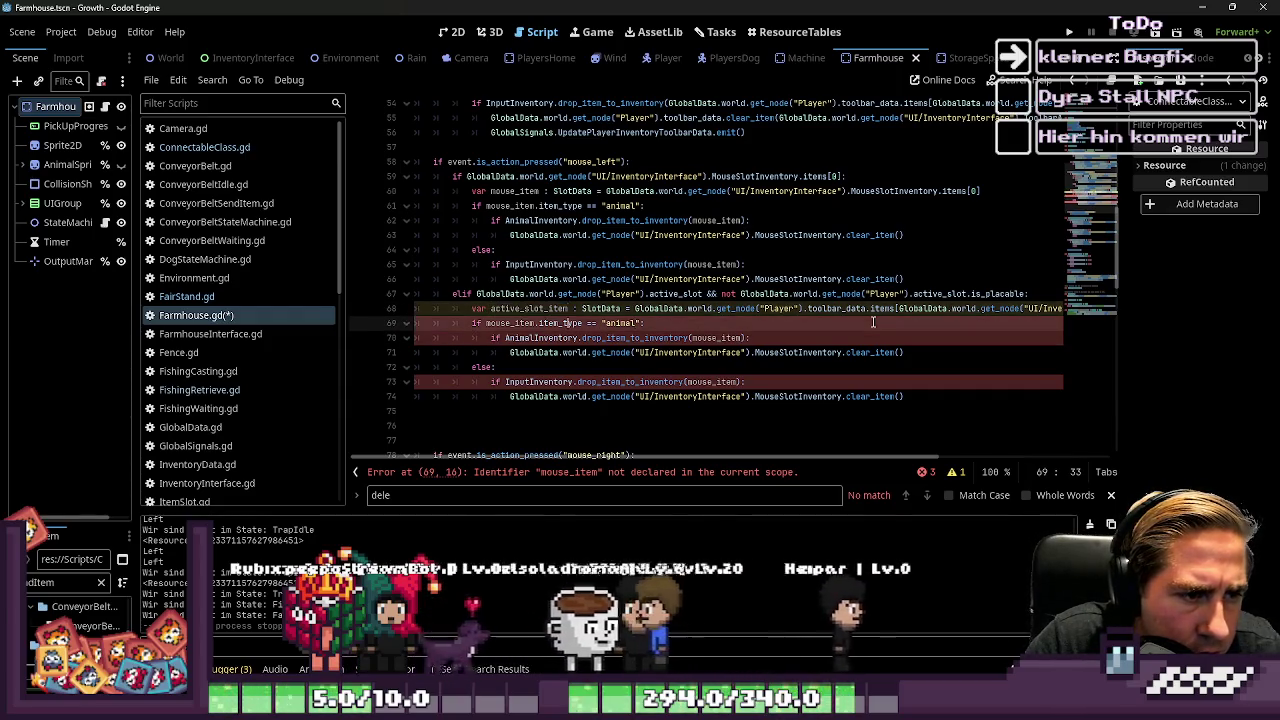
text(active_slot_item)
key(Down)
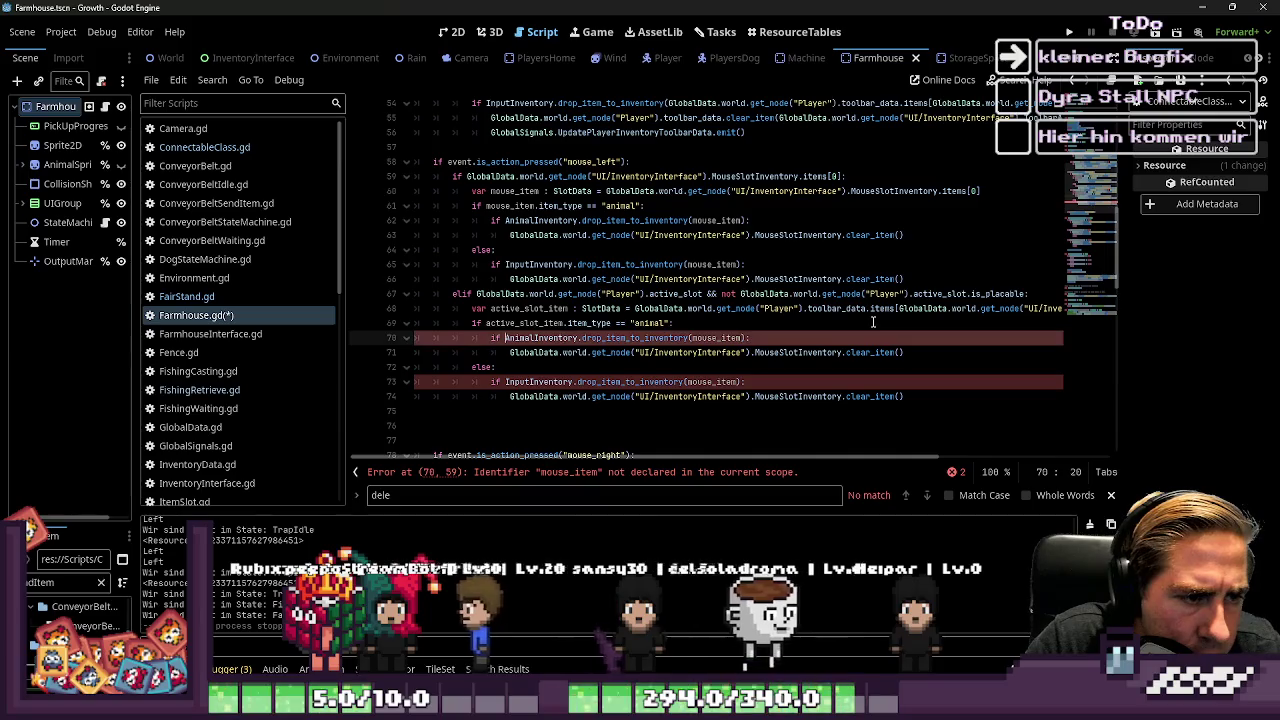
key(ctrl+d)
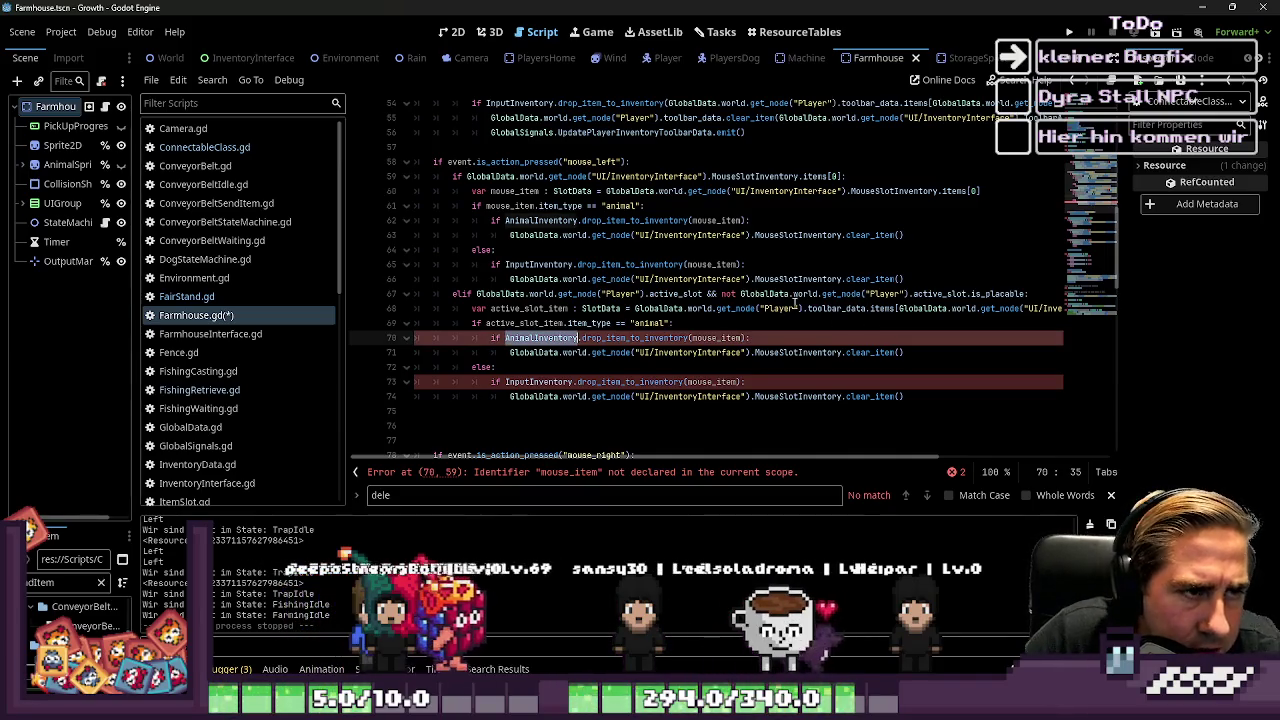
scroll(573, 368, up, 1)
scroll(588, 313, up, 1)
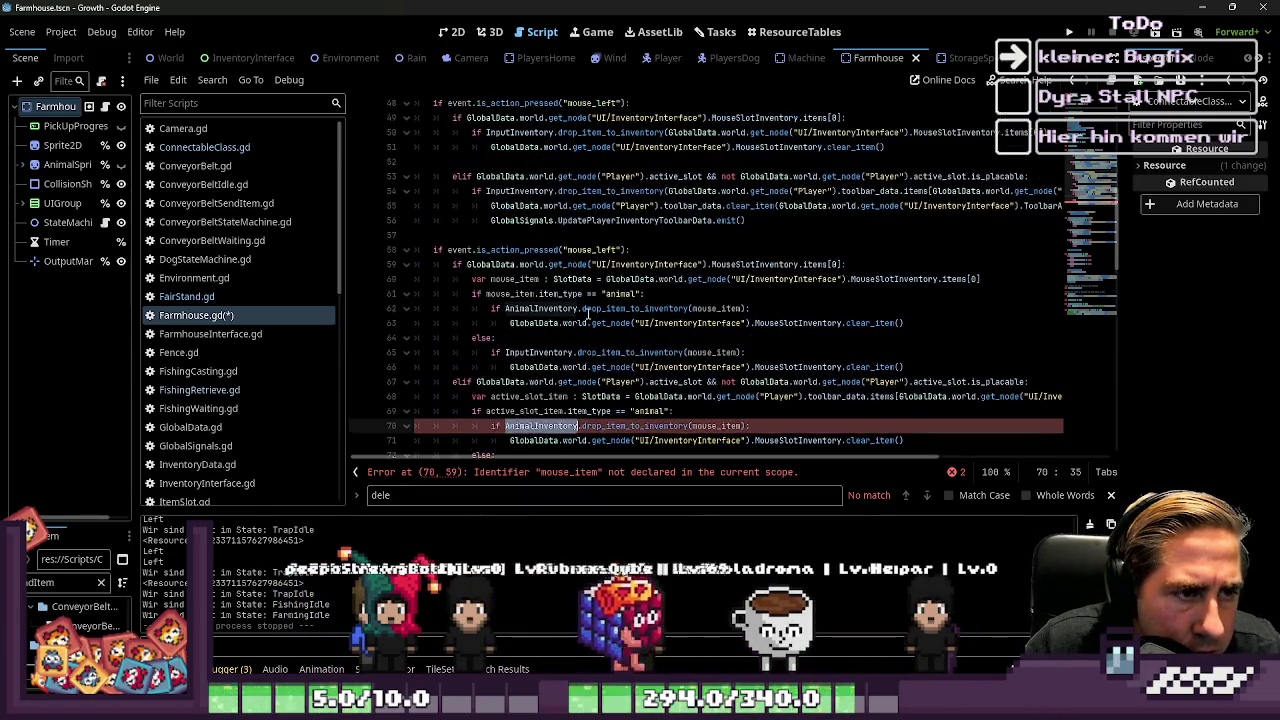
drag(558, 190, 763, 220)
Step: Paste the copied toolbar drop block over lines 70–71 and lines 74–75
scroll(766, 222, down, 2)
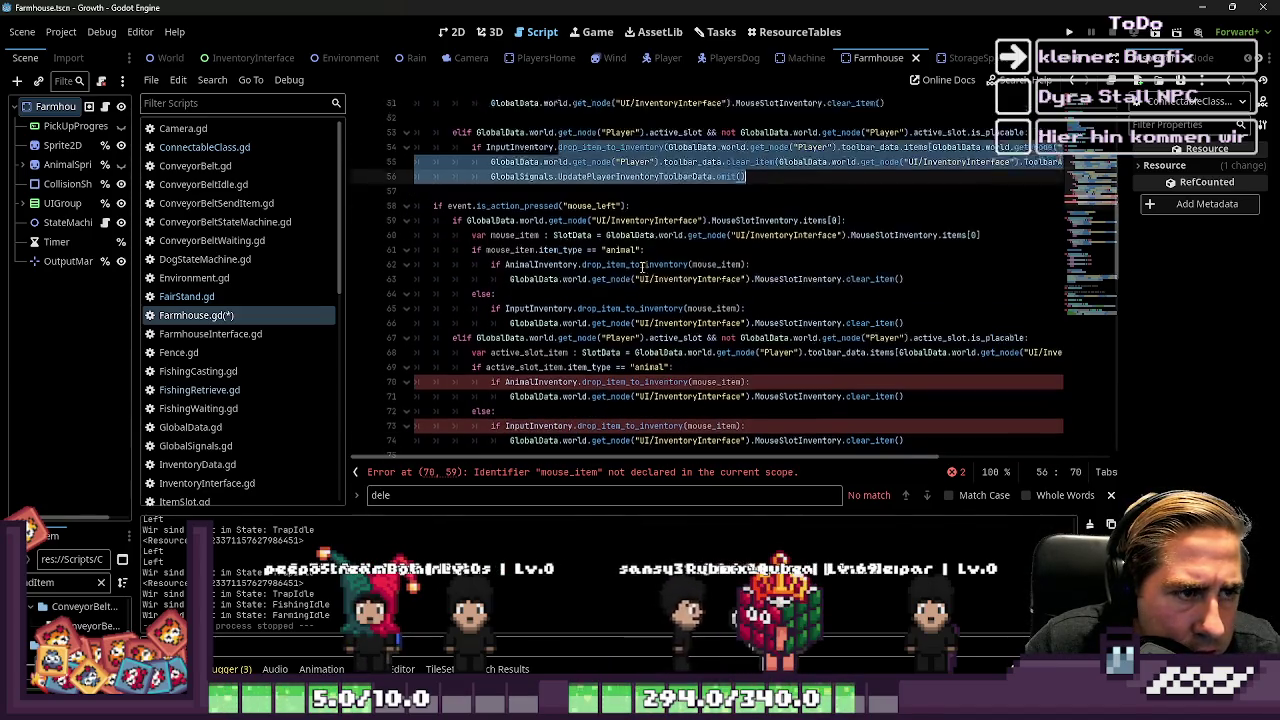
drag(582, 337, 944, 350)
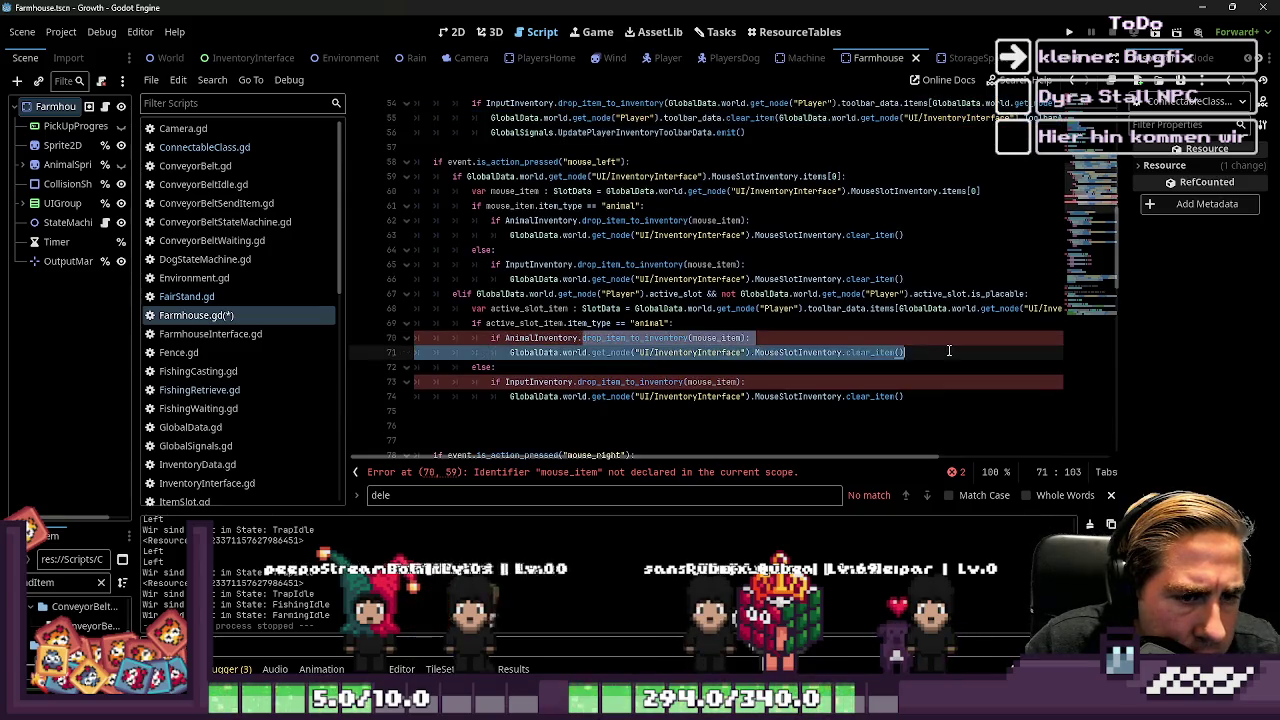
key(ctrl+v)
scroll(608, 379, down, 1)
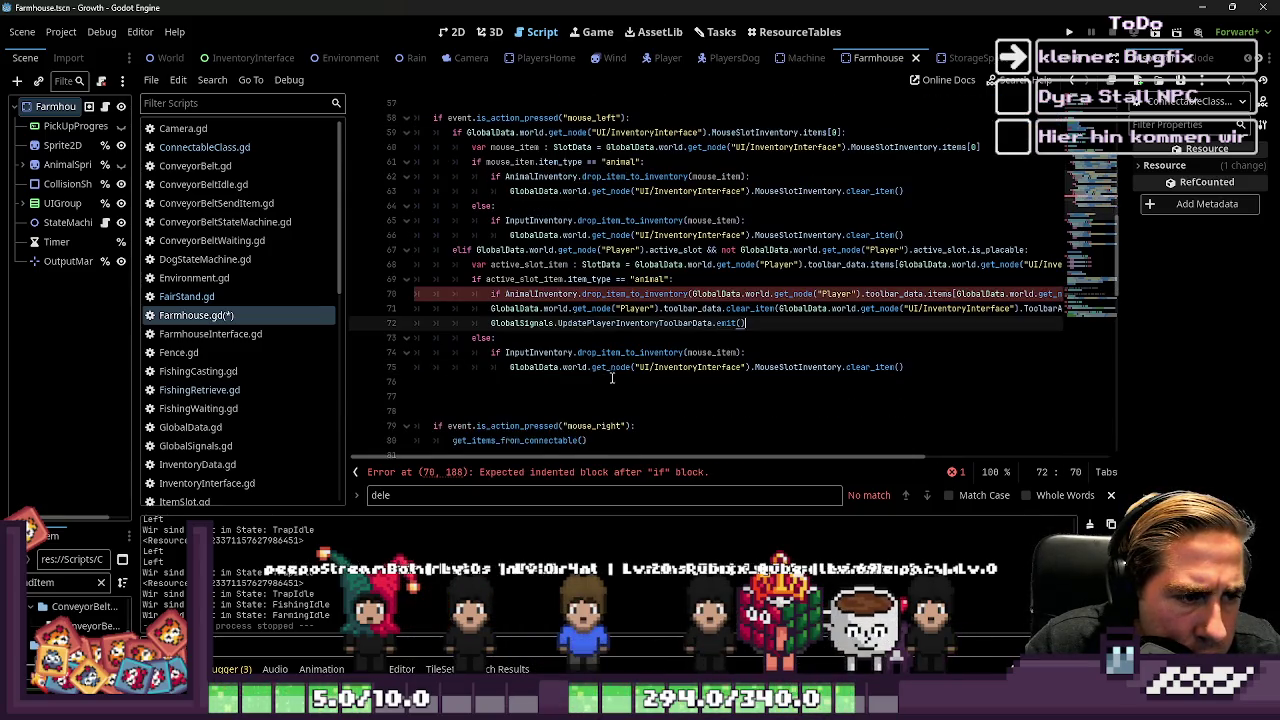
drag(577, 352, 974, 367)
key(ctrl+v)
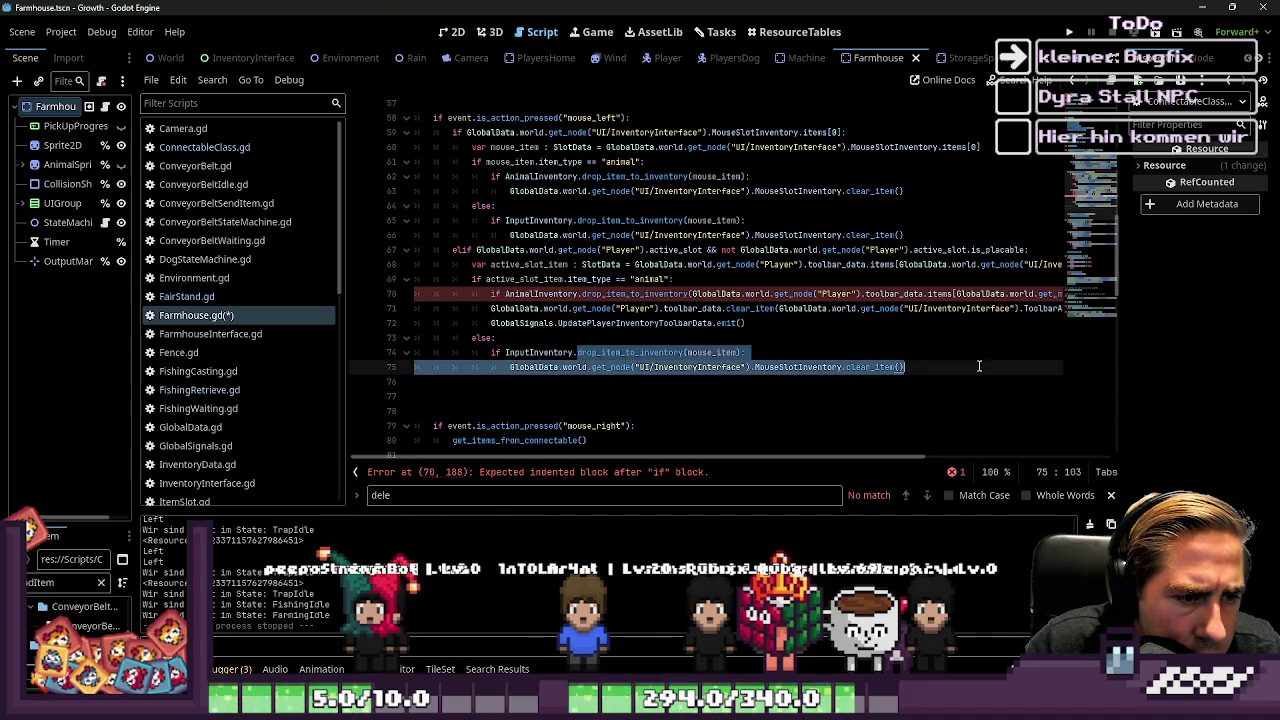
Step: Replace the call argument on line 70 with active_slot_item
double_click(545, 352)
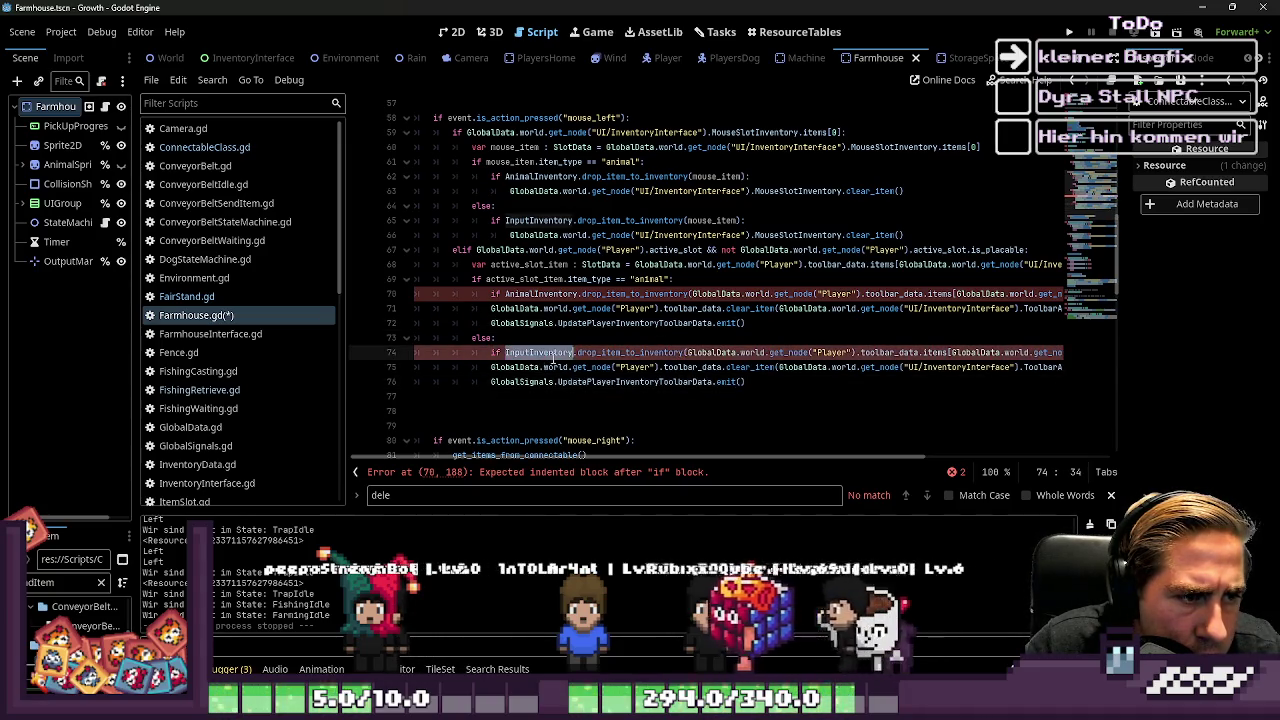
click(687, 352)
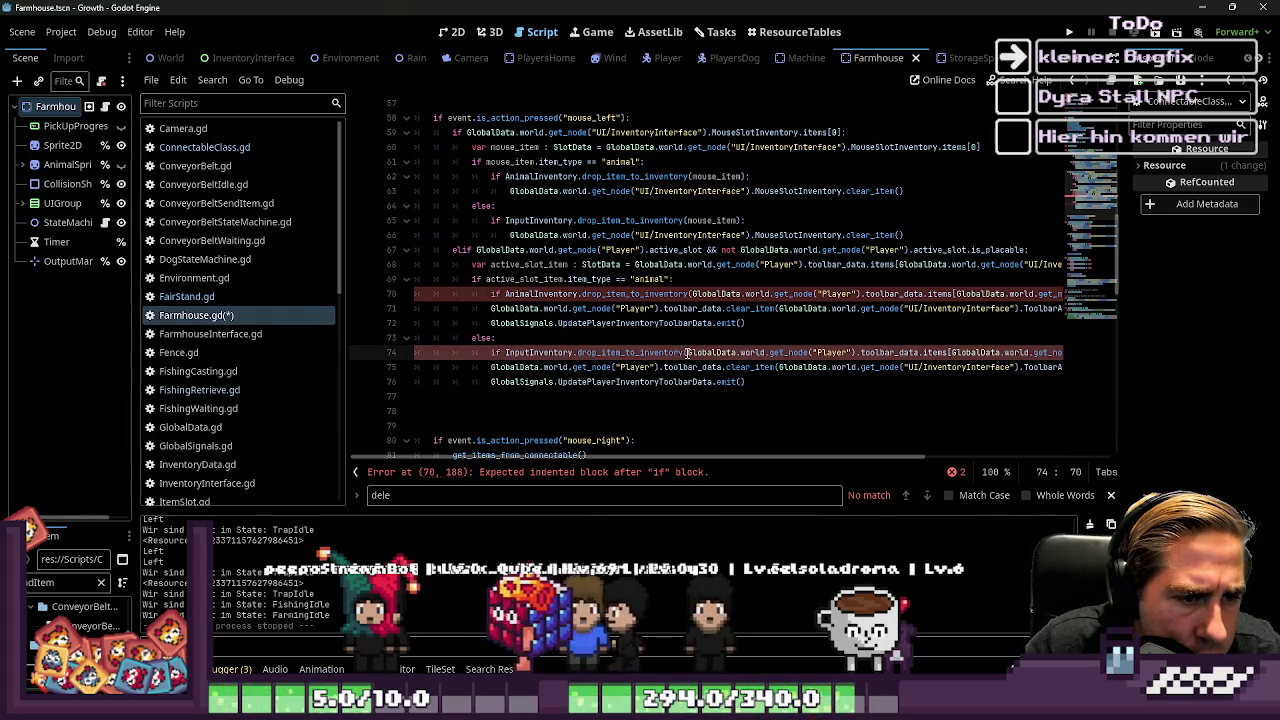
double_click(549, 264)
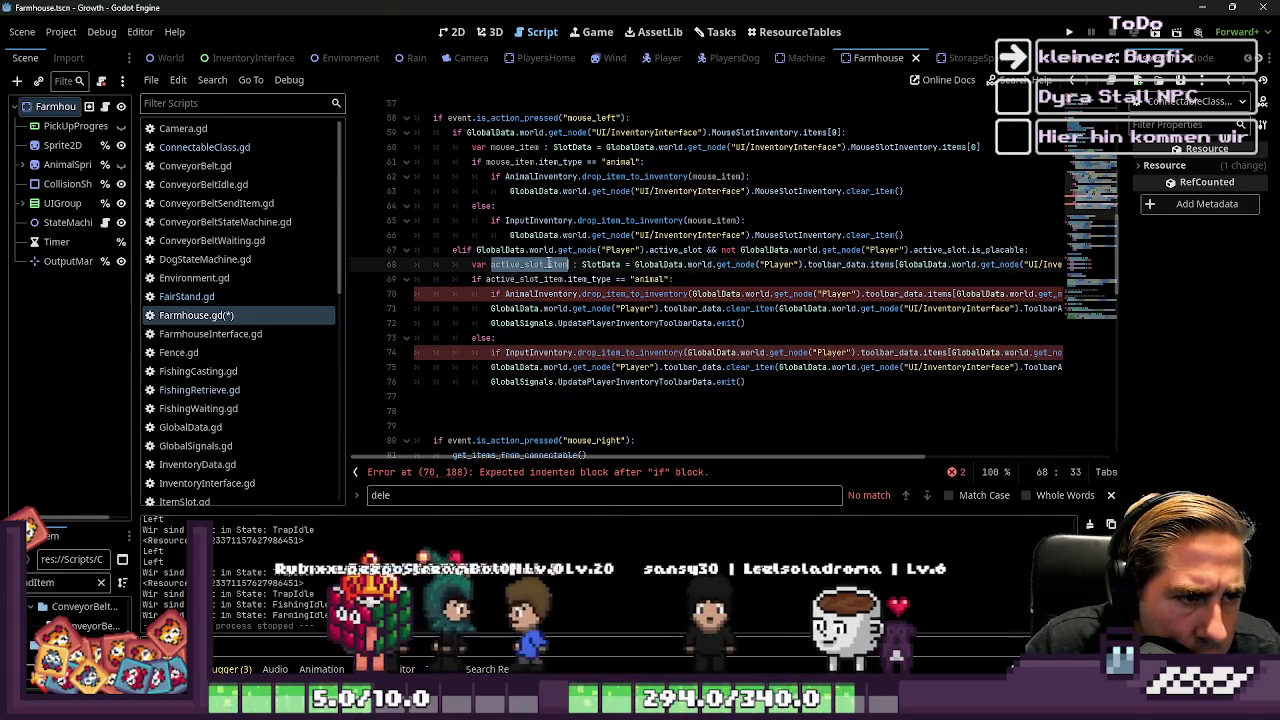
click(692, 294)
drag(692, 294, 1052, 294)
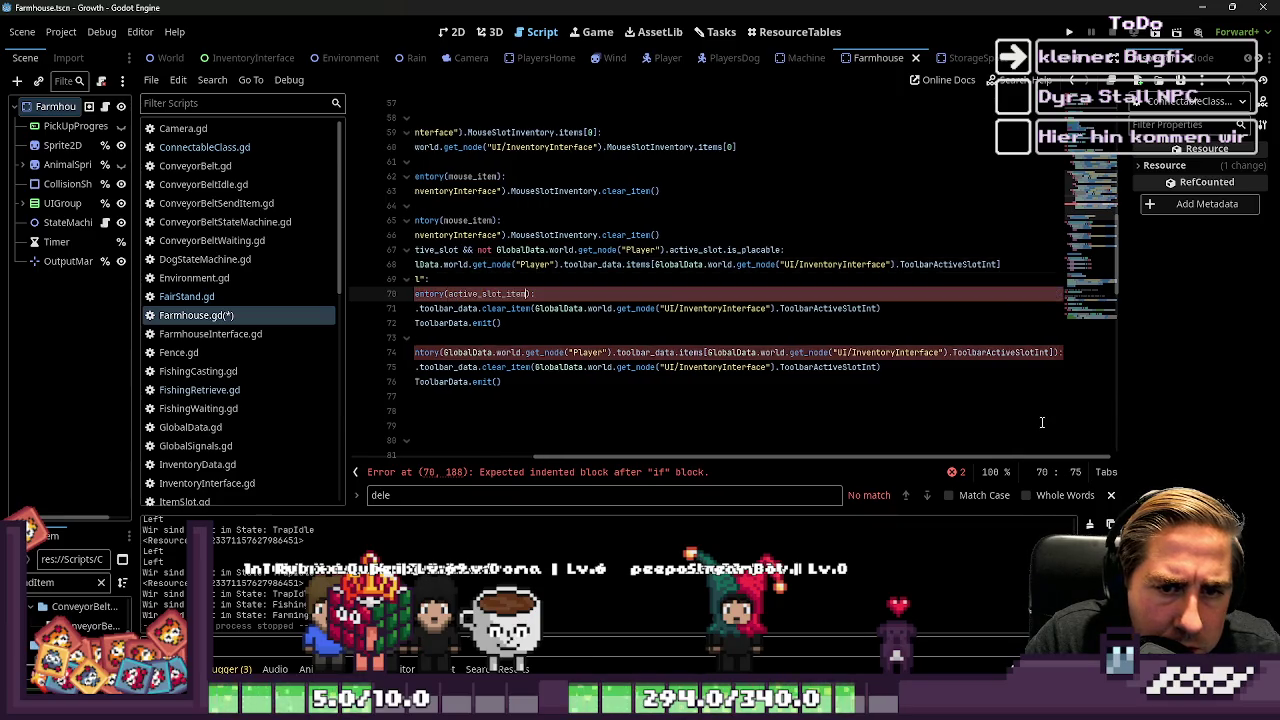
key(ctrl+v)
key(Down)
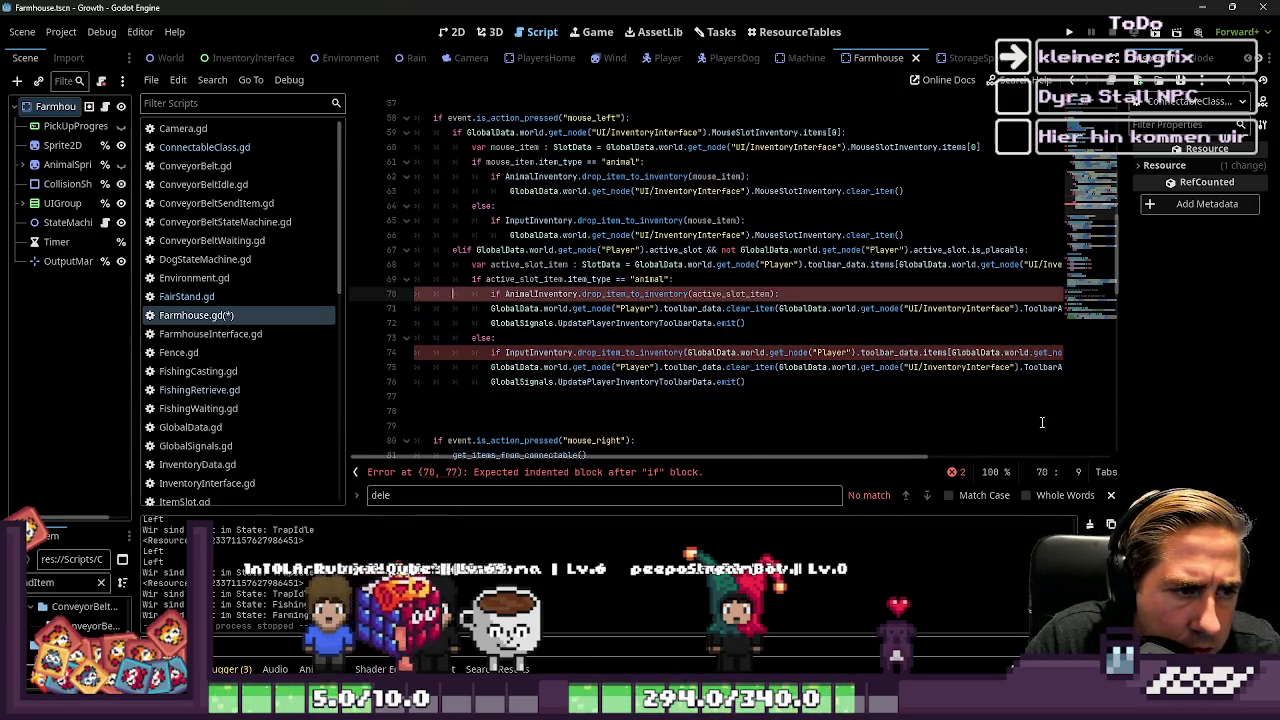
key(Up)
key(End)
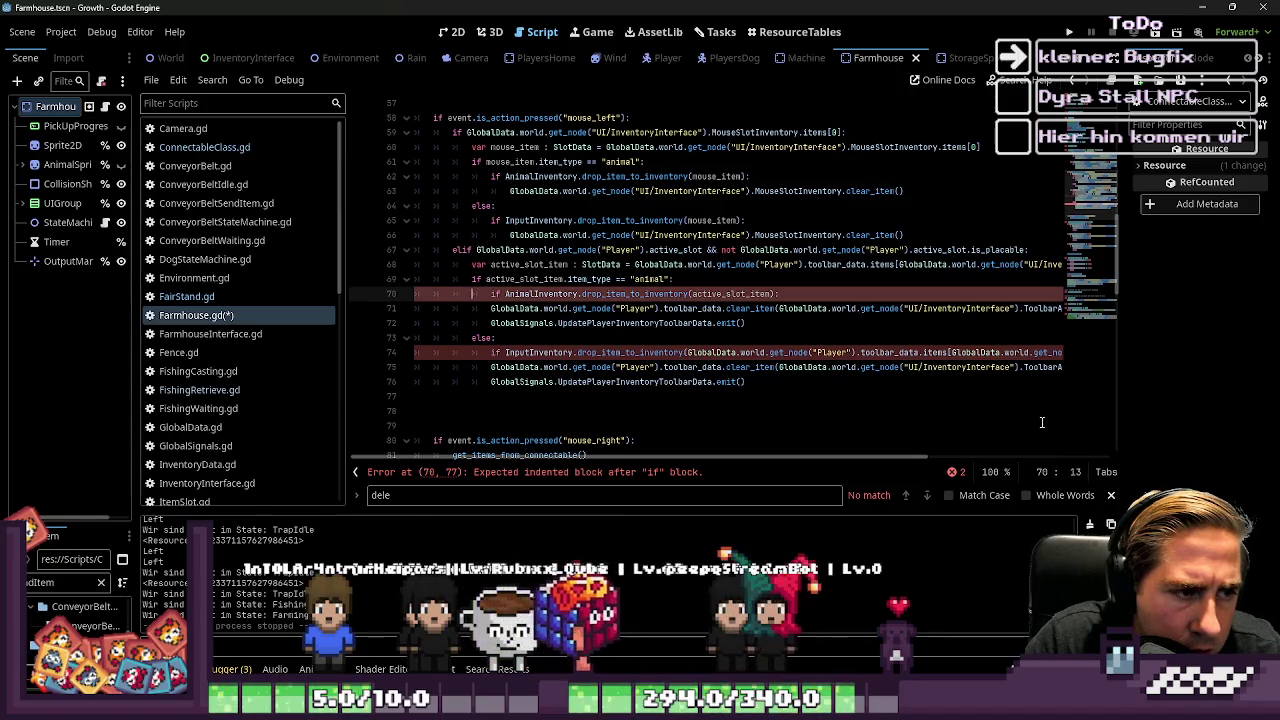
key(Right)
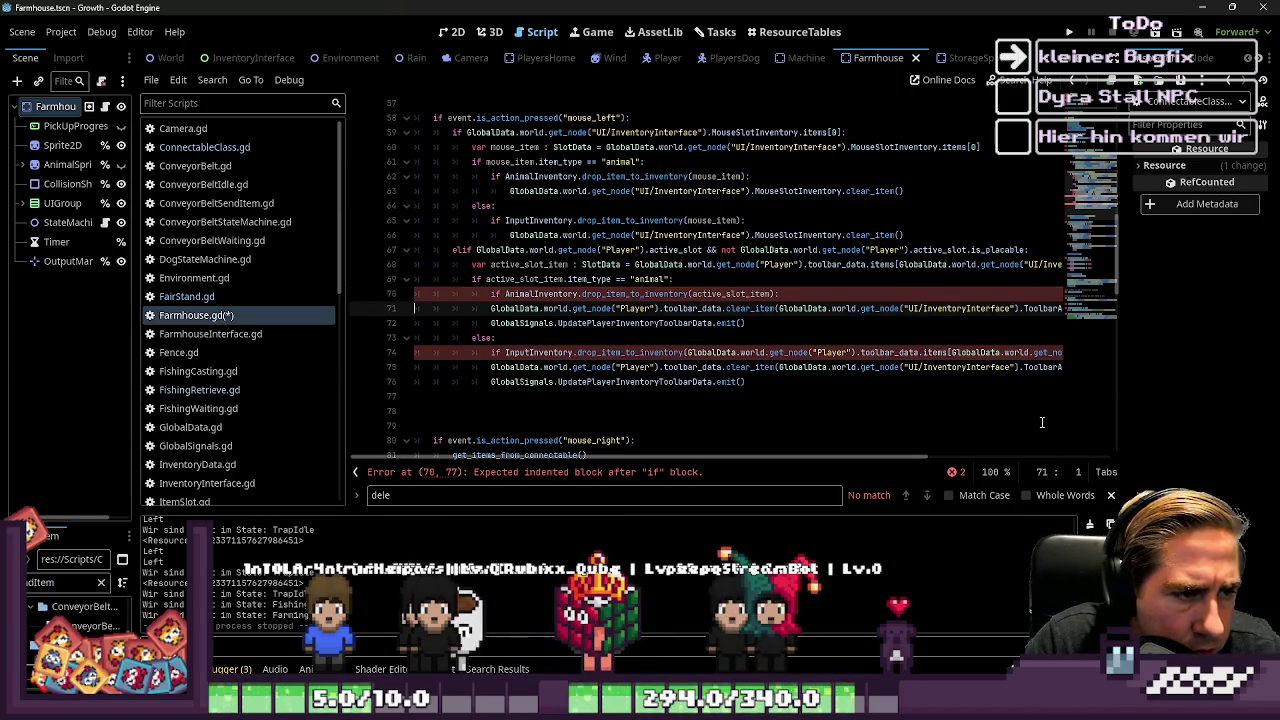
Step: Indent lines 71–76, make active_slot_item line 74's argument, and nest lines 75–76 under it
key(shift+Down)
key(shift+Down)
key(shift+Down)
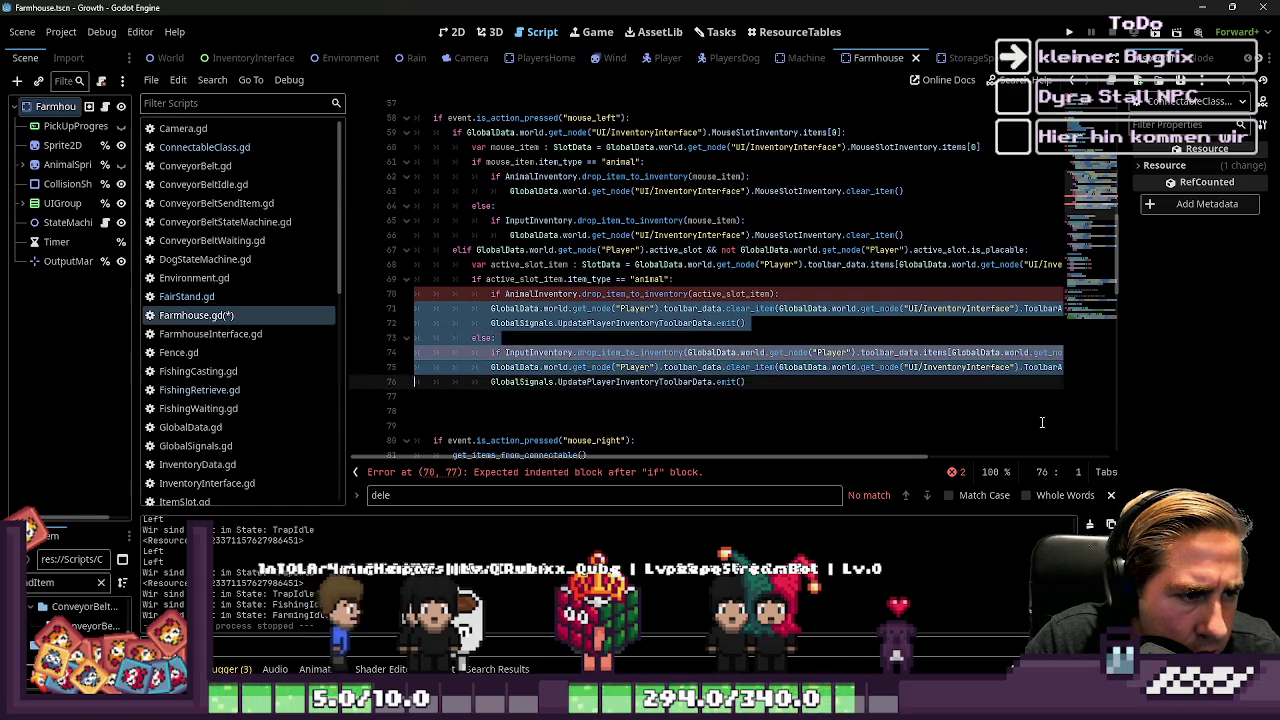
key(Tab)
key(Up)
key(Up)
key(Up)
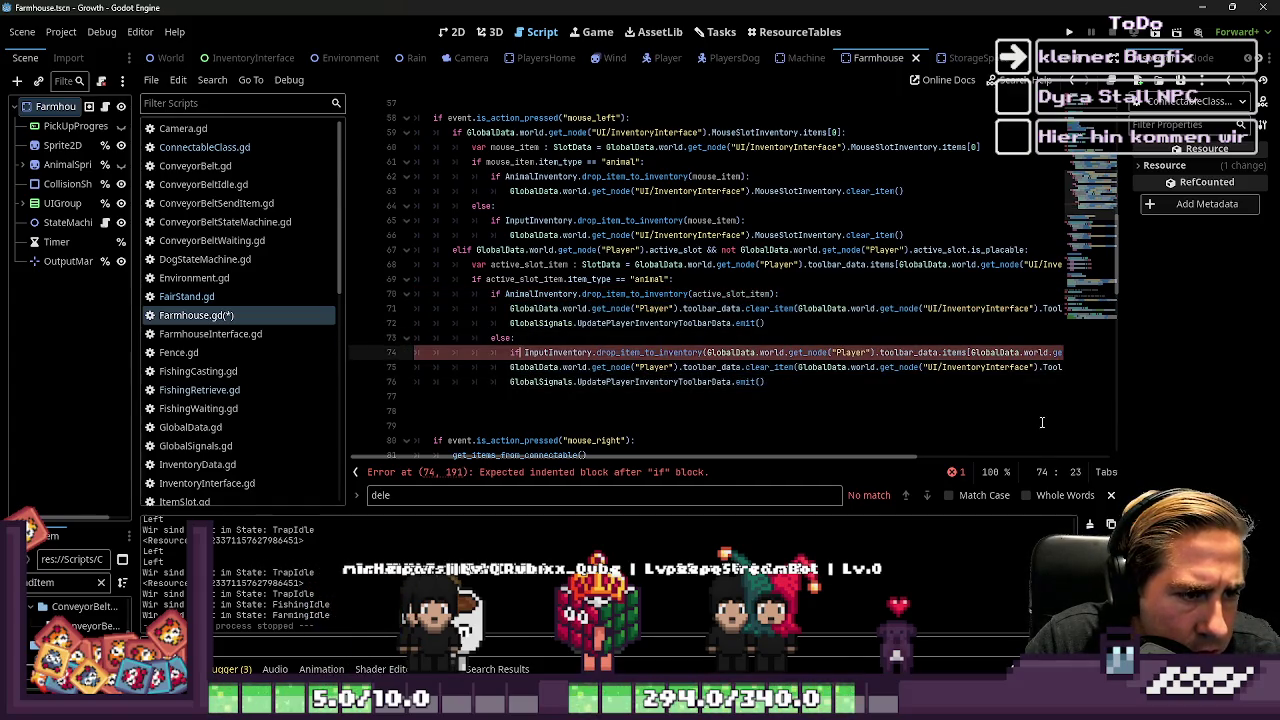
key(ctrl+shift+Right)
key(ctrl+shift+Right)
key(ctrl+shift+Right)
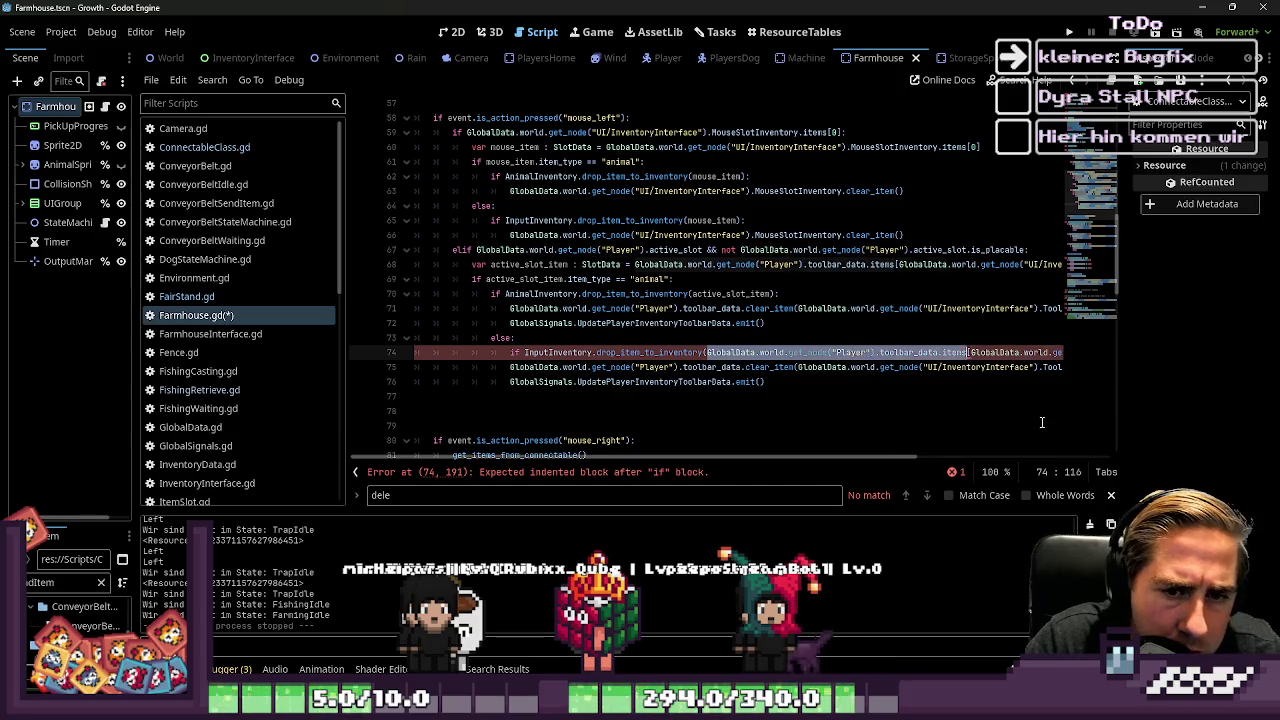
key(ctrl+shift+Right)
key(ctrl+shift+Right)
key(ctrl+shift+Right)
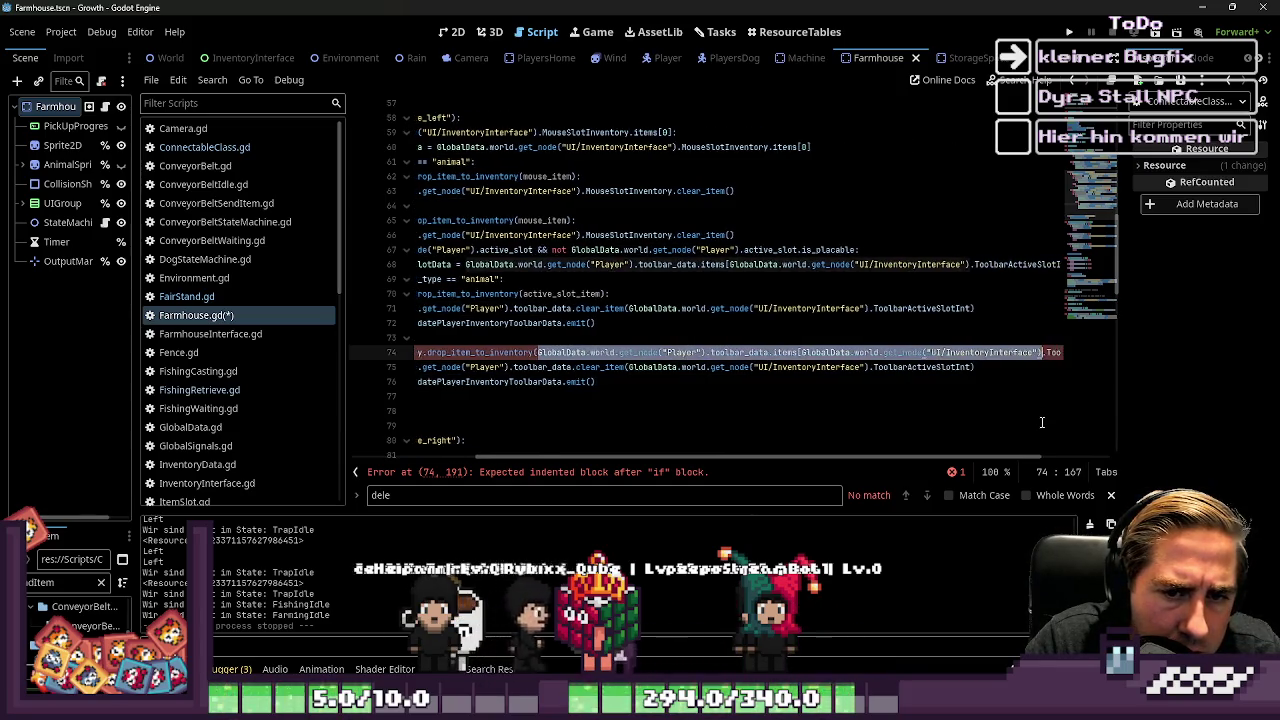
text(active_slot_item):)
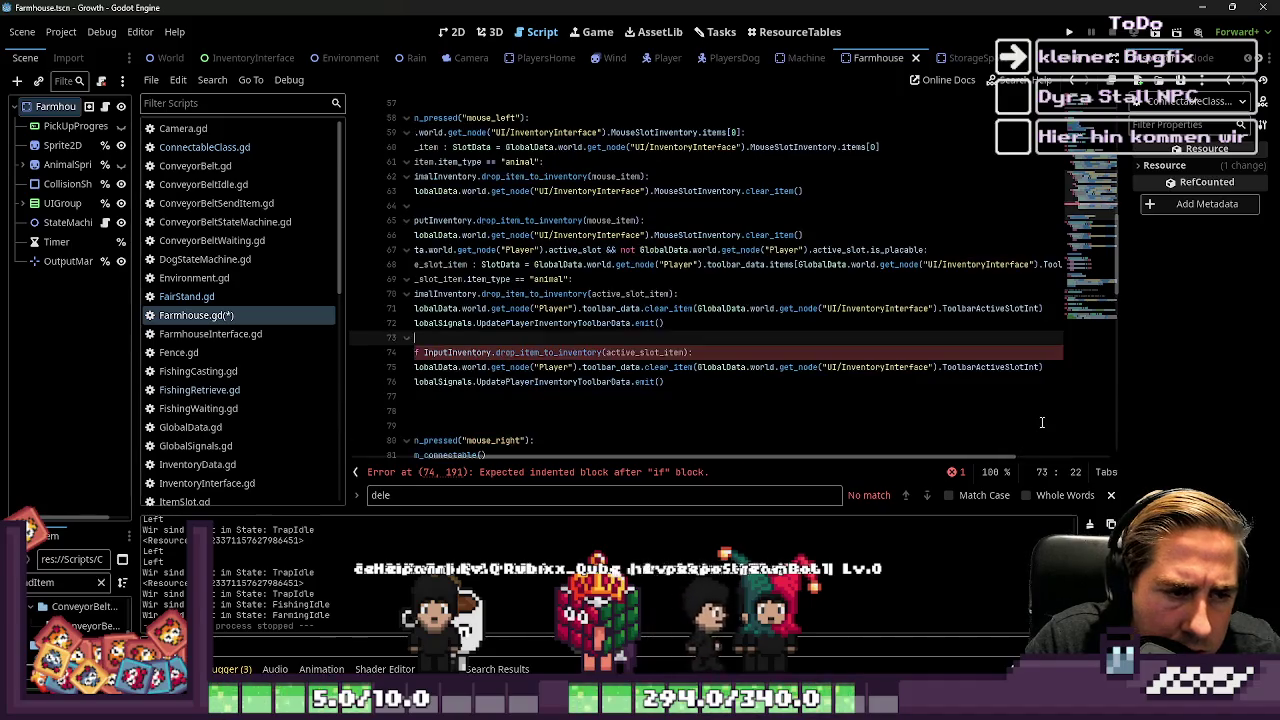
key(Home)
key(Down)
key(Down)
key(Down)
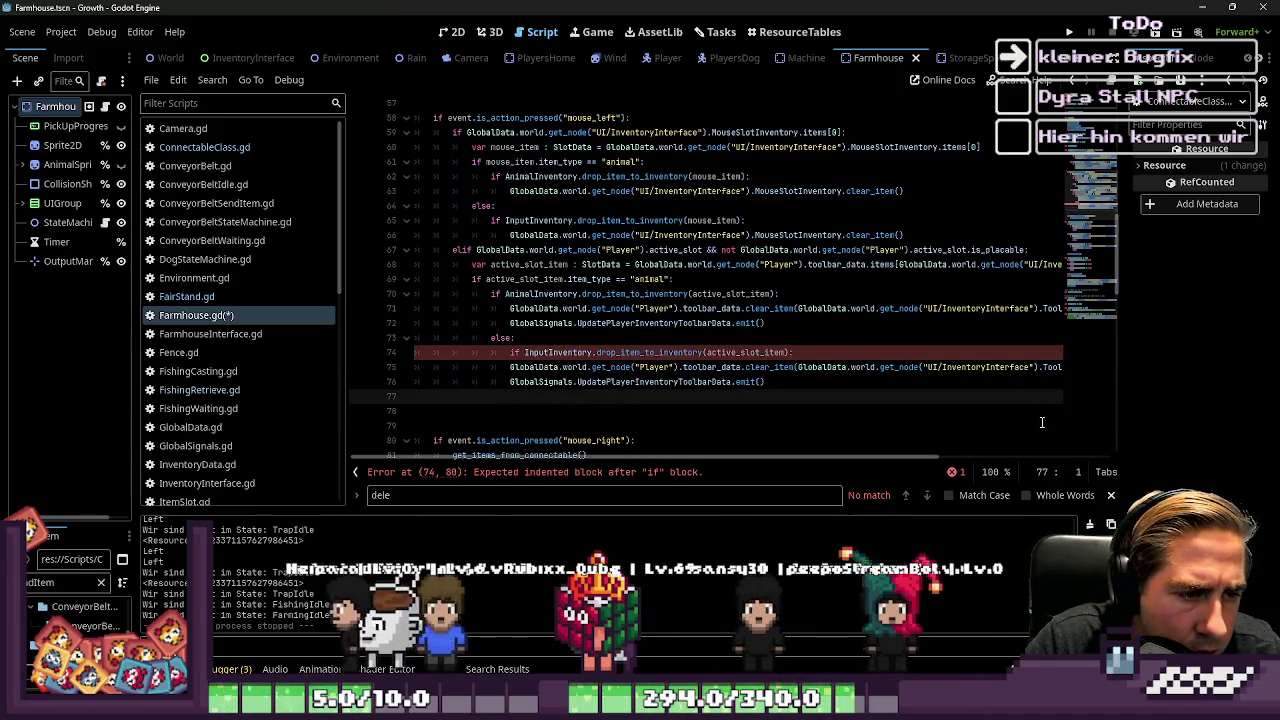
key(shift+Up)
key(shift+Up)
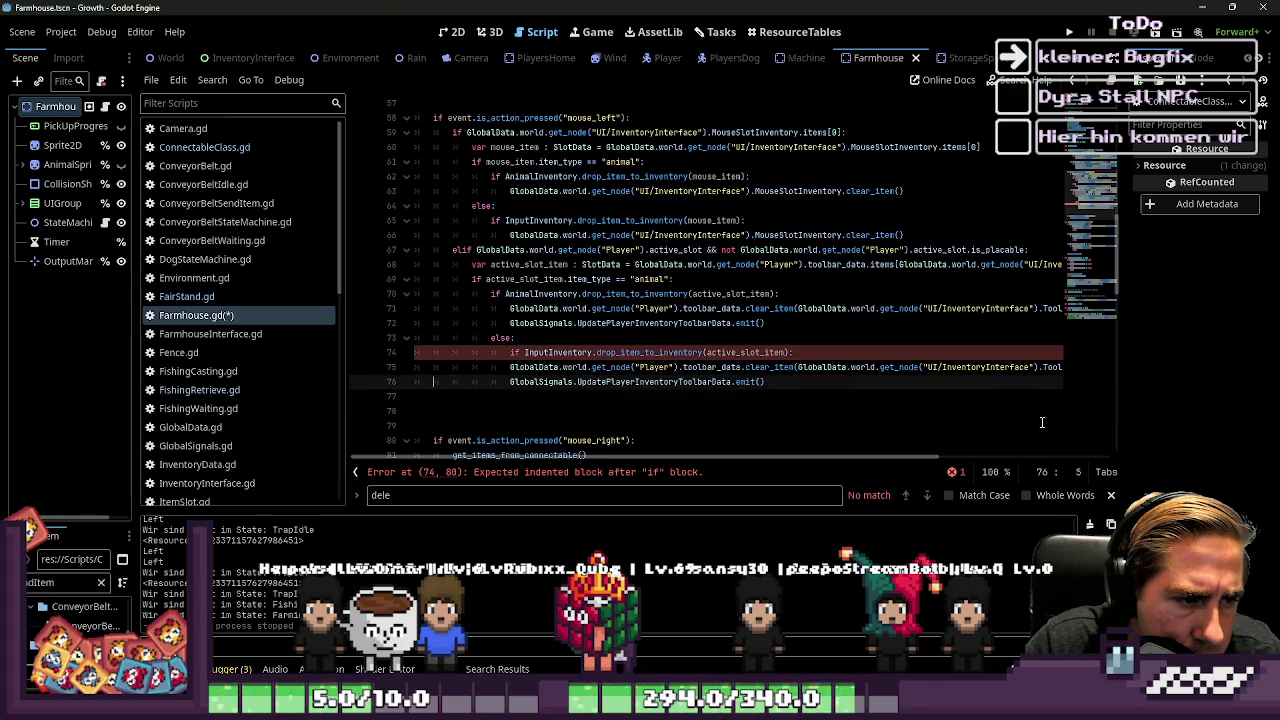
key(Tab)
key(Up)
key(Up)
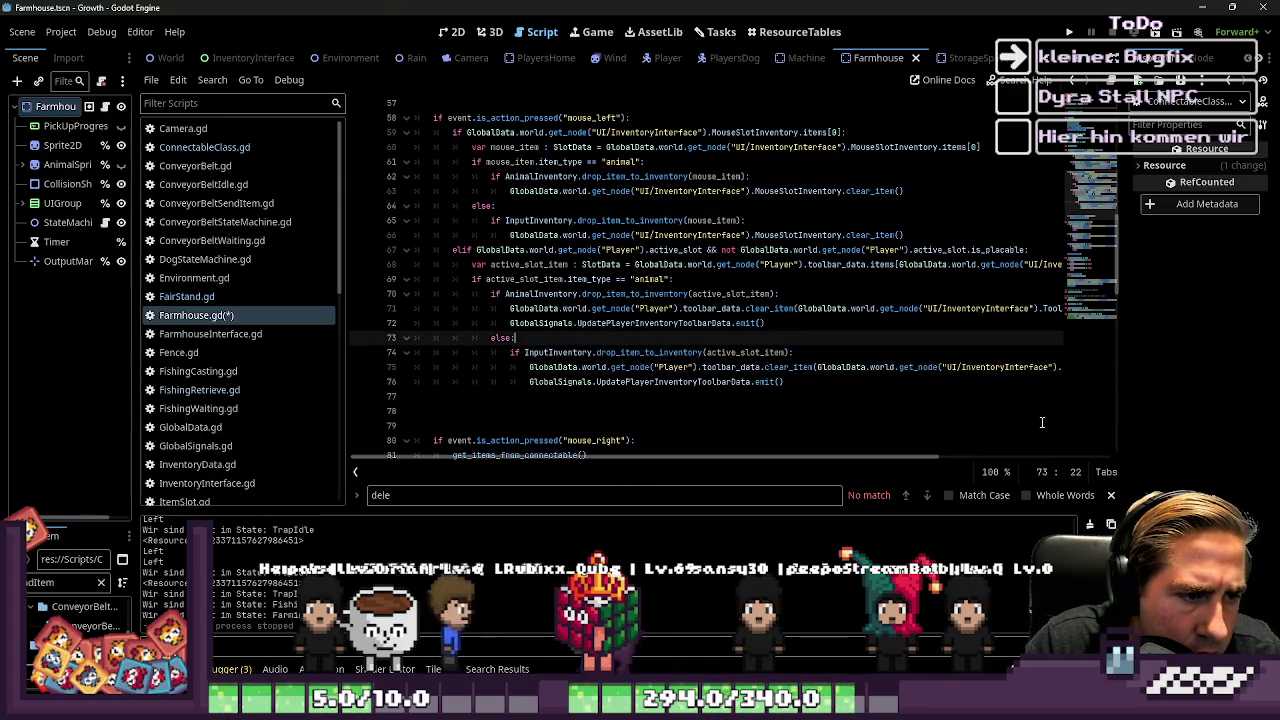
Step: Save Farmhouse.gd and run the game with F5
key(ctrl+s)
scroll(1030, 350, up, 1)
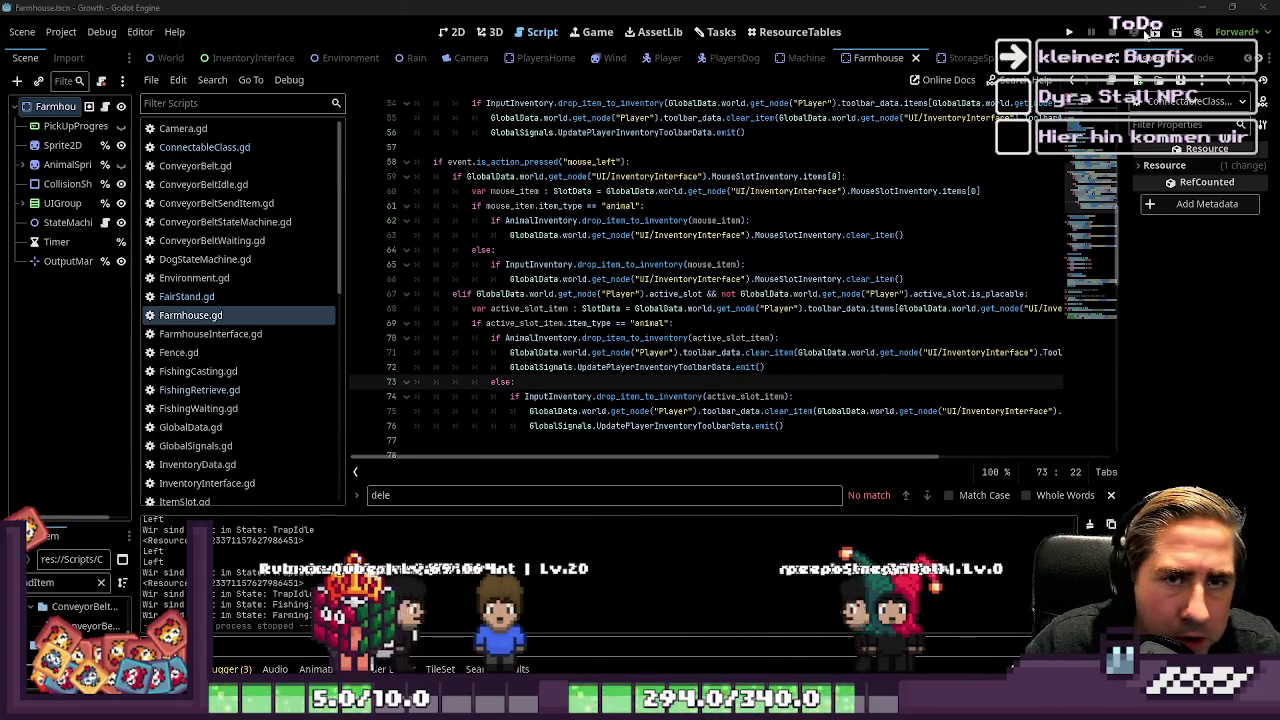
key(F5)
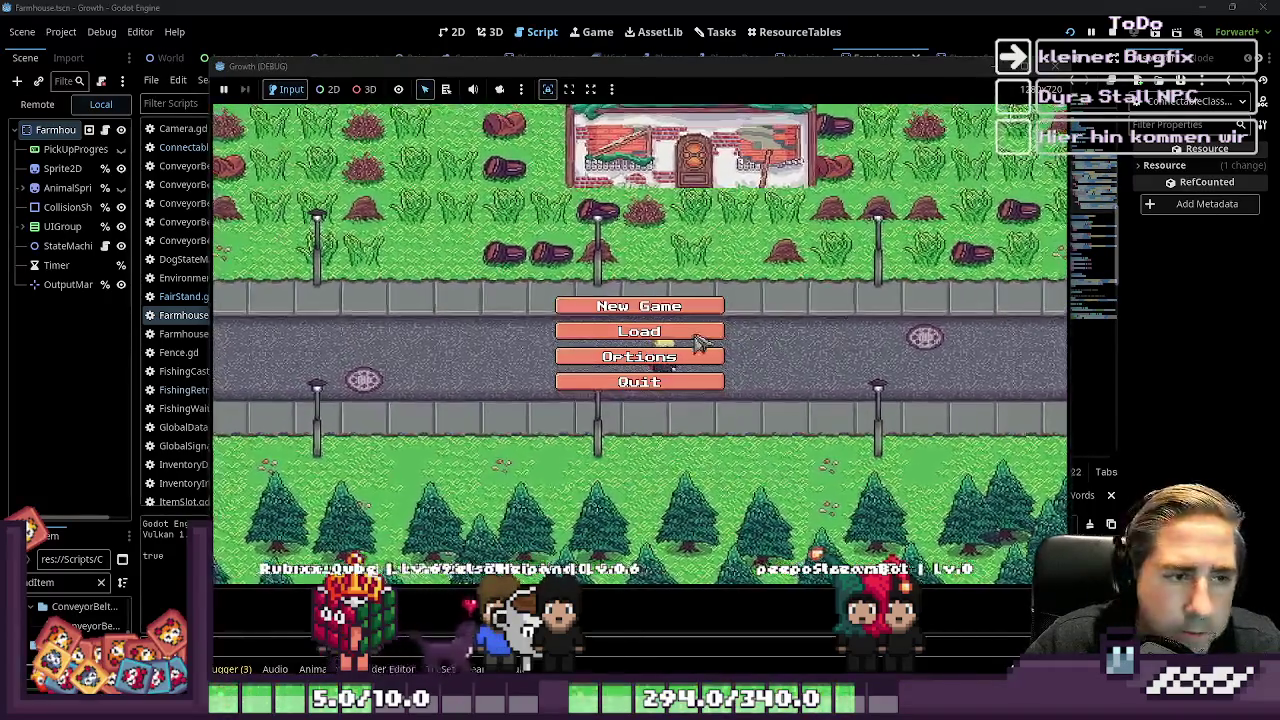
Step: Delete the dqwda save and load the qe save
click(680, 330)
click(690, 273)
click(666, 273)
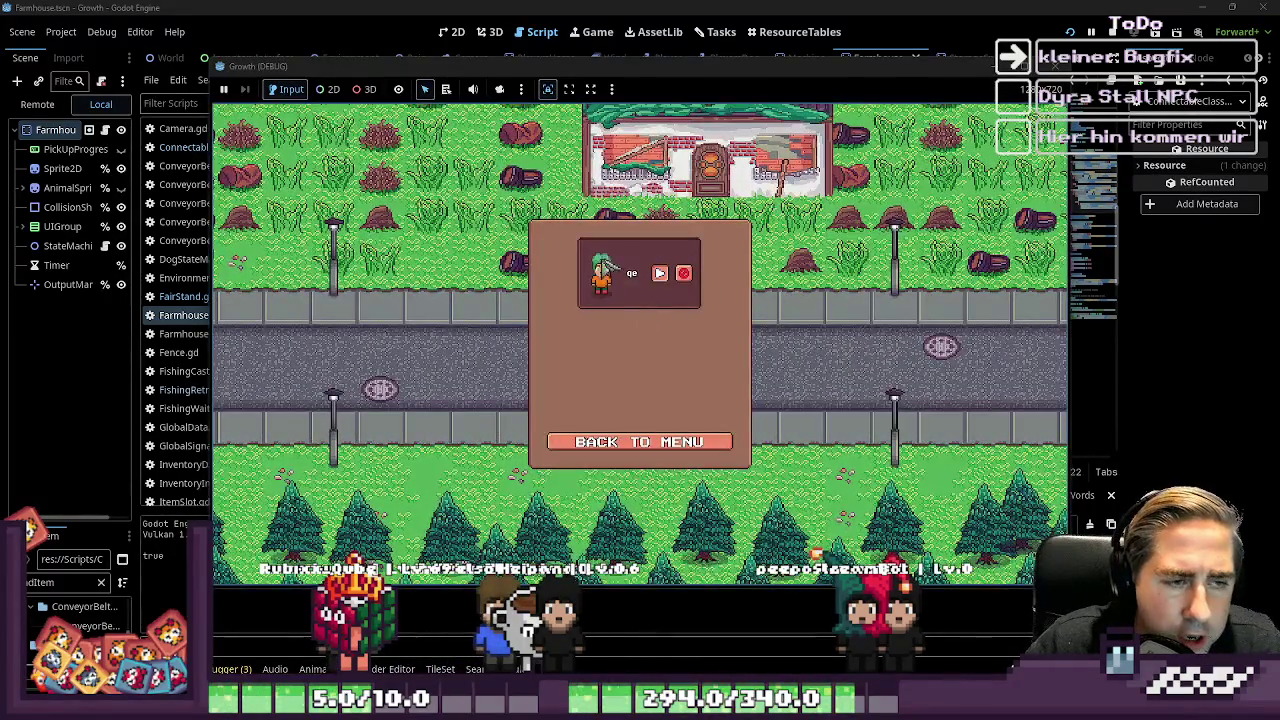
Step: Select the chest in hotbar slot 6 and place it beside the path
key(i)
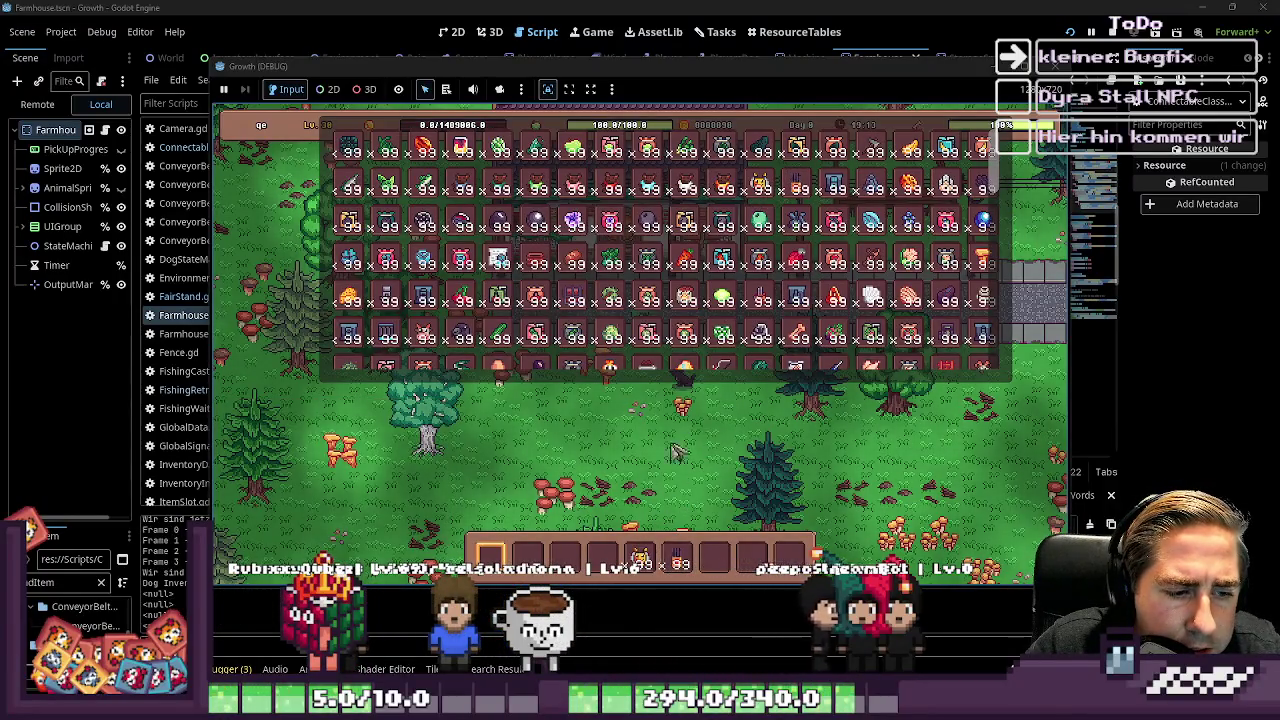
key(4)
key(i)
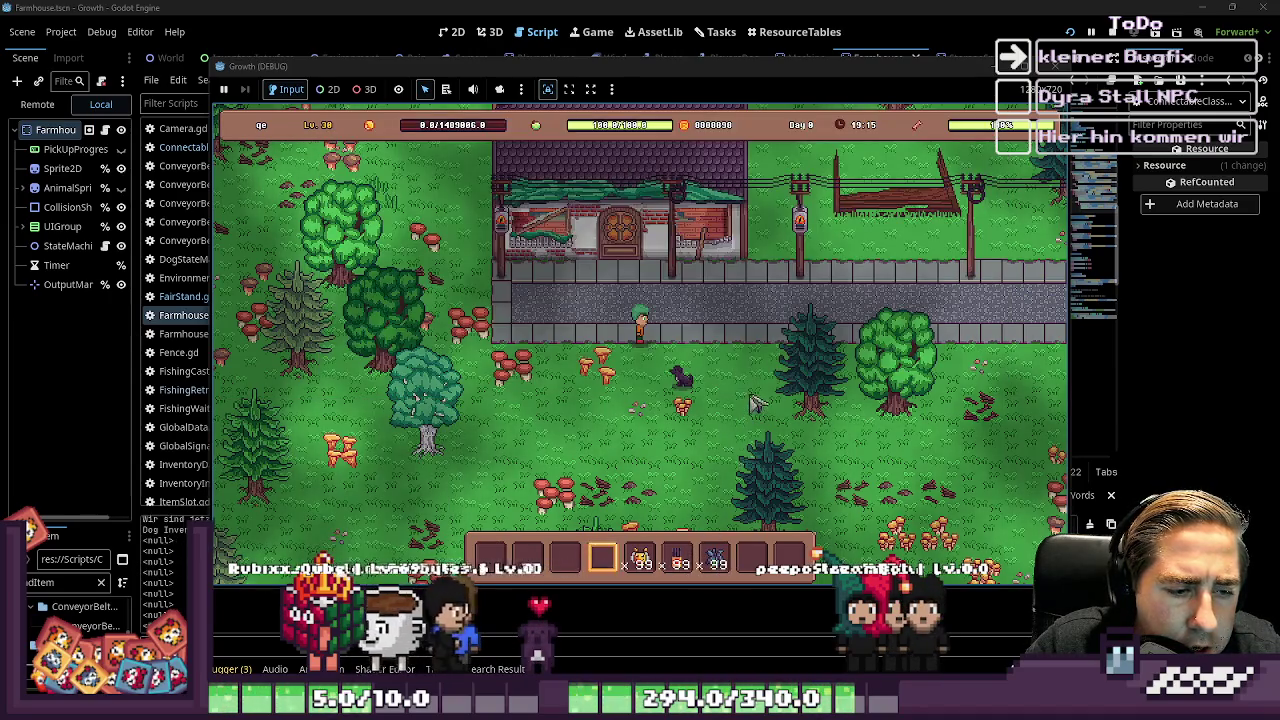
key(6)
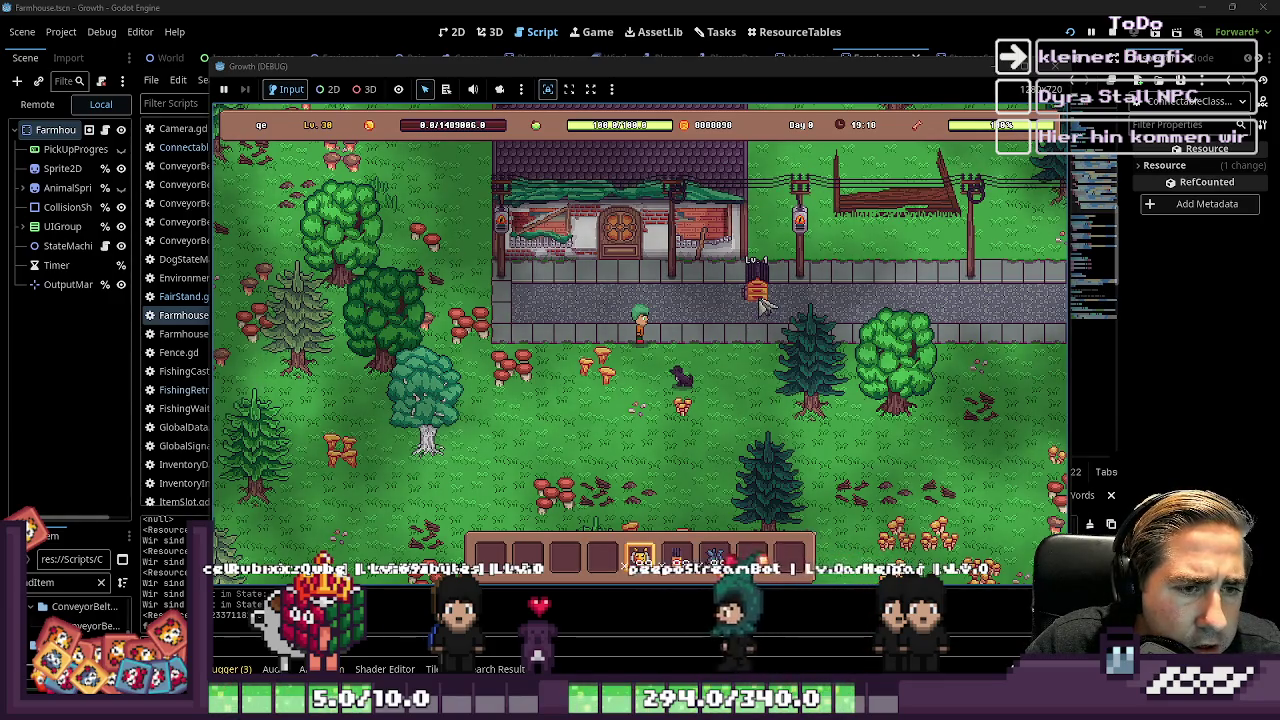
click(760, 298)
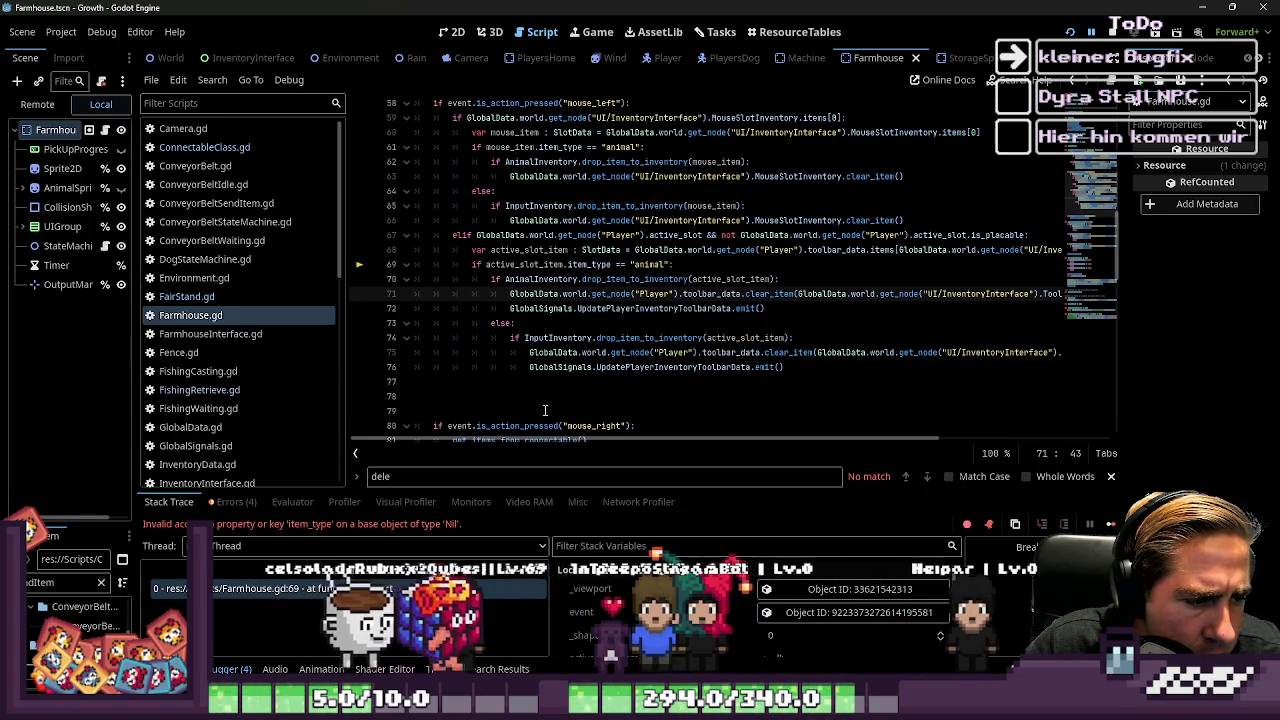
Step: Inspect the active_slot value and the GlobalData lookup on lines 68–69
click(577, 265)
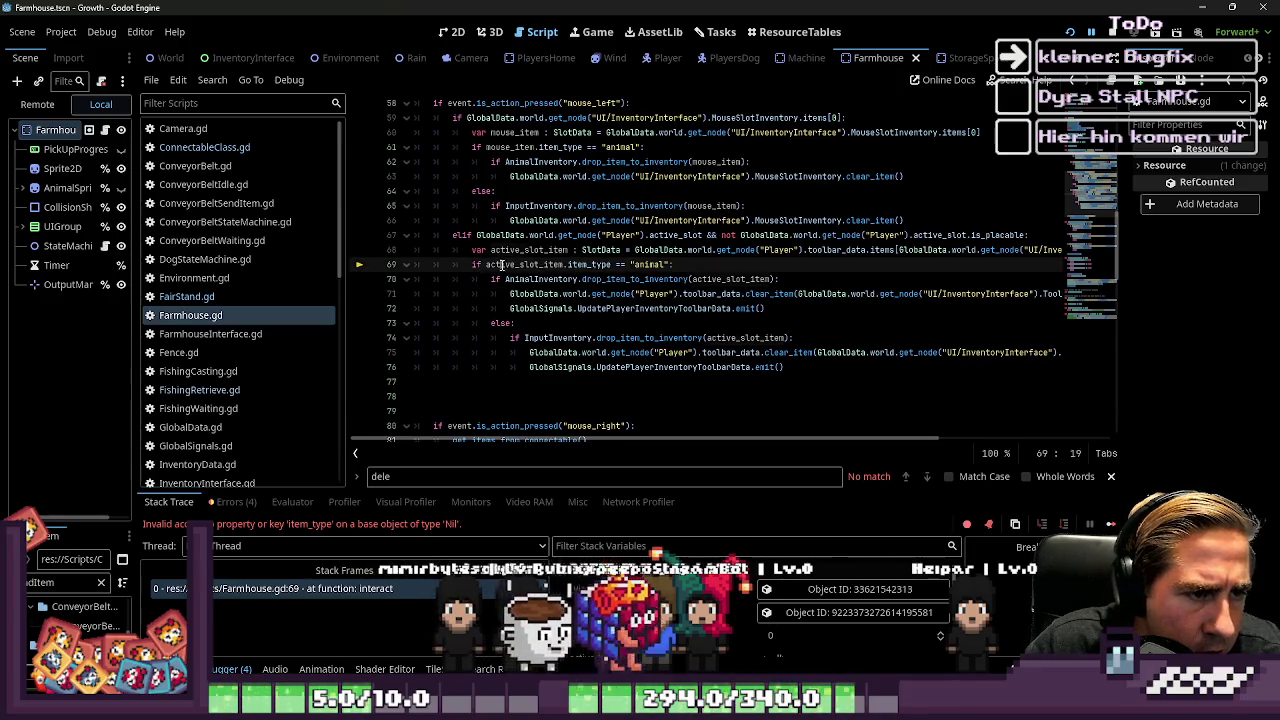
double_click(501, 265)
mouse_move(537, 253)
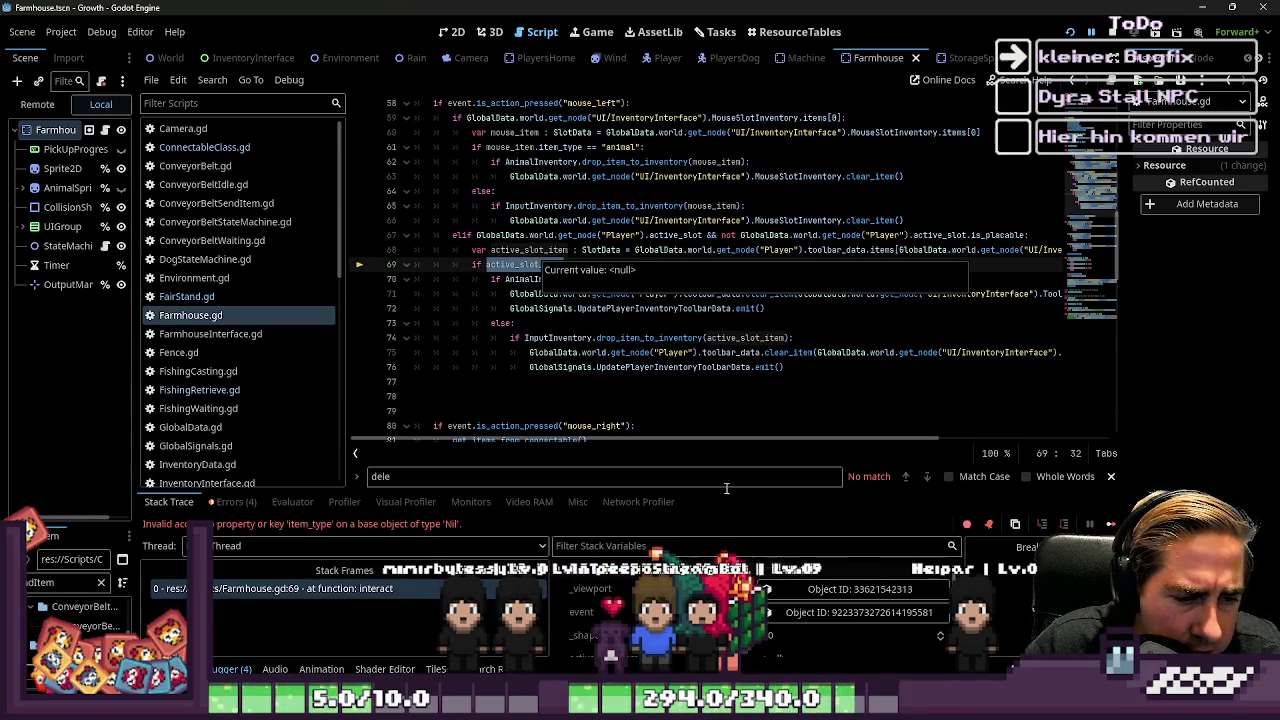
click(723, 251)
mouse_move(668, 438)
mouse_down()
mouse_move(760, 430)
mouse_move(682, 434)
mouse_up()
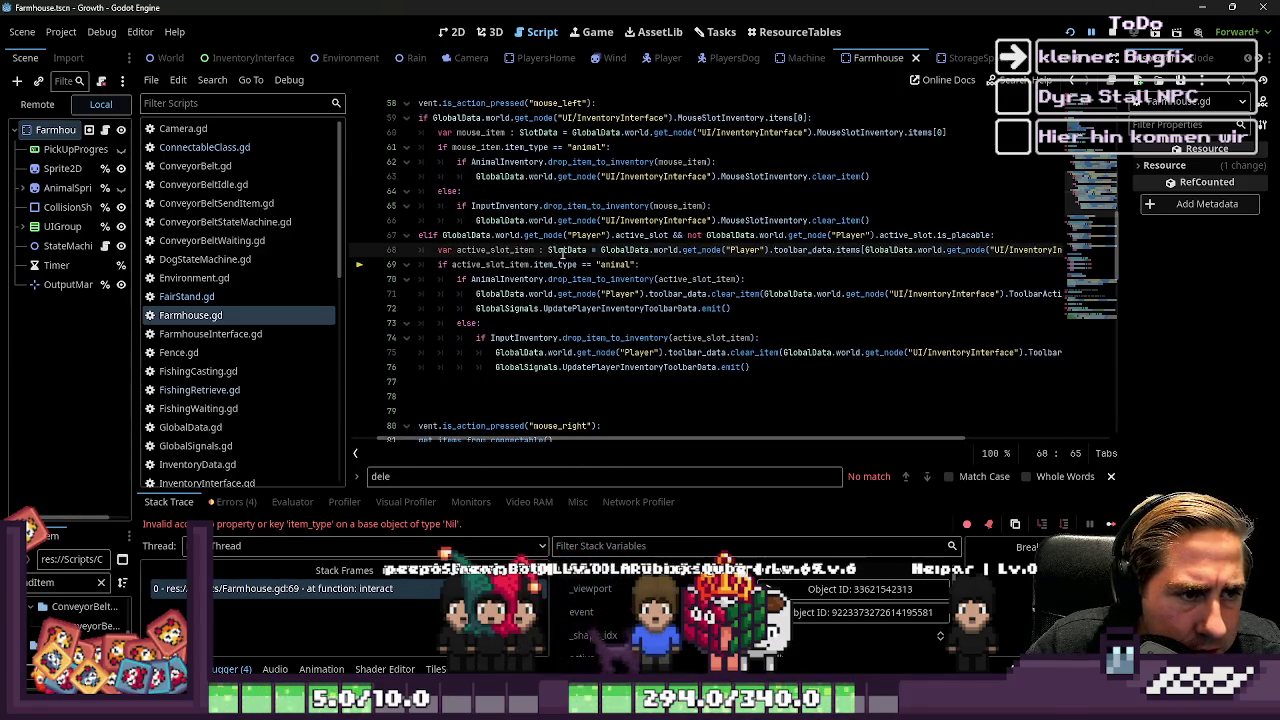
click(651, 250)
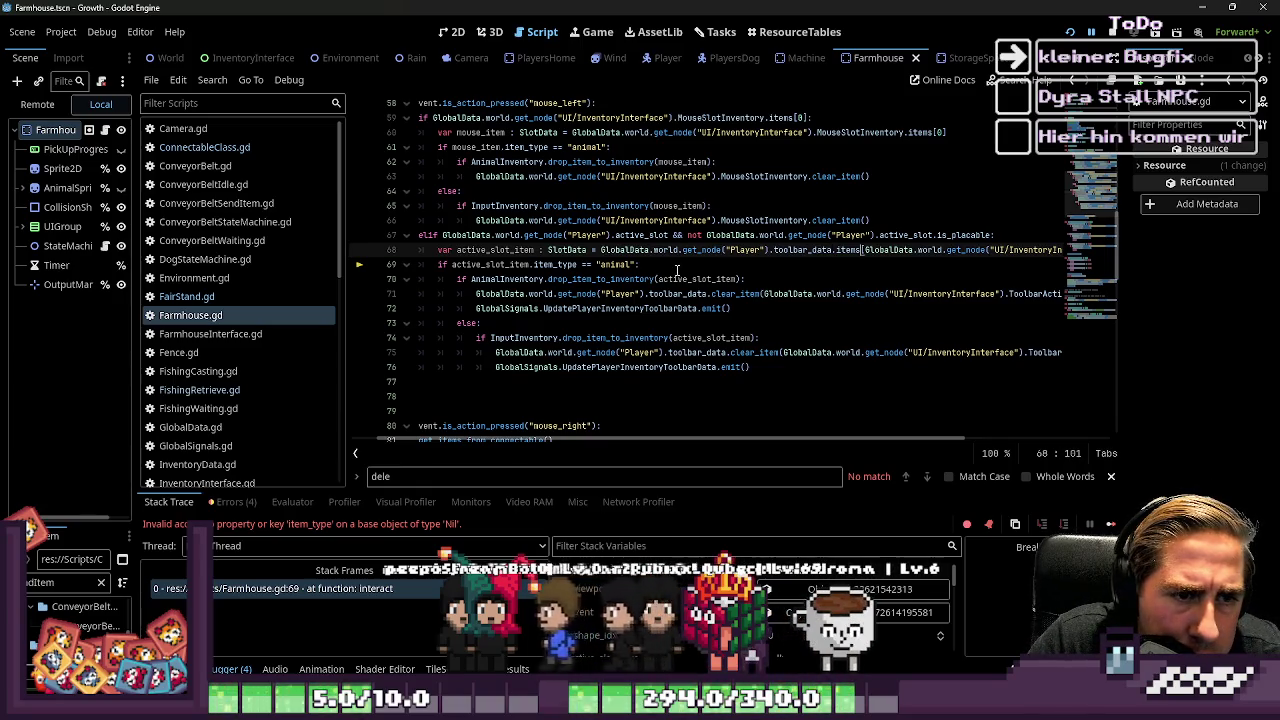
Step: Indent lines 75–76 one level into the else branch
key(Page_Up)
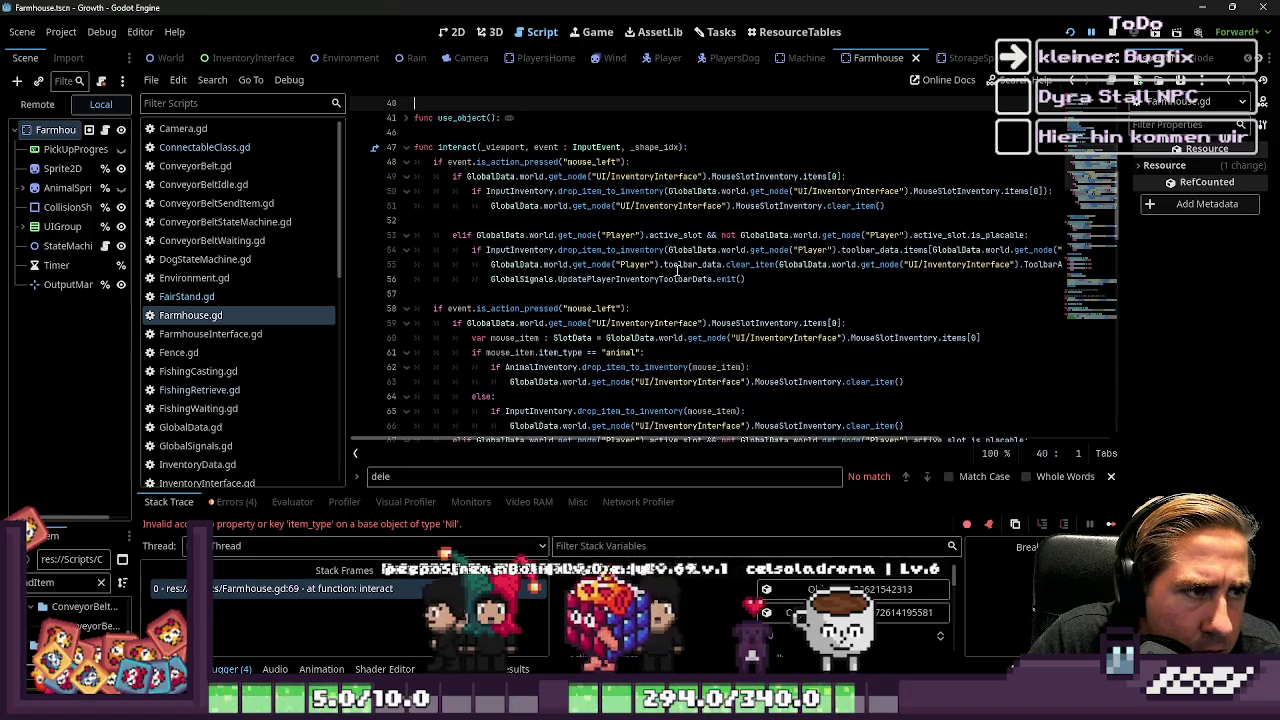
key(Down)
key(Down)
key(Down)
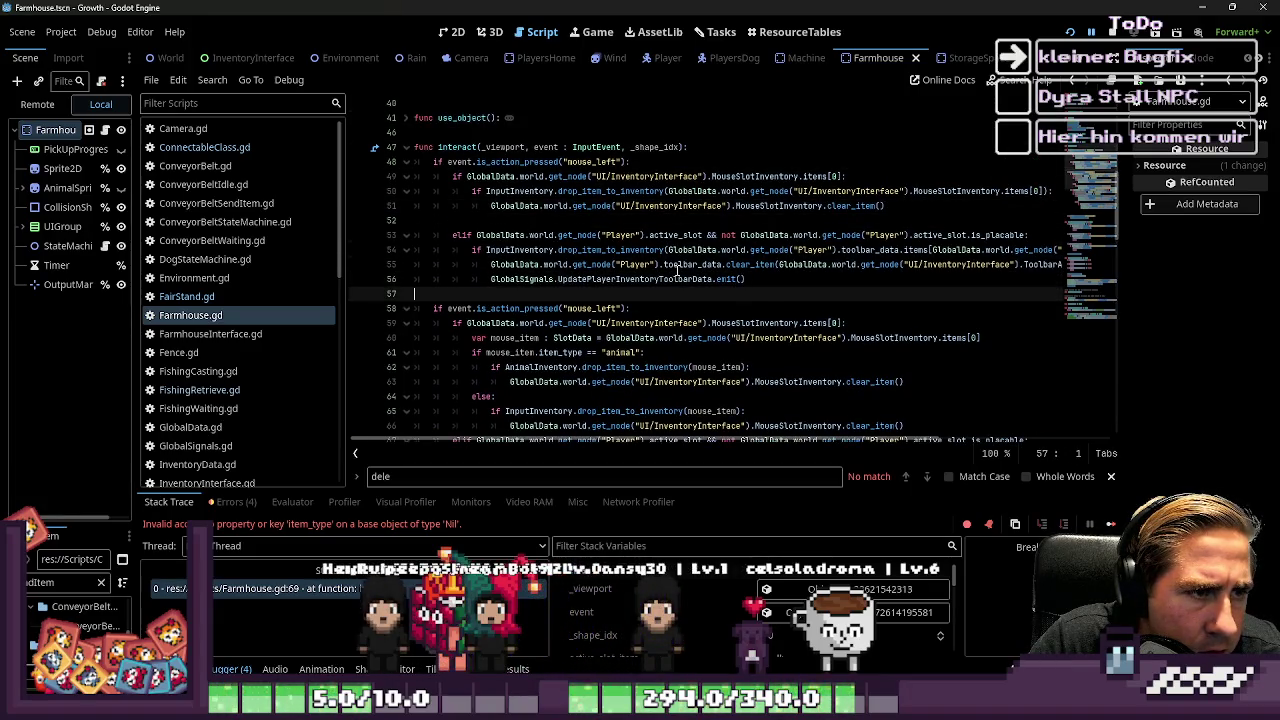
key(Down)
key(Down)
key(Down)
key(shift+Down)
key(shift+End)
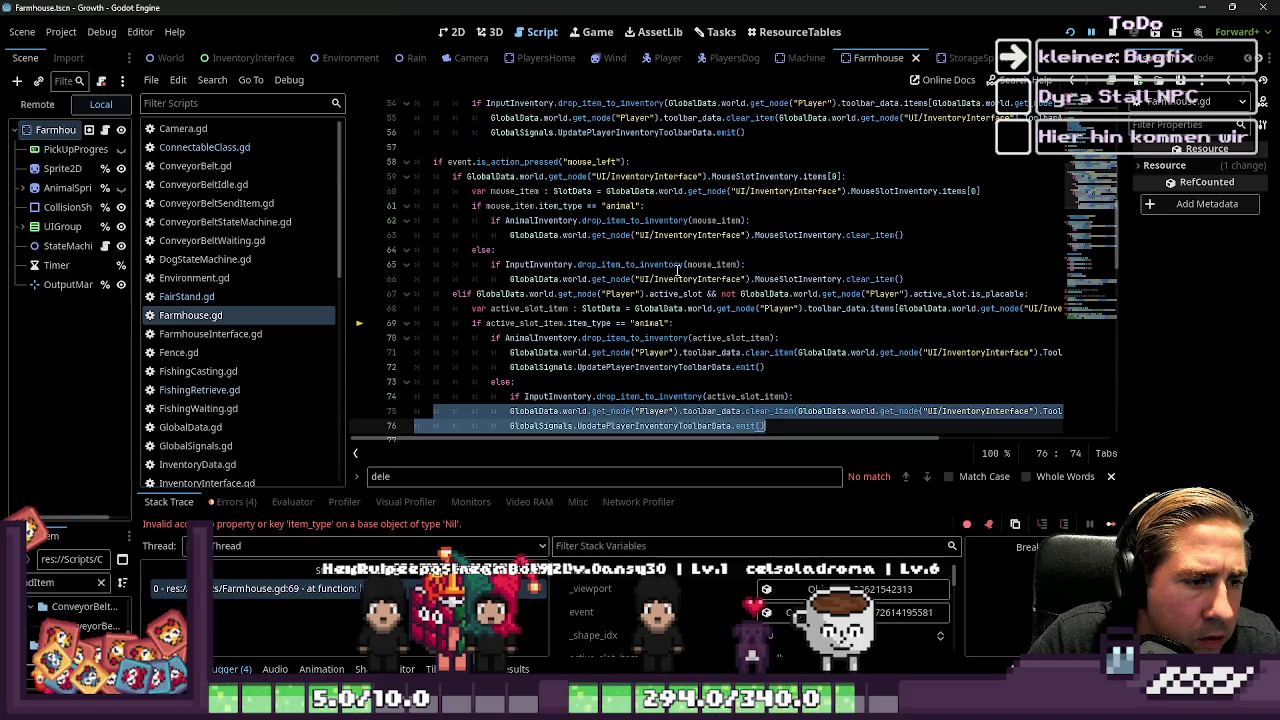
key(Tab)
Step: Delete the duplicate mouse_left block on lines 48–57, save, and run the project
scroll(600, 275, up, 5)
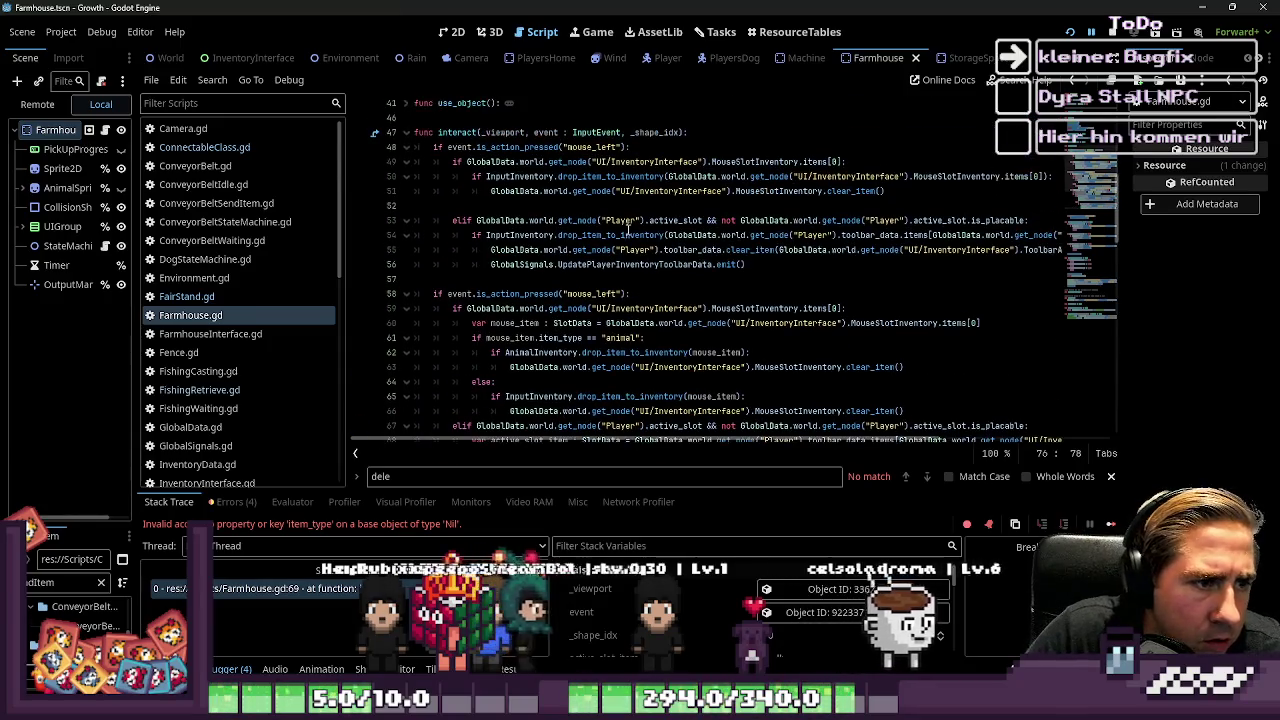
mouse_move(578, 283)
mouse_down()
mouse_move(450, 160)
mouse_move(410, 148)
mouse_up()
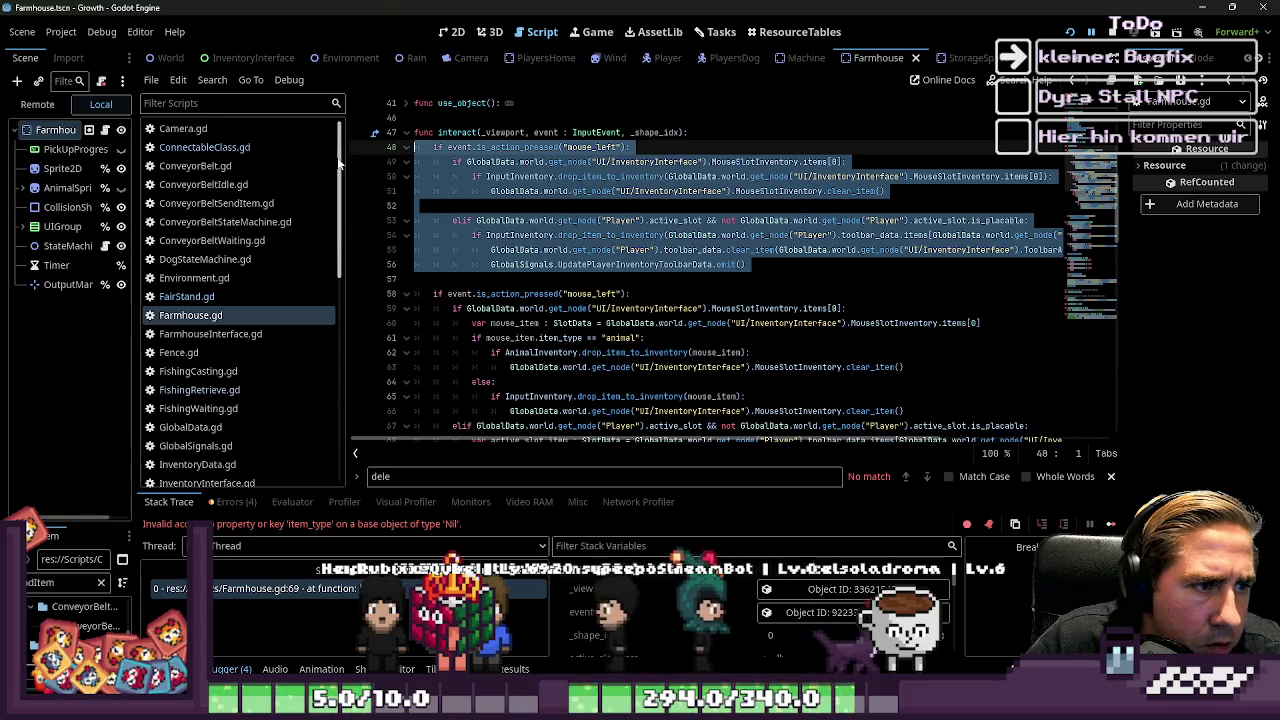
key(Delete)
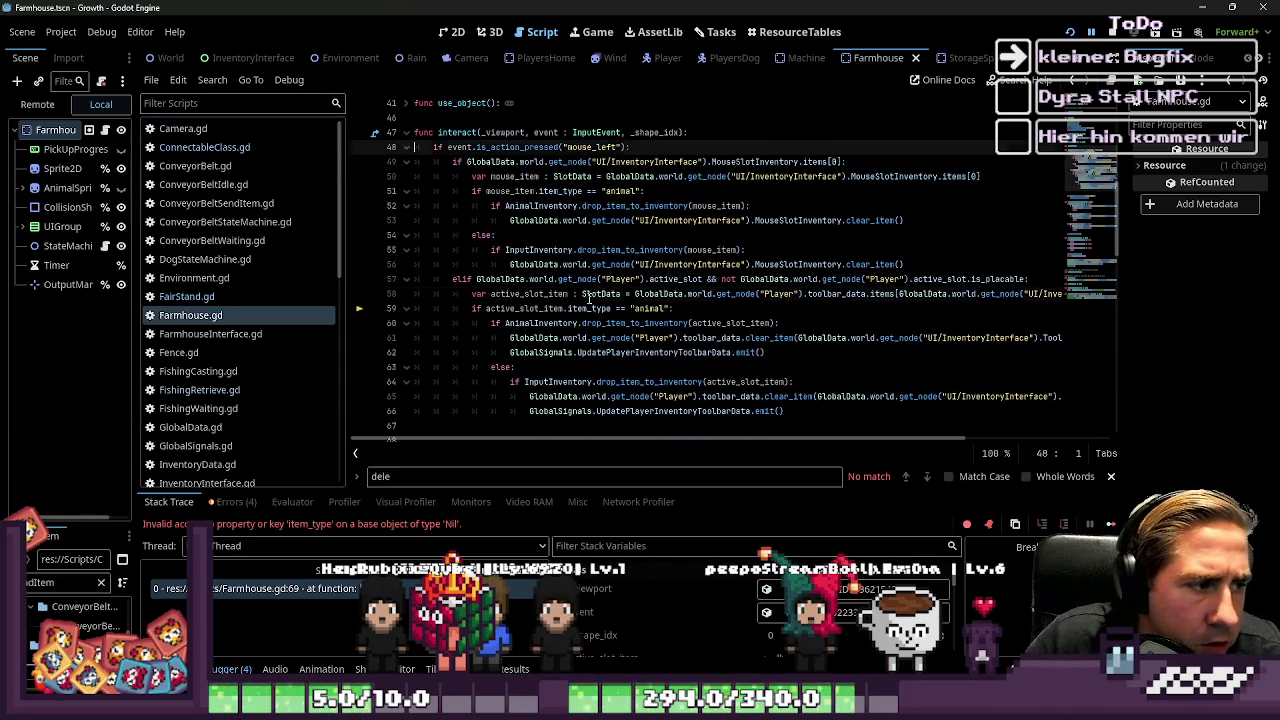
click(589, 296)
key(ctrl+s)
click(525, 283)
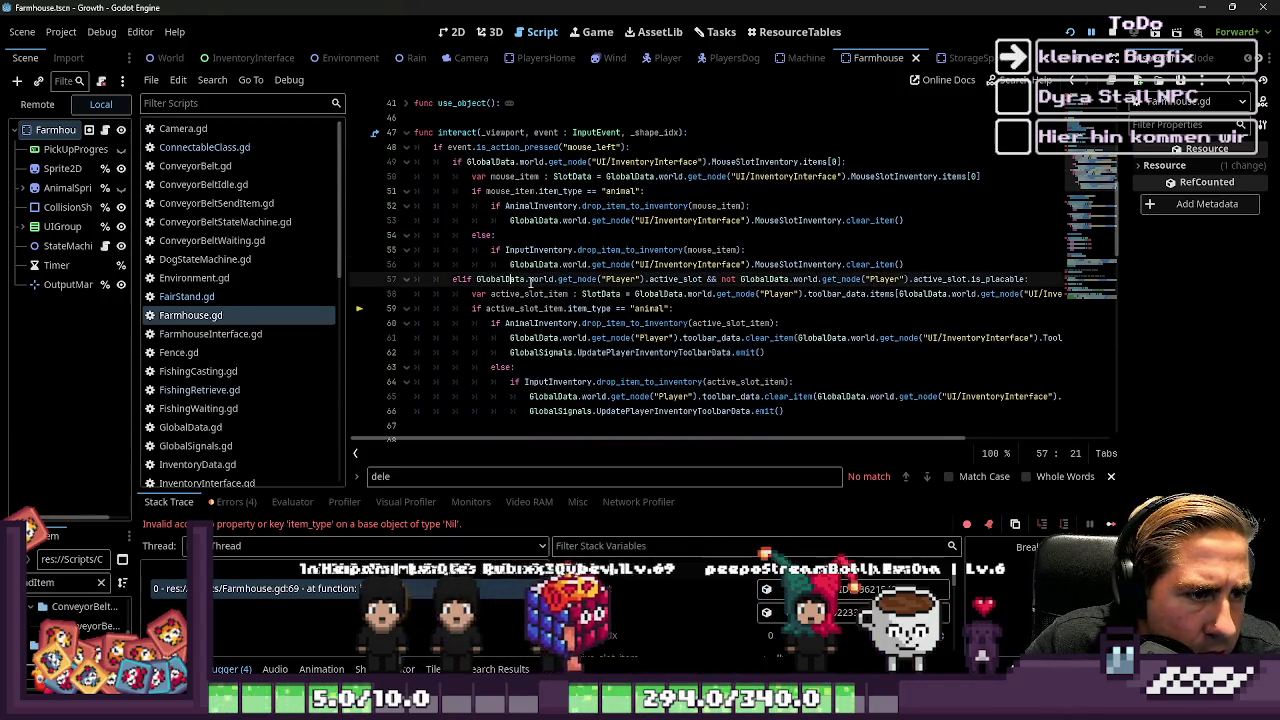
click(541, 309)
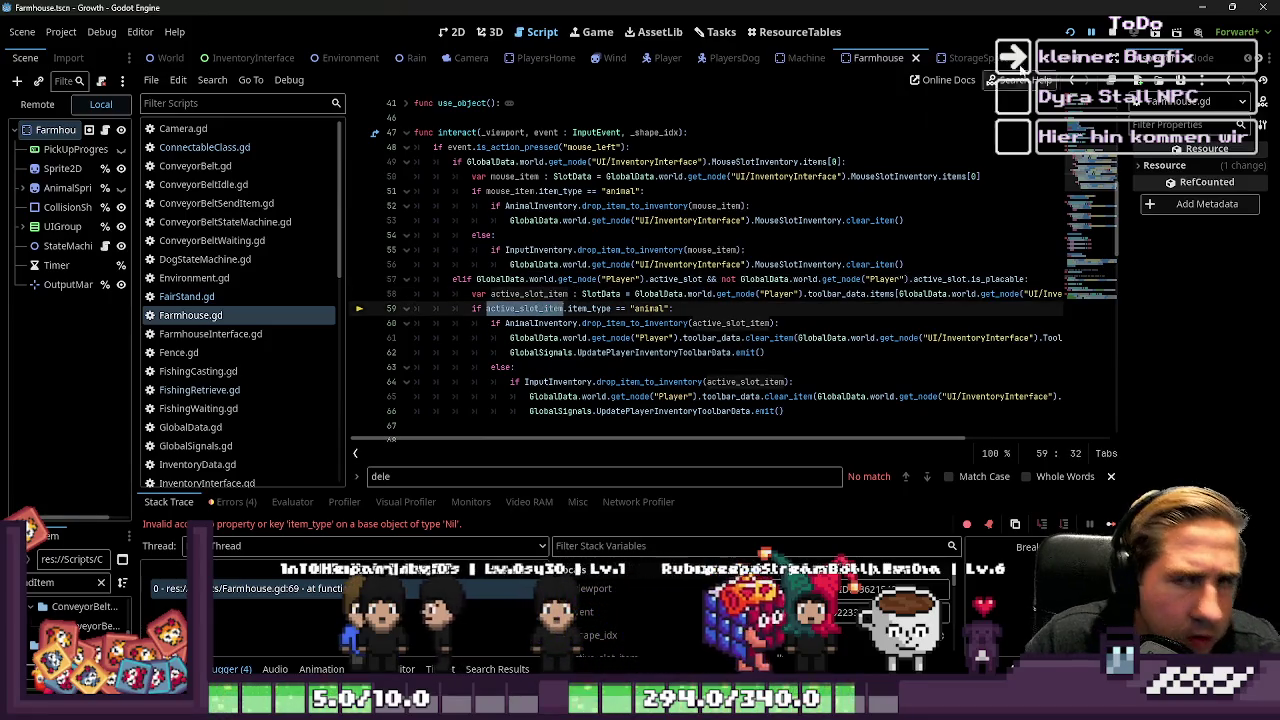
click(1069, 38)
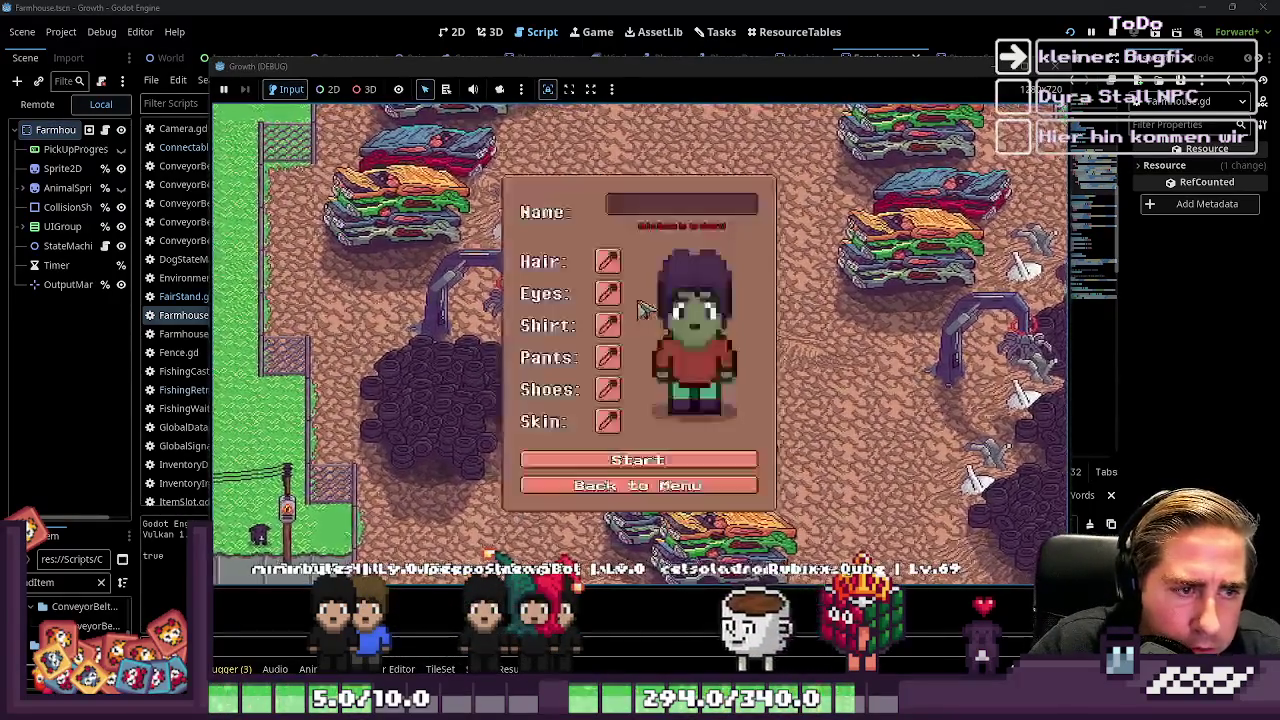
Step: Start a new game as 'das' and check the item inventory
text(das)
key(Return)
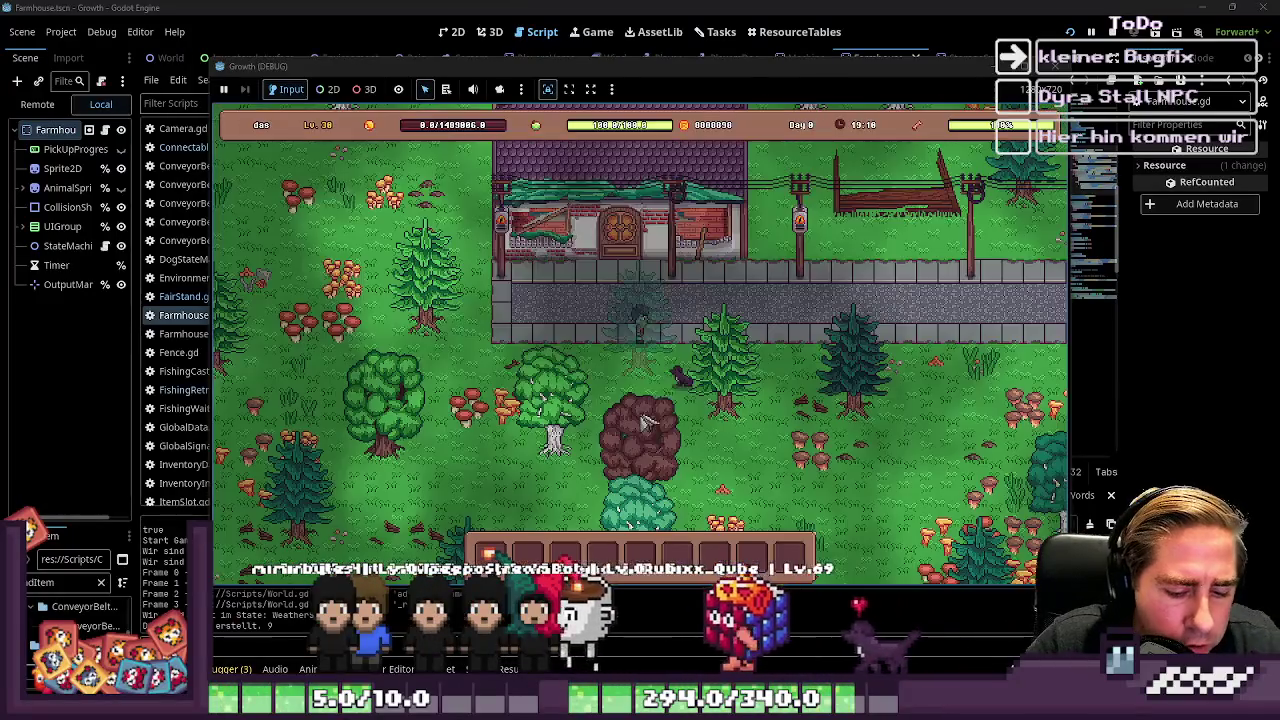
key(i)
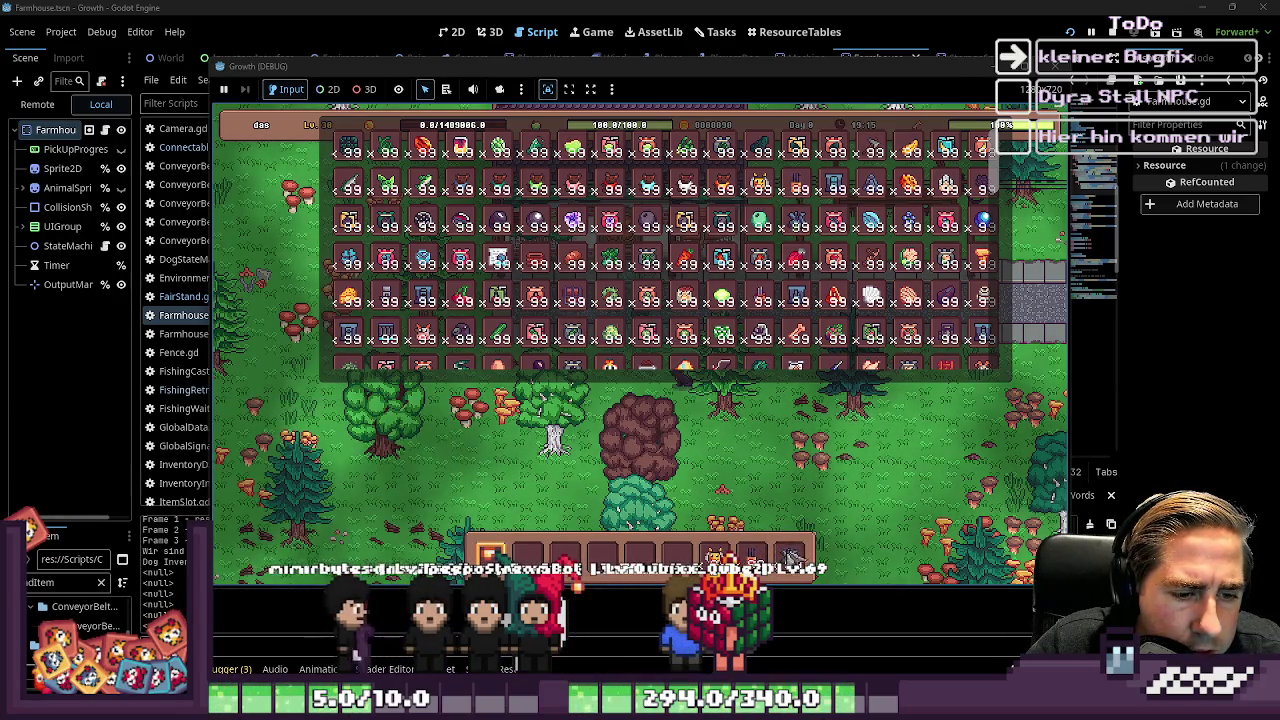
key(i)
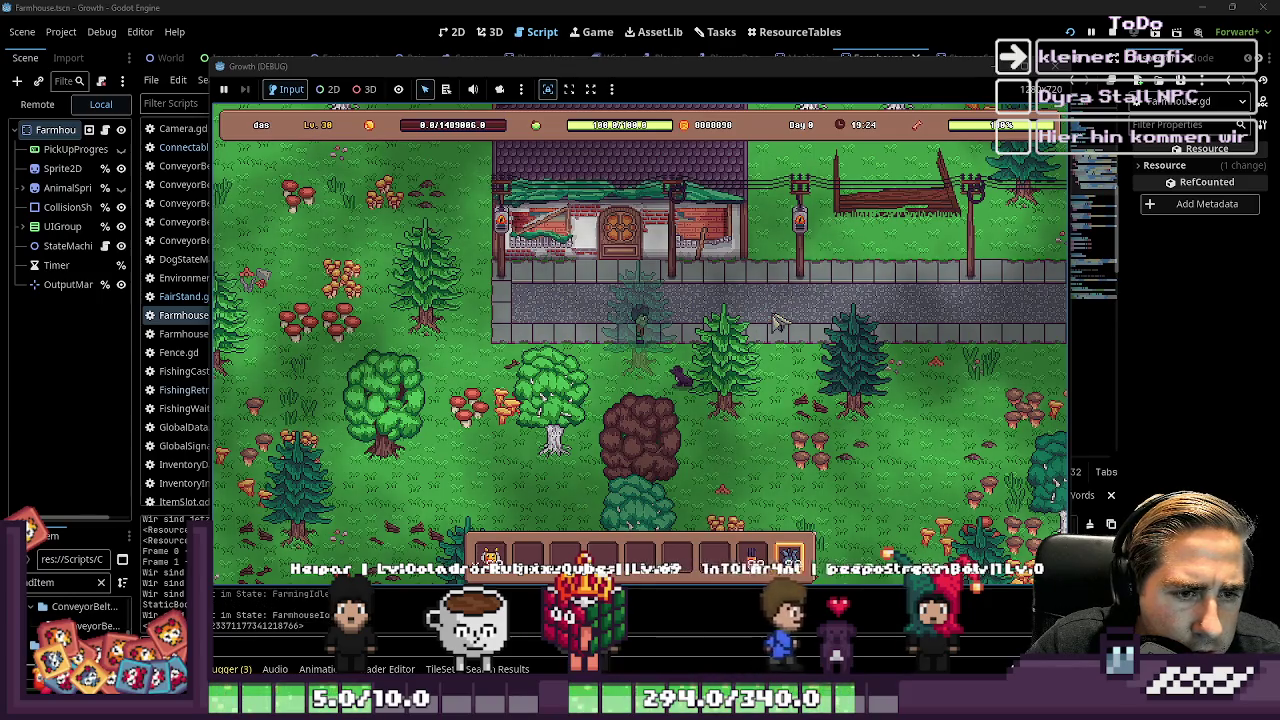
Step: Cycle through the hotbar slots, return to slot 1, and stop the game with F8
scroll(780, 312, up, 1)
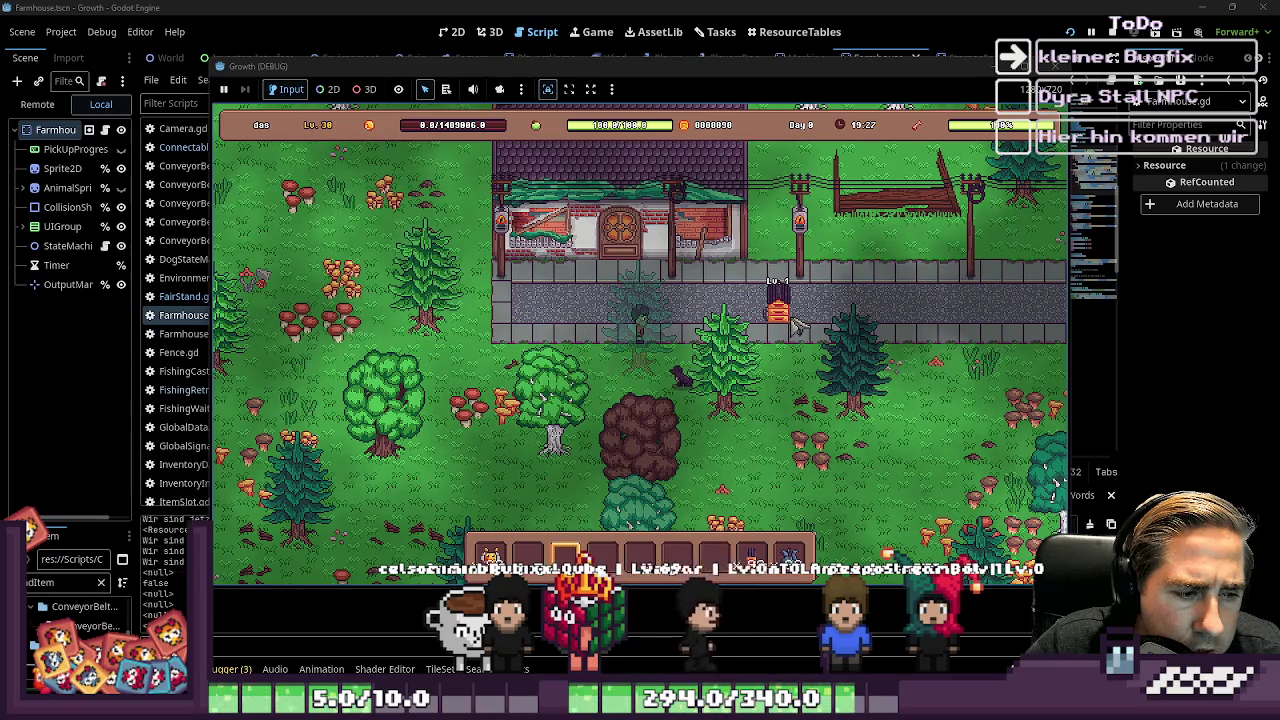
scroll(797, 323, up, 2)
scroll(785, 320, up, 4)
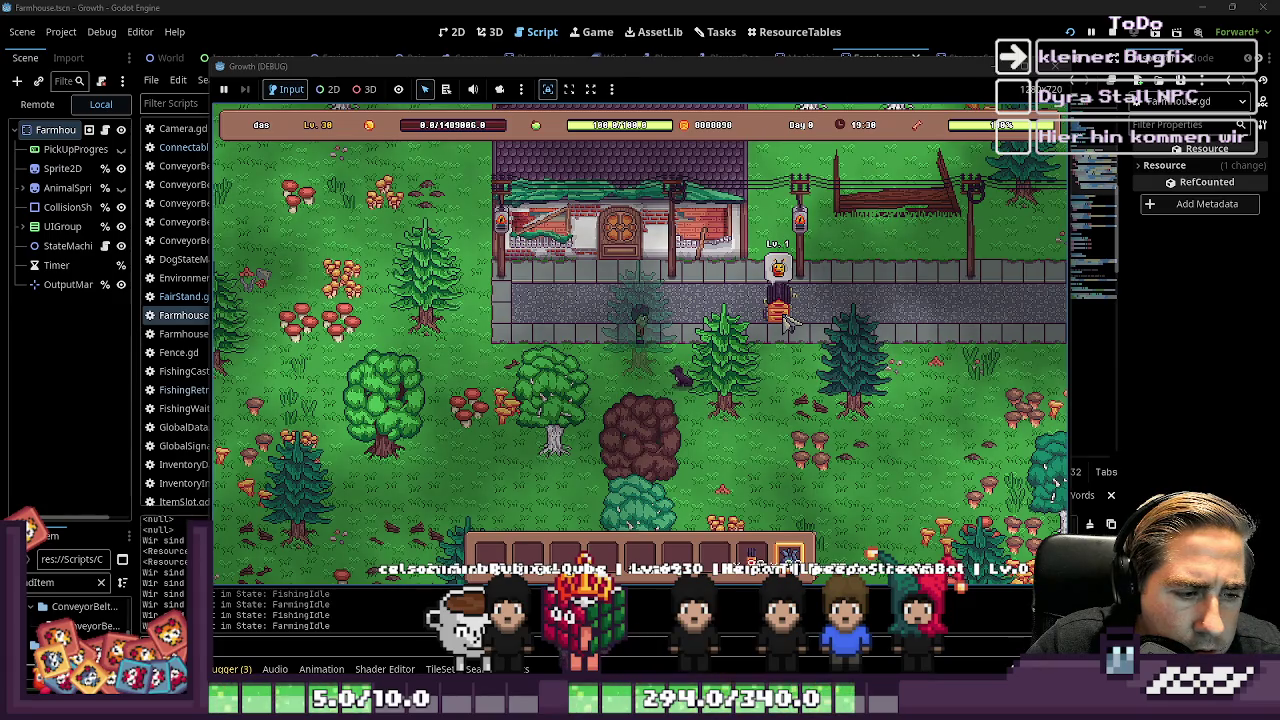
scroll(785, 320, up, 2)
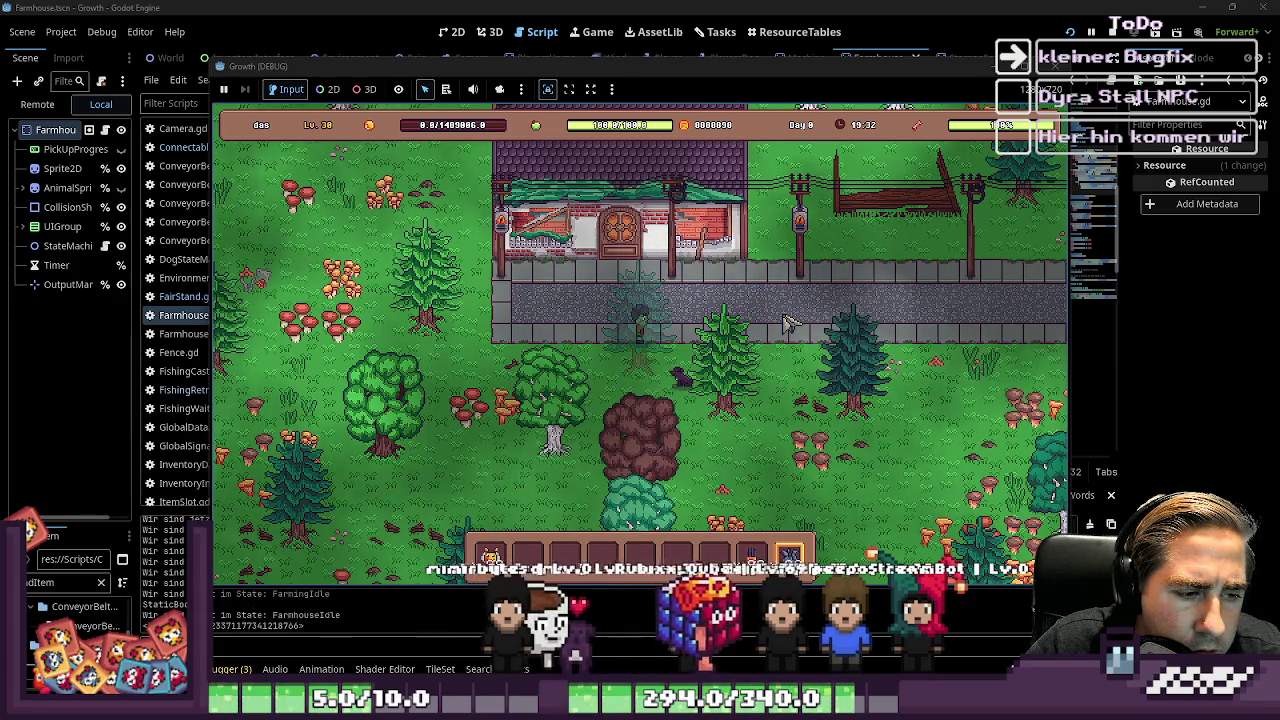
scroll(785, 320, down, 1)
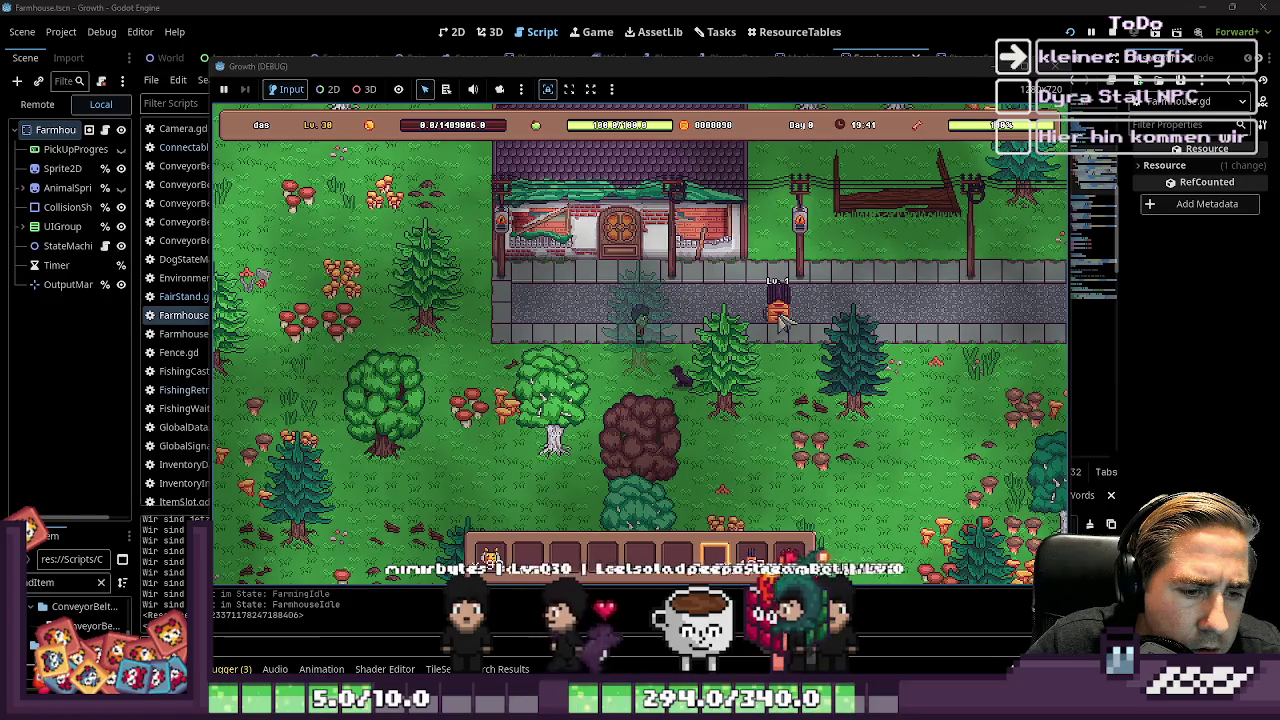
key(1)
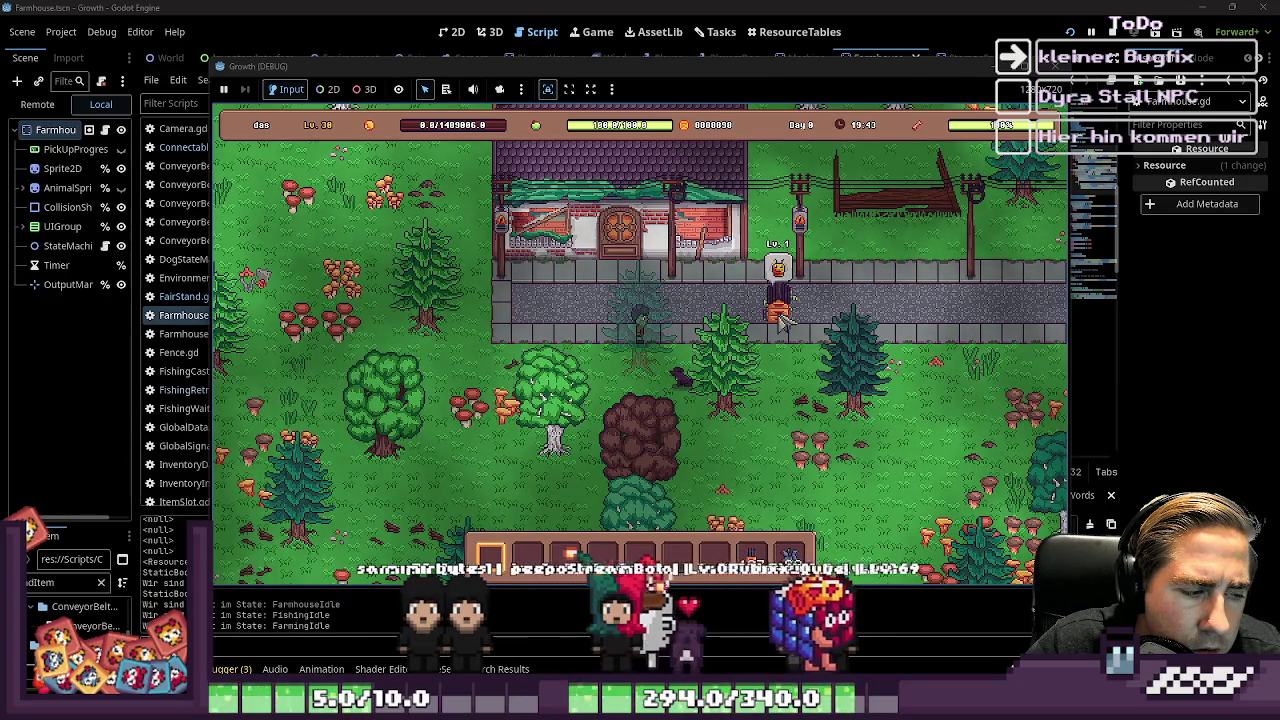
key(F8)
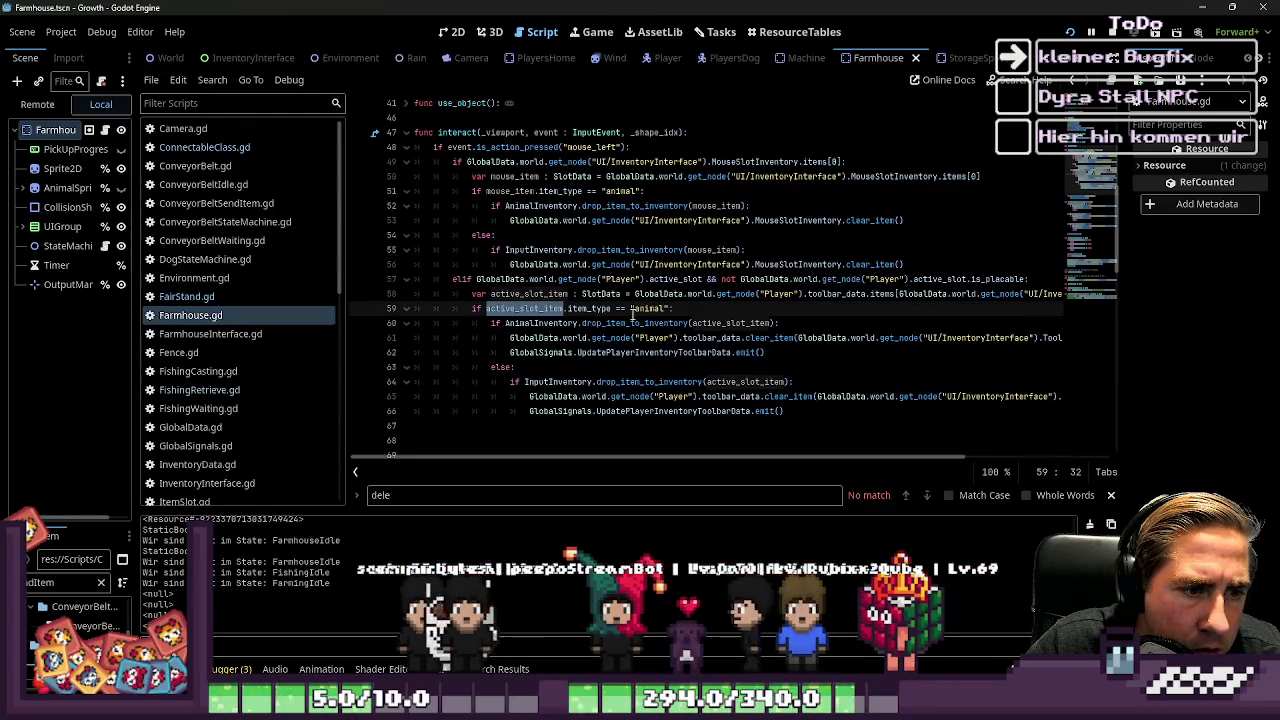
Step: Dedent the else block on lines 63–66 by one level
key(Down)
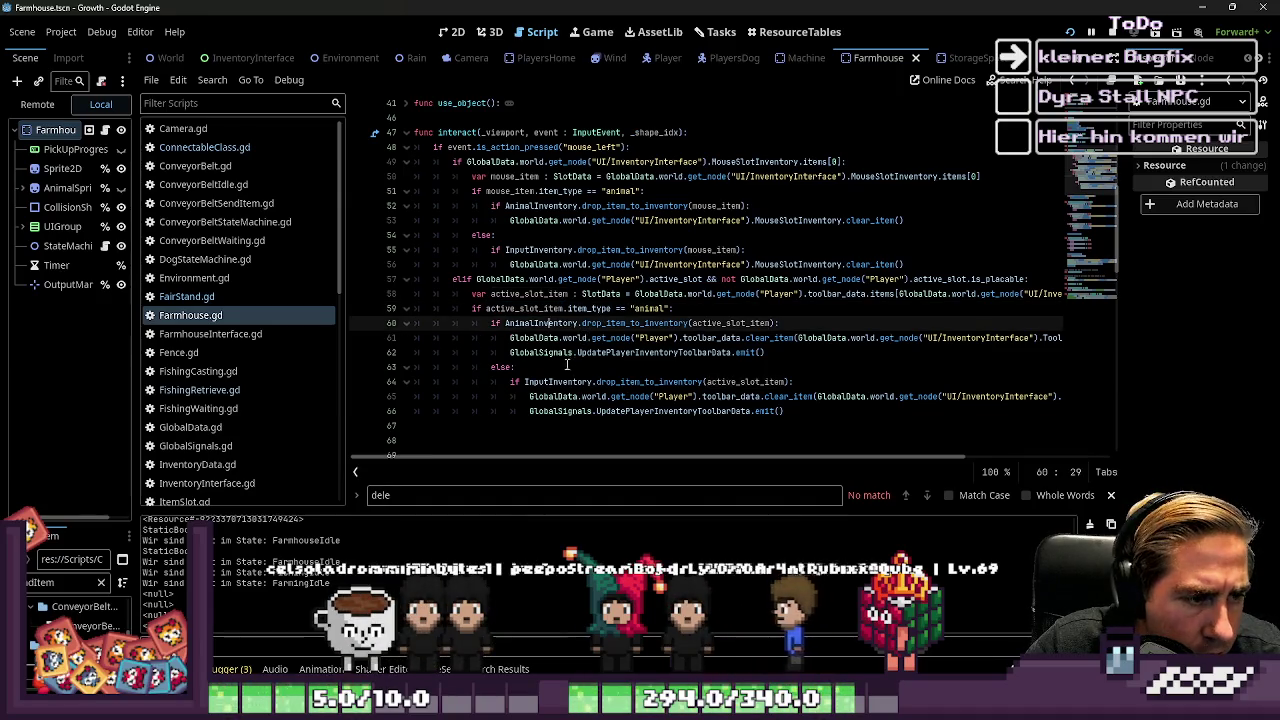
mouse_move(835, 418)
mouse_down()
mouse_move(520, 398)
mouse_move(390, 372)
mouse_up()
key(shift+Tab)
Step: Review the mouse-item branch and the AnimalInventory block in interact()
click(383, 264)
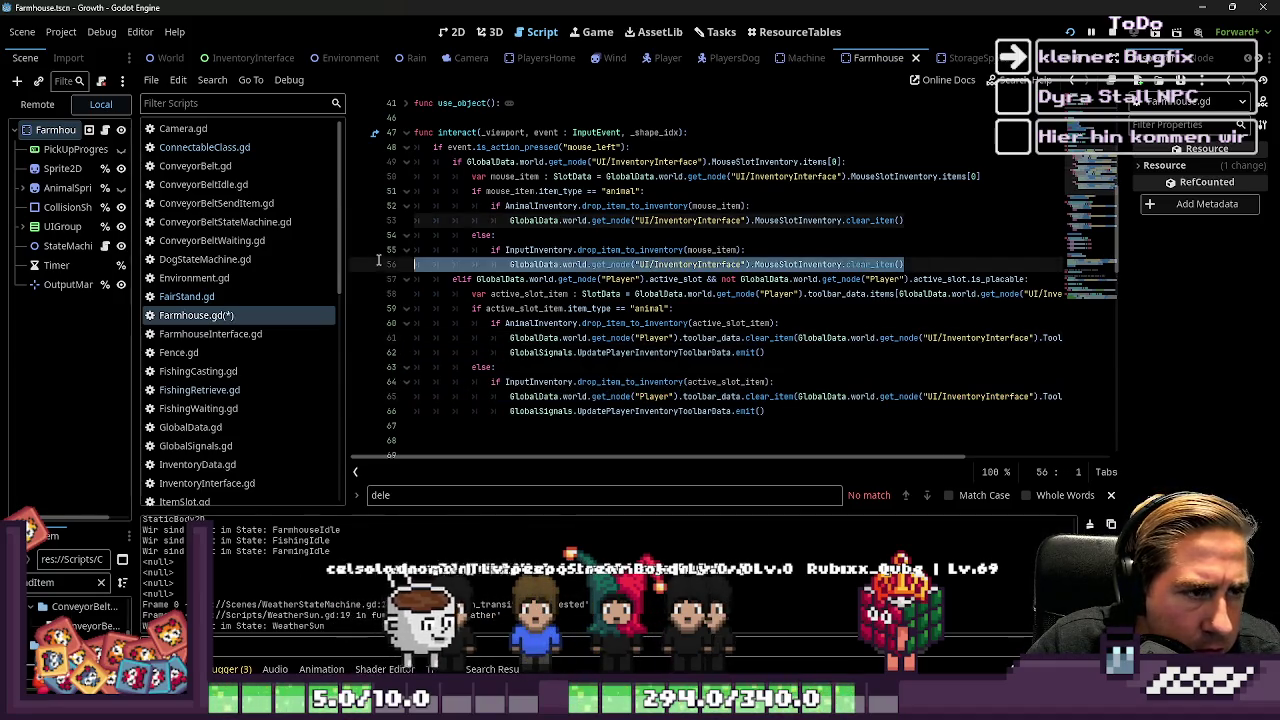
drag(383, 262, 390, 235)
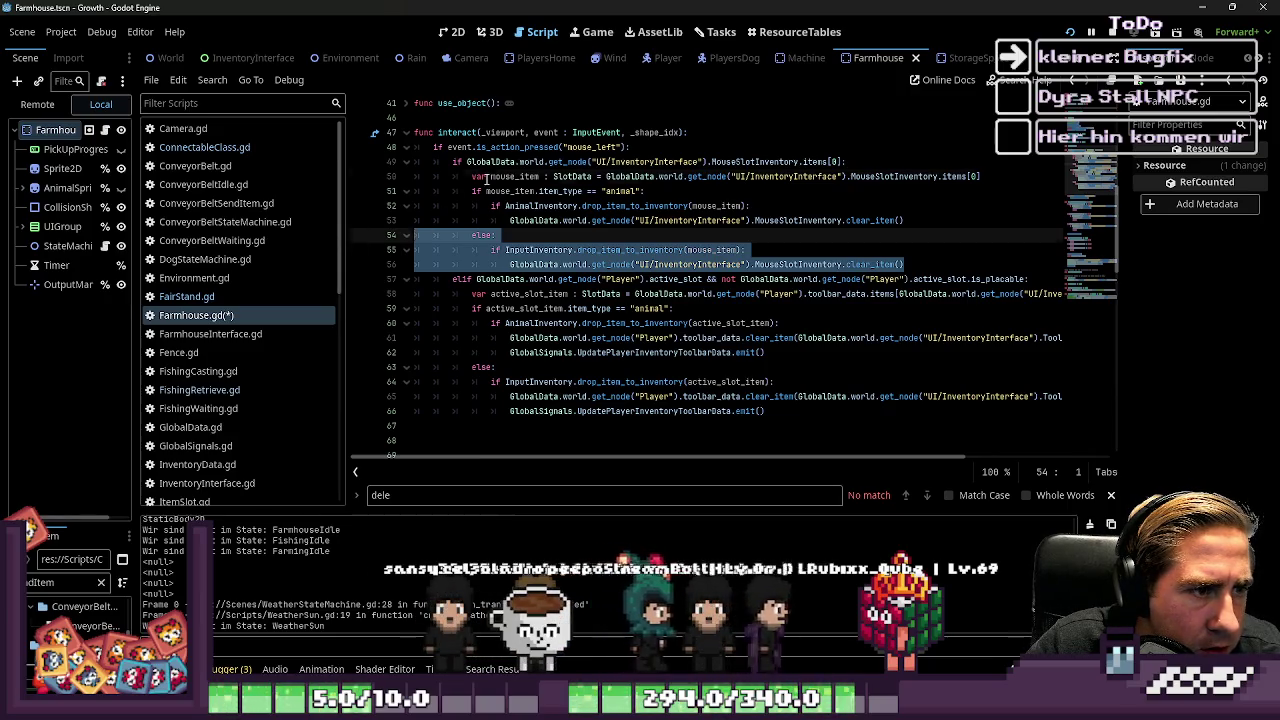
click(487, 177)
click(608, 308)
click(608, 323)
drag(766, 352, 373, 323)
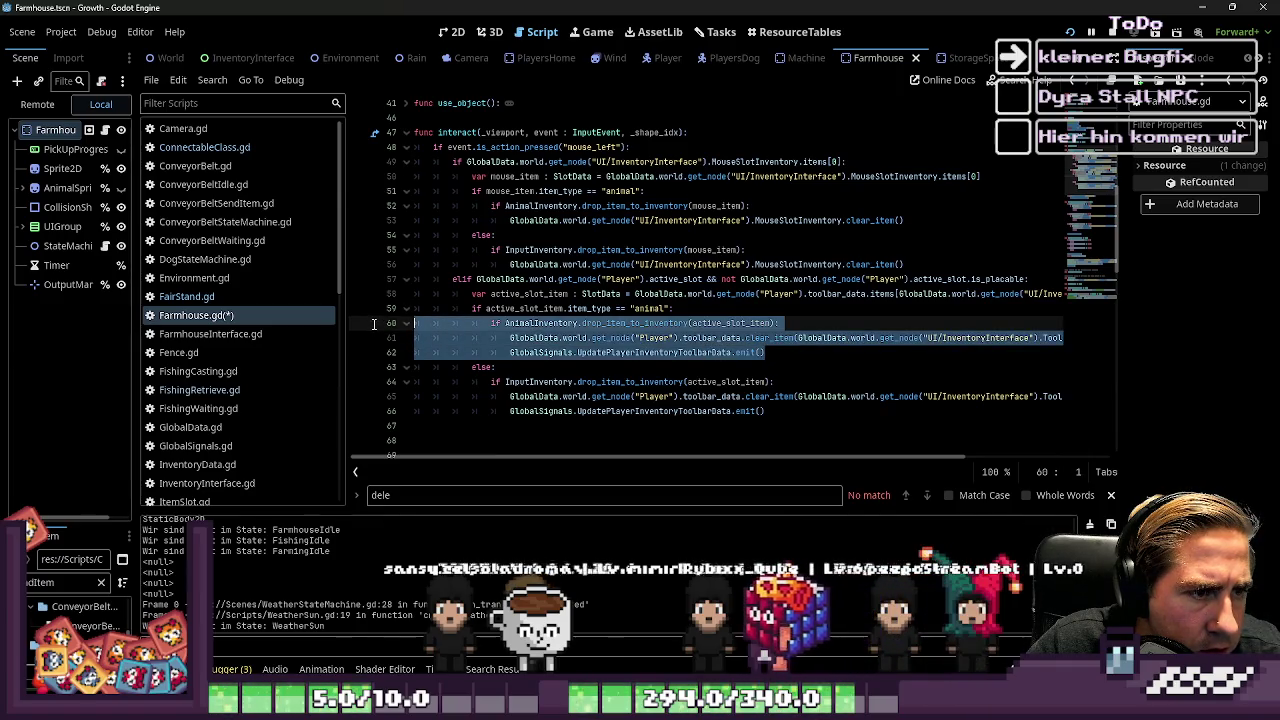
scroll(466, 316, up, 1)
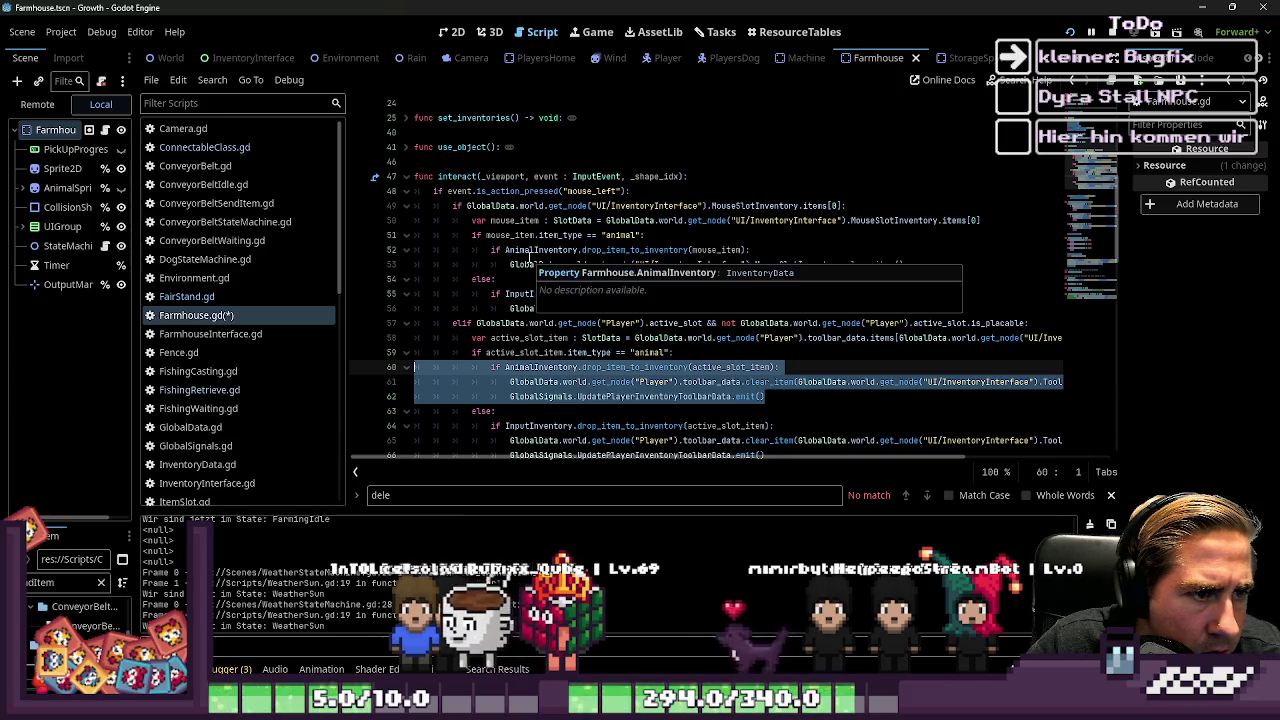
click(512, 264)
click(580, 235)
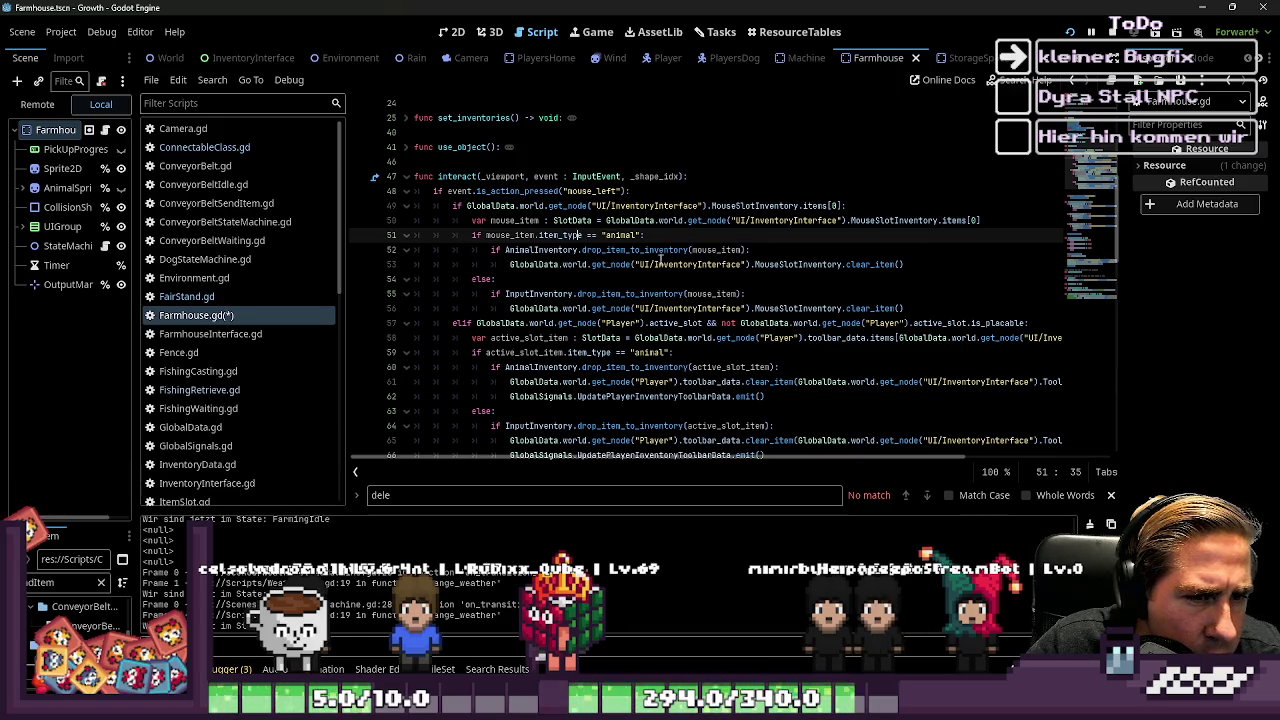
double_click(789, 265)
key(Left)
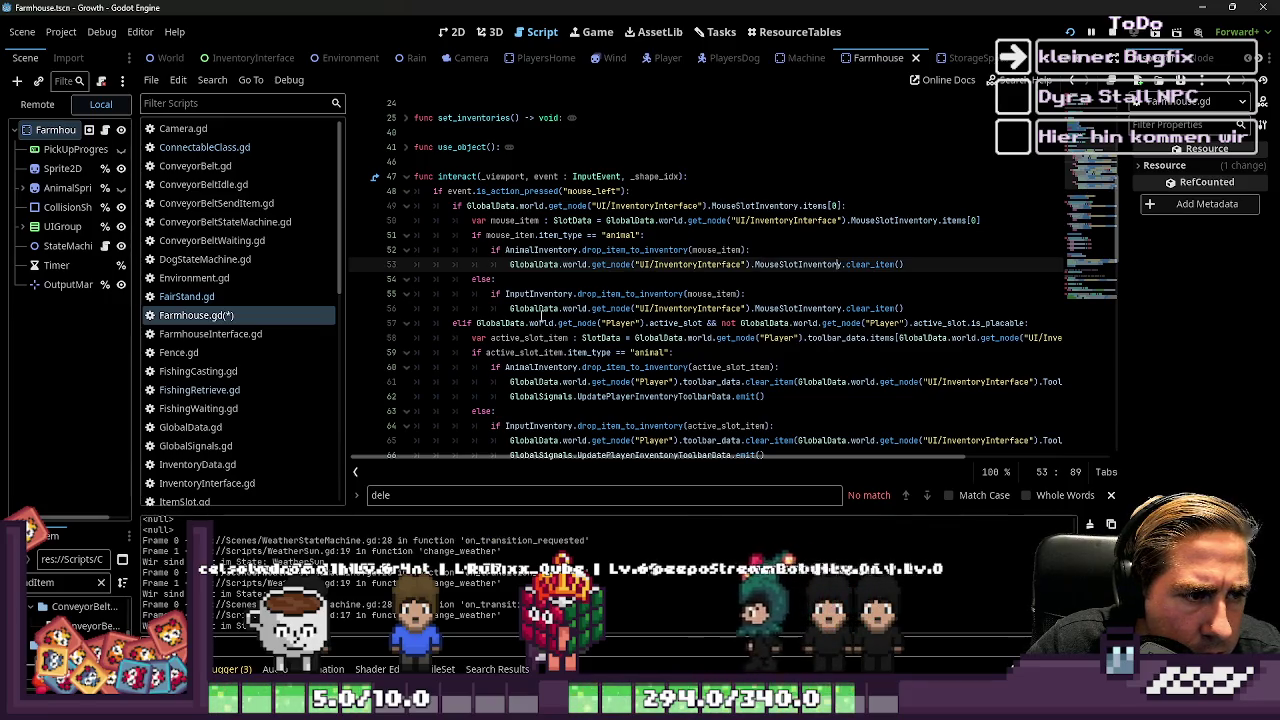
drag(555, 191, 779, 207)
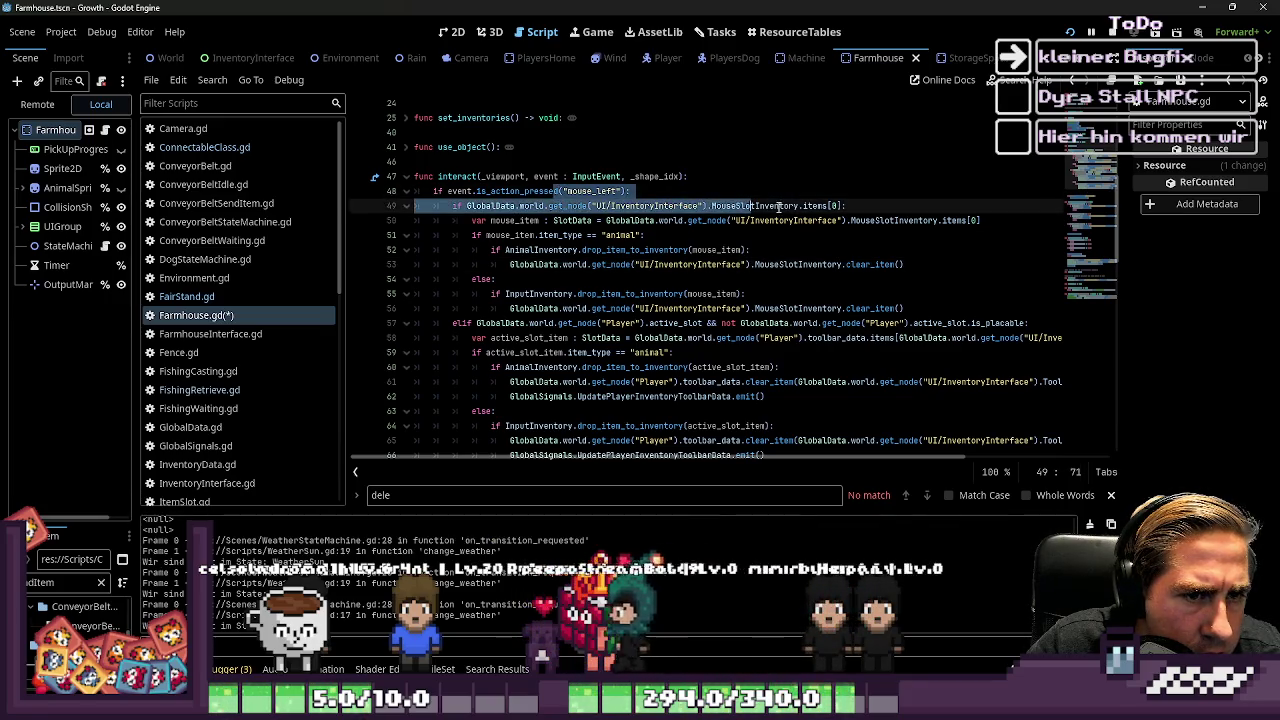
Step: Insert an unindented blank line after line 56, before the elif branch
click(934, 306)
key(Return)
key(BackSpace)
key(BackSpace)
key(BackSpace)
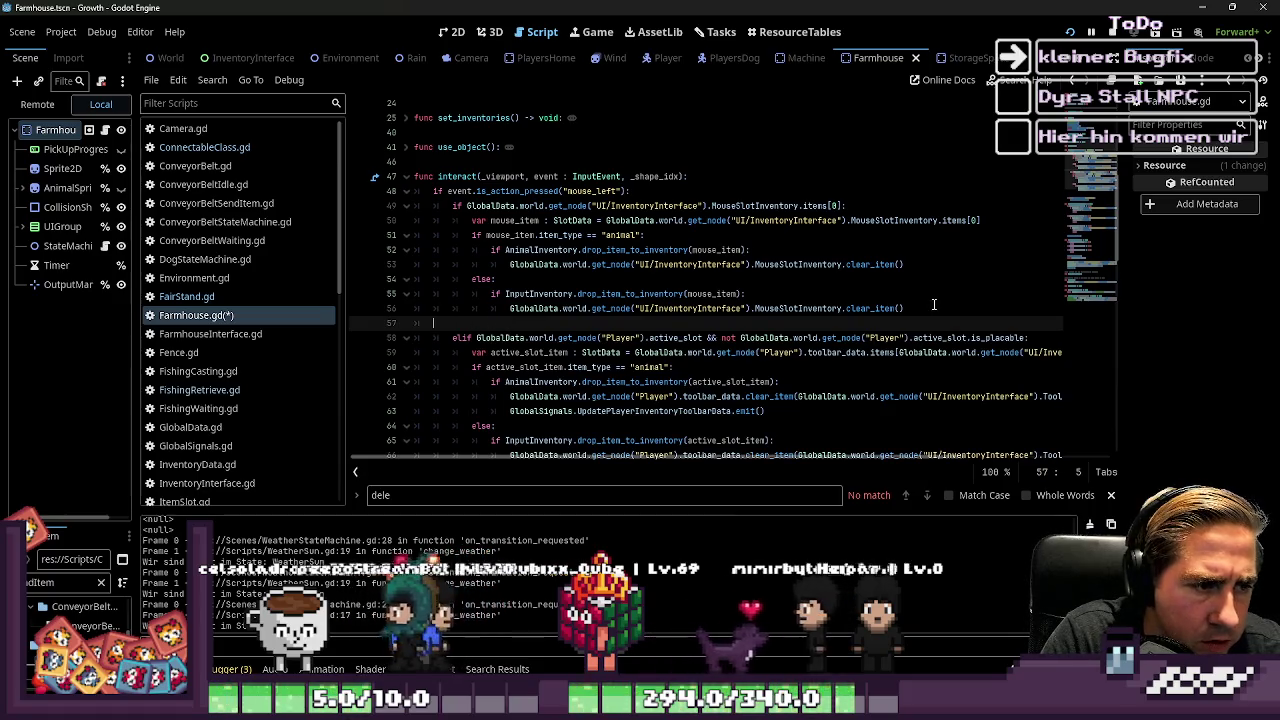
scroll(826, 281, down, 1)
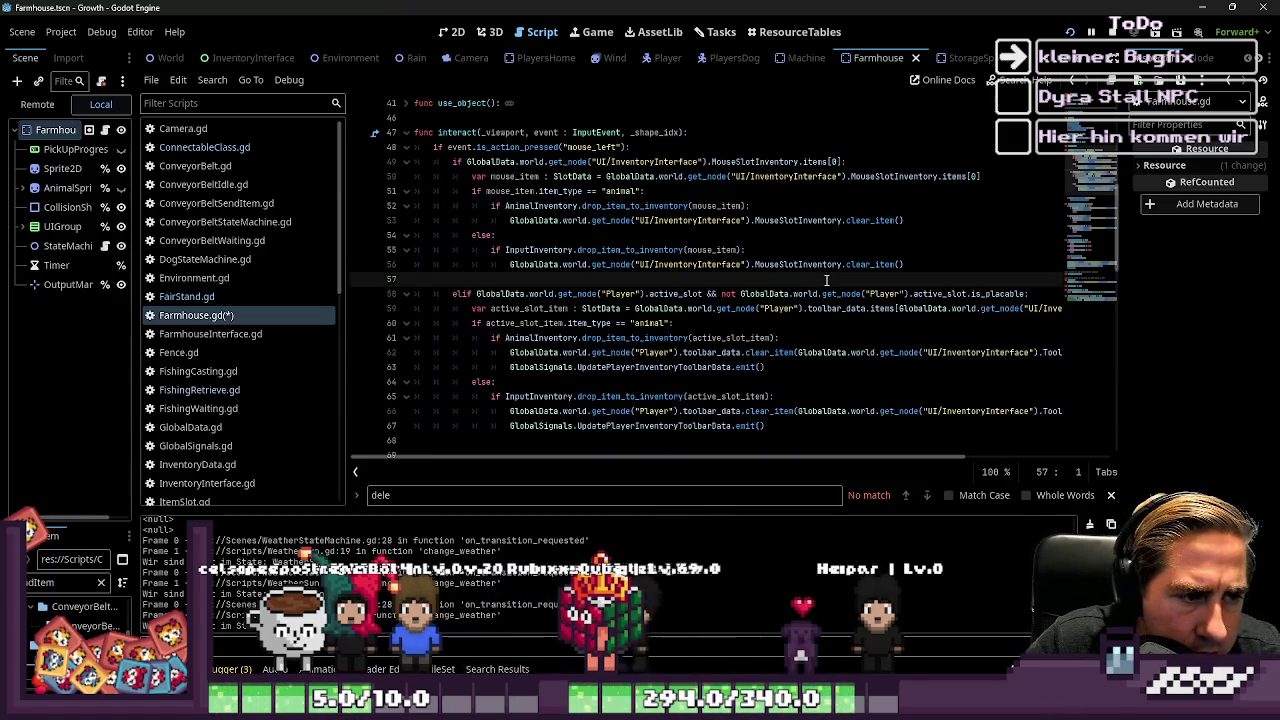
click(734, 294)
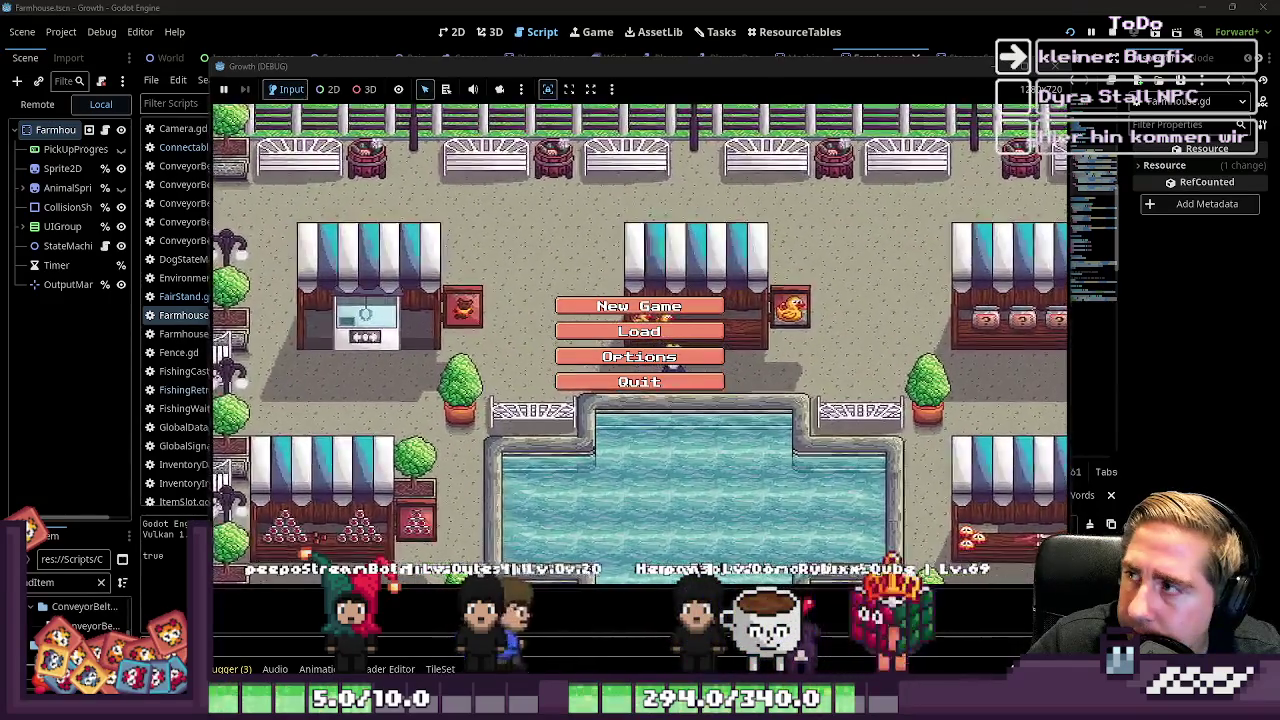
Step: Start a new game with the character name 'asd'
click(606, 305)
text(asd)
click(648, 457)
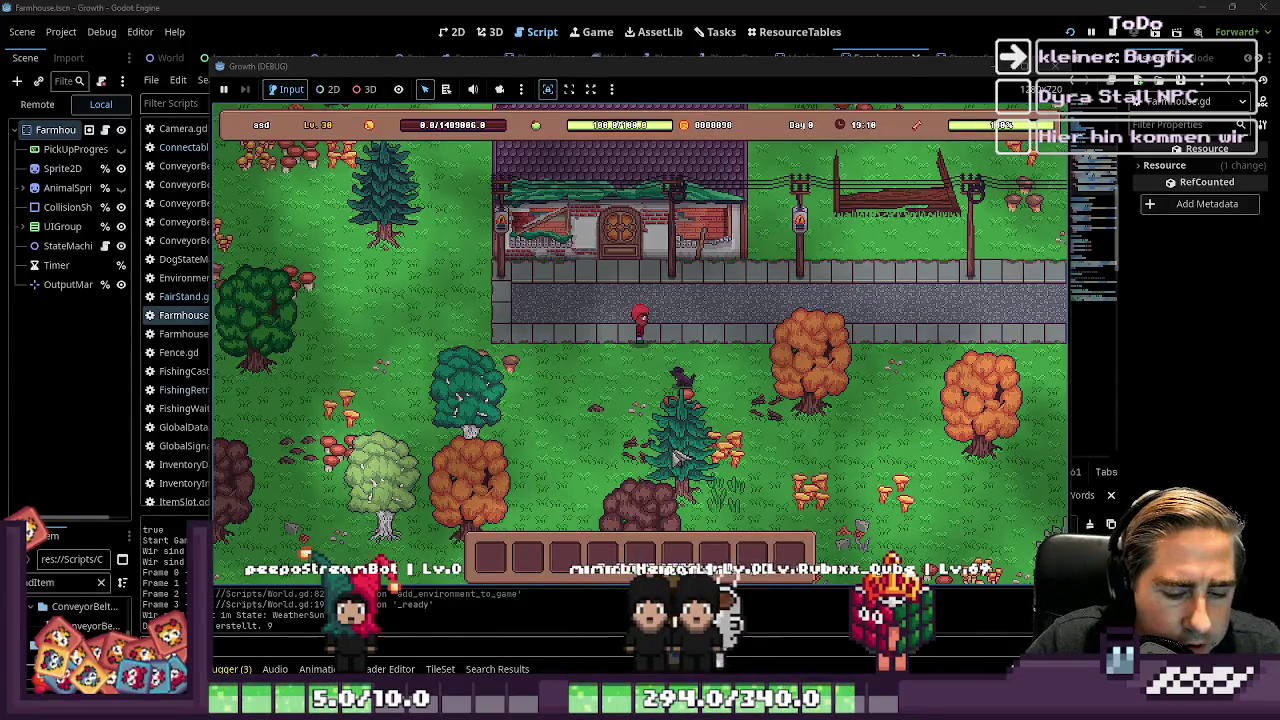
Step: Check the inventory, then use hotbar slot 3 on the farmhouse
key(i)
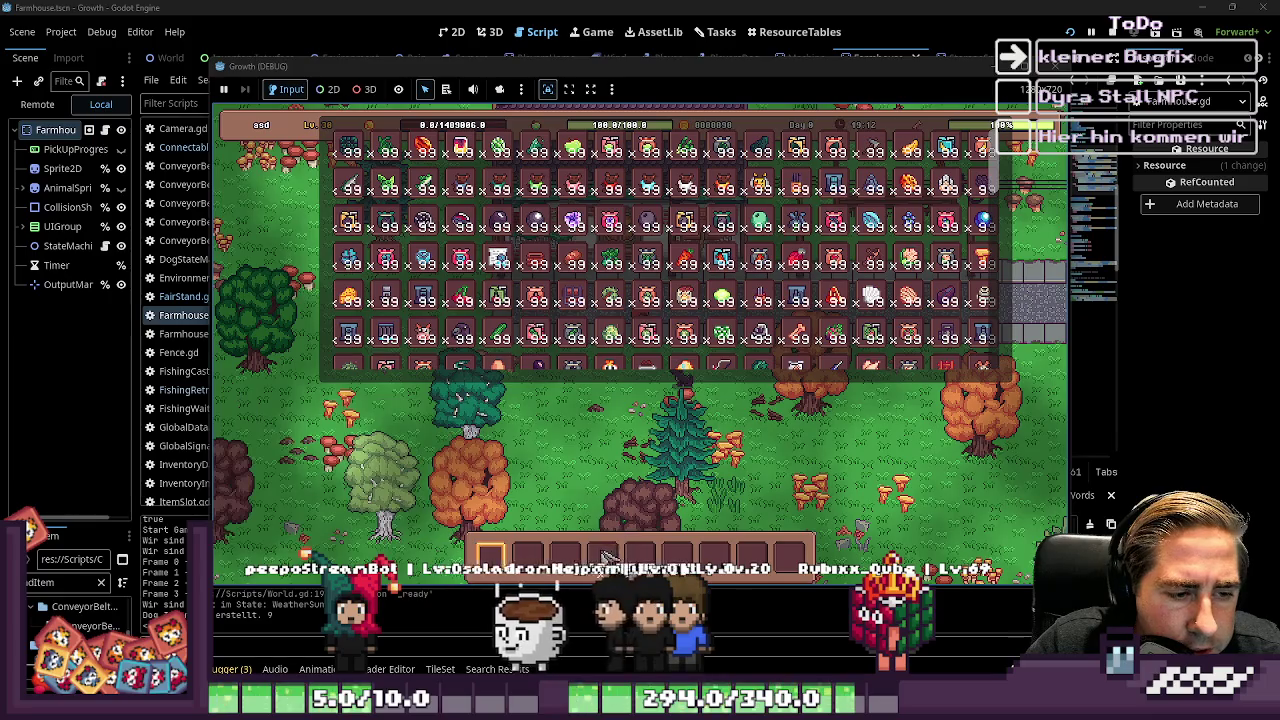
mouse_move(773, 191)
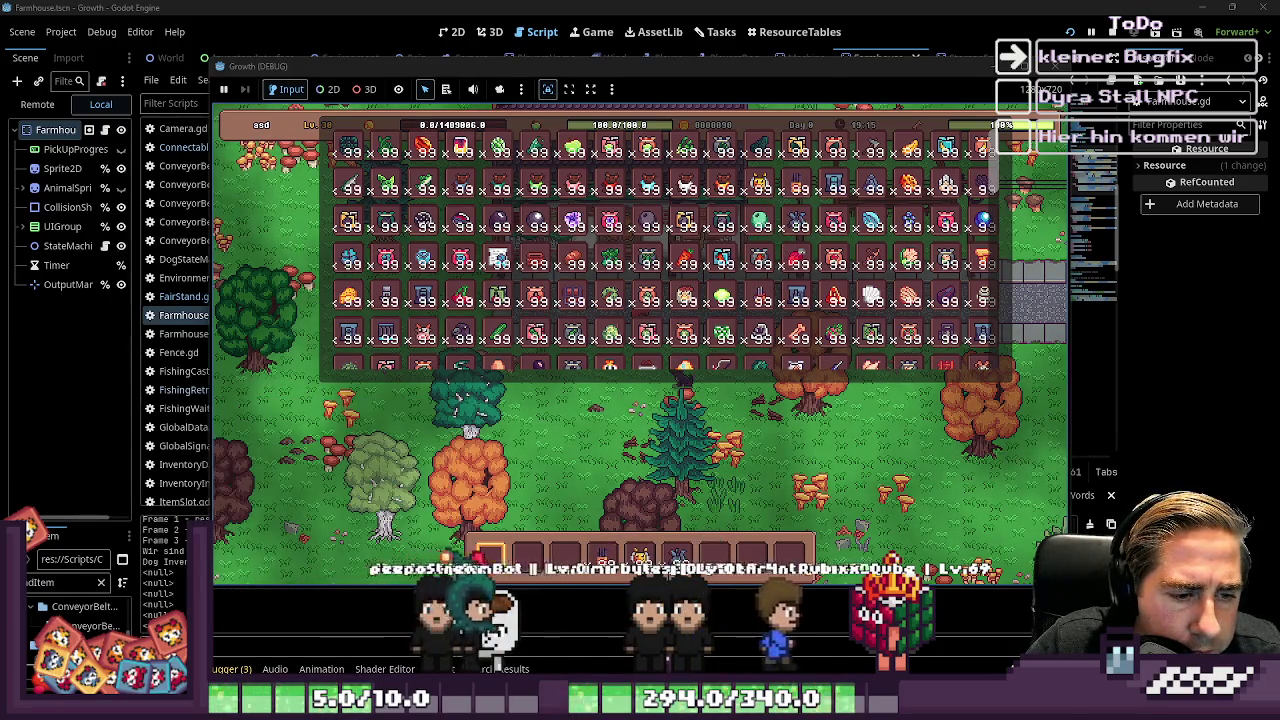
key(i)
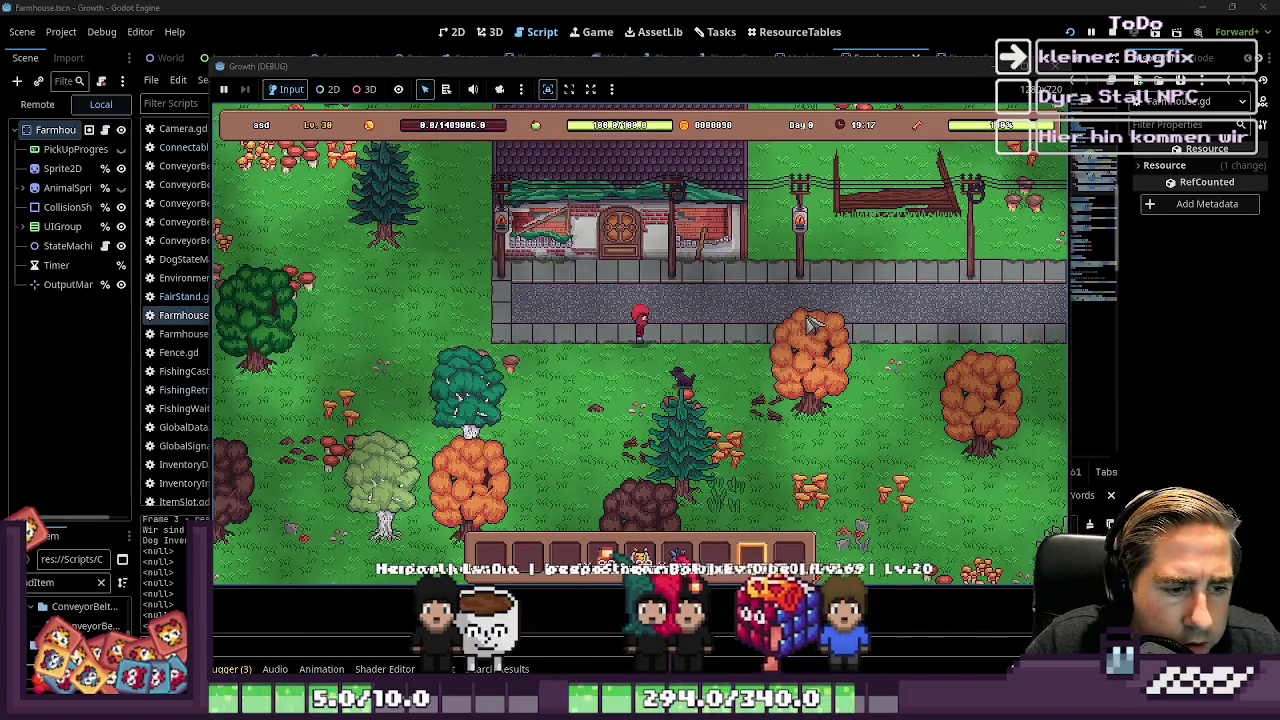
scroll(738, 302, down, 2)
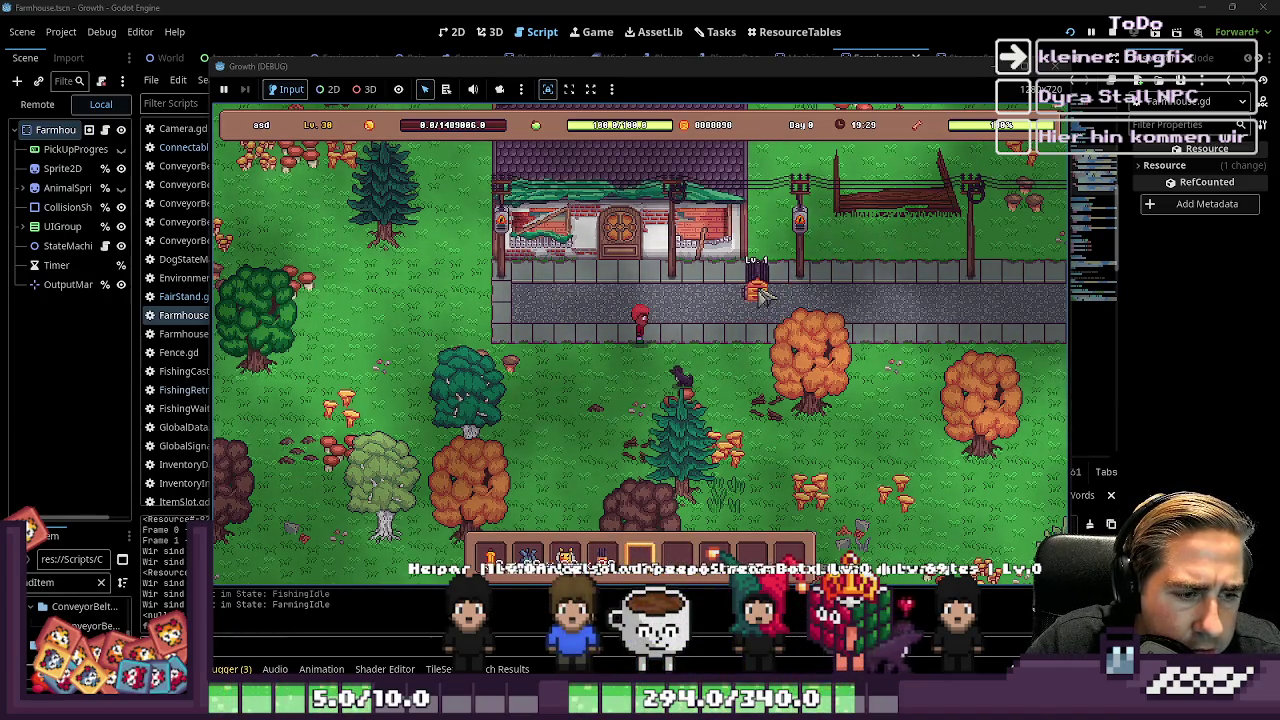
key(3)
click(758, 292)
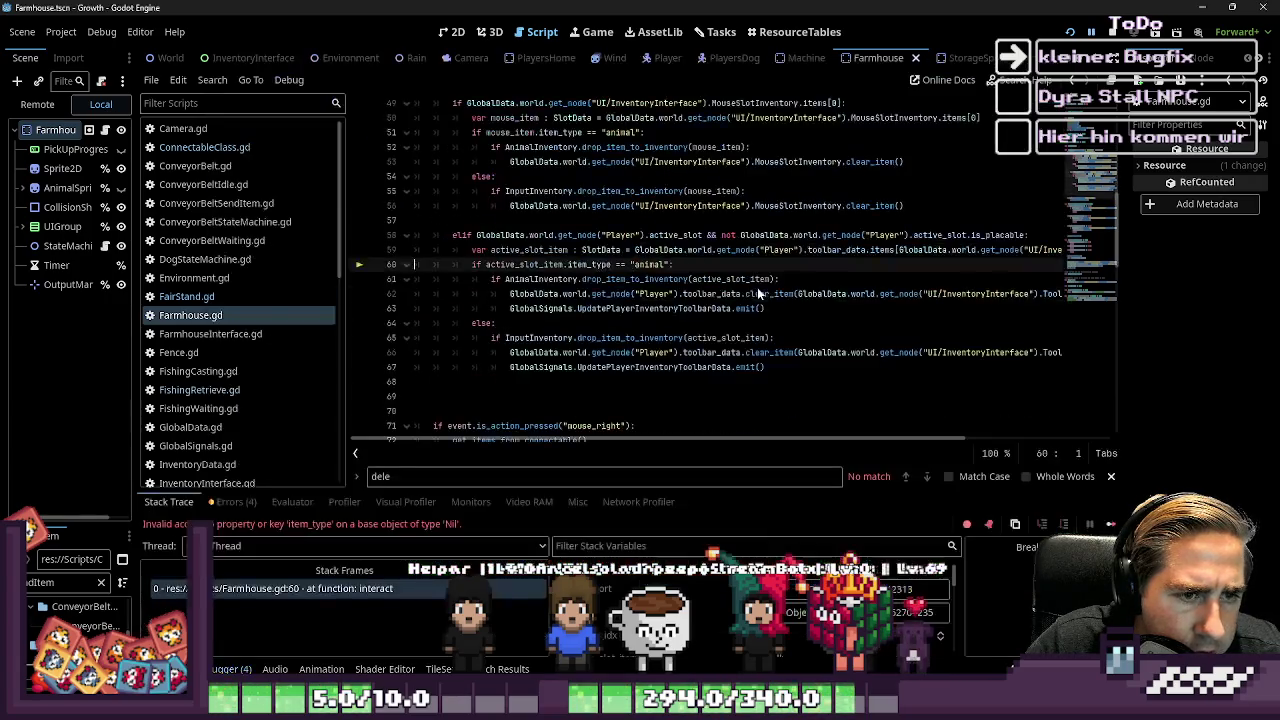
Step: Append '!= null' after active_slot in the line 58 elif condition
click(671, 265)
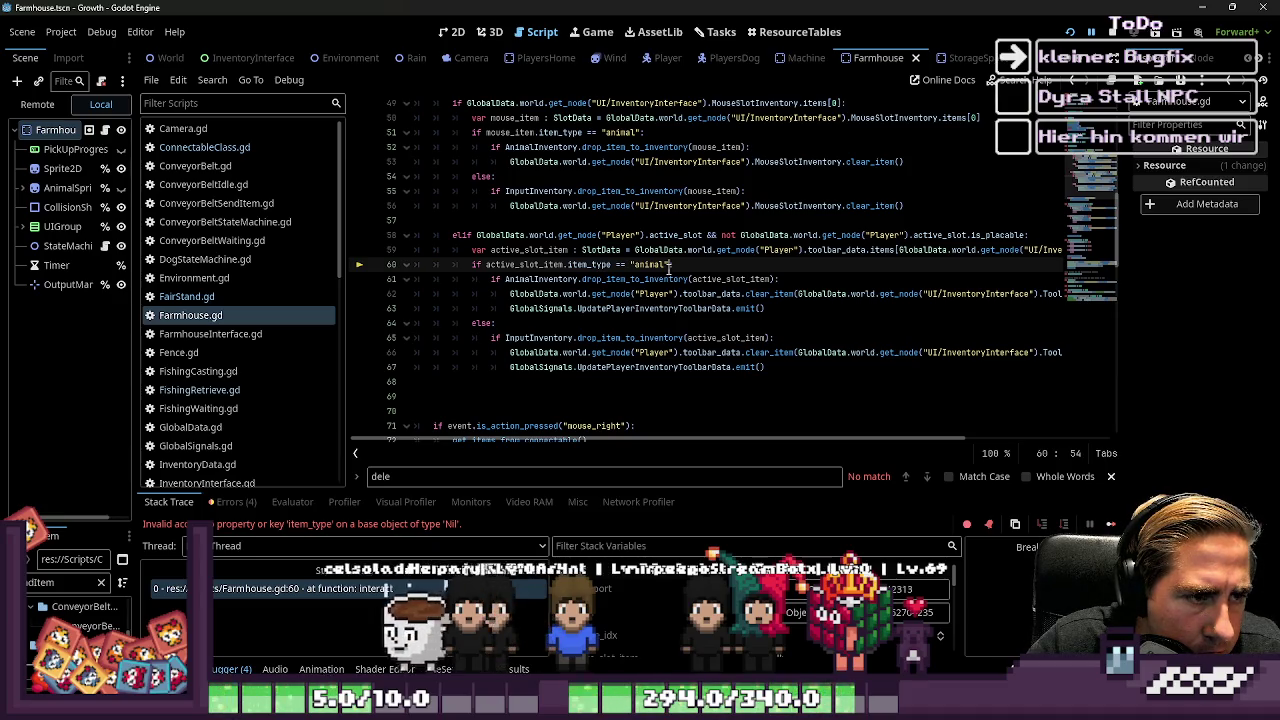
scroll(669, 267, up, 3)
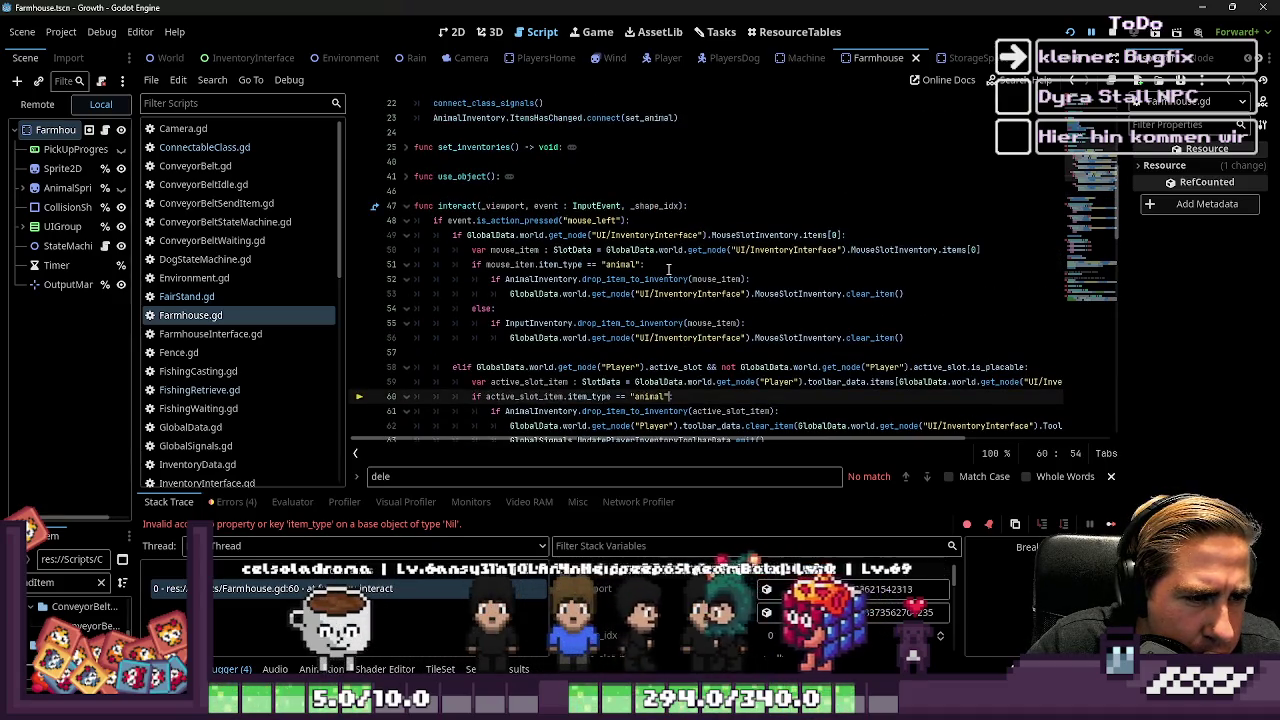
scroll(610, 400, down, 1)
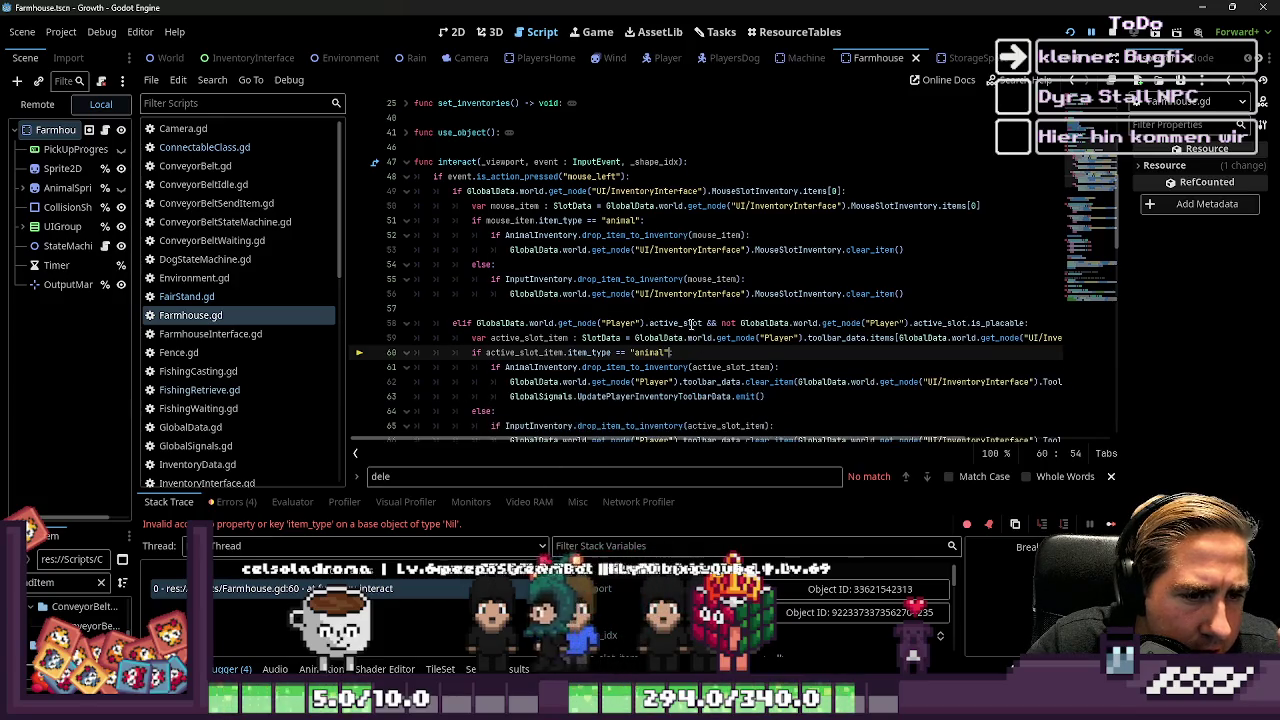
double_click(686, 323)
mouse_move(697, 337)
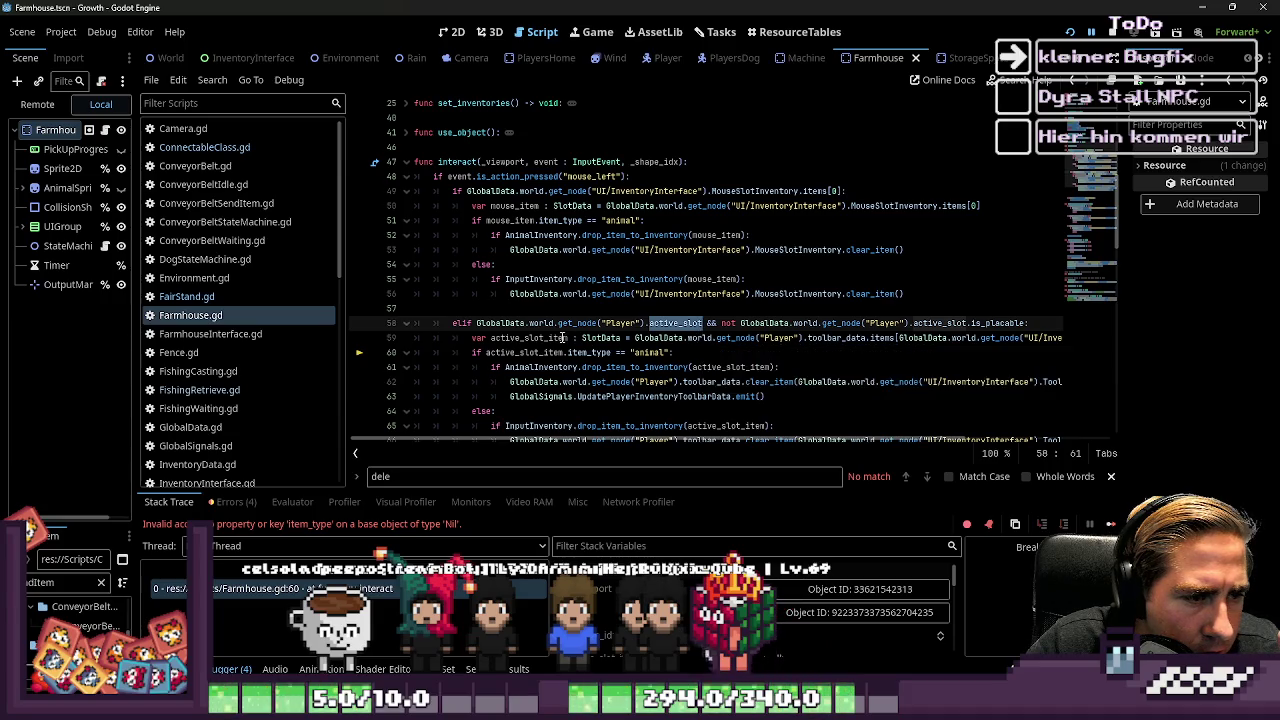
click(630, 324)
click(703, 323)
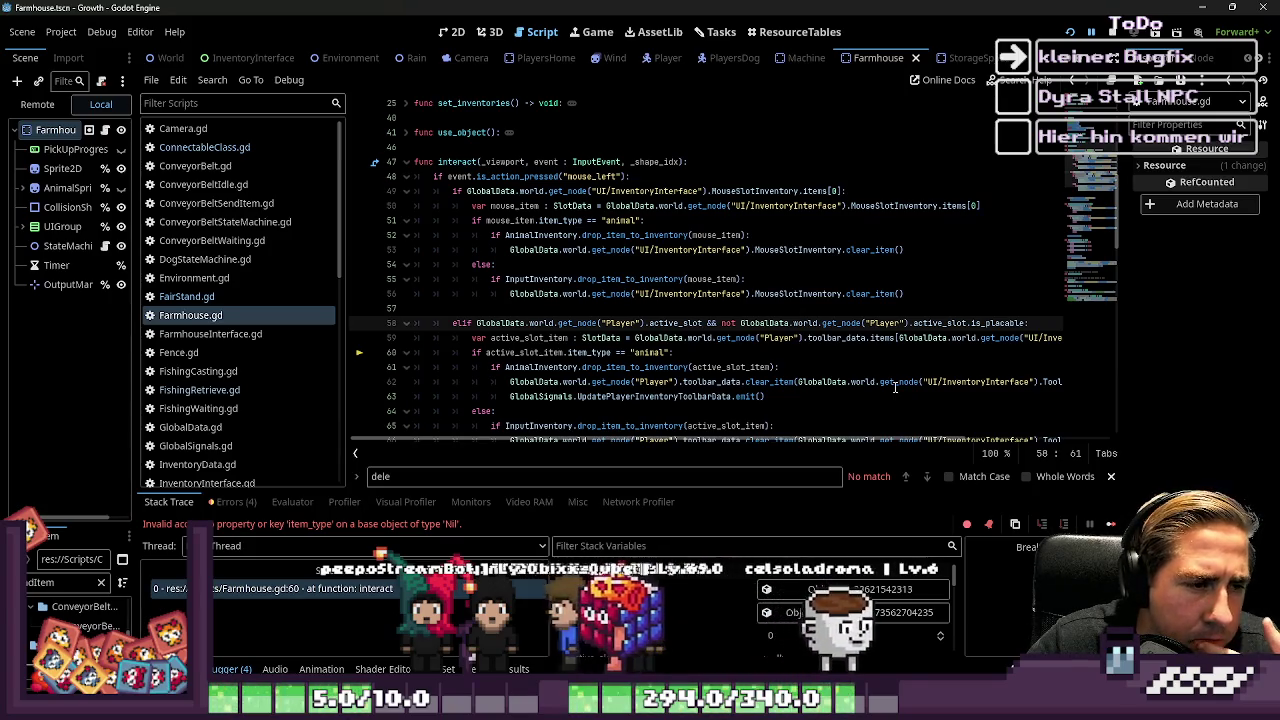
text(!=)
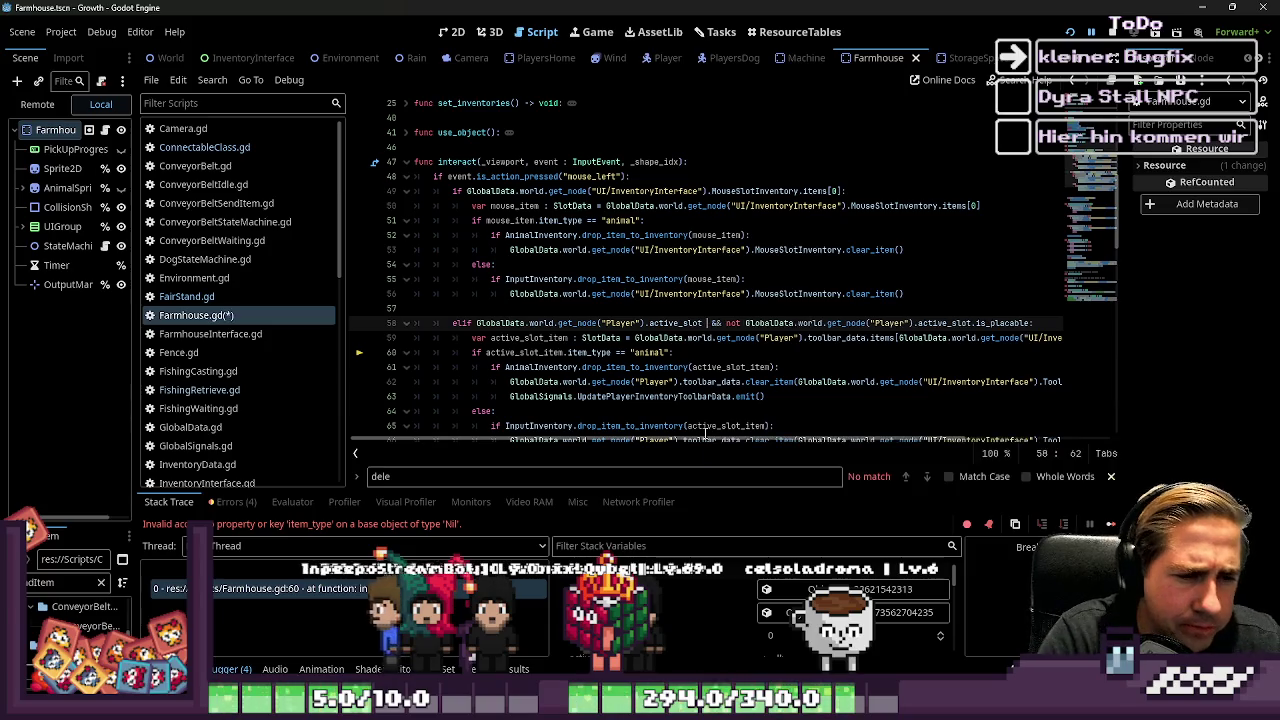
text( n)
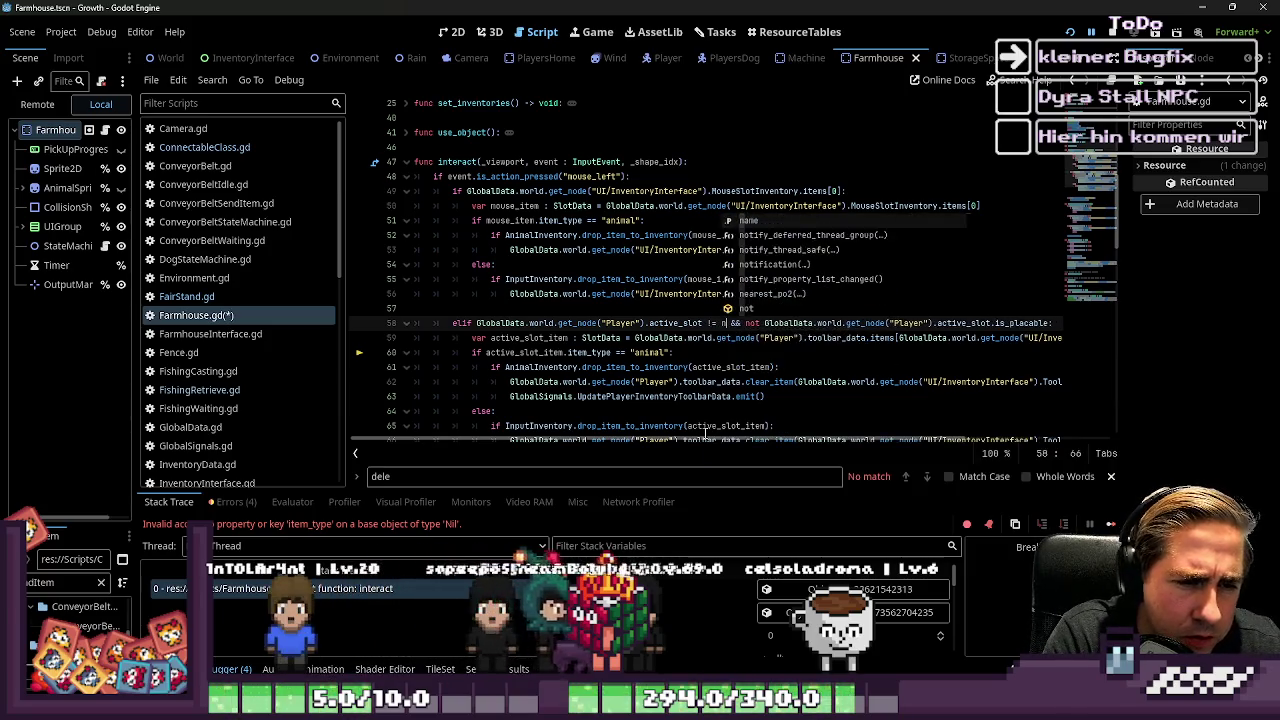
text(ull)
key(Escape)
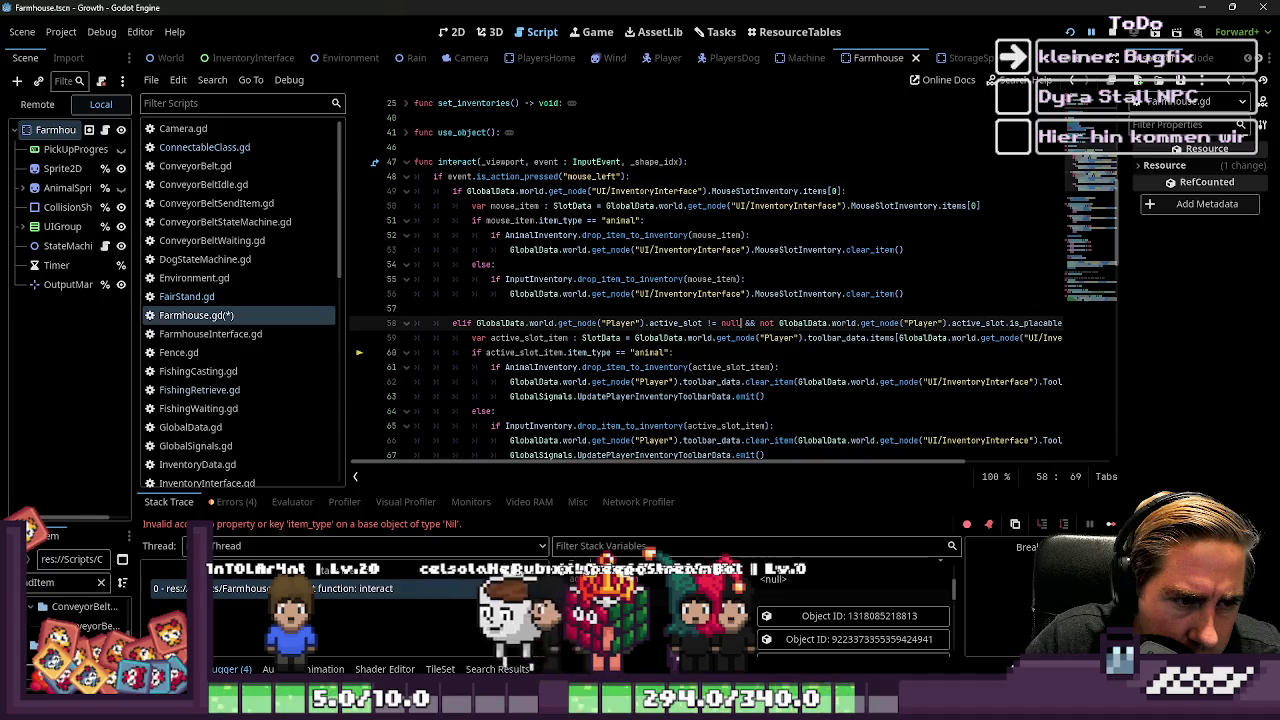
Step: Filter the stack variables for active_slot_item, then clear the filter and select line 58's Player lookup
click(598, 545)
text(active_slot)
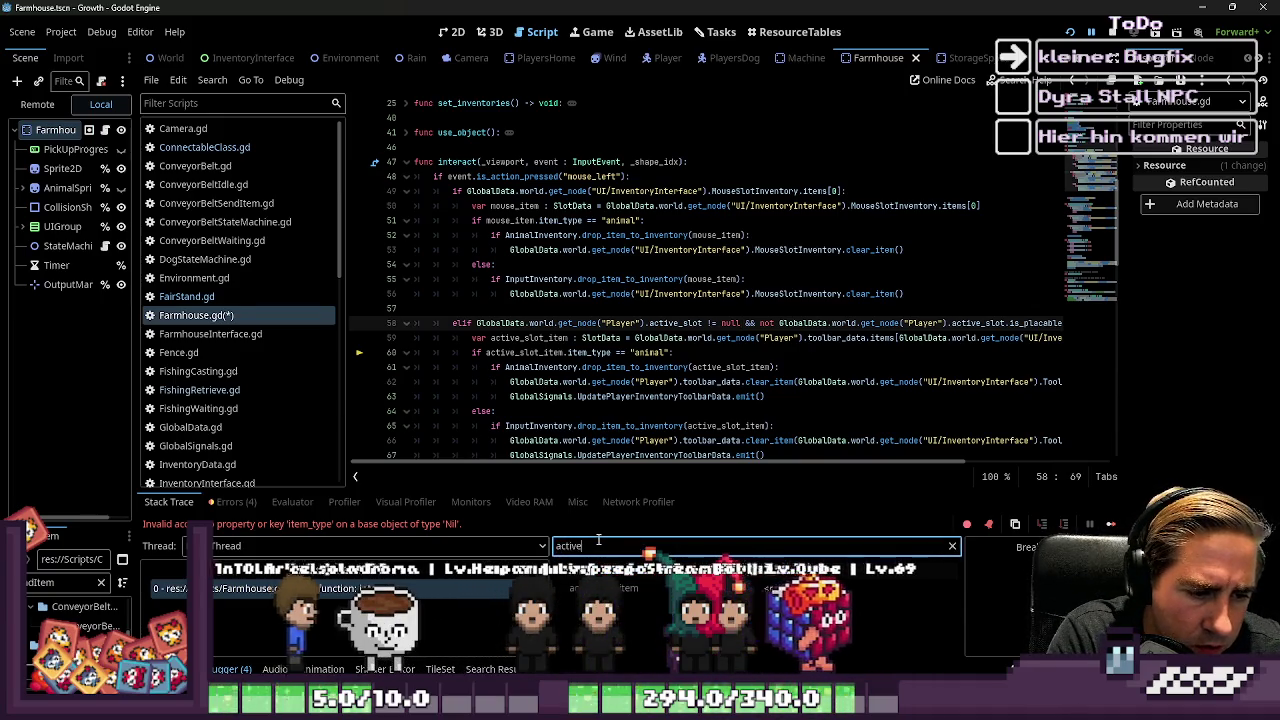
text(_item)
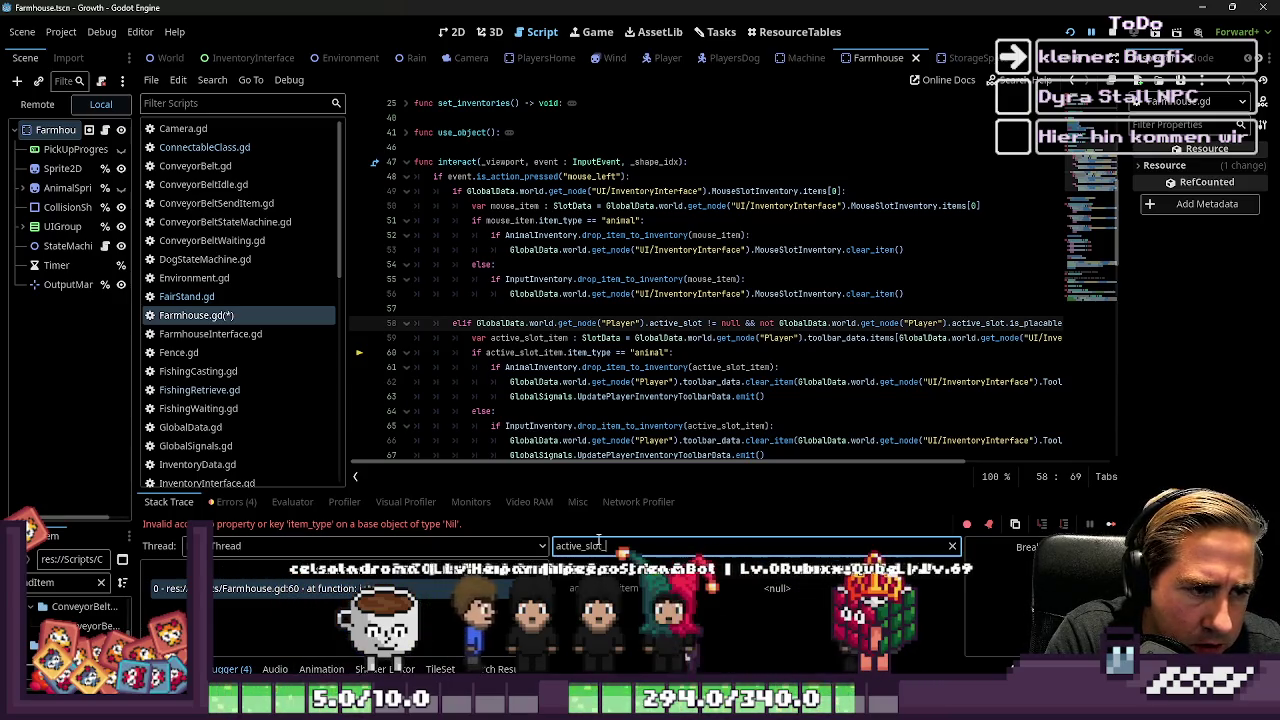
key(ctrl+a)
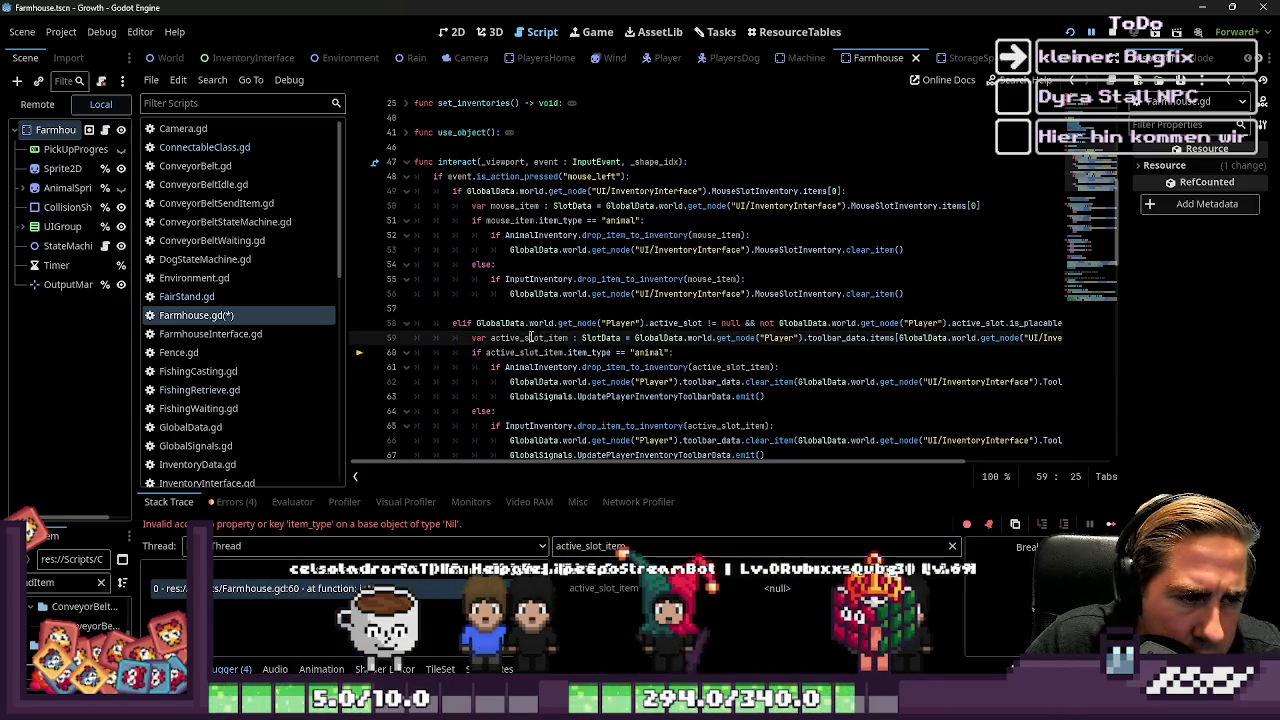
key(BackSpace)
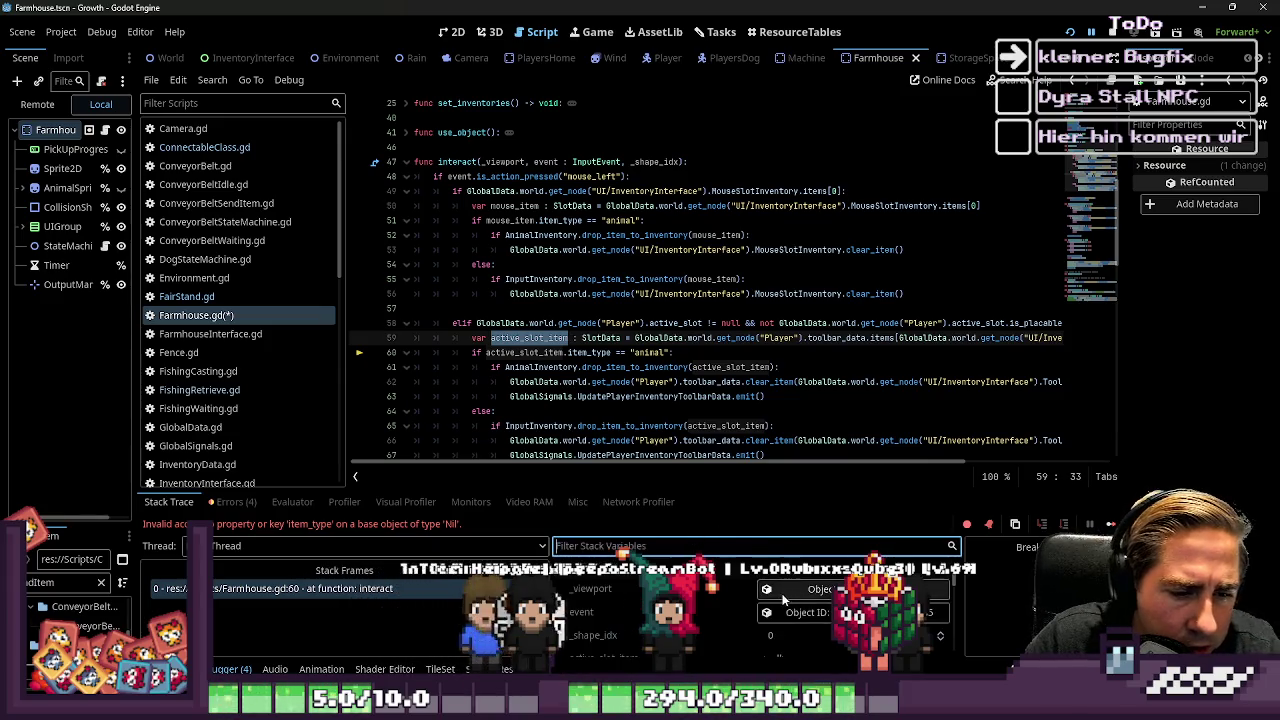
scroll(745, 608, down, 2)
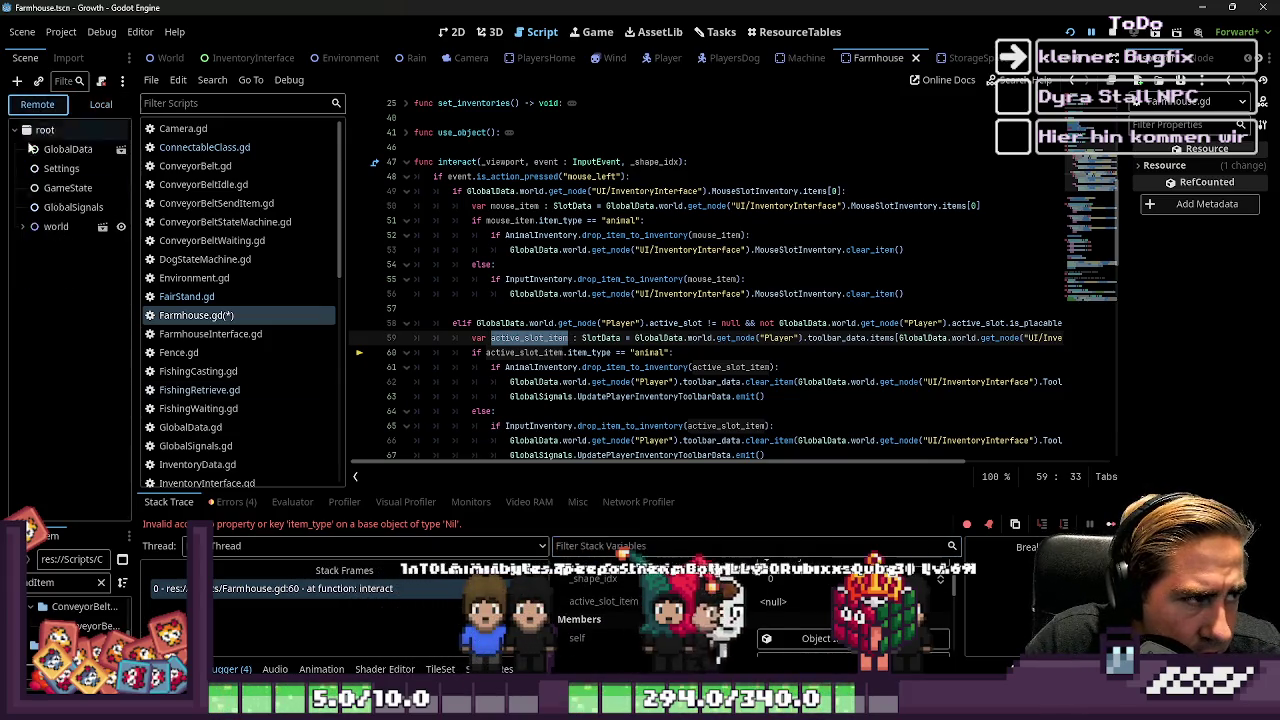
scroll(700, 610, down, 3)
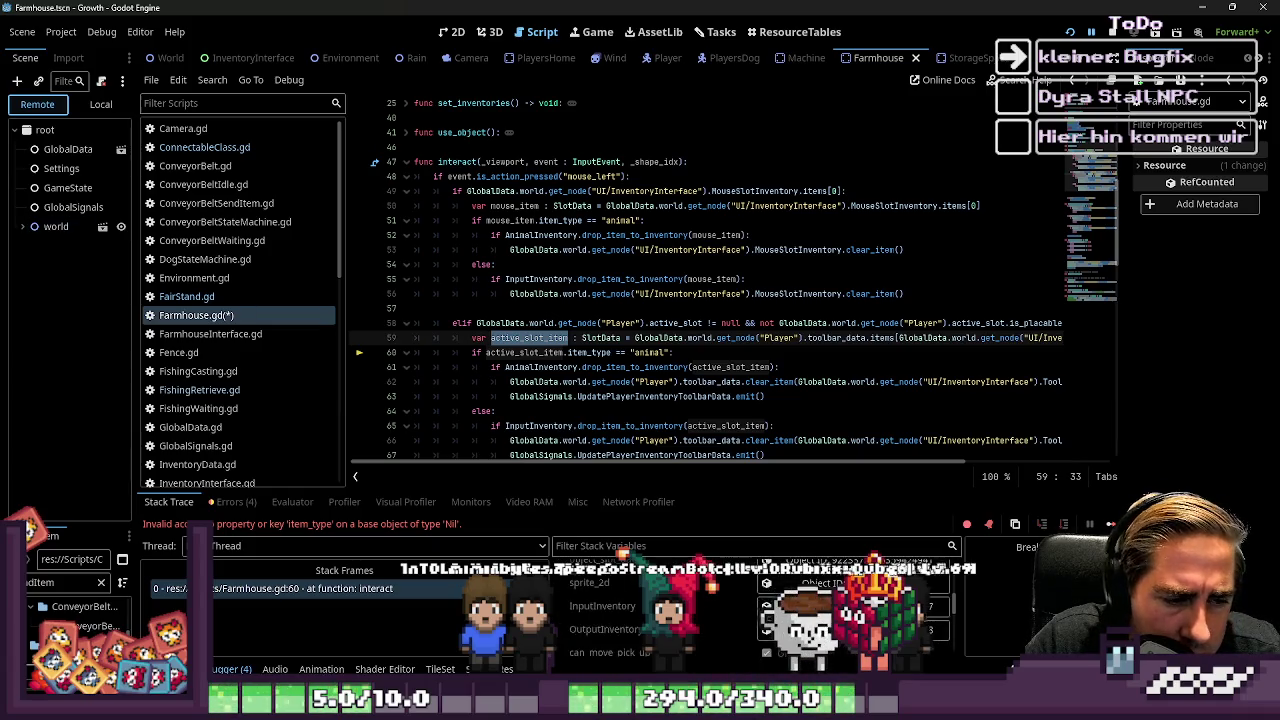
scroll(700, 610, down, 3)
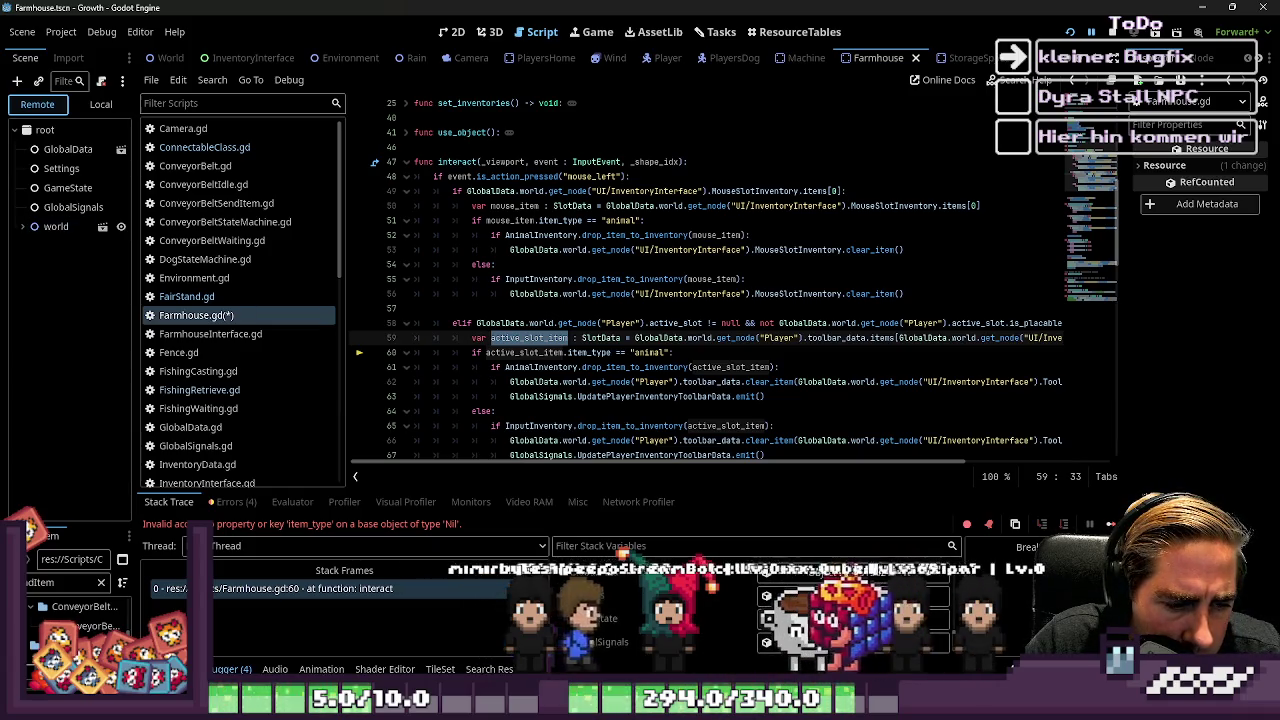
scroll(700, 610, up, 8)
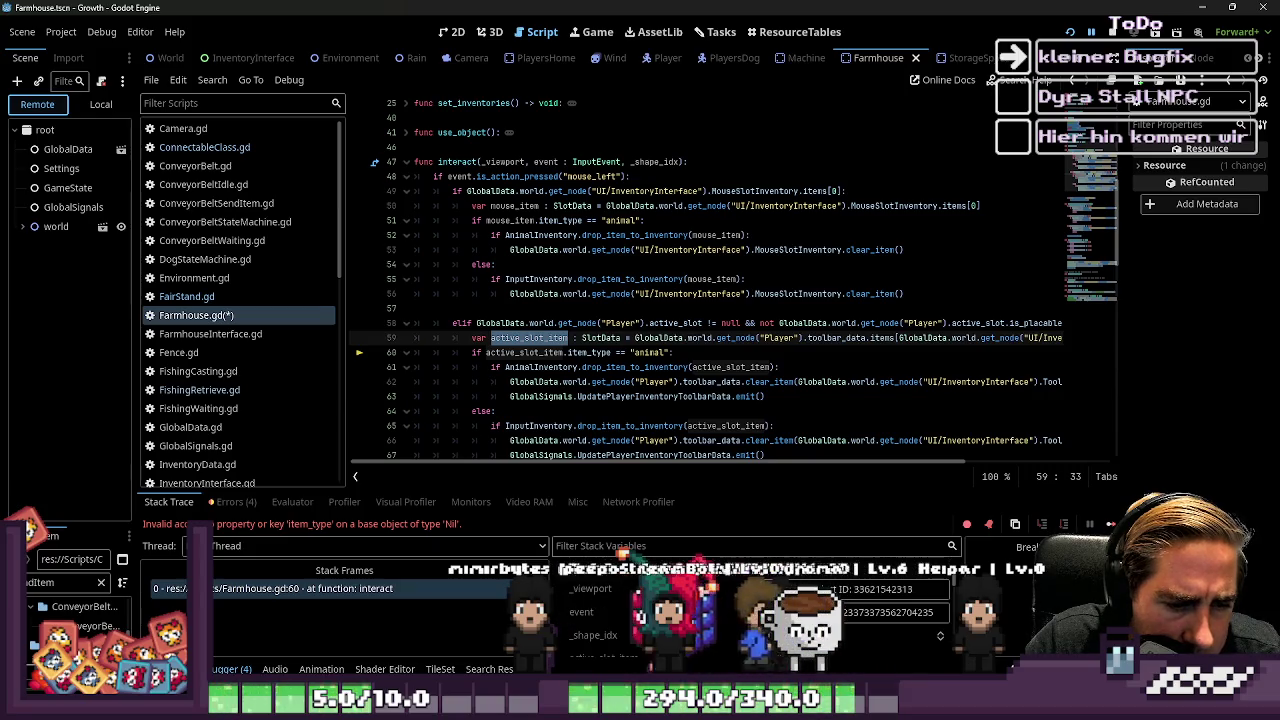
drag(477, 323, 651, 323)
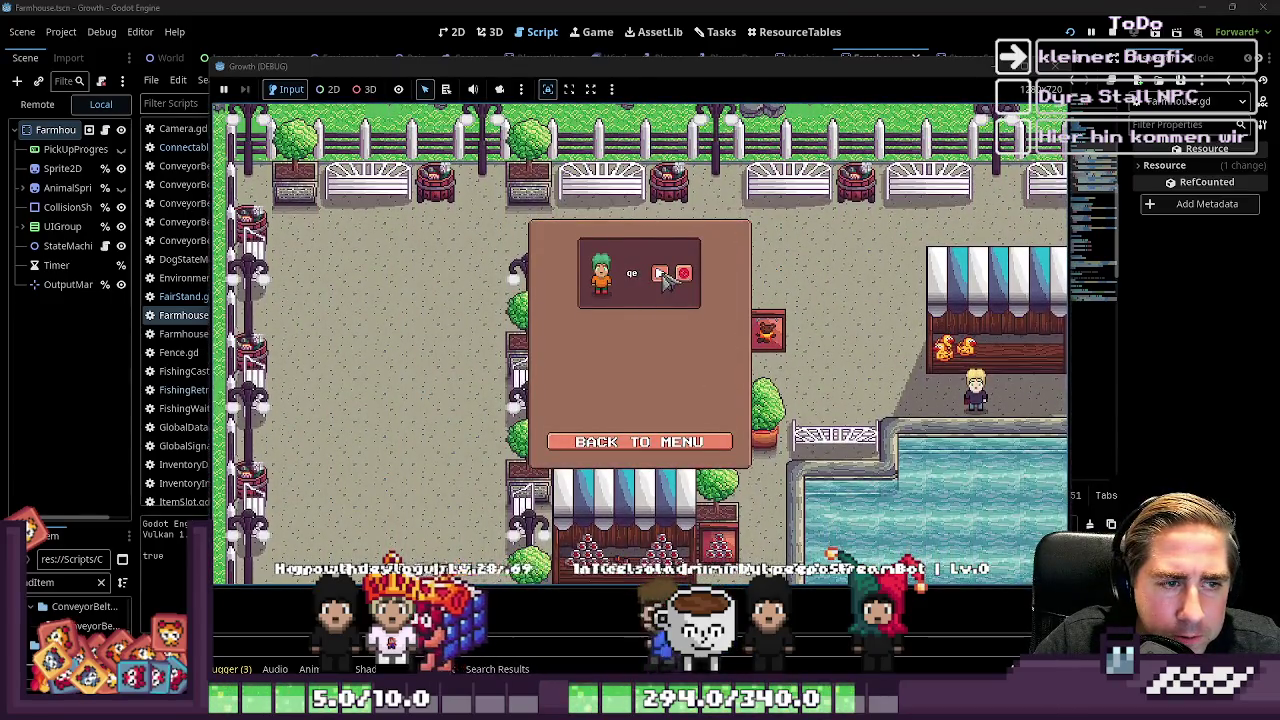
Step: Load the qe save, then pick up a 99-item stack and place it in the world
click(661, 272)
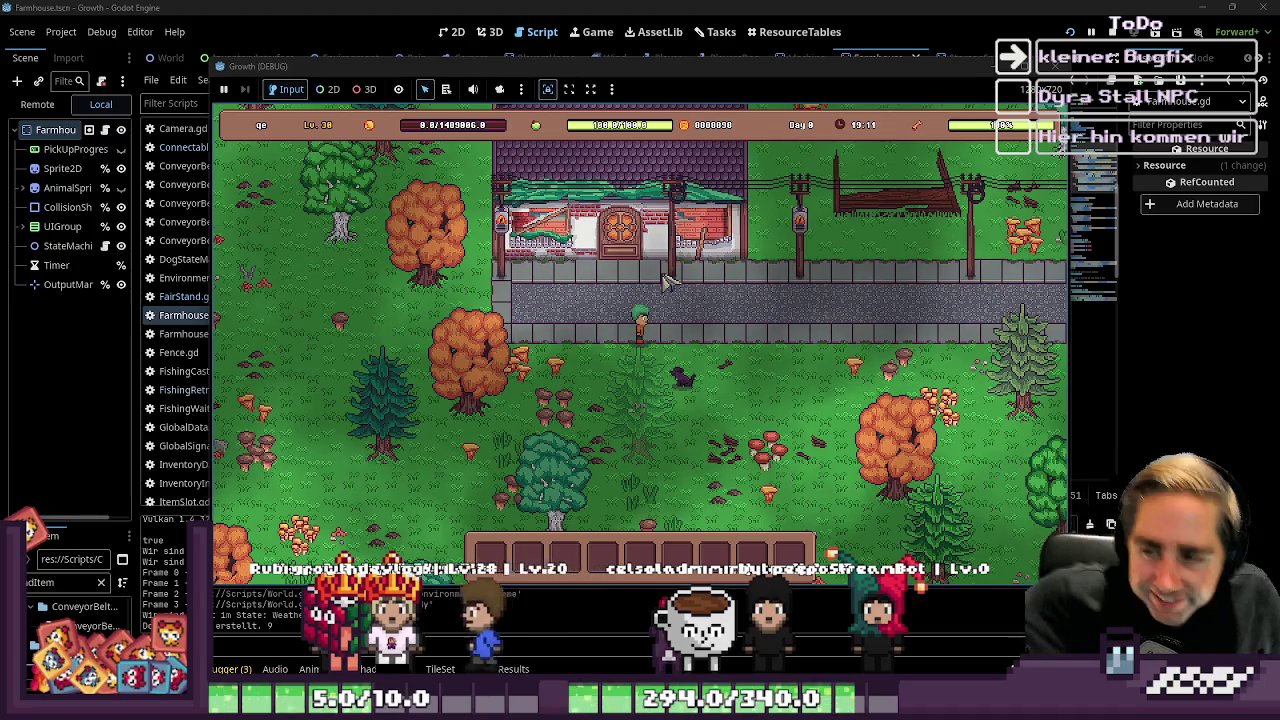
key(d)
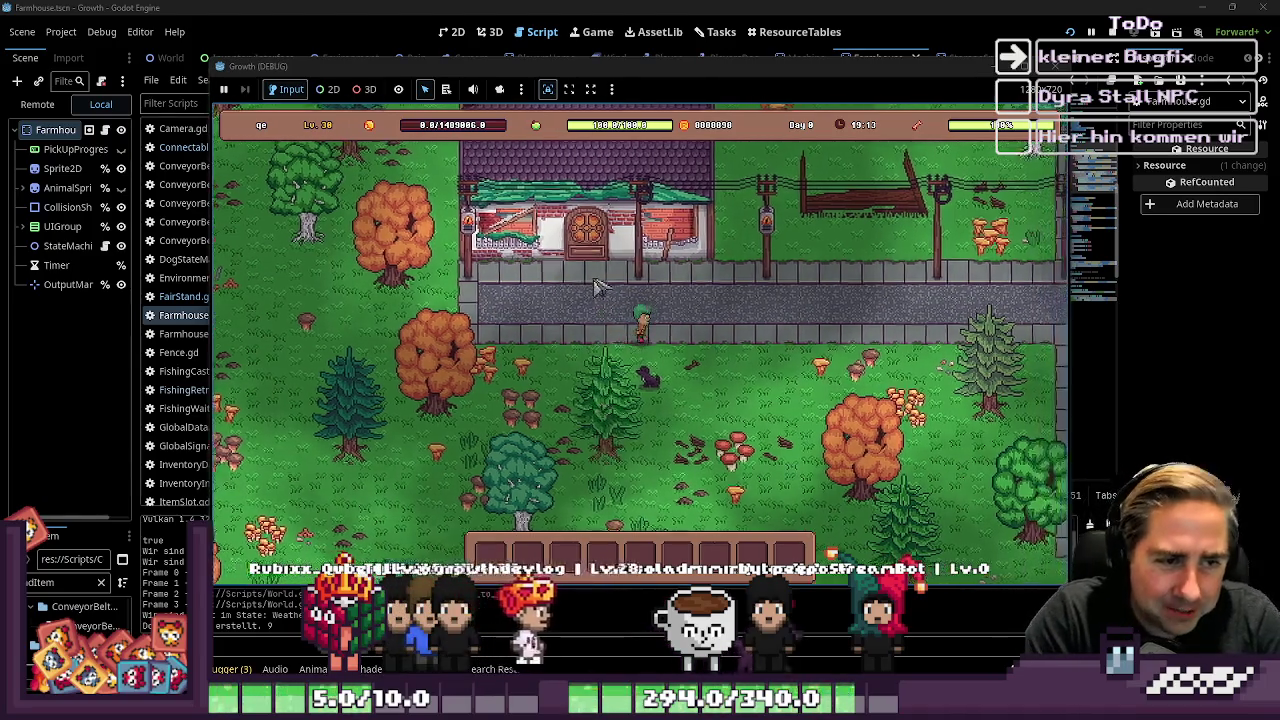
key(i)
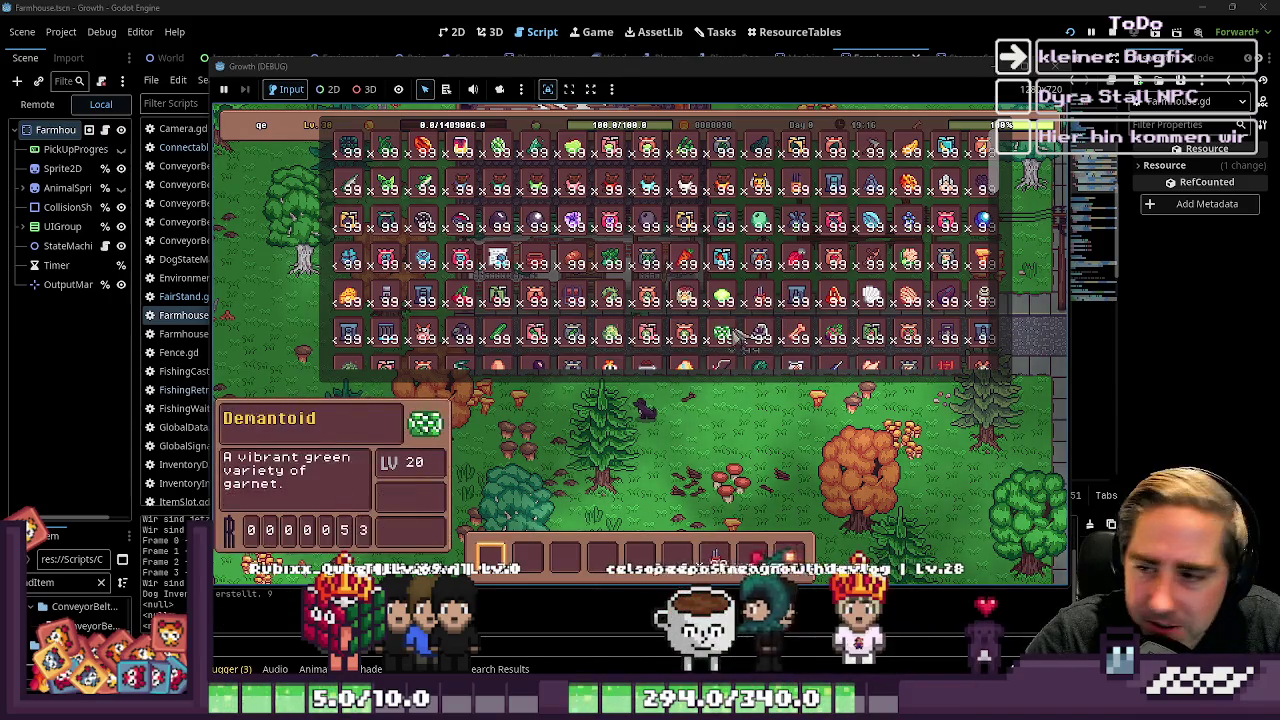
click(738, 340)
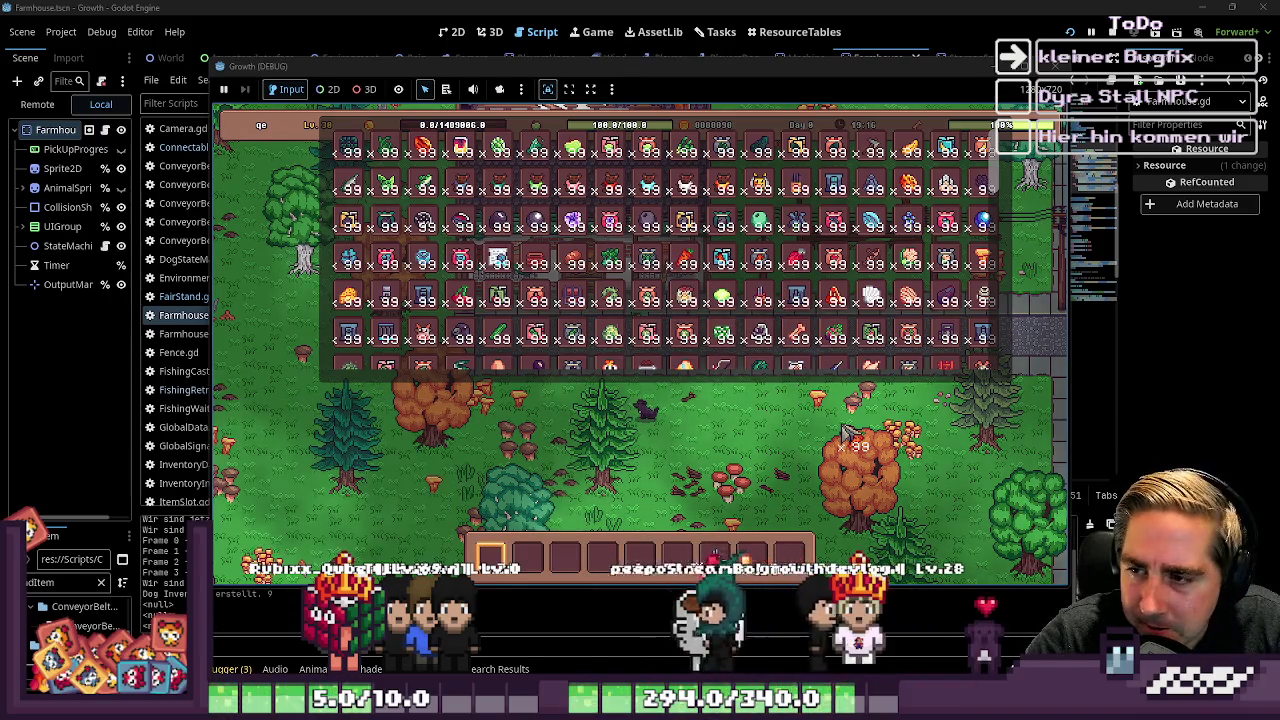
click(795, 507)
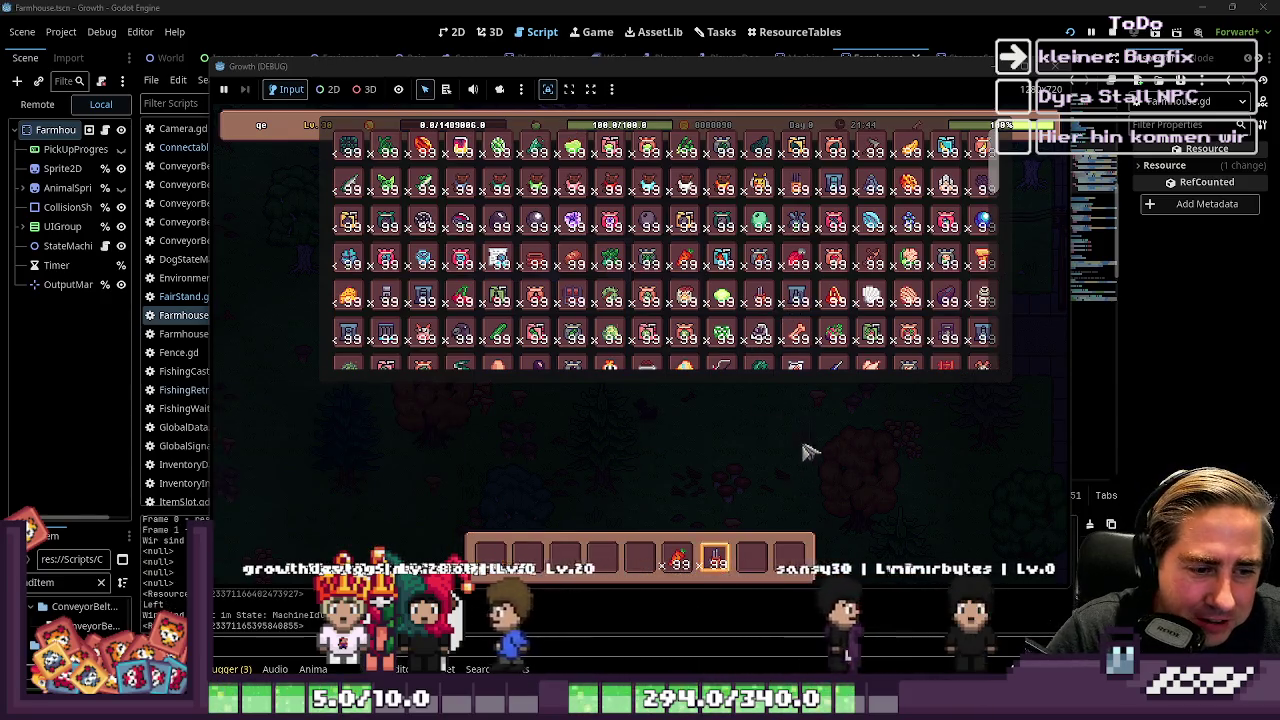
Step: Close the inventory, select hotbar slot 4, and bring OBS to the front
scroll(766, 343, down, 1)
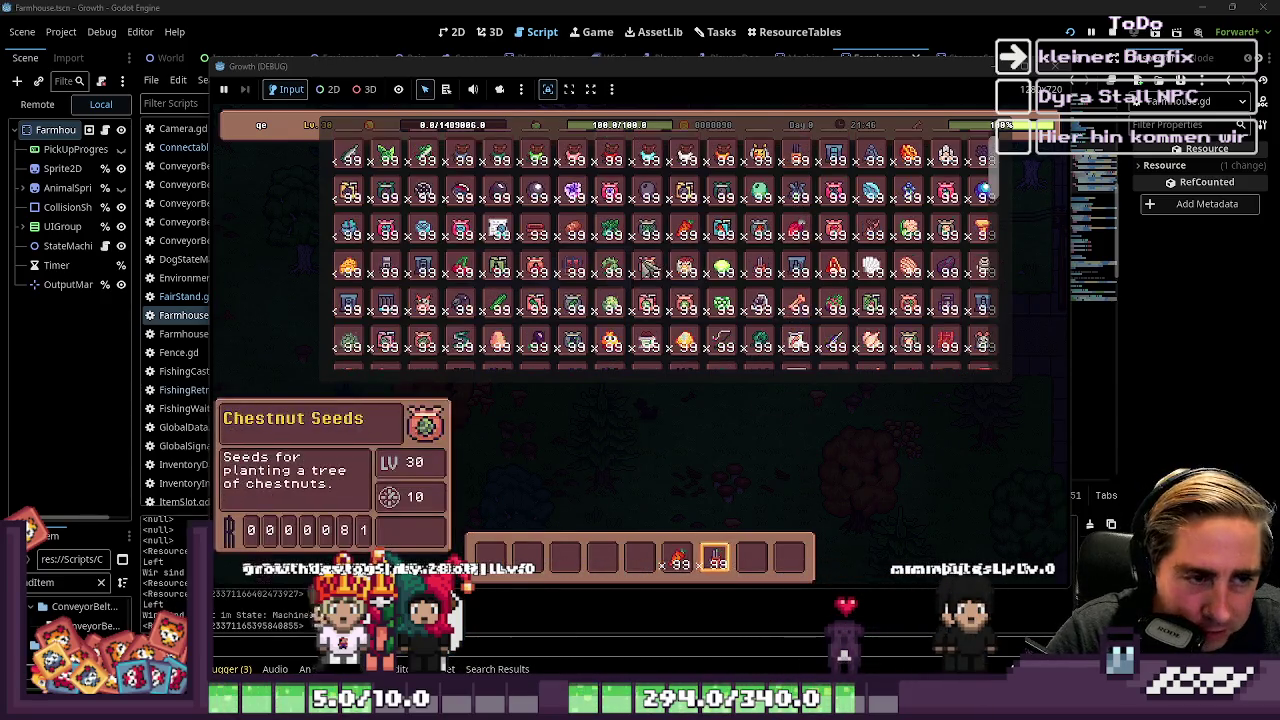
scroll(648, 268, down, 1)
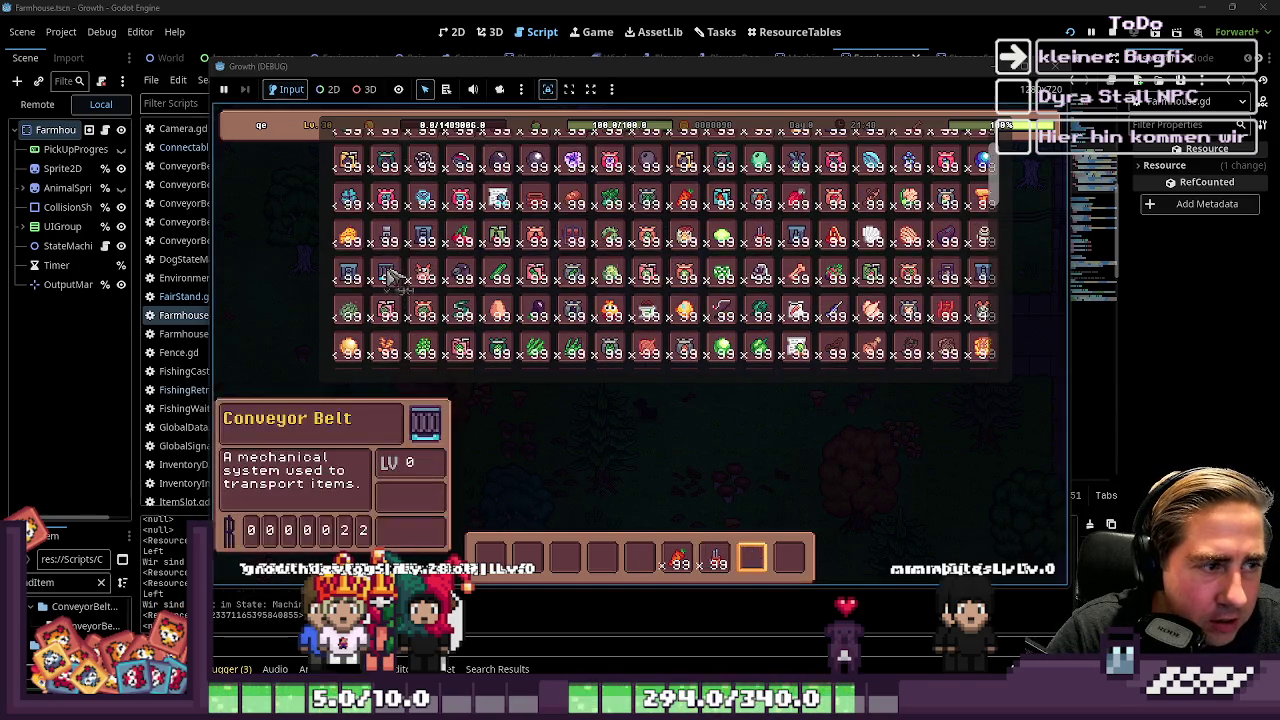
key(Escape)
scroll(812, 347, up, 3)
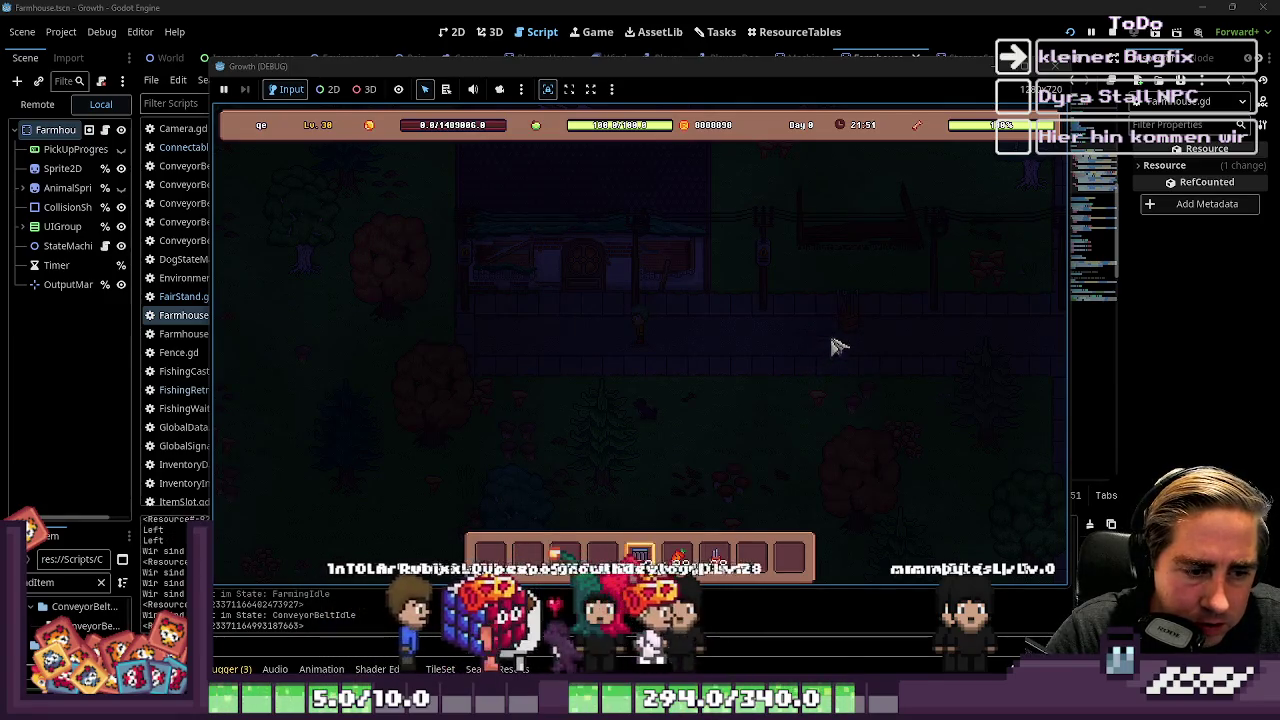
scroll(825, 340, down, 3)
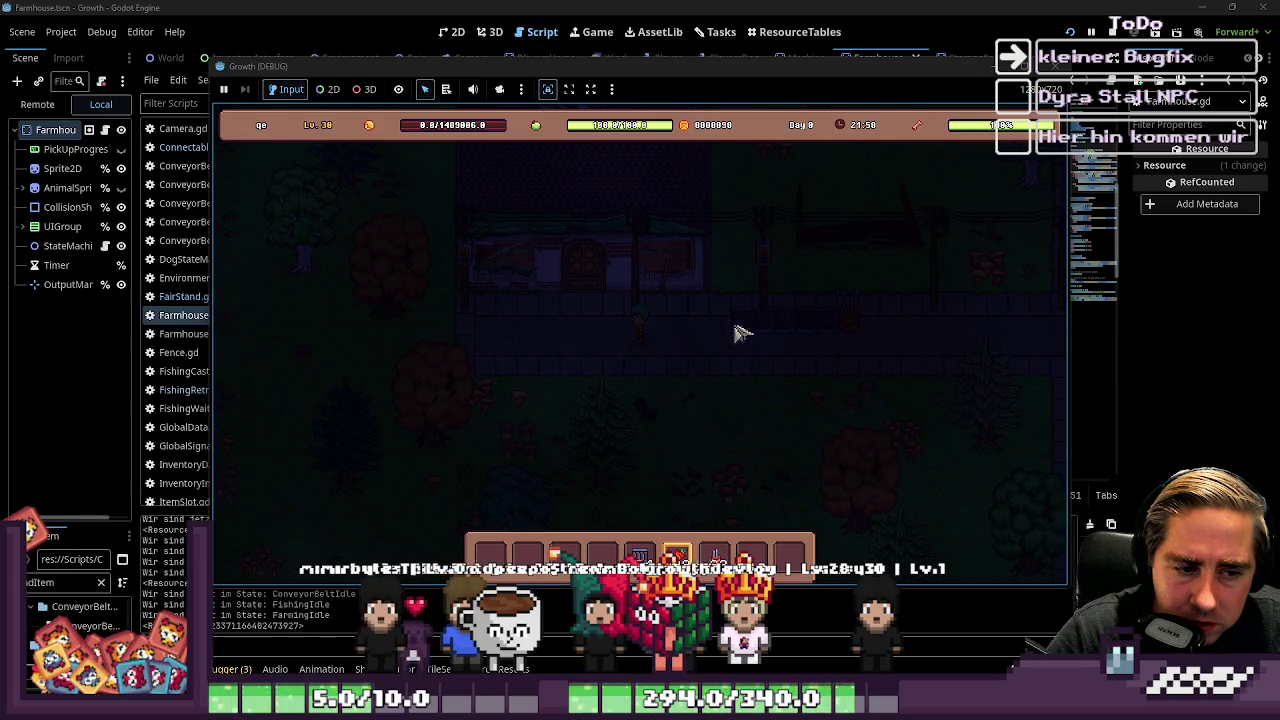
key(4)
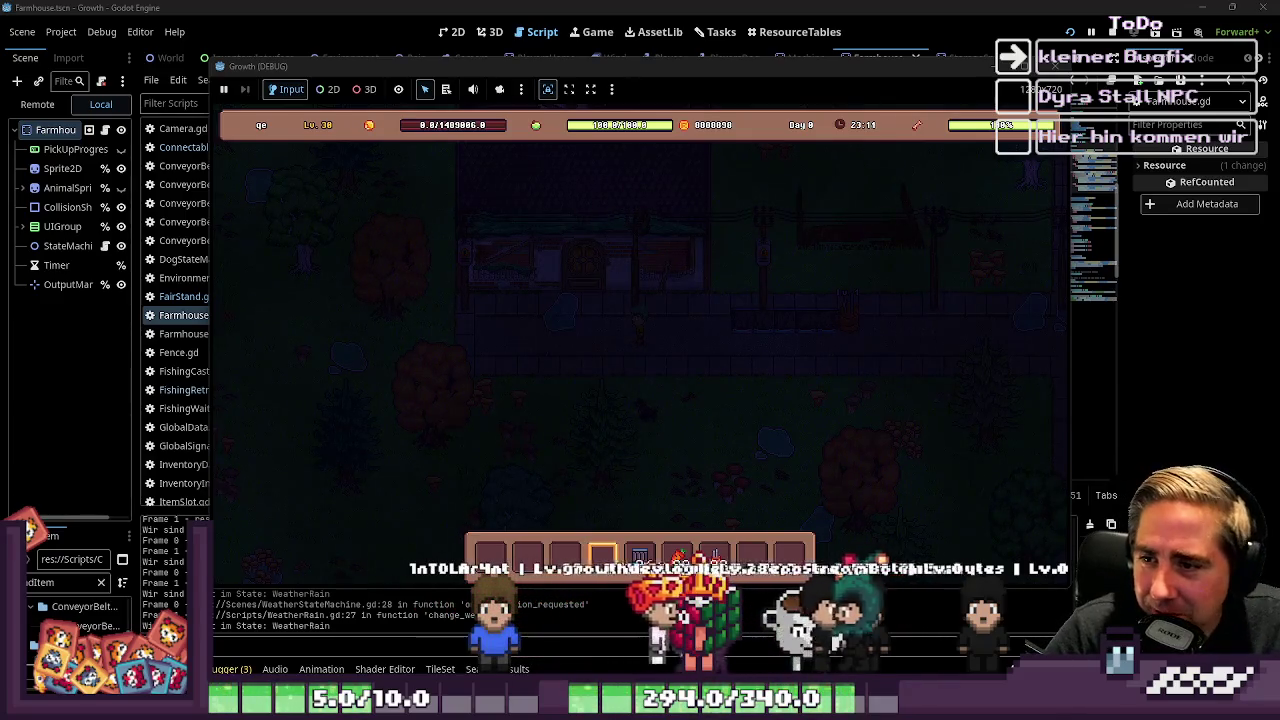
key(alt+Tab)
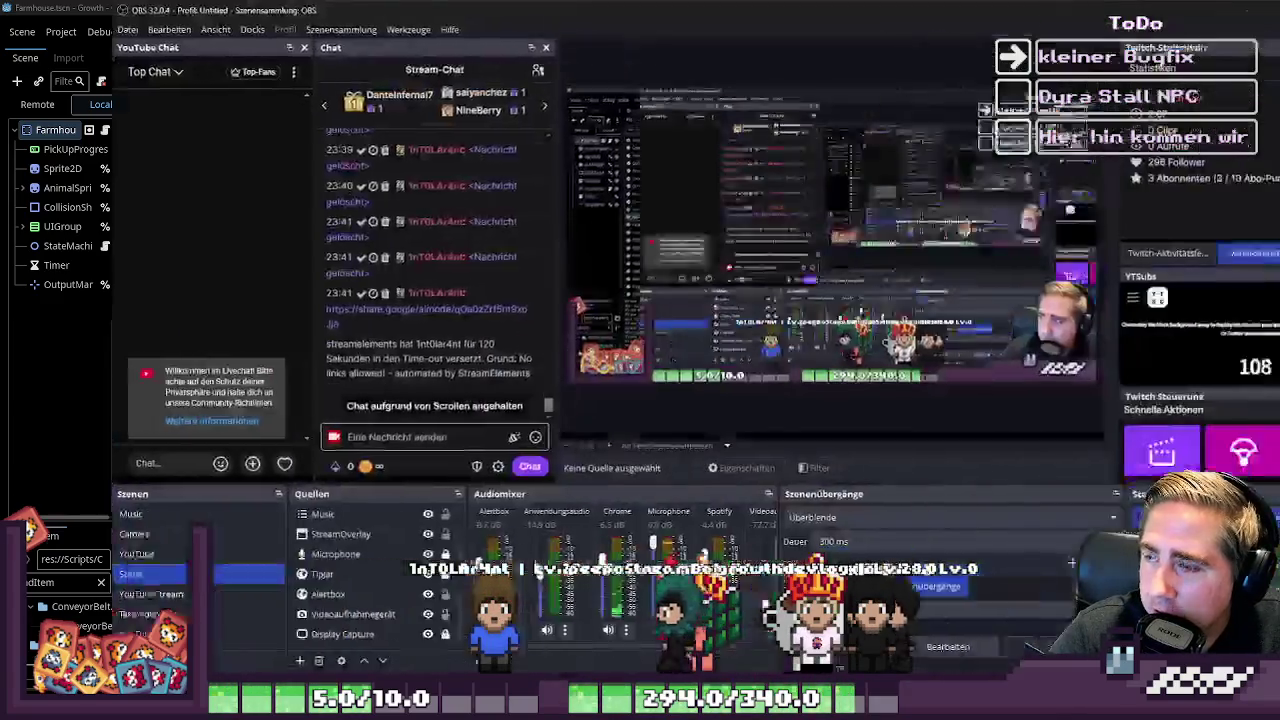
key(super+Down)
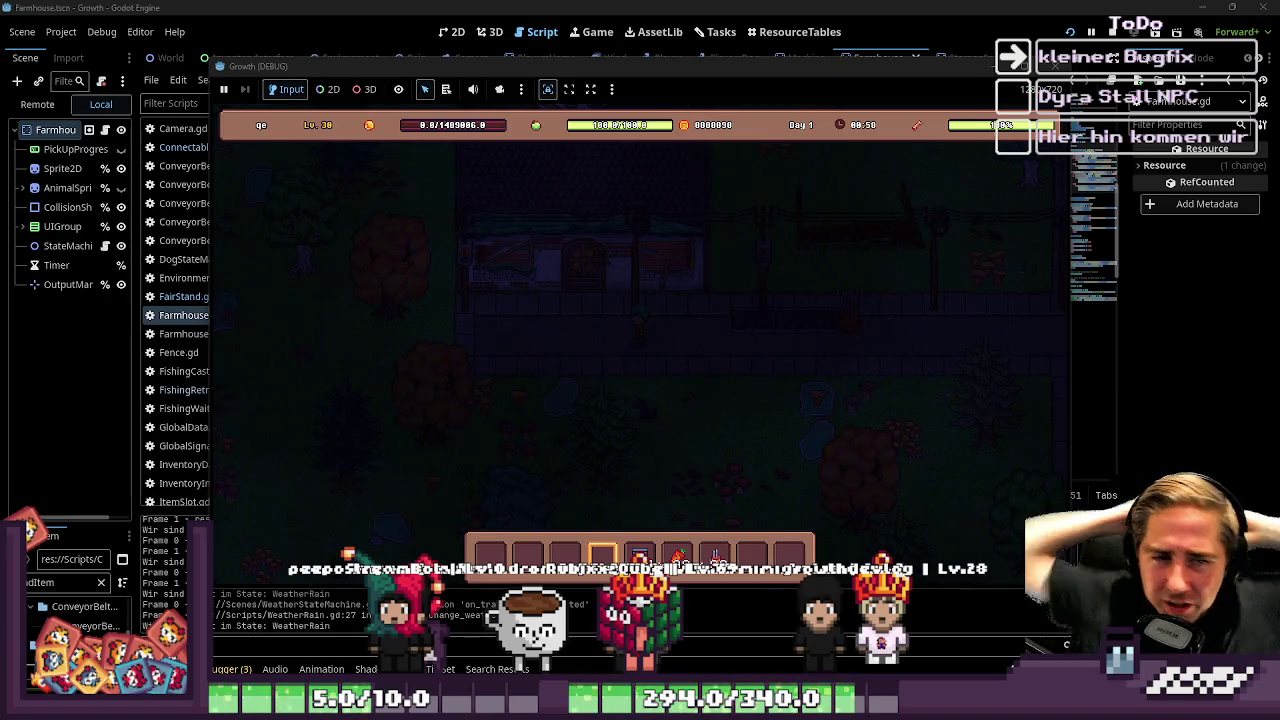
Step: Scroll through the hotbar, then open and close the item inventory
scroll(663, 263, down, 4)
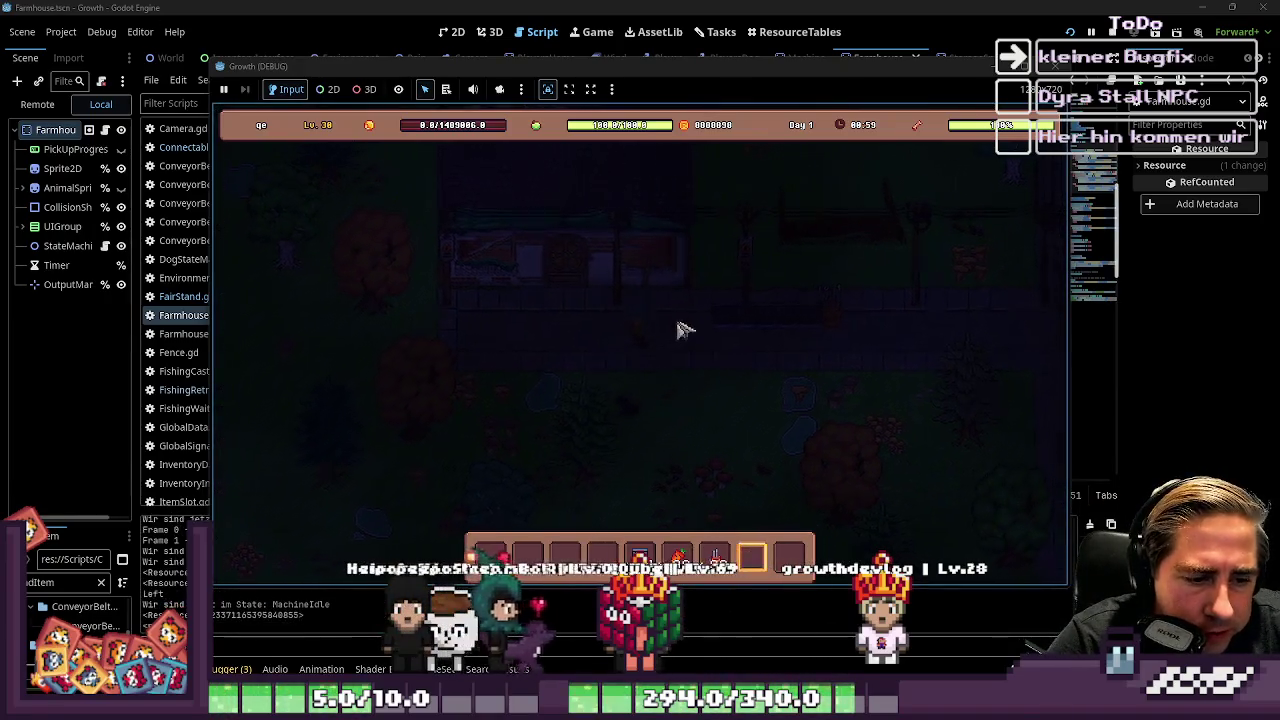
scroll(686, 329, up, 2)
scroll(799, 293, down, 1)
scroll(815, 320, down, 1)
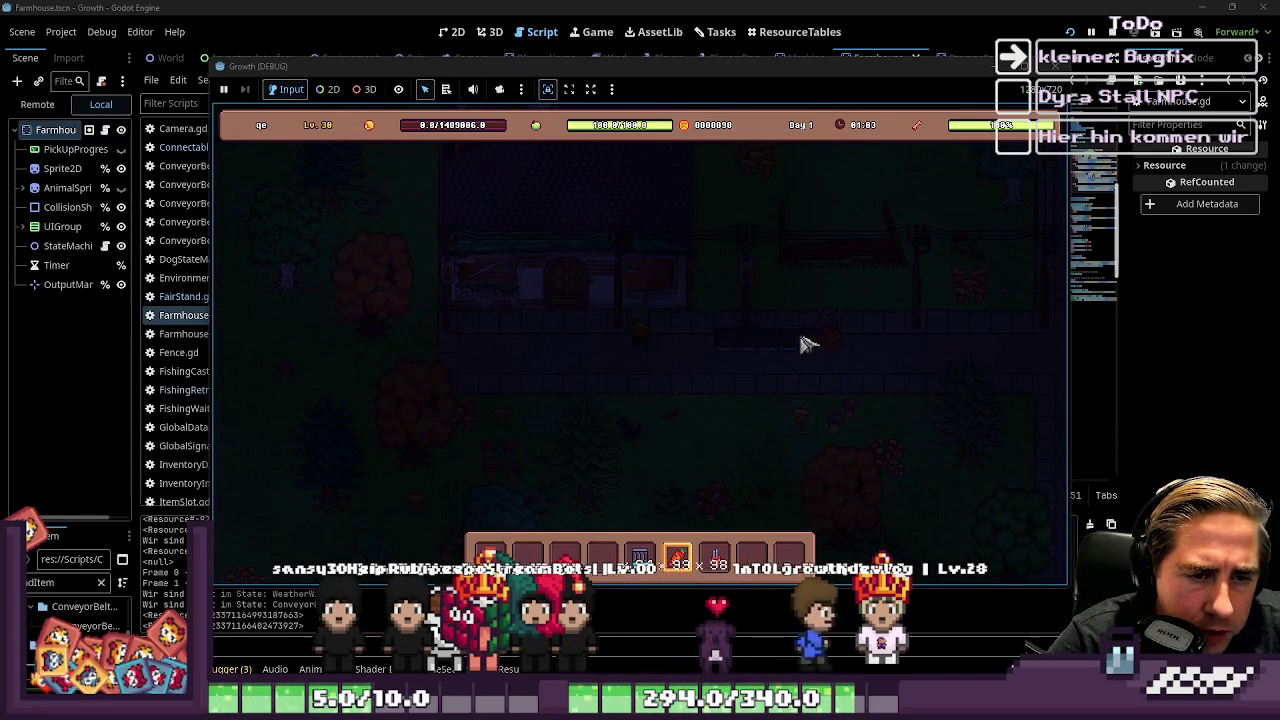
key(i)
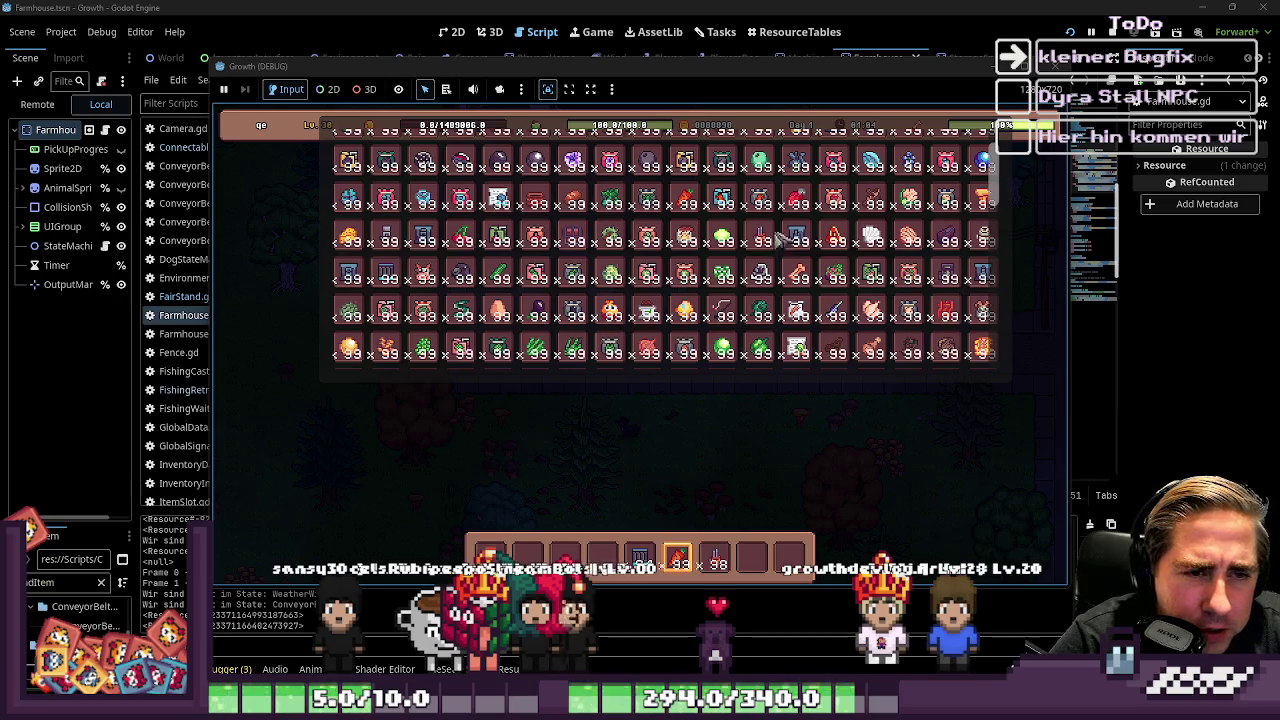
key(i)
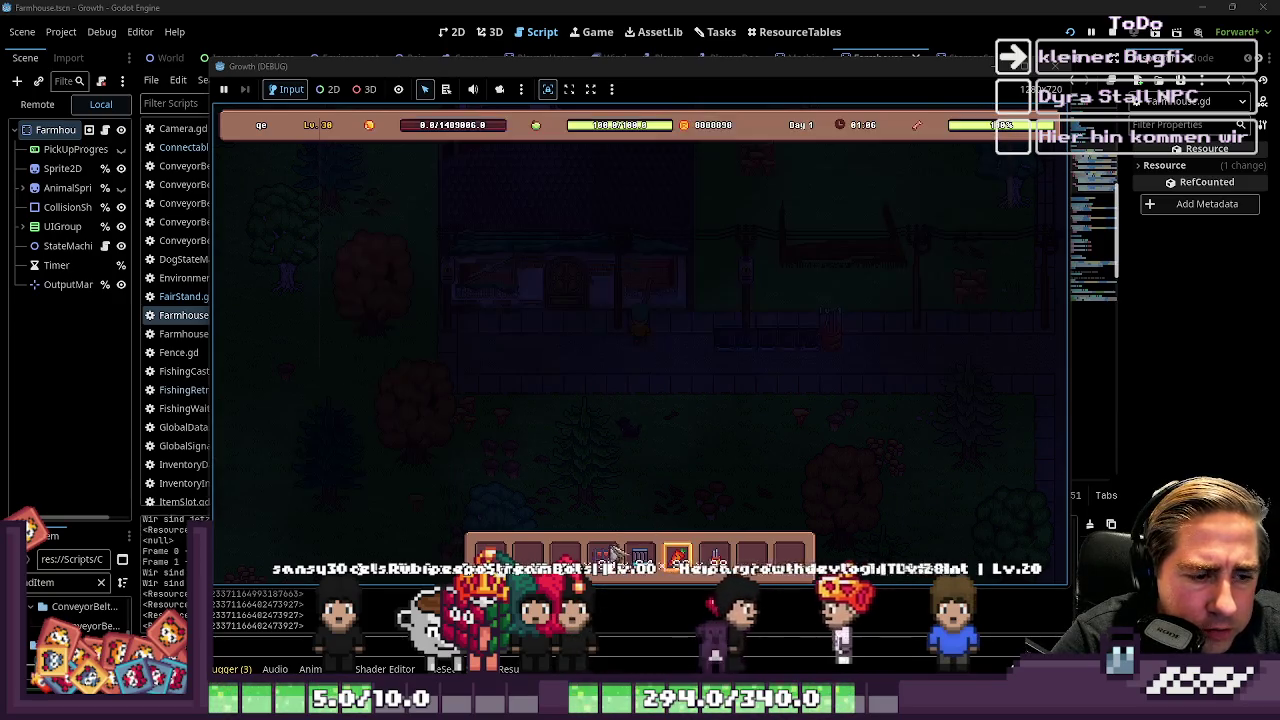
Step: Scroll the hotbar back and open the chest's storage panel, then close it
scroll(660, 420, up, 2)
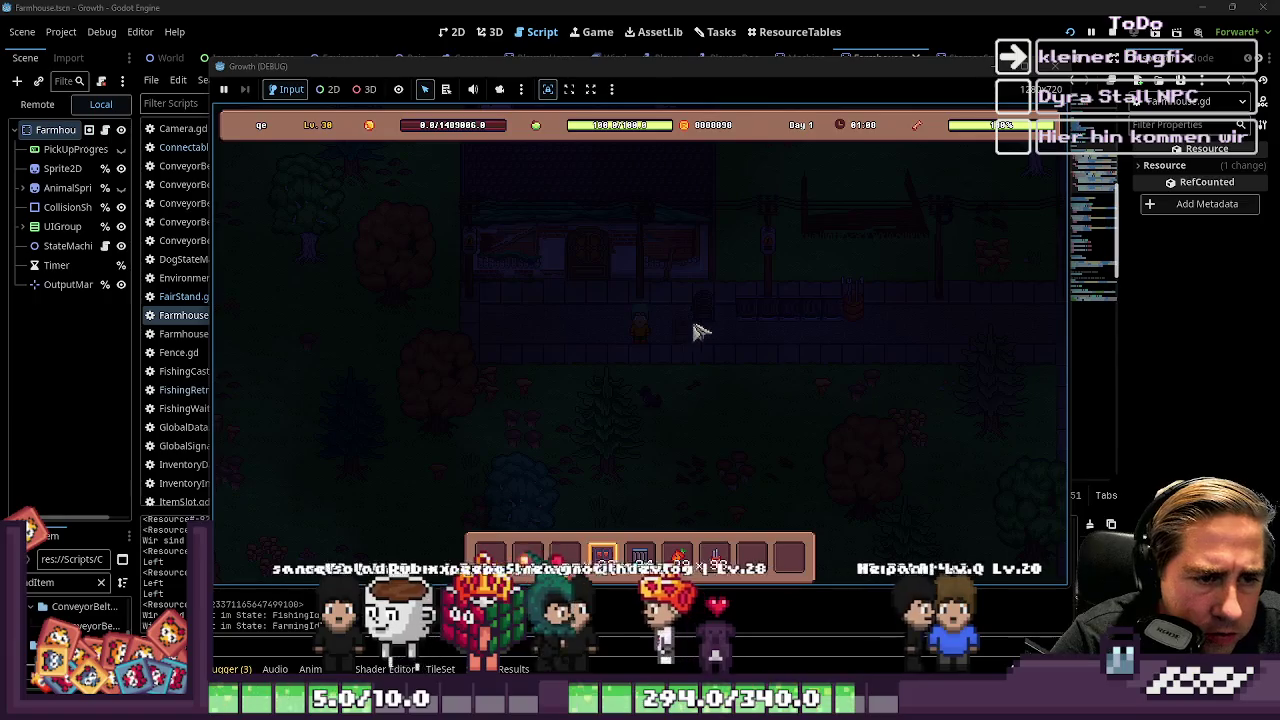
scroll(712, 320, up, 1)
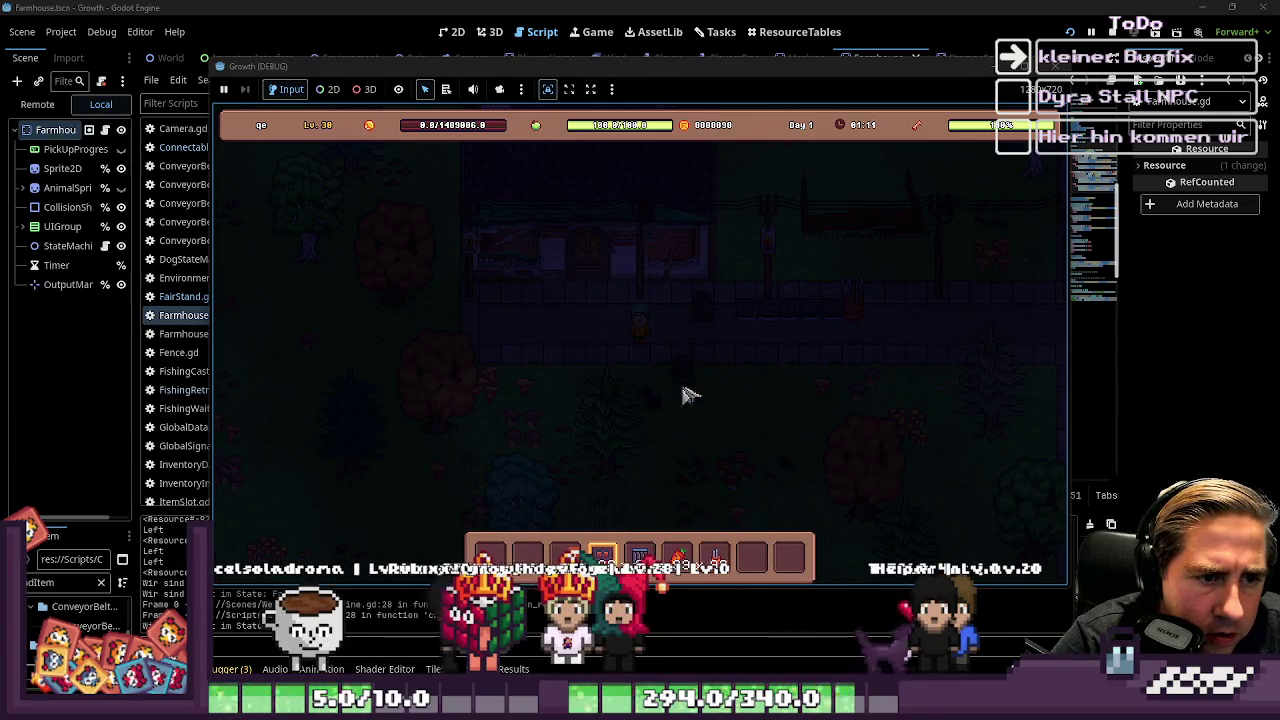
key(e)
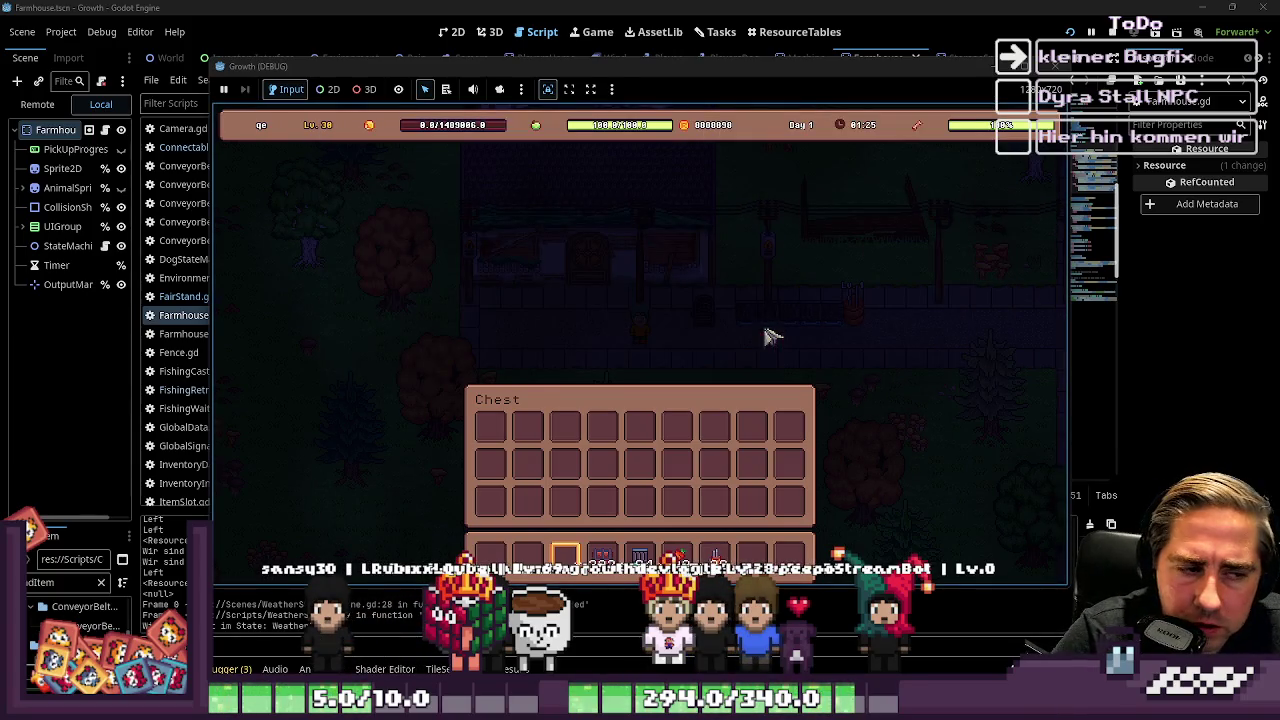
key(Escape)
Step: Walk to the chest, select hotbar slot 3, reopen its storage panel, then stop the game
key(s)
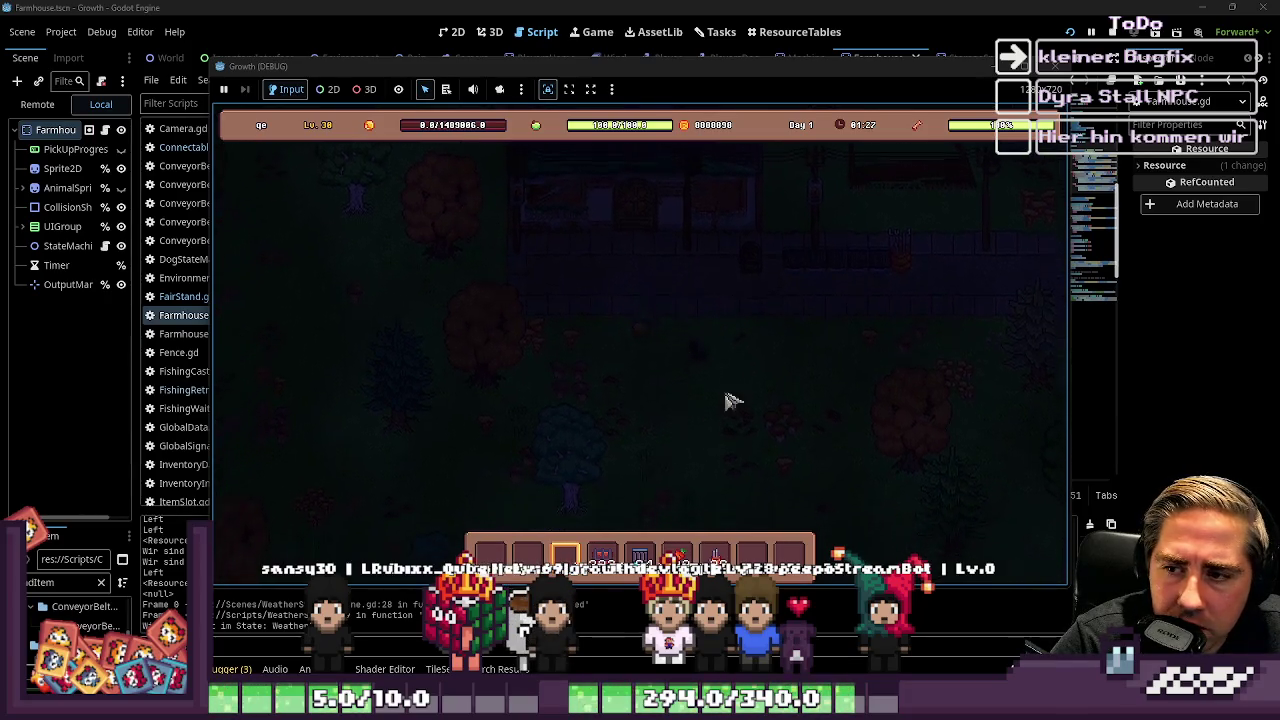
key(7)
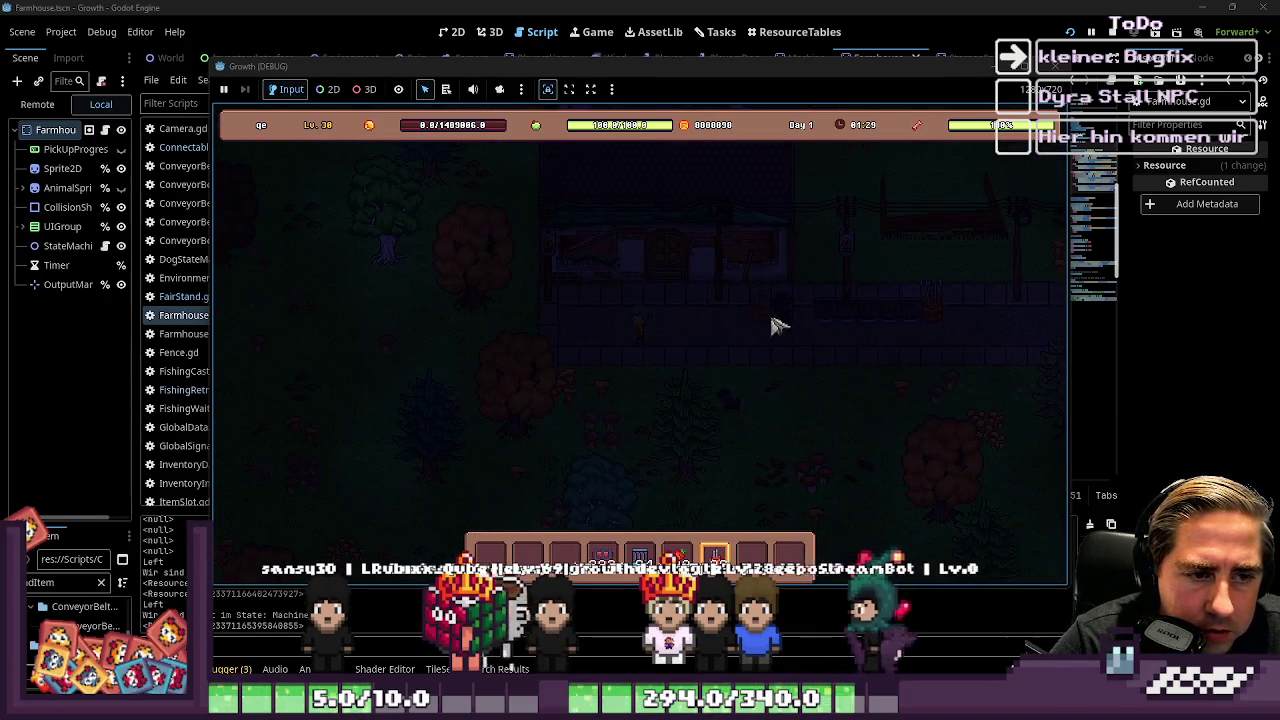
key(d)
key(8)
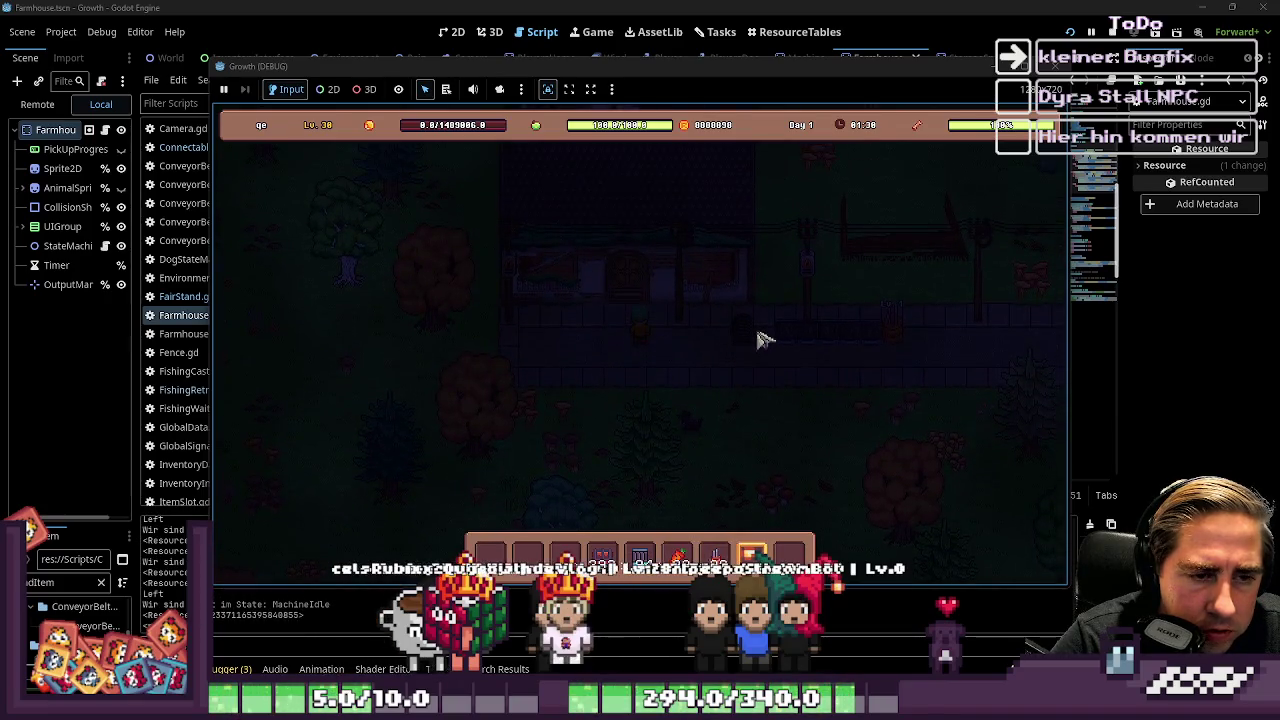
key(e)
key(e)
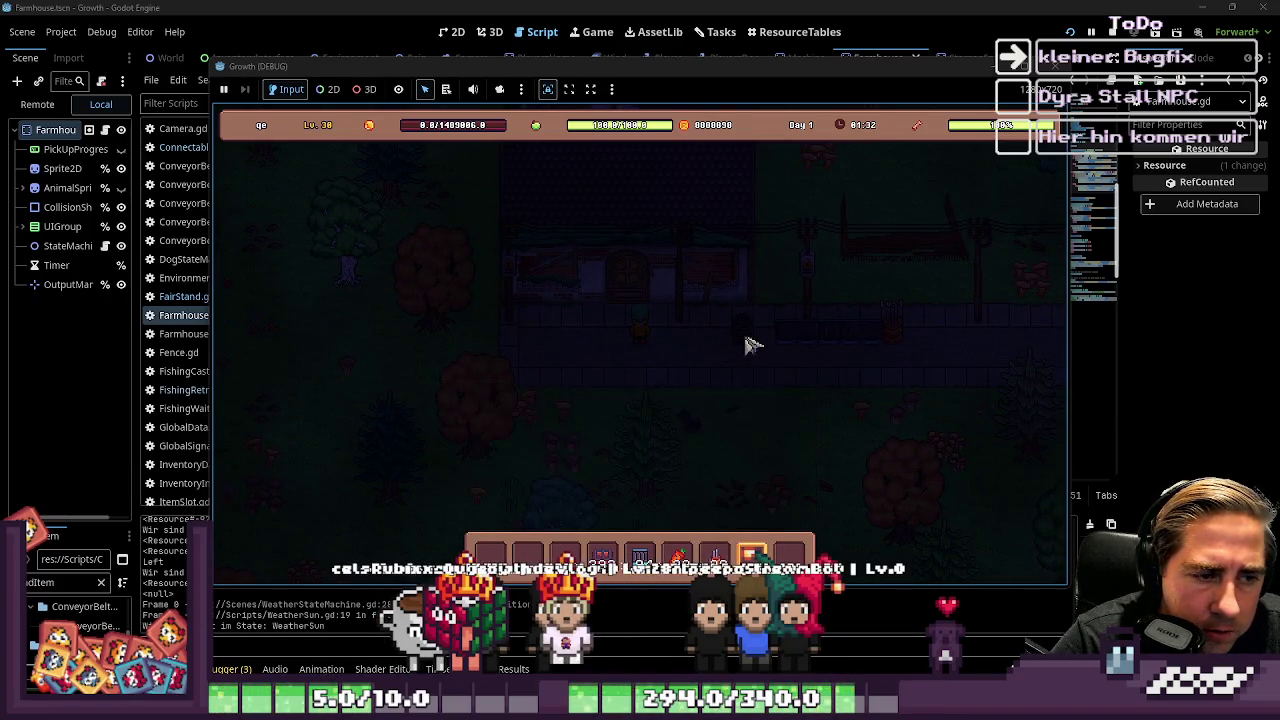
key(e)
key(e)
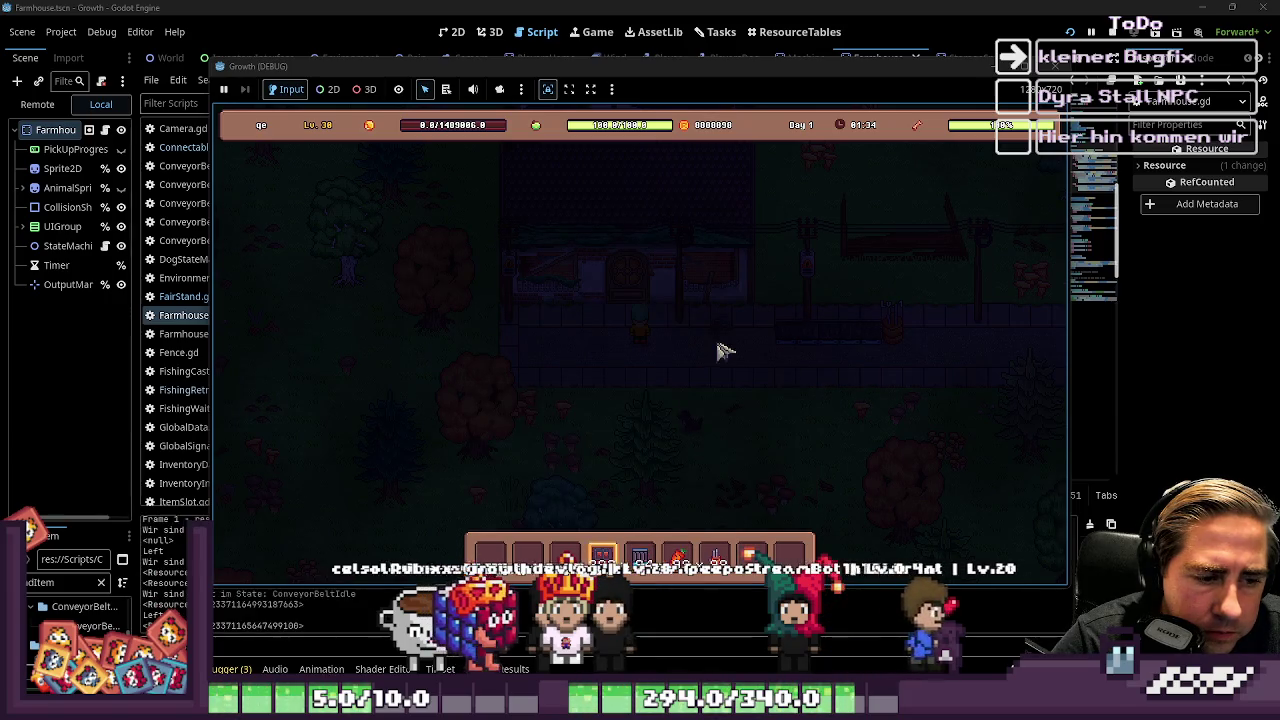
key(3)
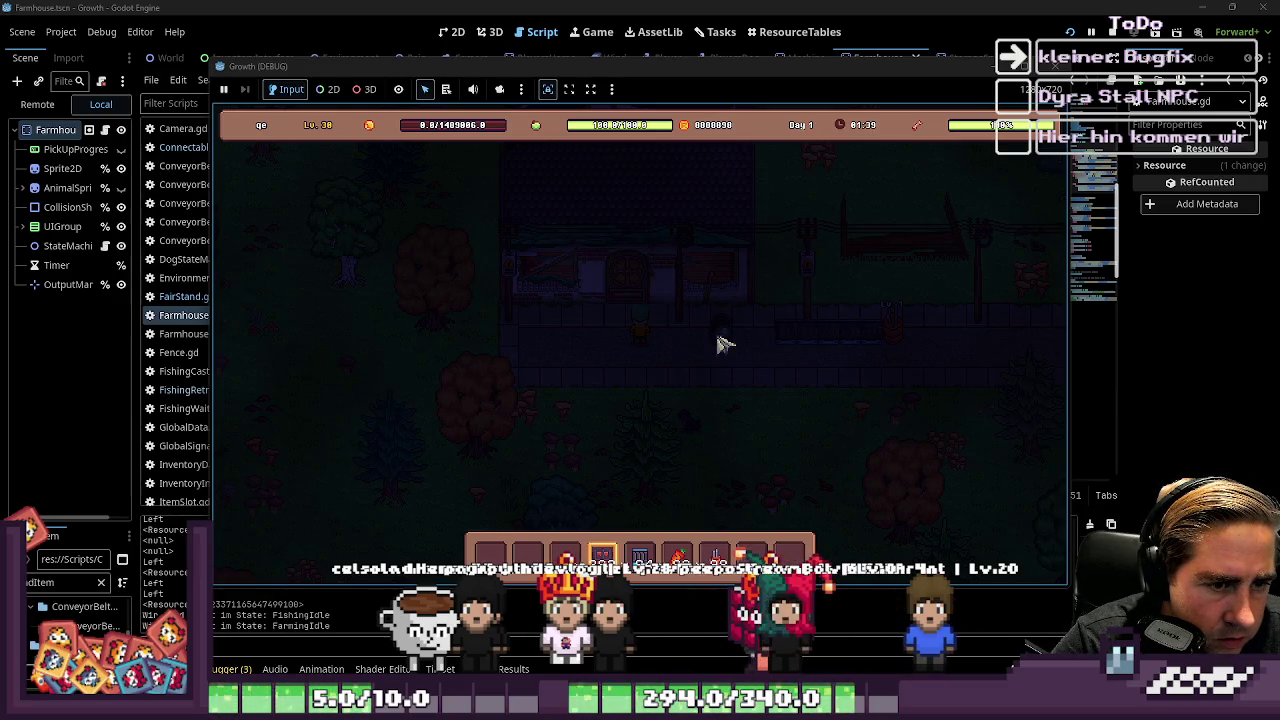
key(e)
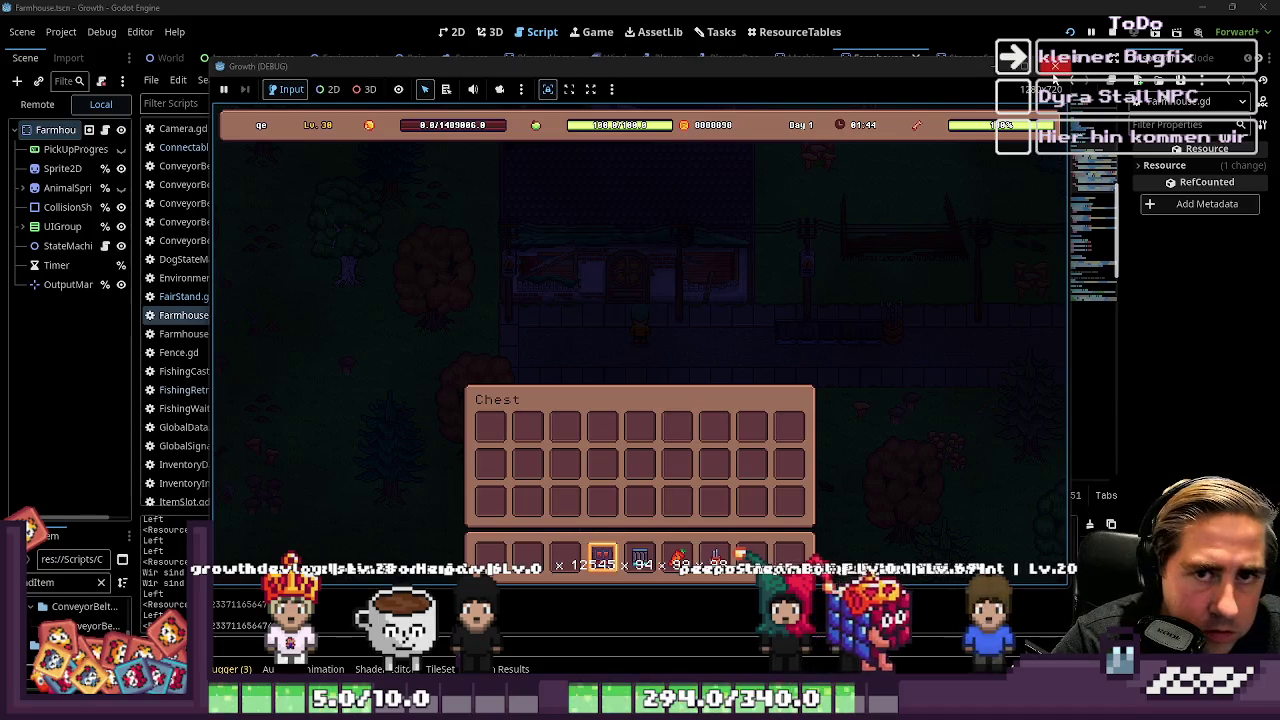
key(F8)
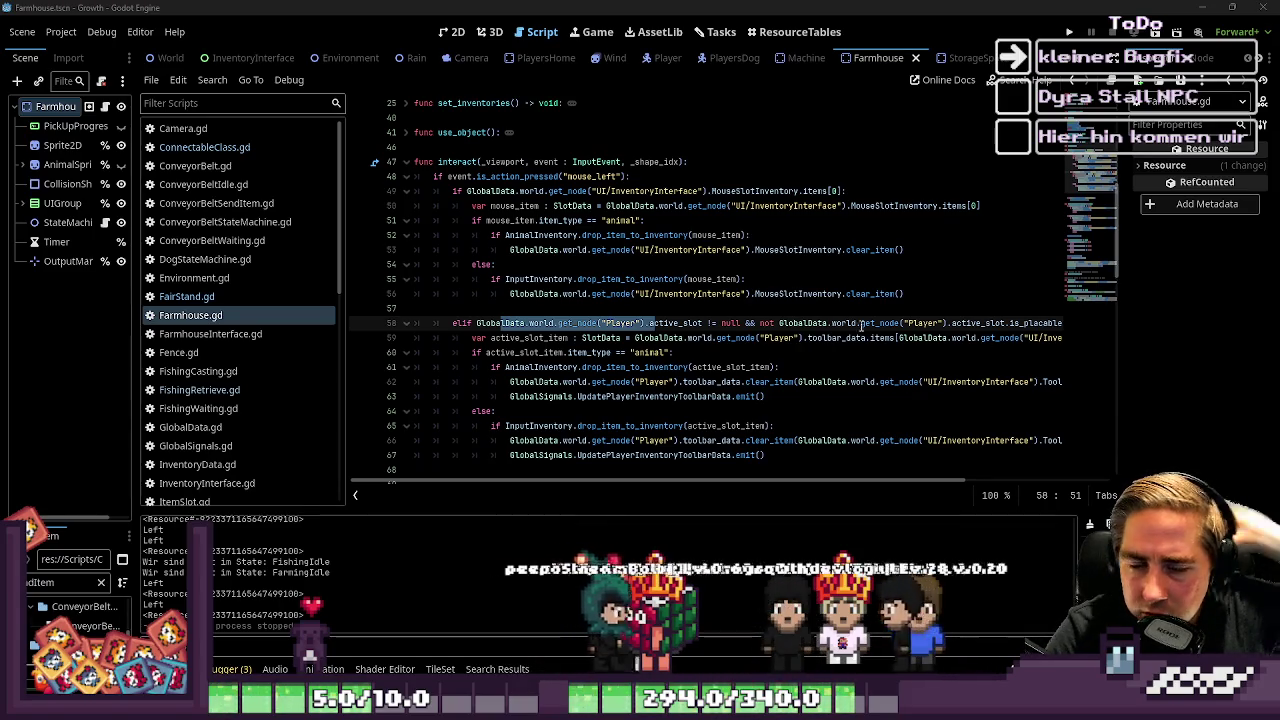
Step: Place the caret on lines 56 and then the empty line 57 of Farmhouse.gd's interact function
click(677, 293)
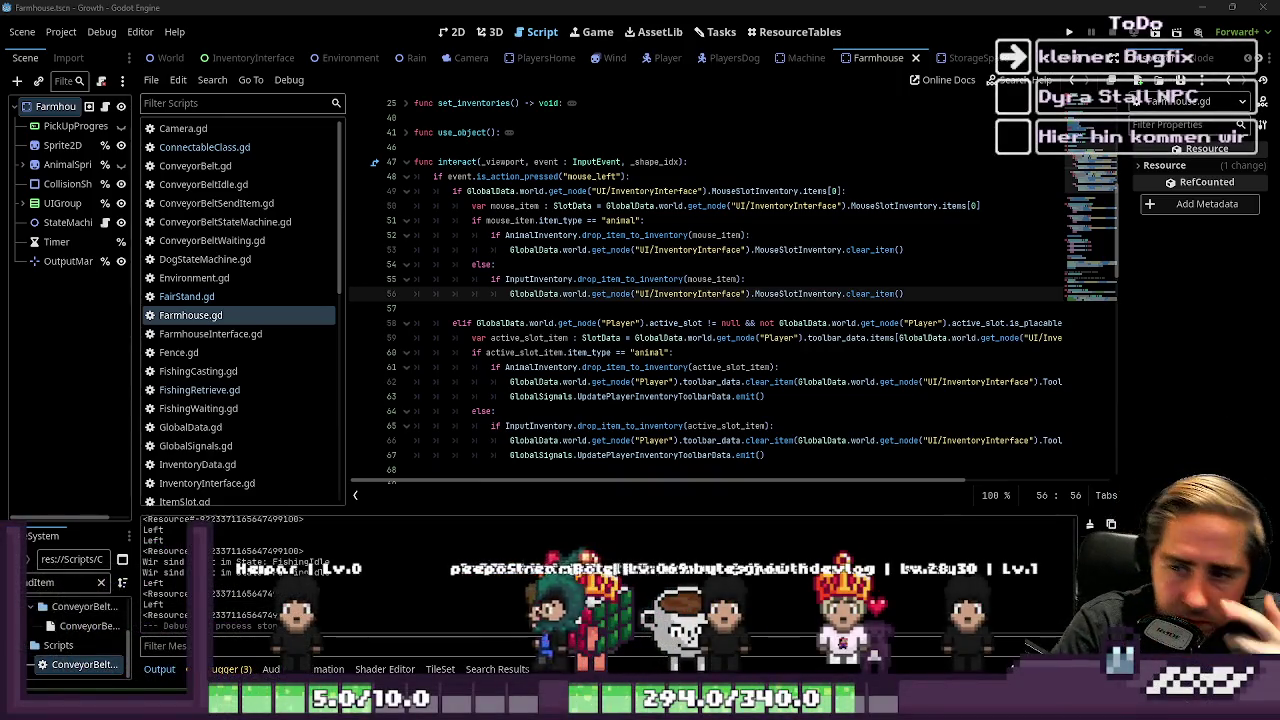
click(652, 306)
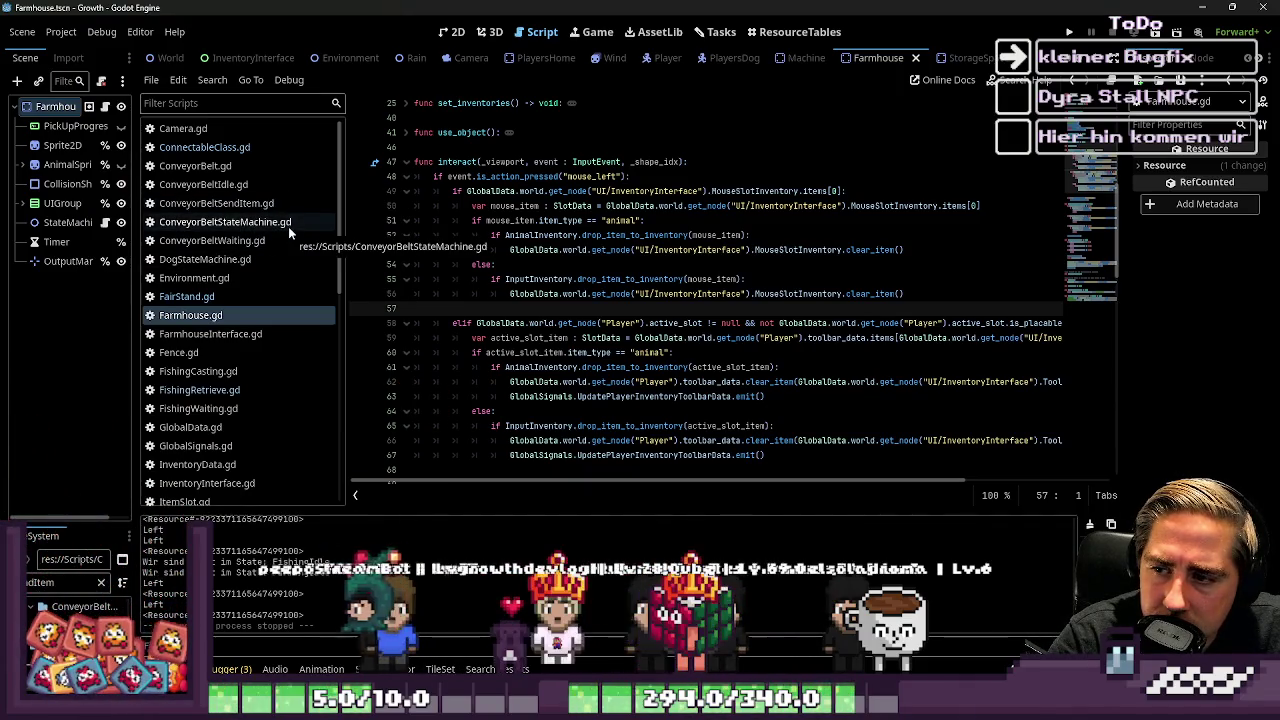
click(204, 147)
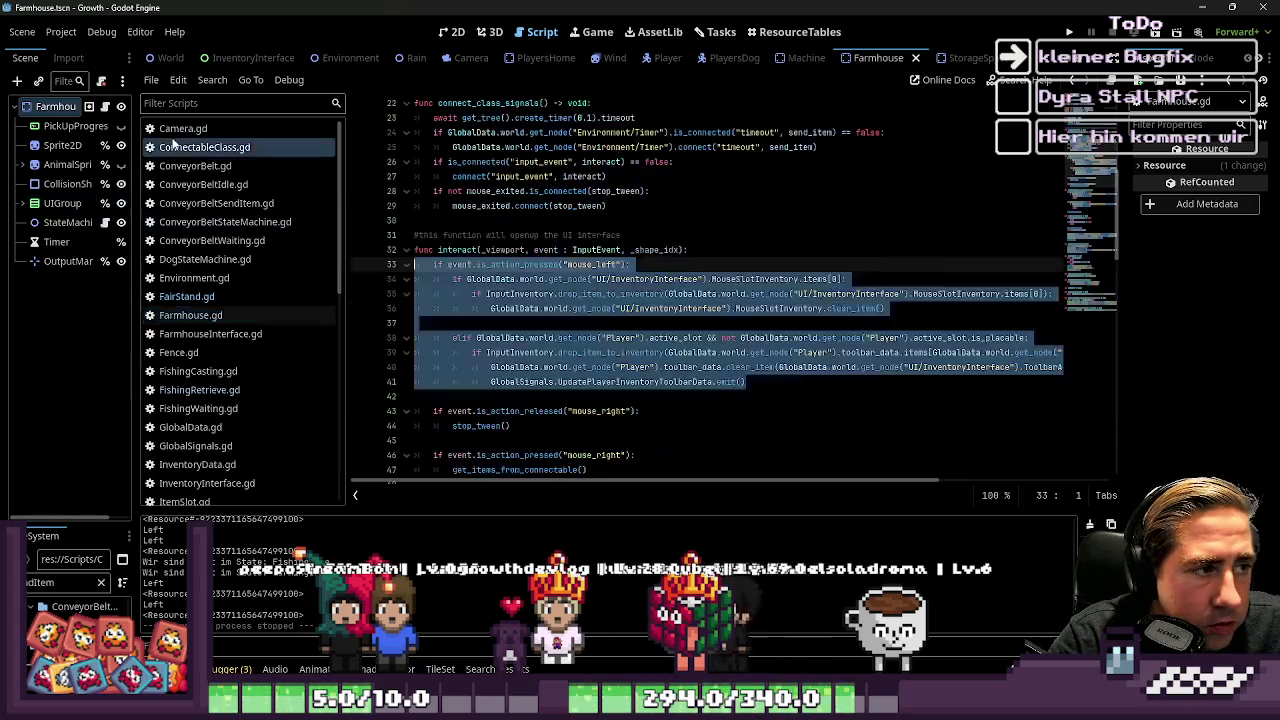
key(Down)
key(Down)
key(Down)
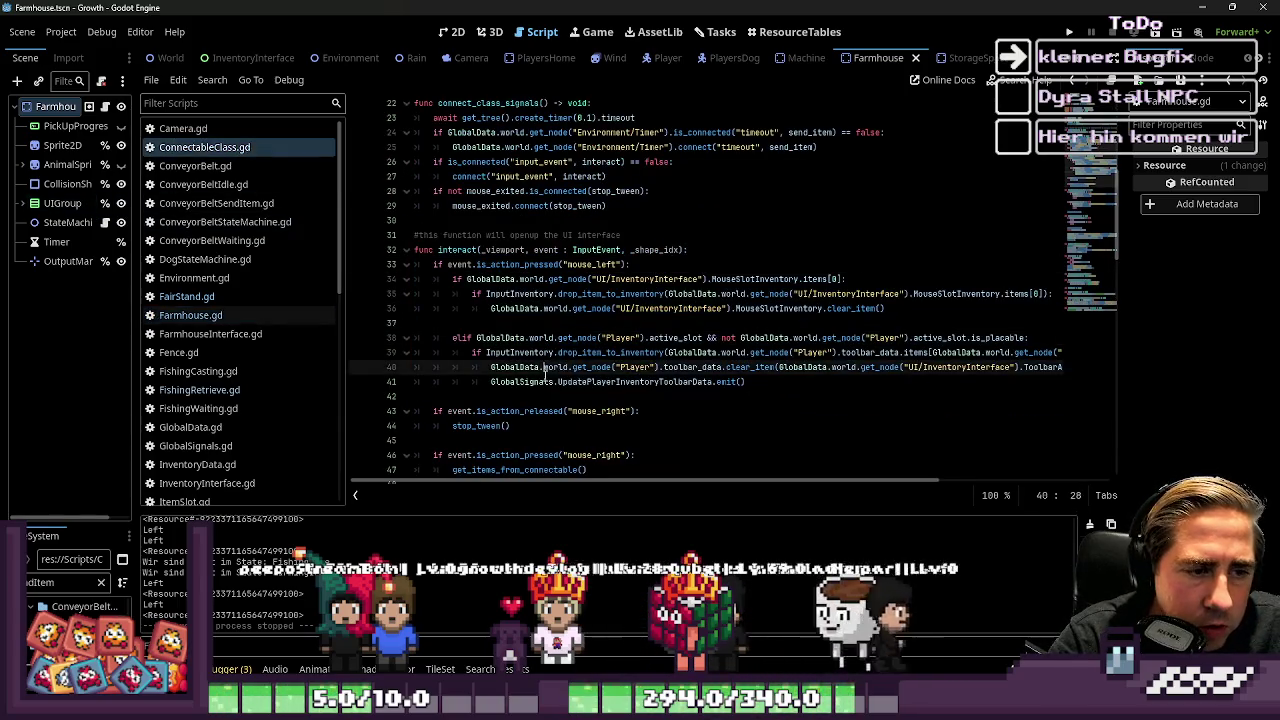
scroll(501, 400, down, 1)
scroll(501, 400, down, 3)
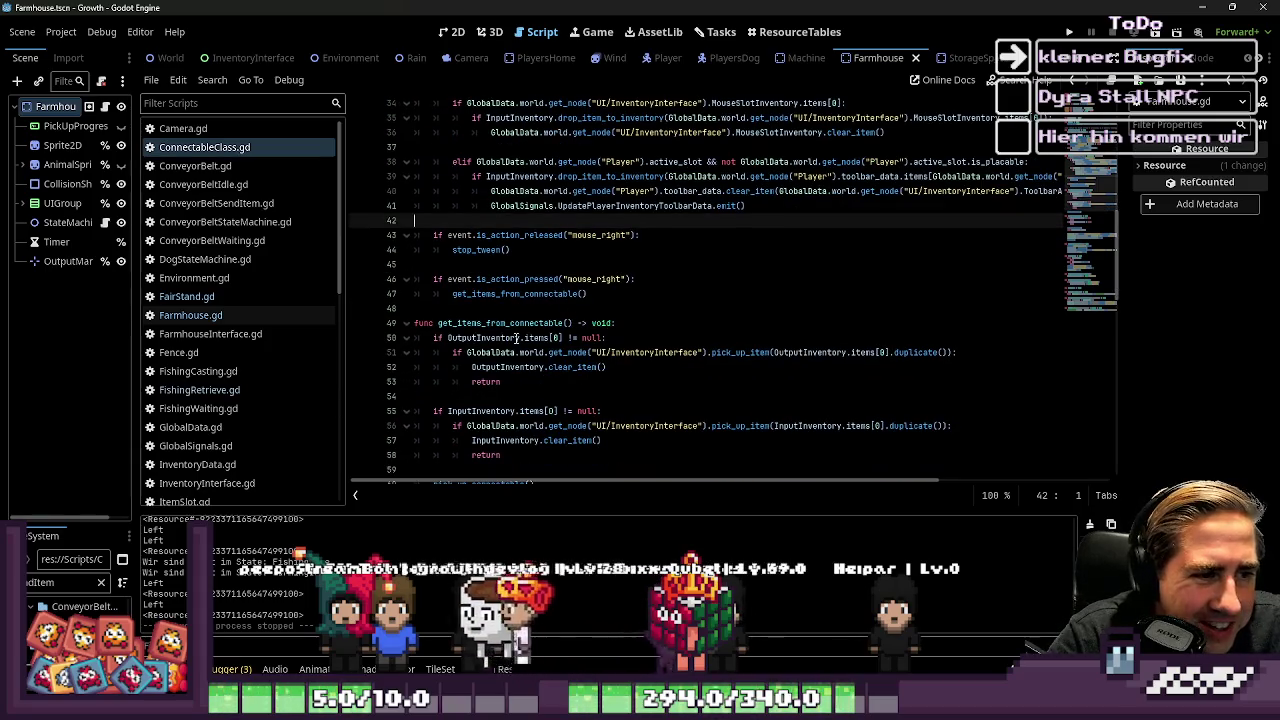
double_click(500, 323)
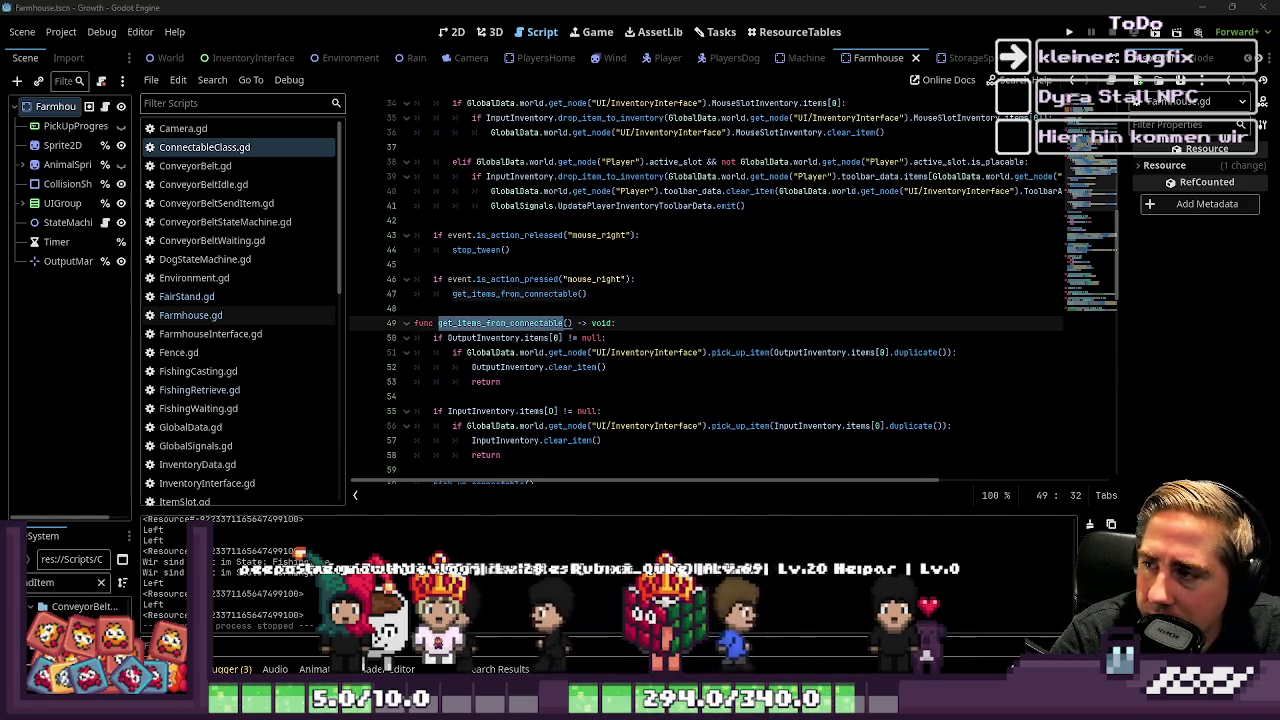
scroll(683, 405, up, 1)
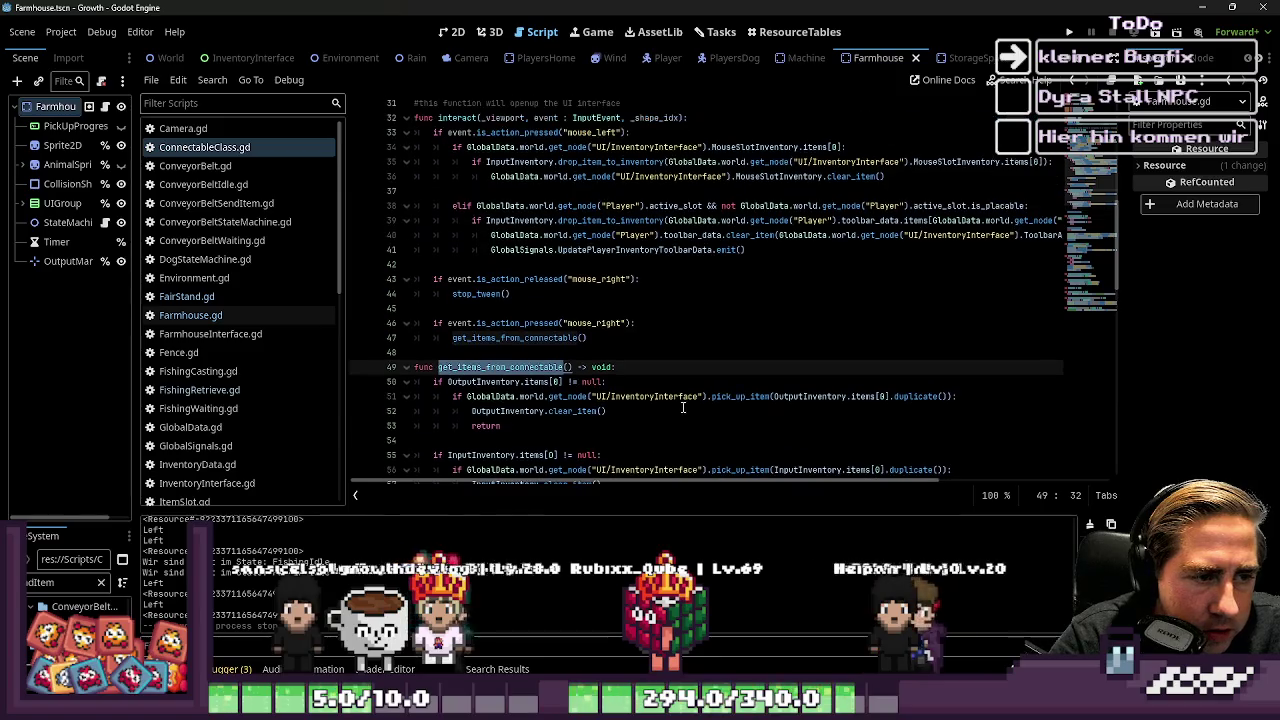
scroll(706, 351, up, 2)
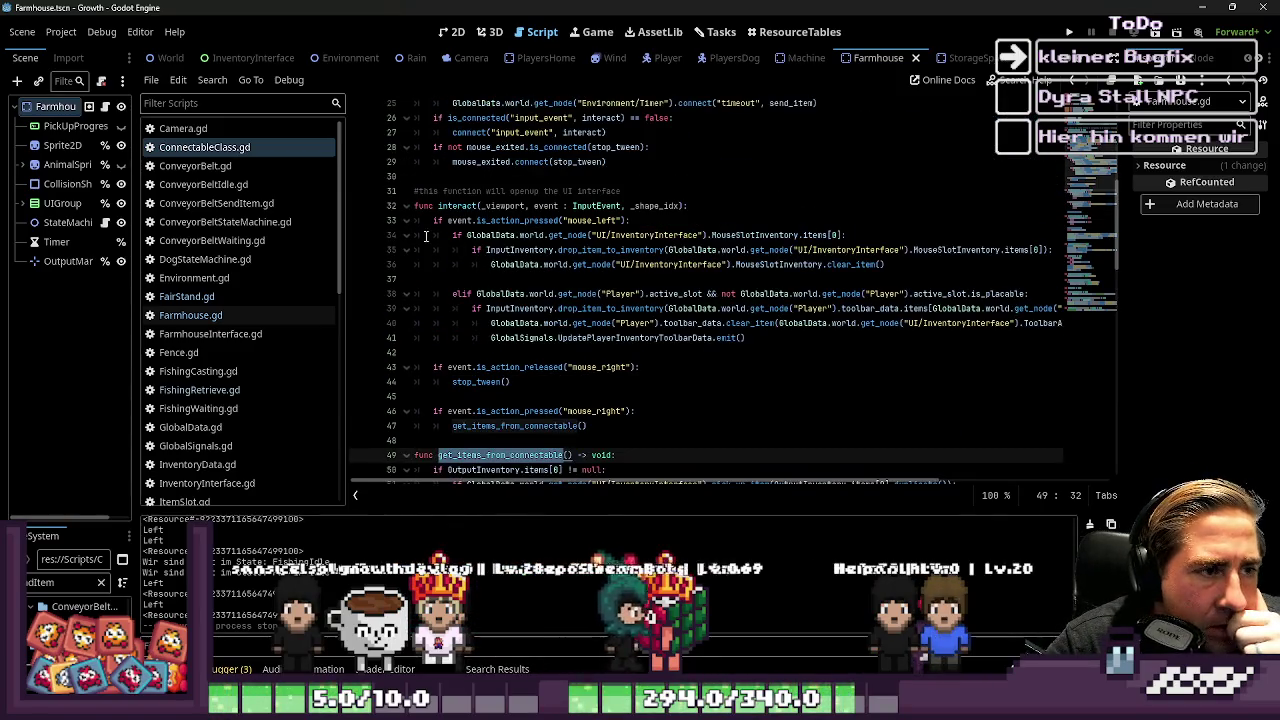
double_click(457, 205)
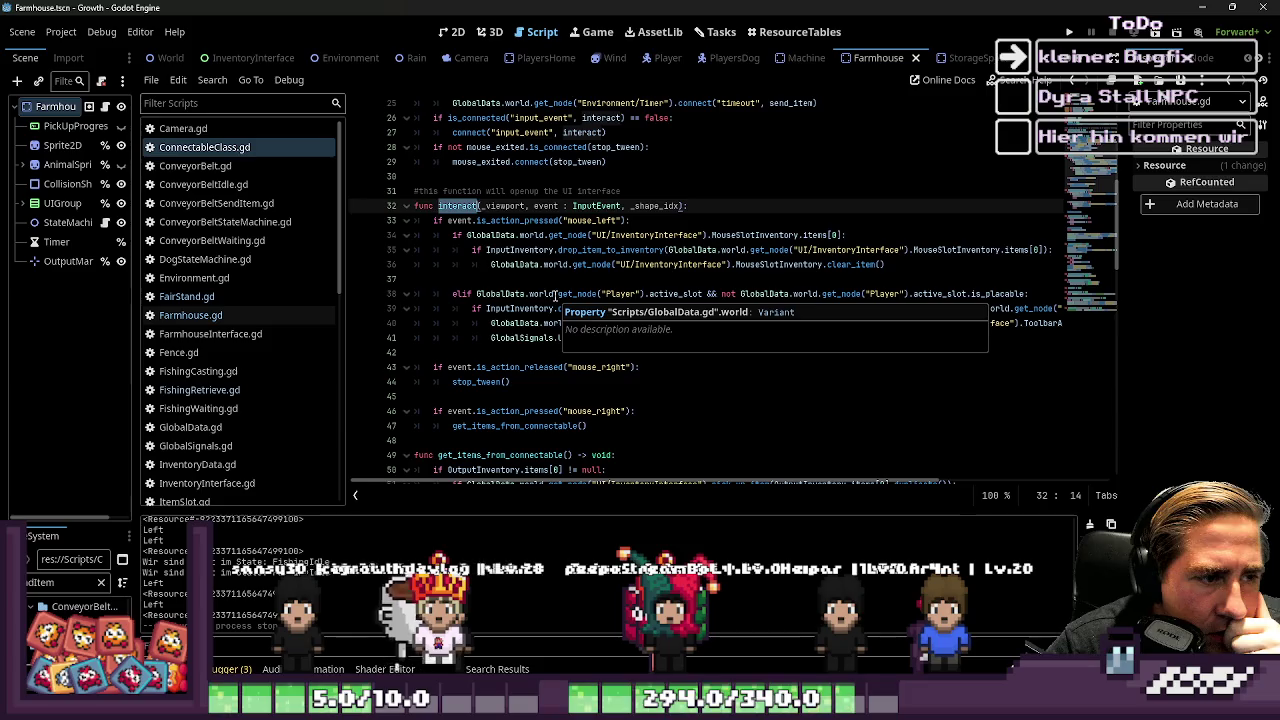
scroll(530, 310, down, 9)
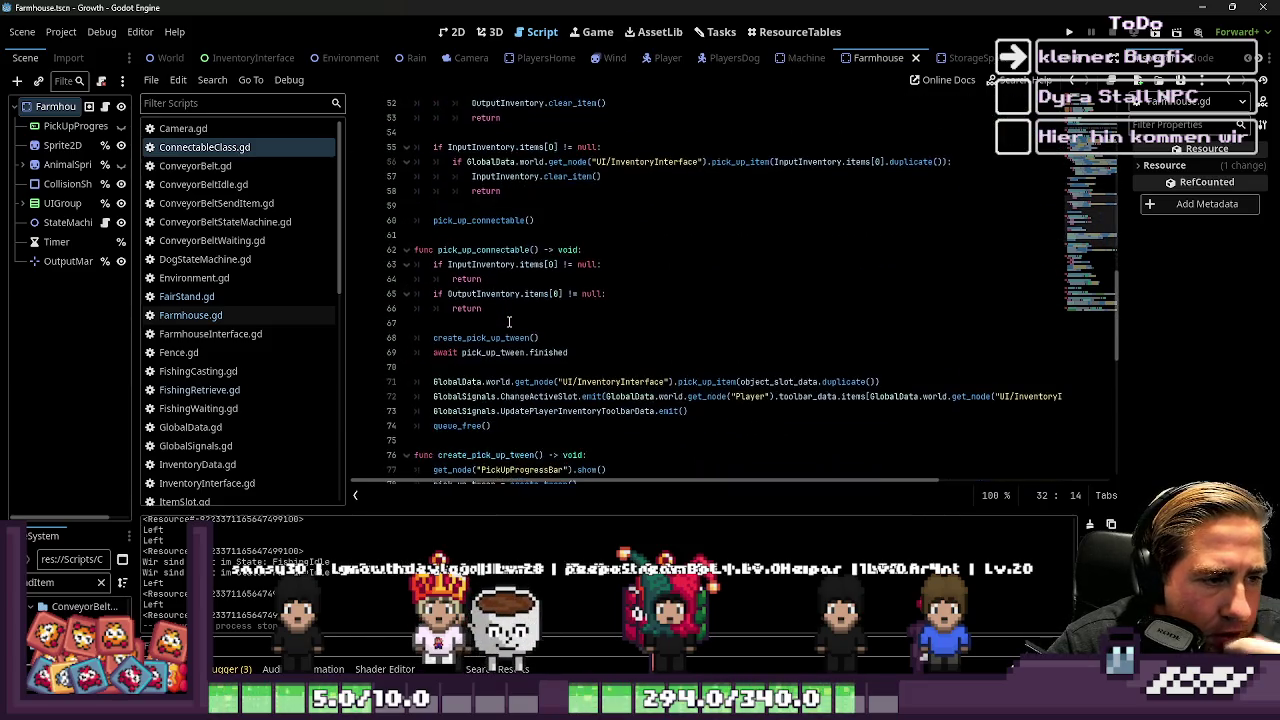
click(487, 250)
double_click(500, 338)
scroll(520, 380, down, 3)
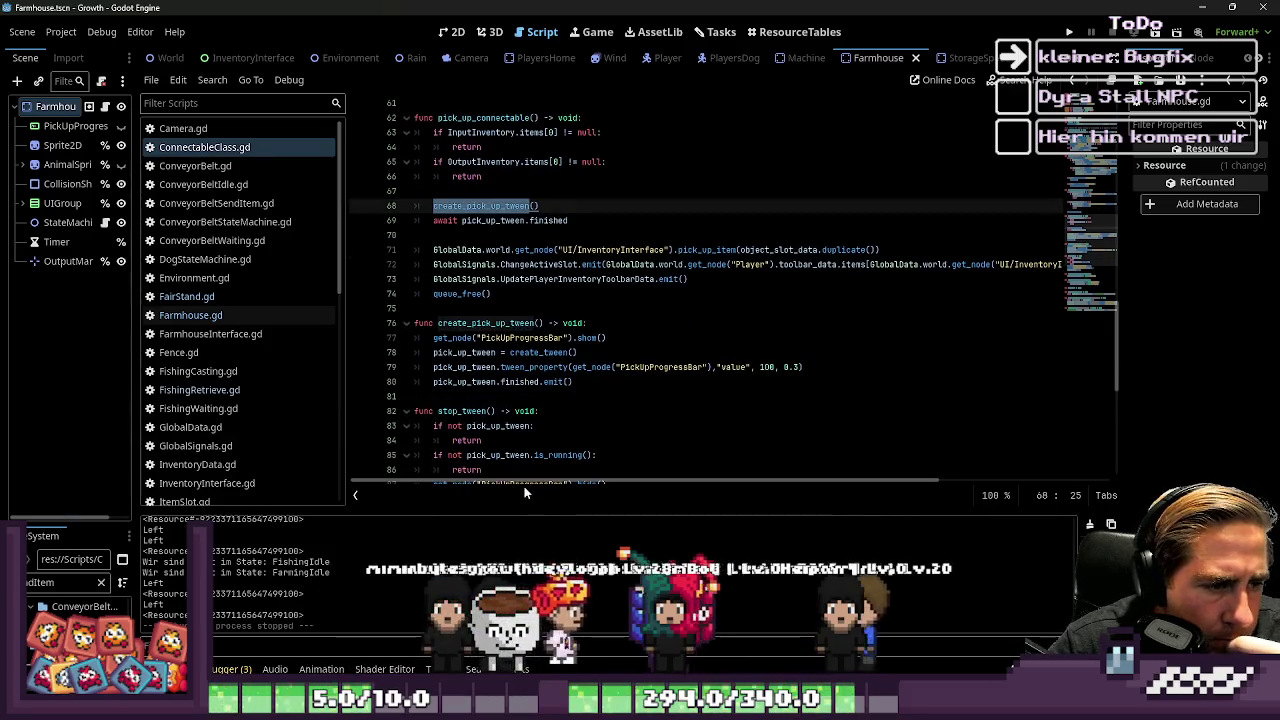
mouse_move(533, 452)
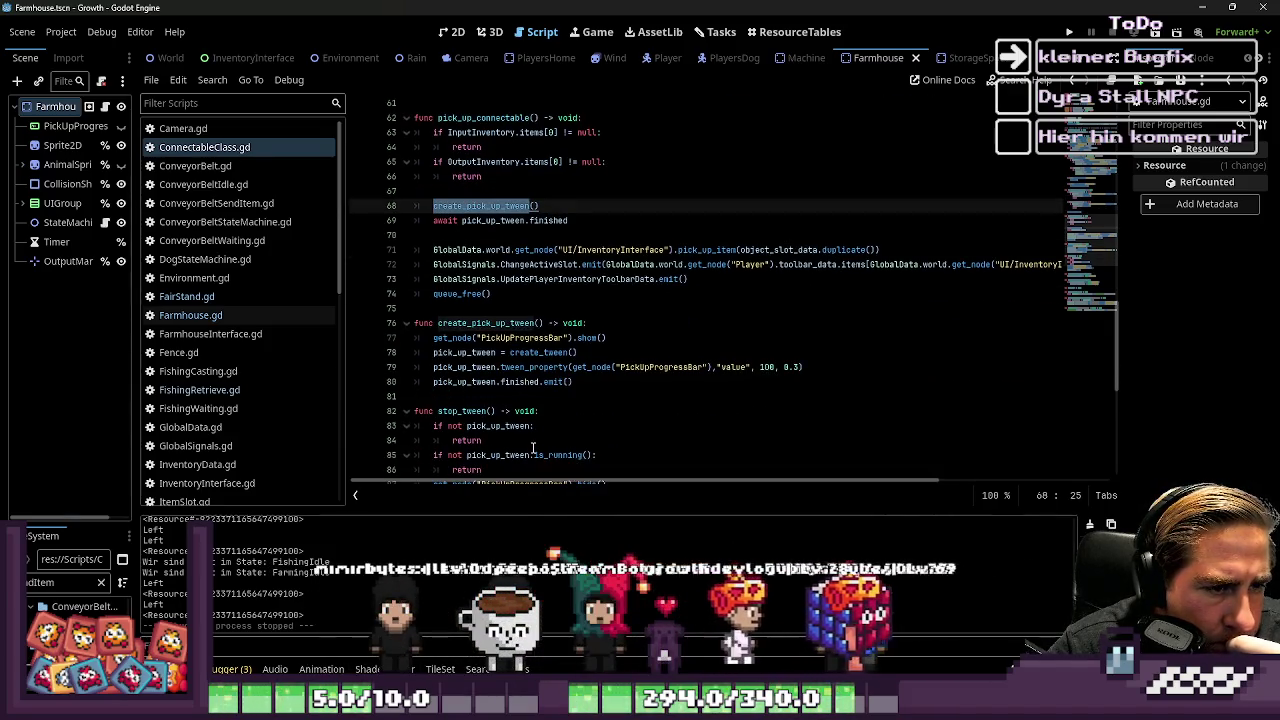
click(483, 323)
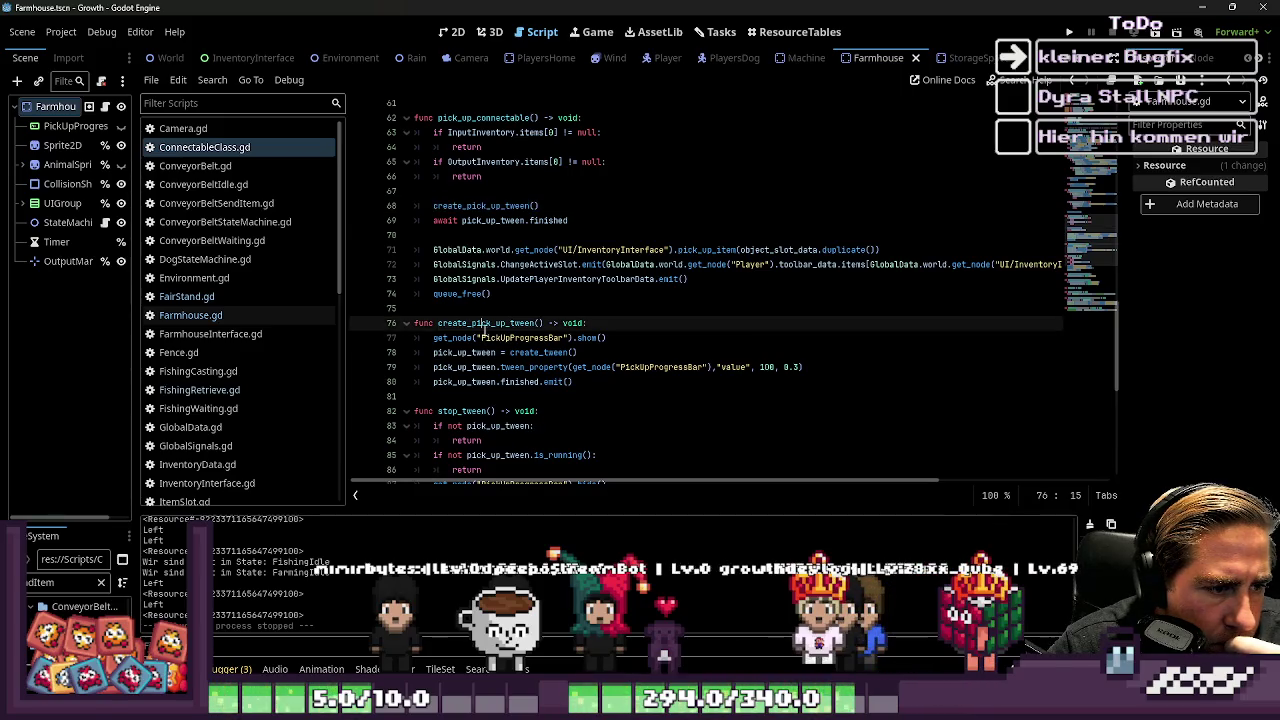
double_click(505, 381)
click(545, 394)
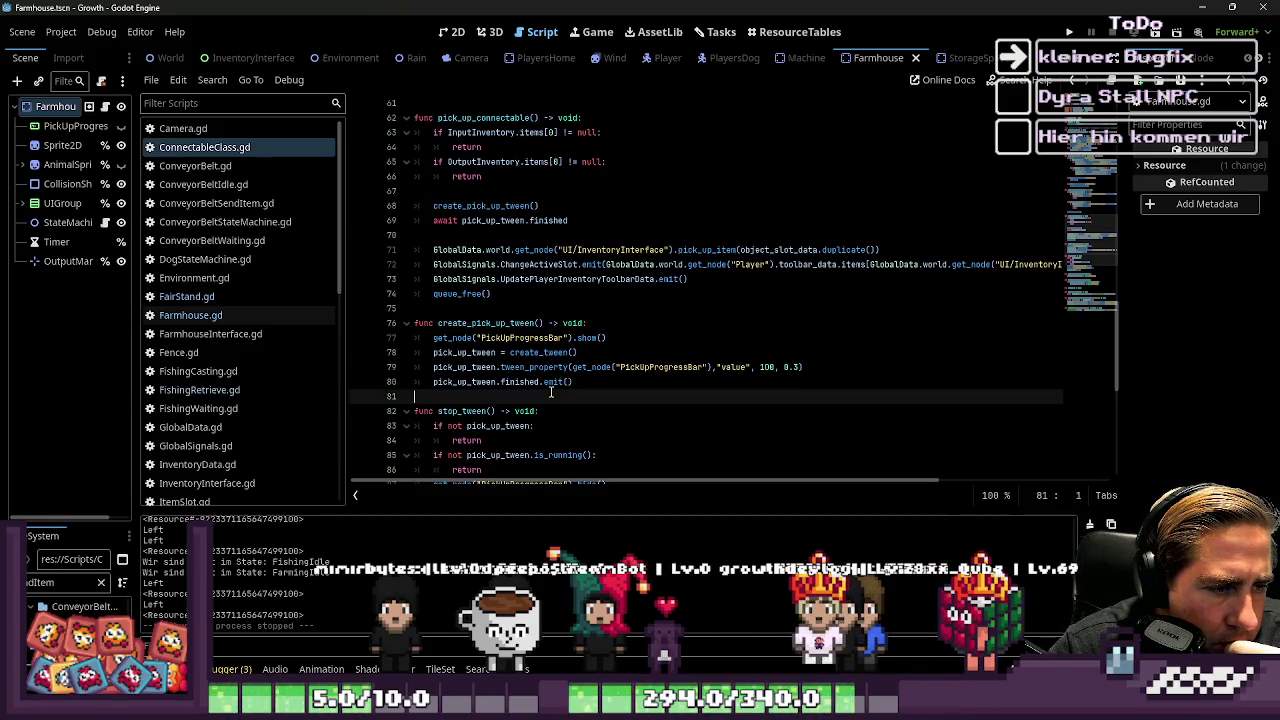
click(557, 384)
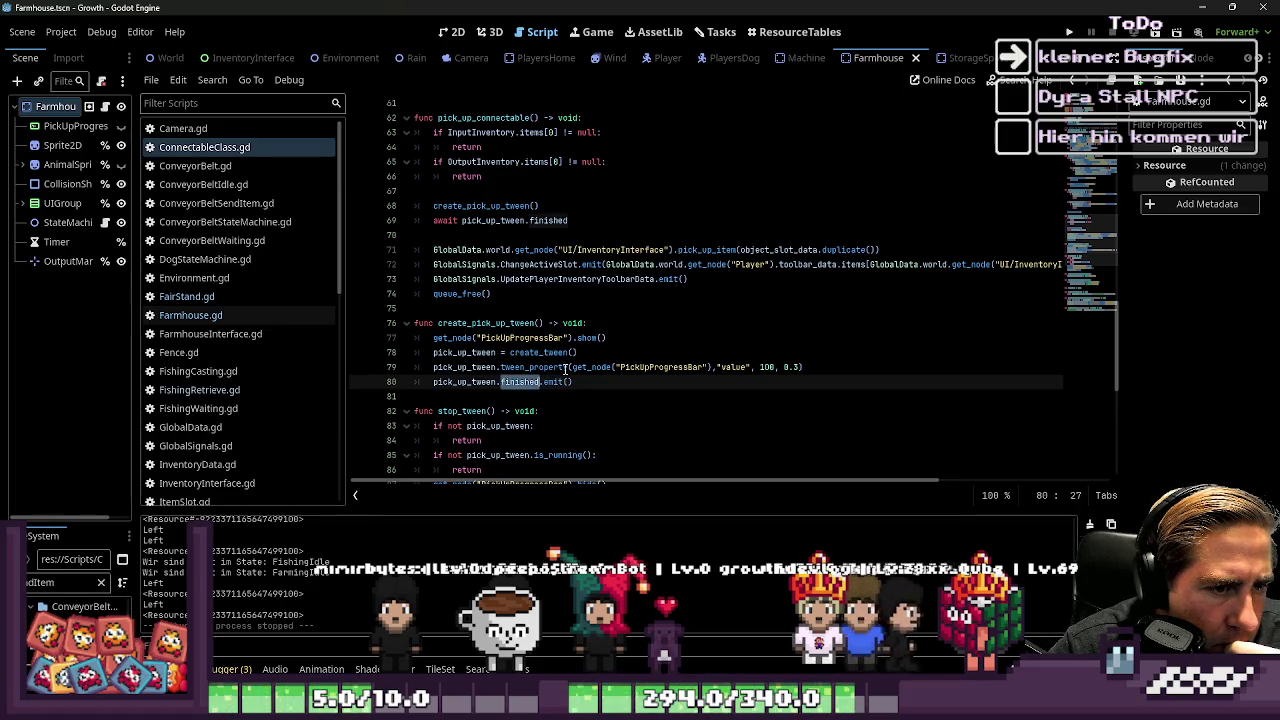
scroll(508, 383, down, 1)
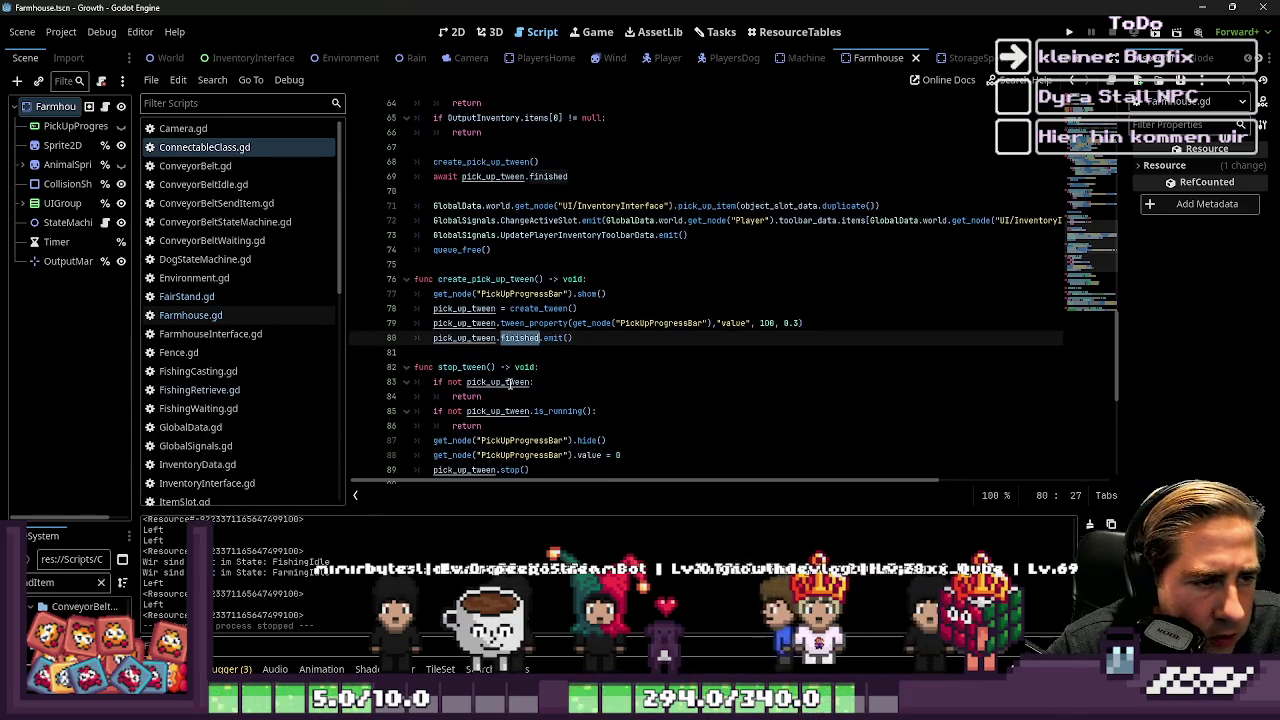
Step: Search the script for 'finished', select object_slot_data on line 71, and run the project
key(ctrl+f)
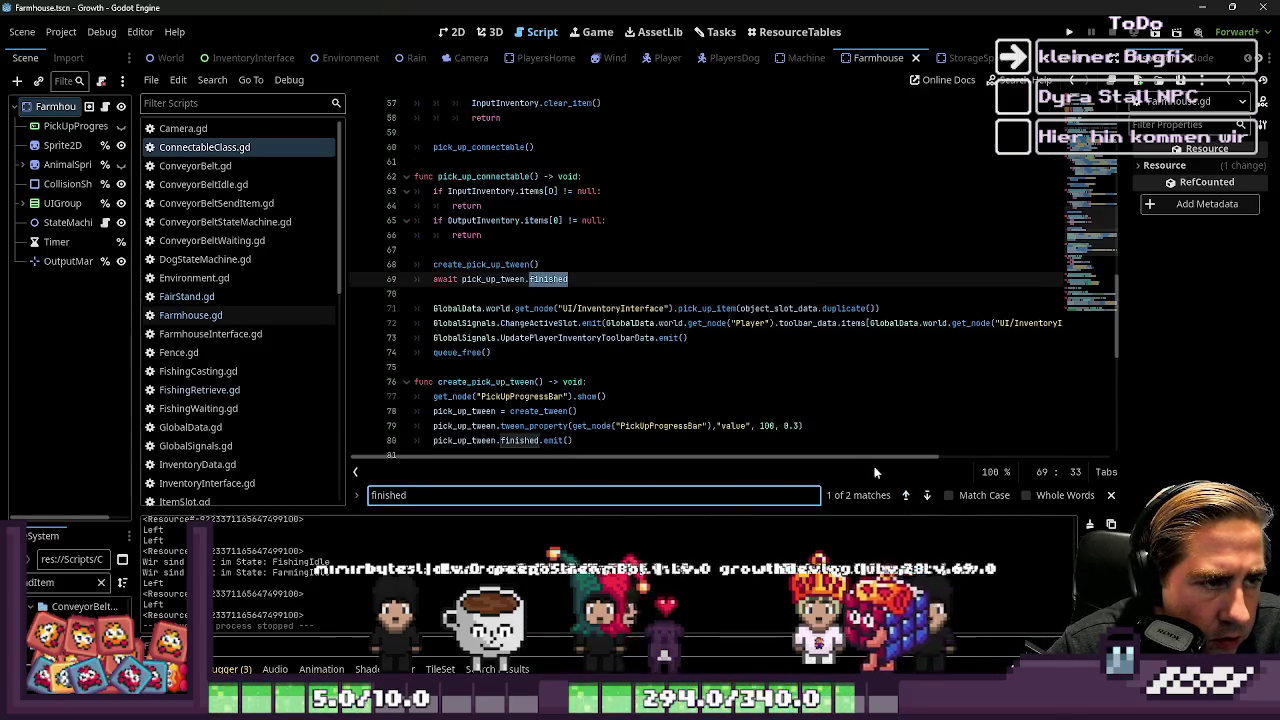
click(476, 290)
key(Up)
key(Up)
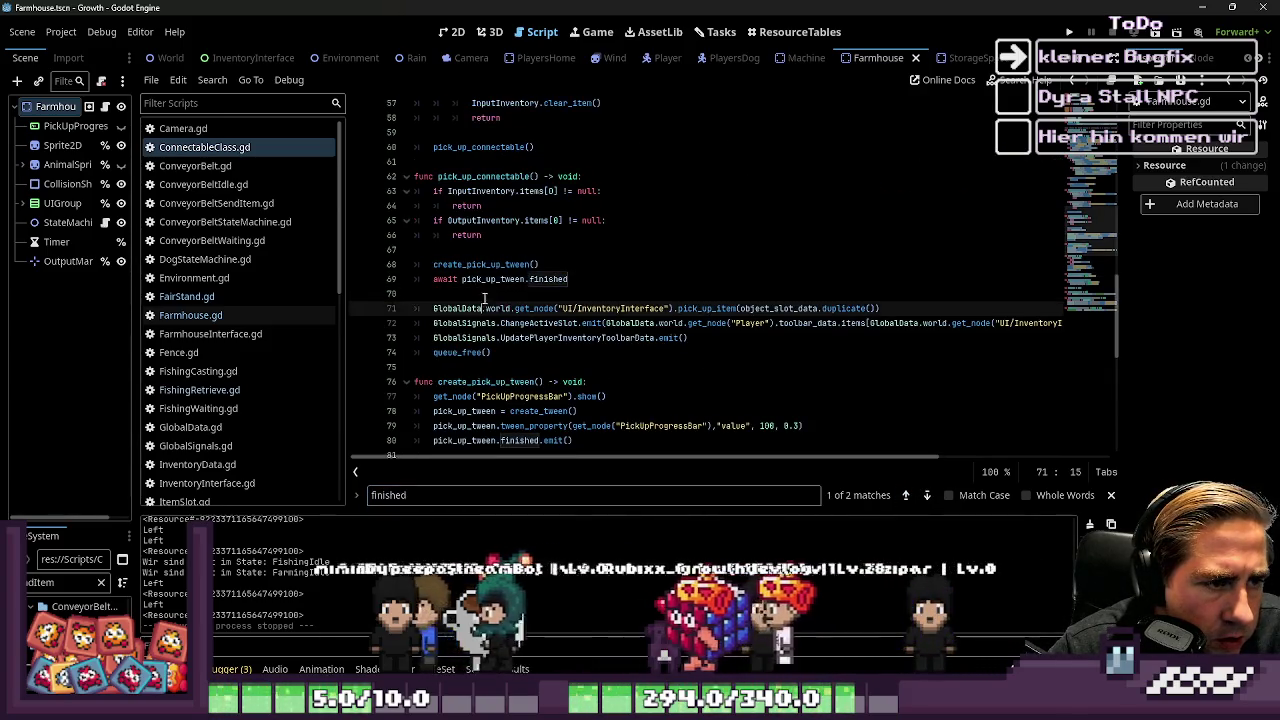
key(Down)
key(Down)
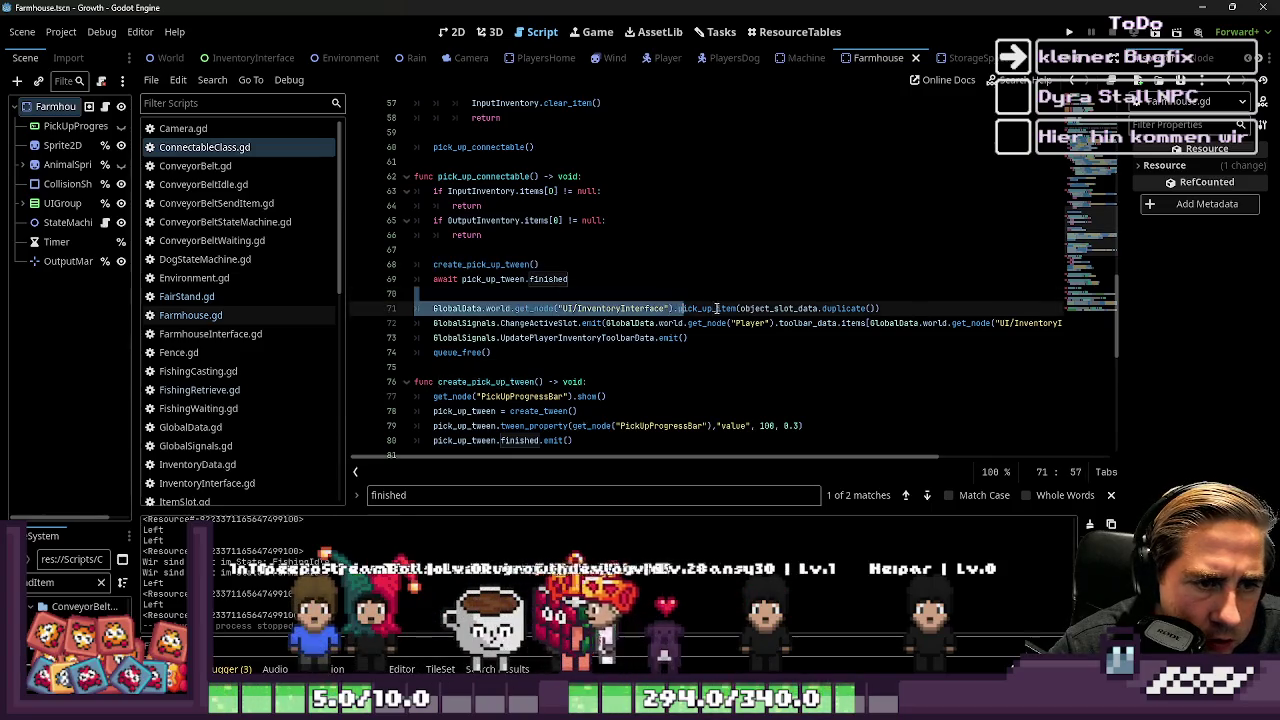
double_click(805, 309)
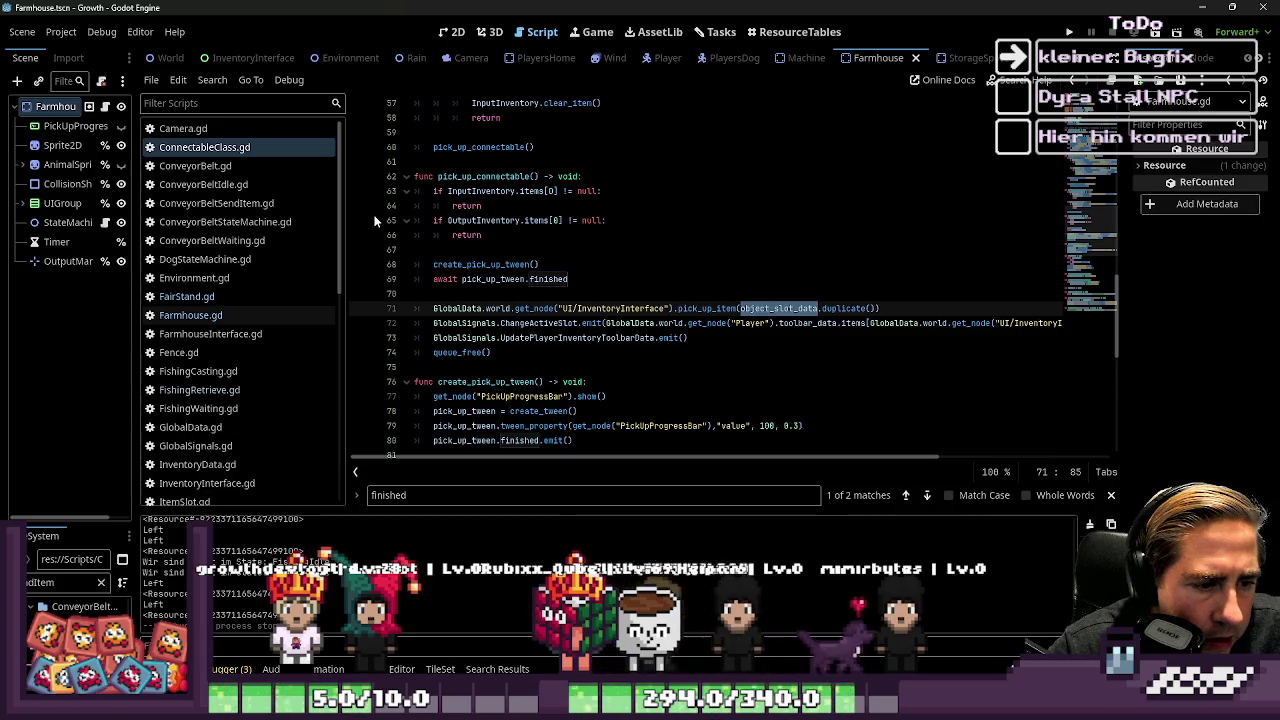
scroll(290, 240, down, 2)
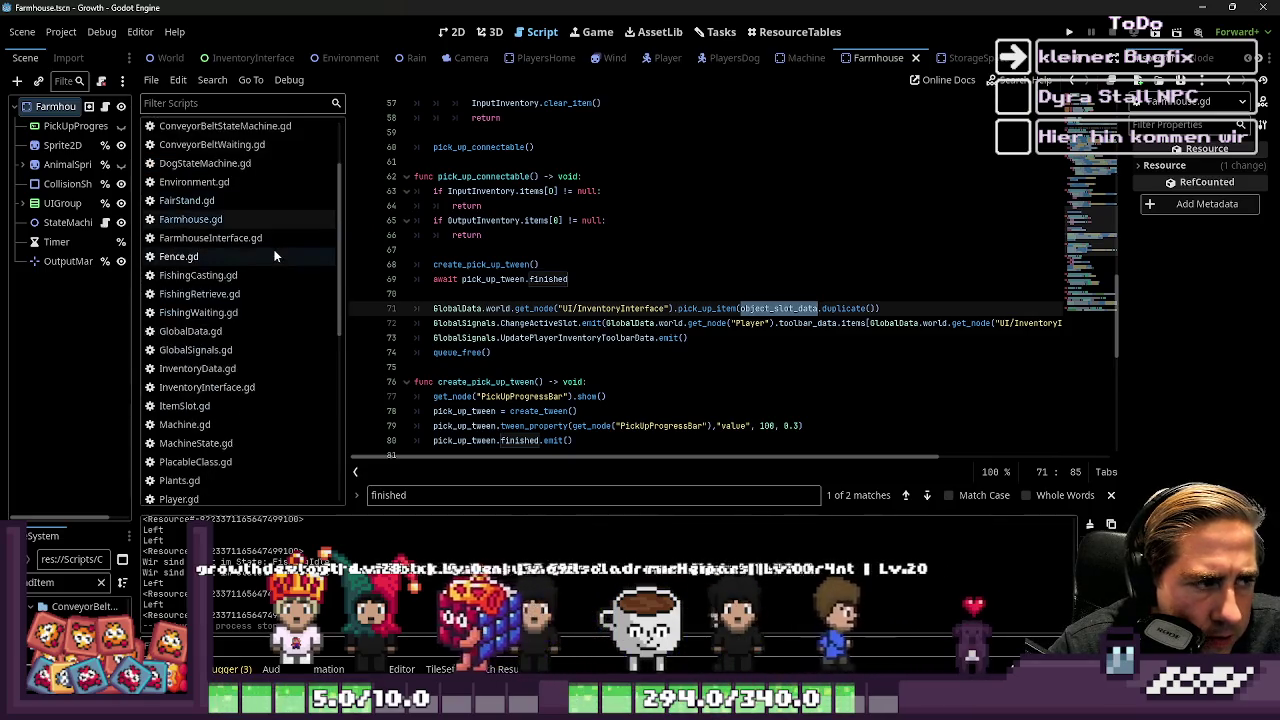
click(1069, 32)
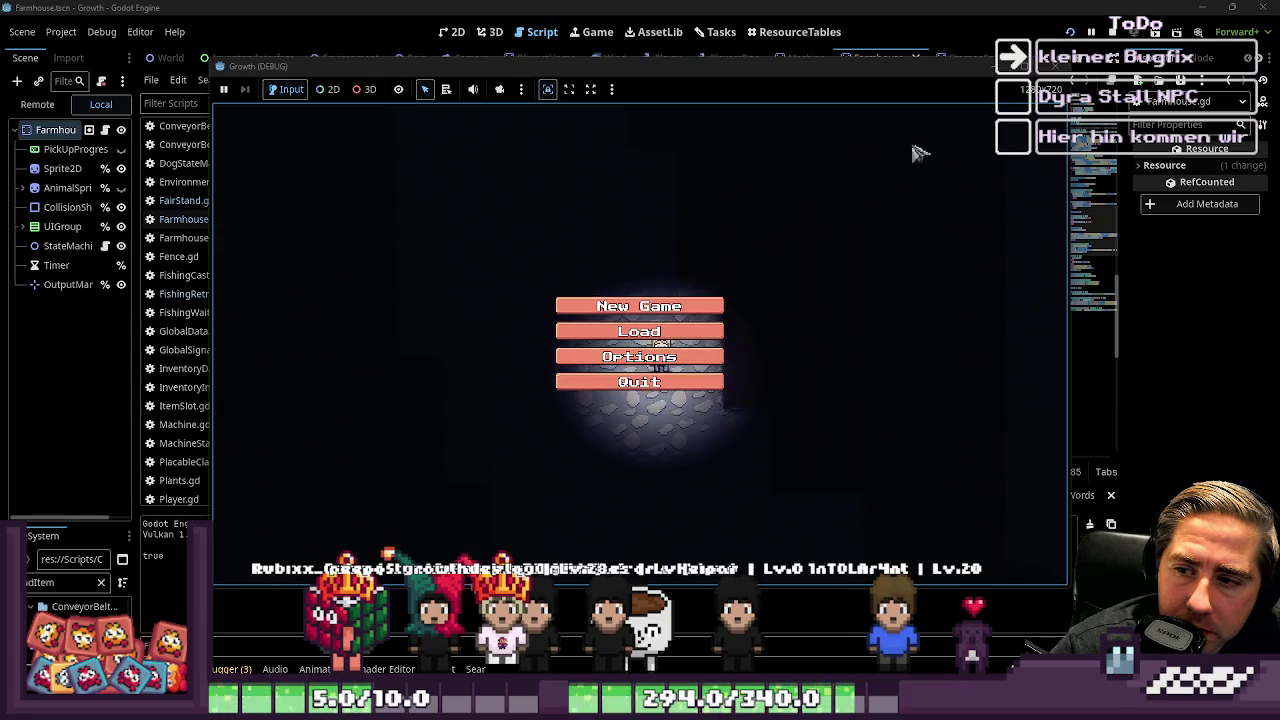
Step: Start a new game with the character name 'dsal'
click(700, 308)
click(674, 212)
text(dsal)
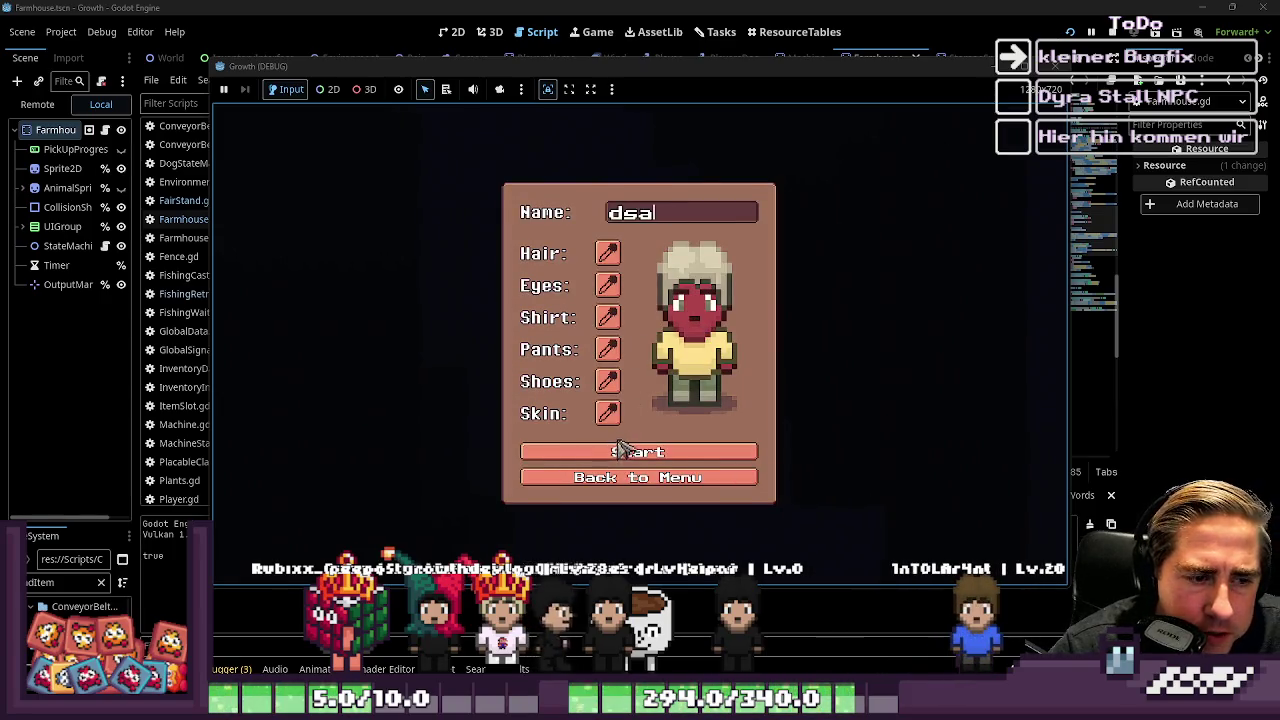
click(624, 452)
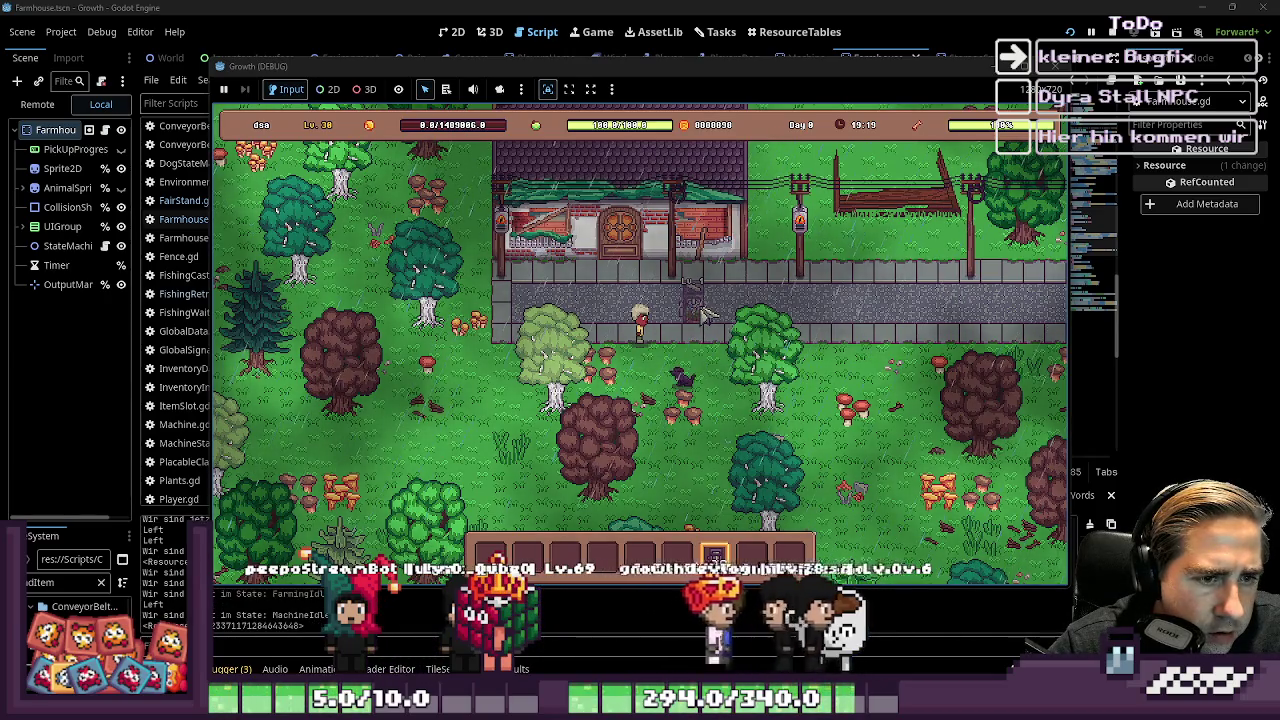
Step: Open and close the in-game inventory grid, then stop the game with F8
key(i)
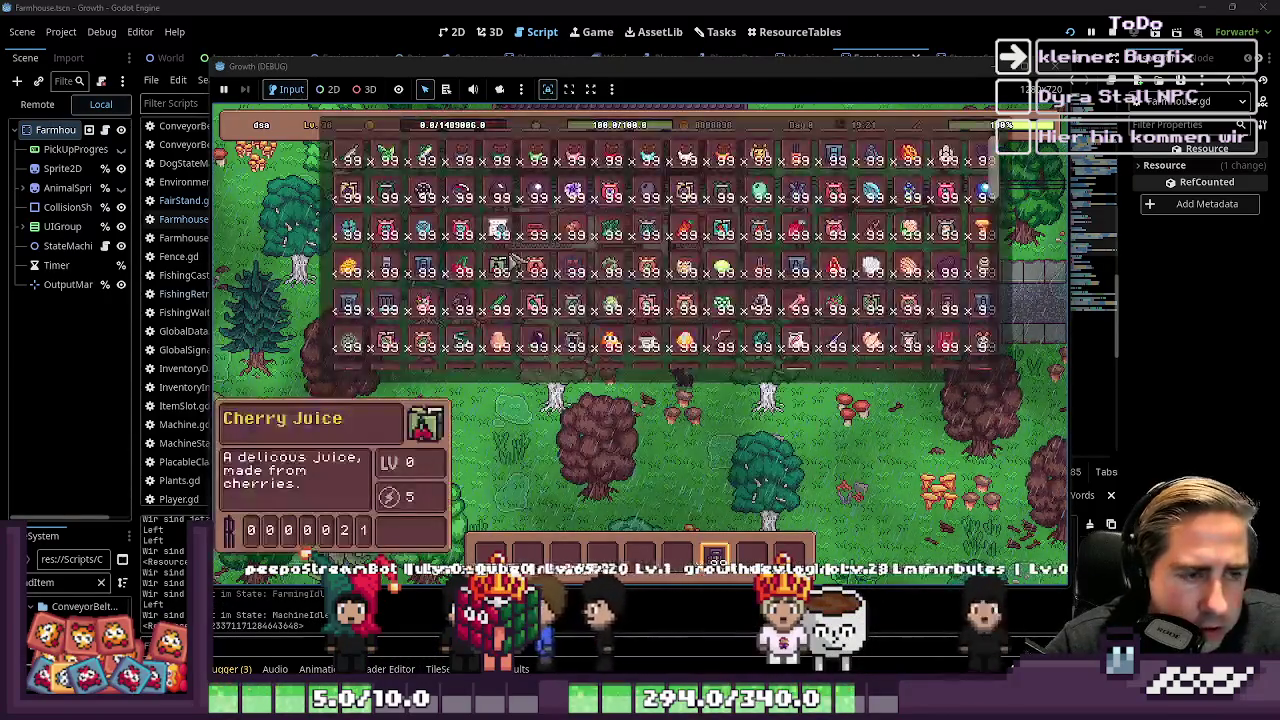
key(i)
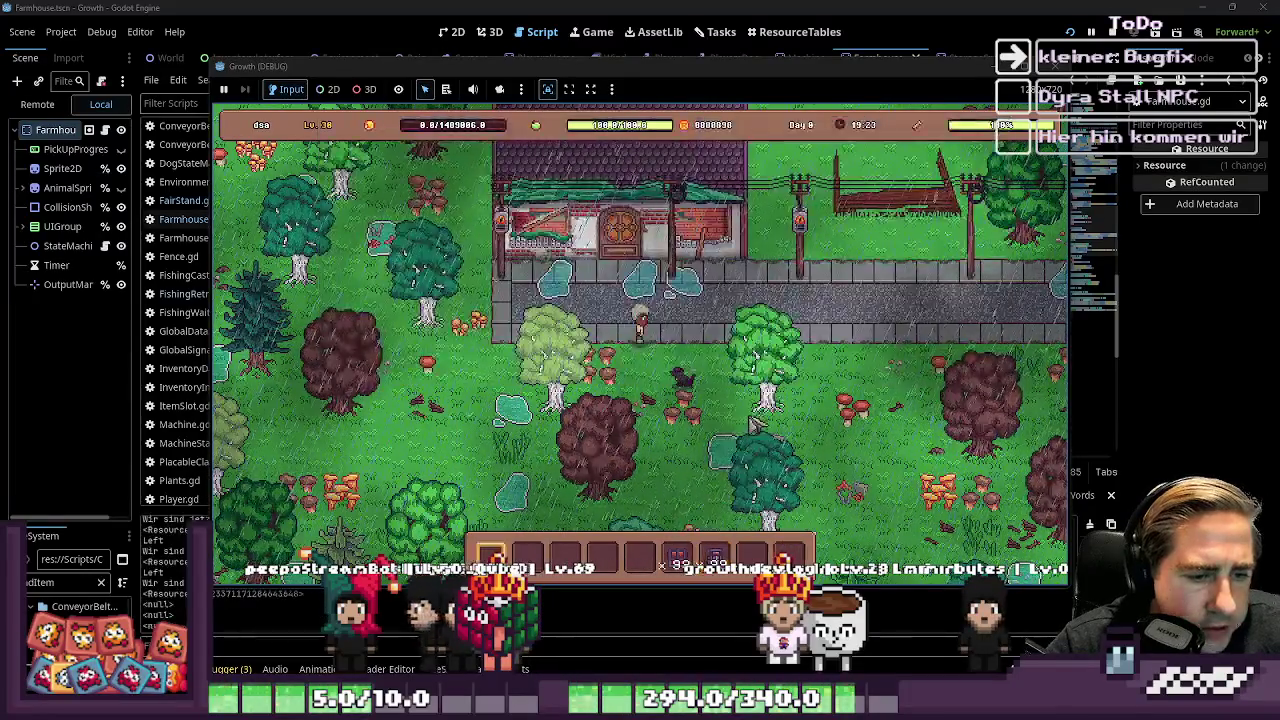
scroll(715, 318, down, 1)
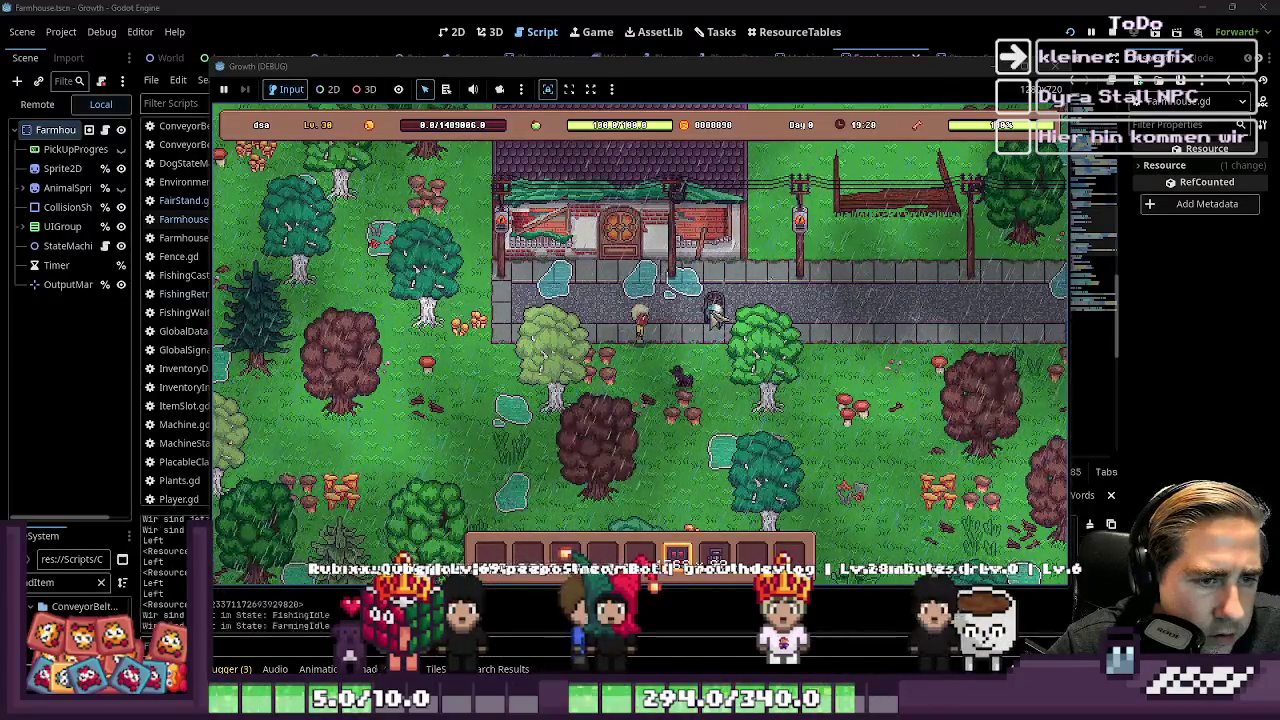
key(F8)
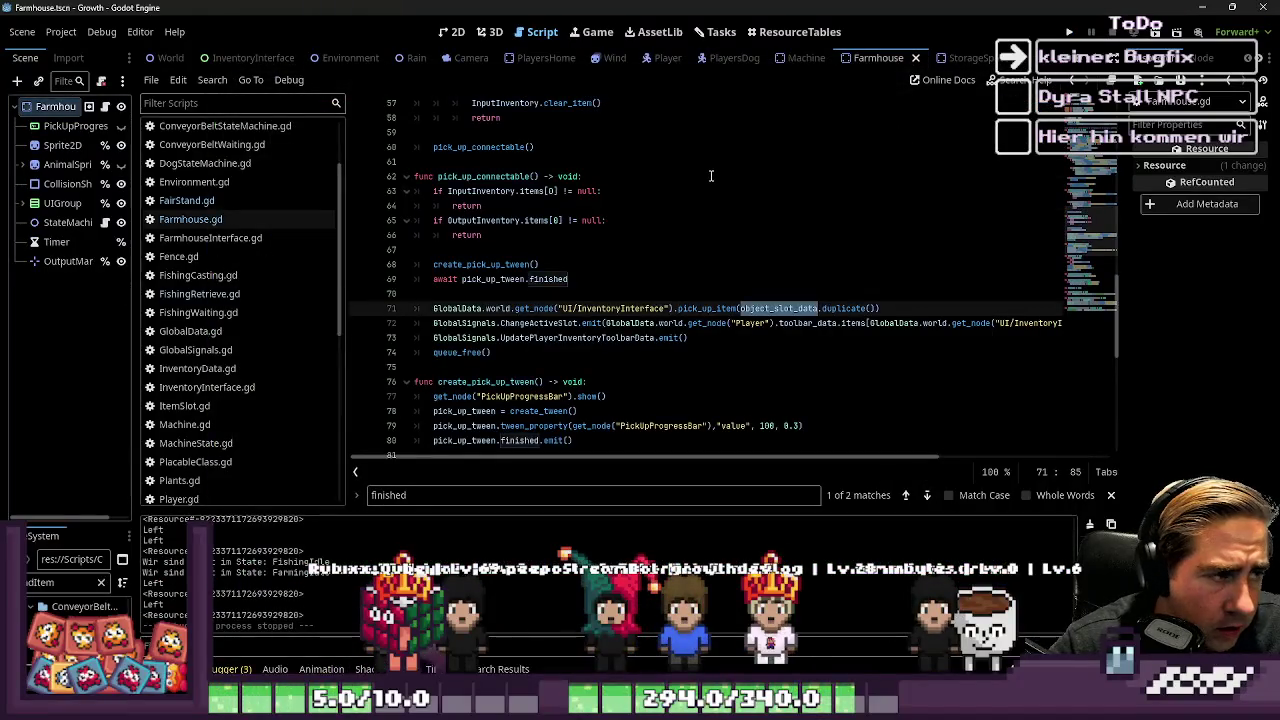
Step: Run a project-wide Find in Files search for object_slot_data
scroll(494, 223, up, 2)
scroll(309, 259, up, 2)
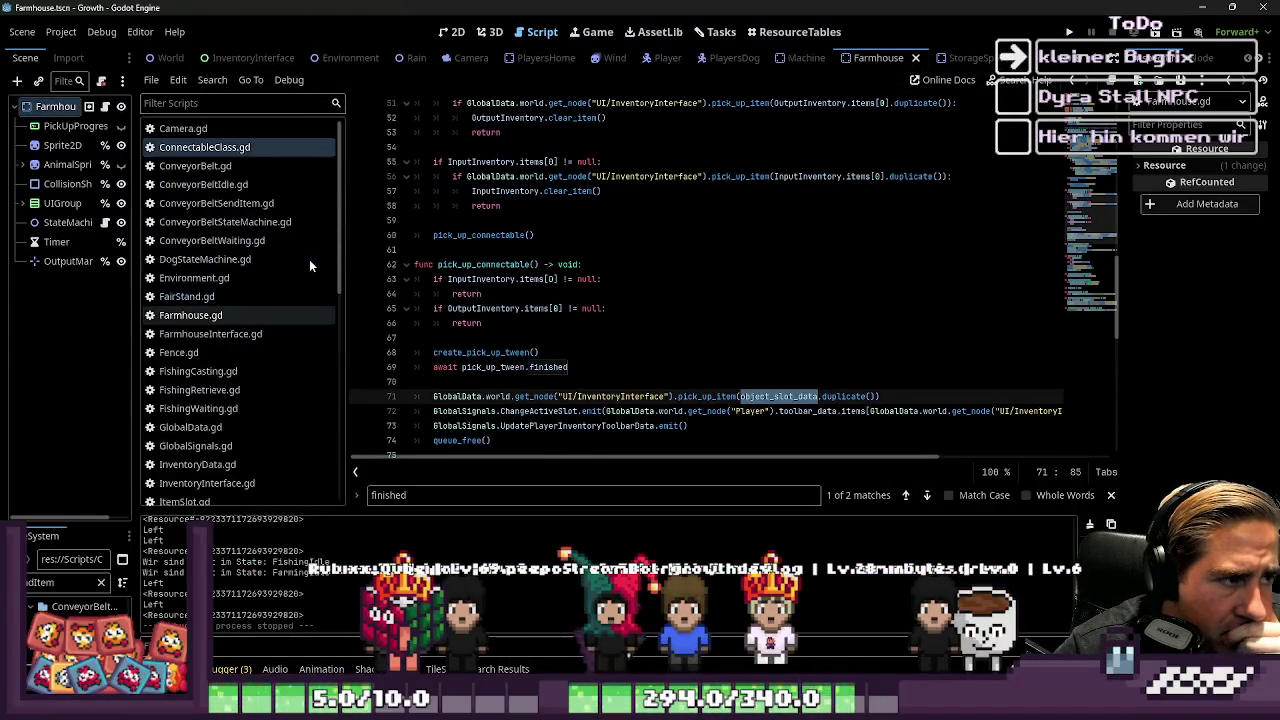
key(ctrl+f)
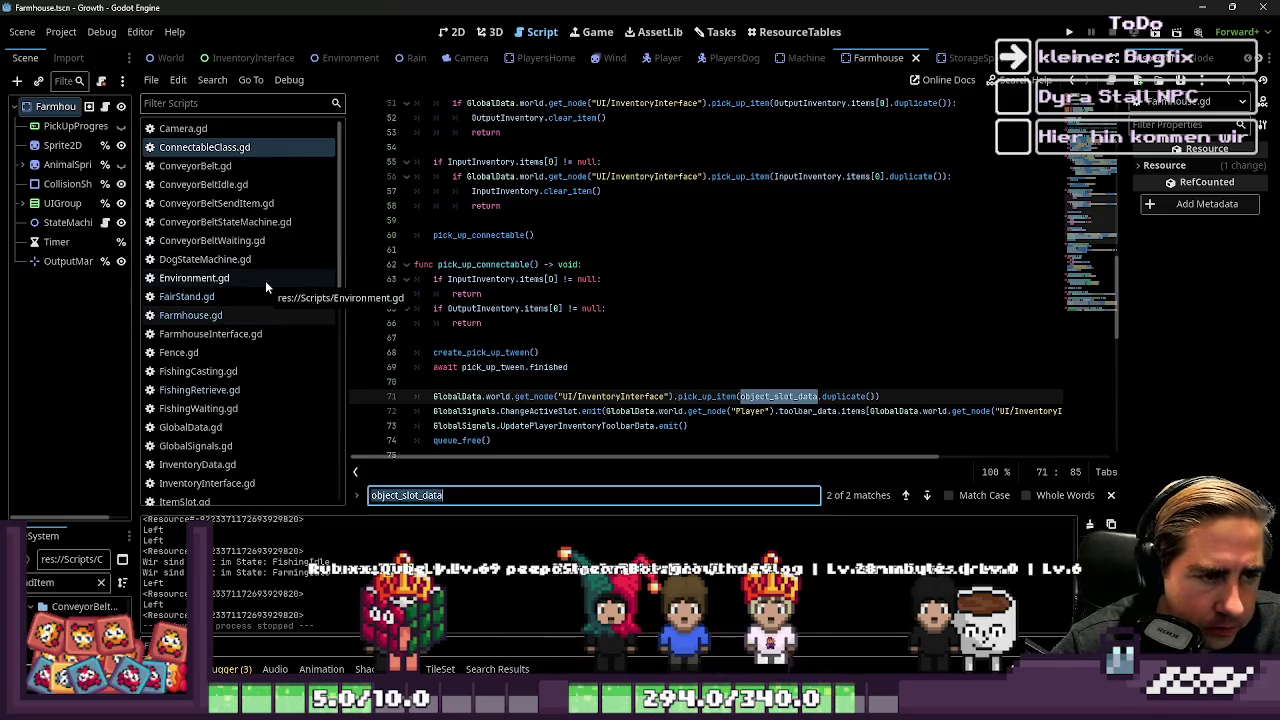
key(ctrl+shift+f)
key(Return)
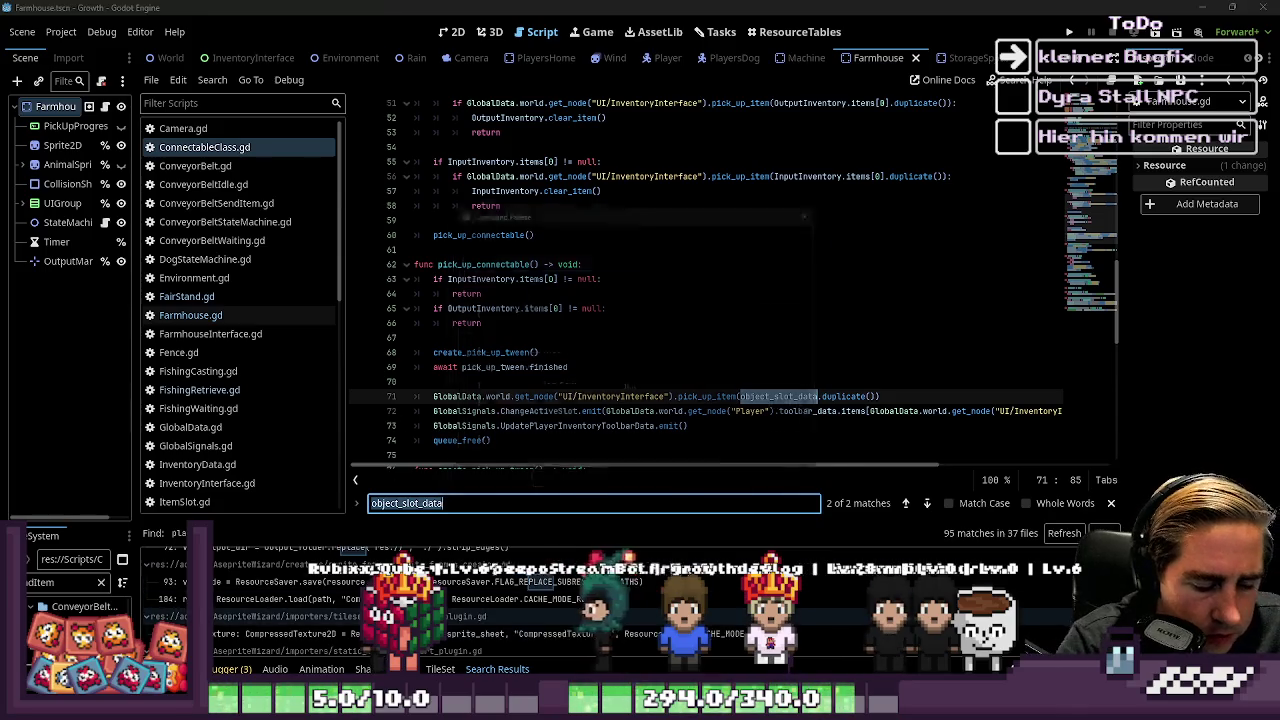
Step: Search the whole project for 'place_ob' and open the GlobalData script
key(ctrl+shift+p)
text(place_ob)
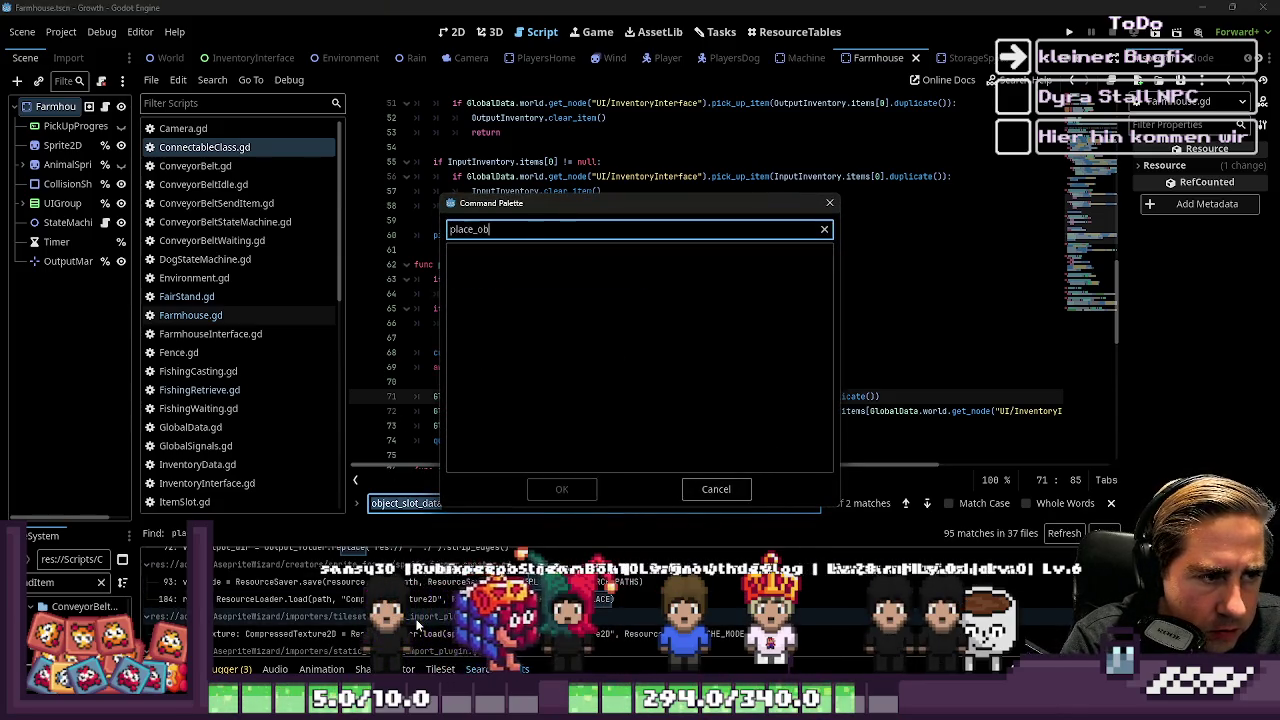
key(Escape)
key(ctrl+shift+f)
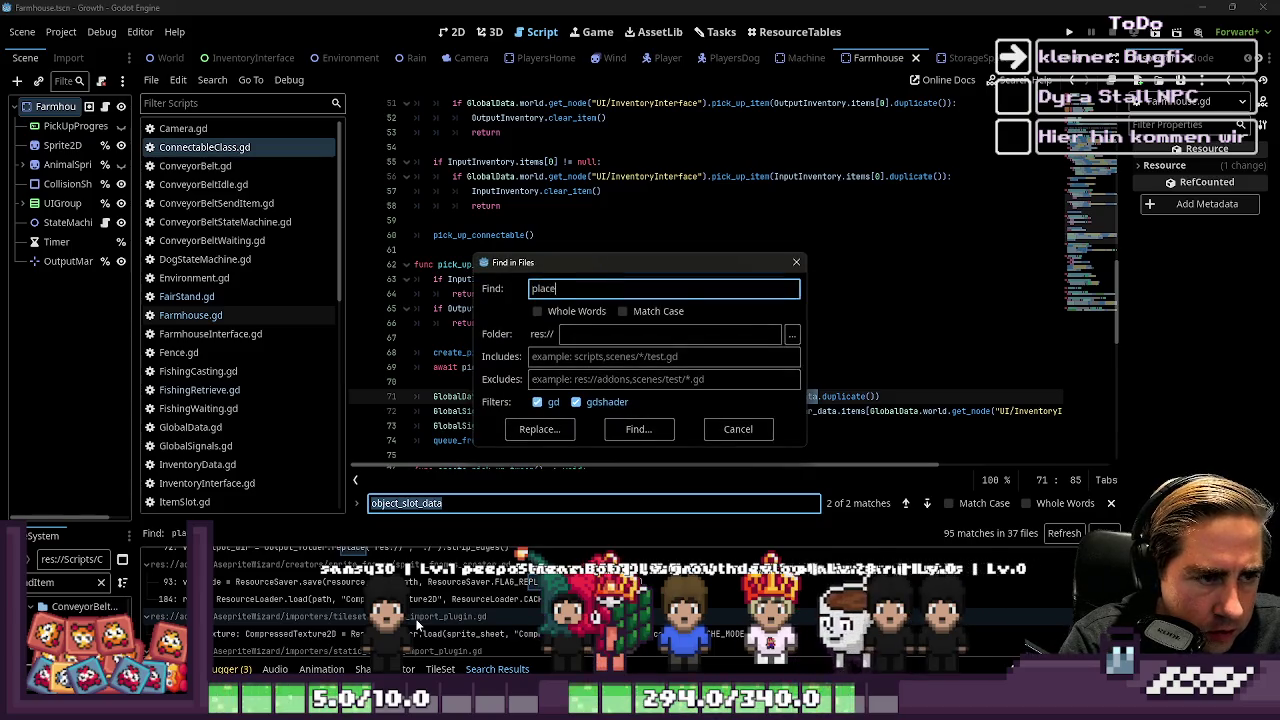
key(Return)
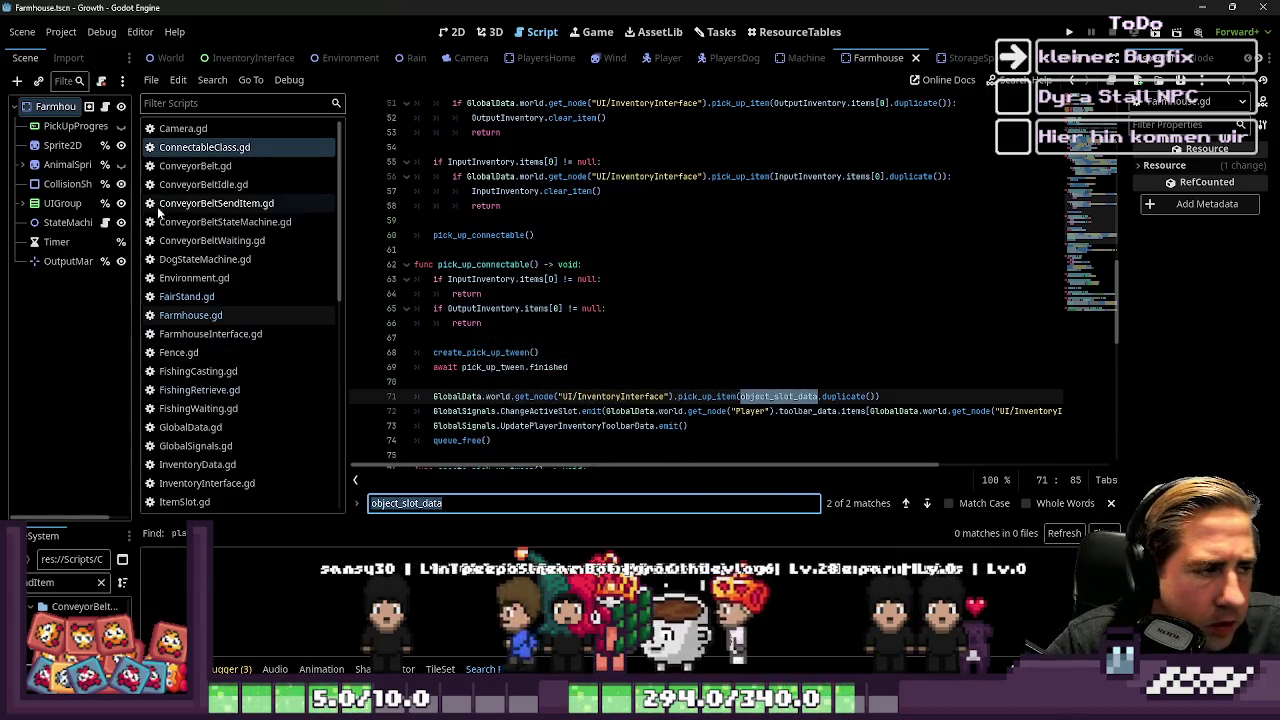
scroll(197, 187, down, 3)
scroll(195, 290, up, 3)
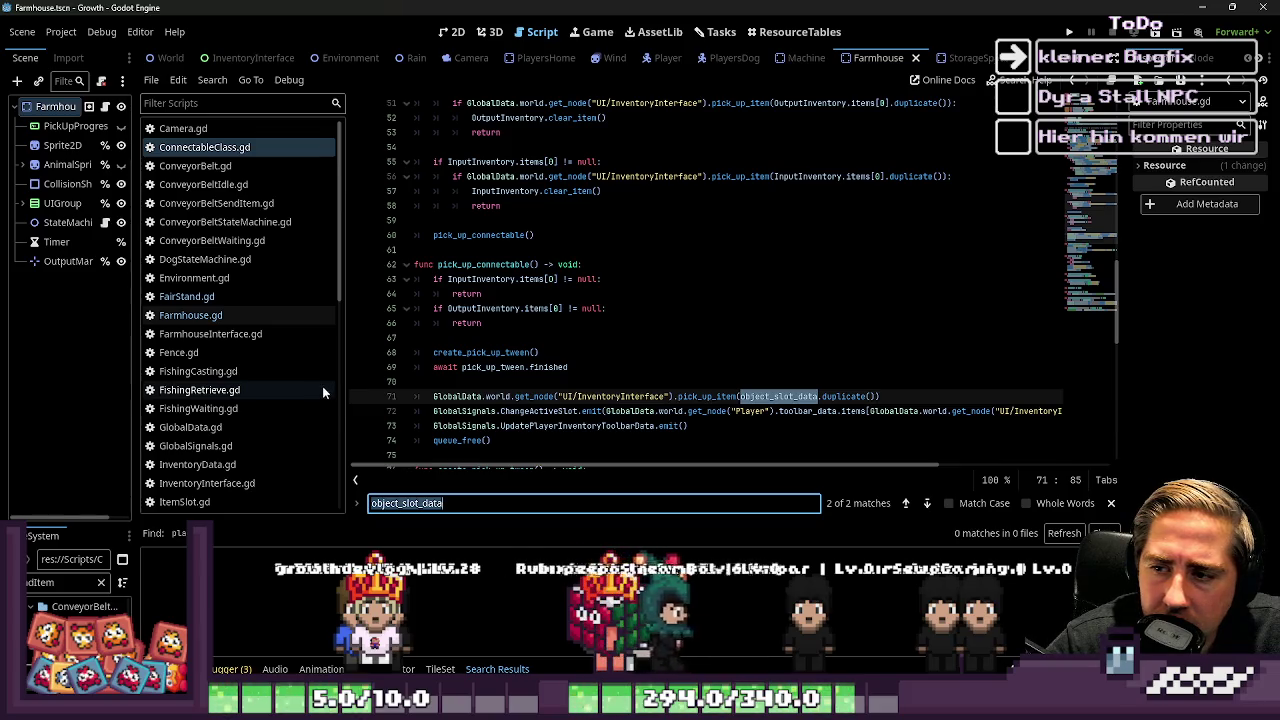
click(441, 503)
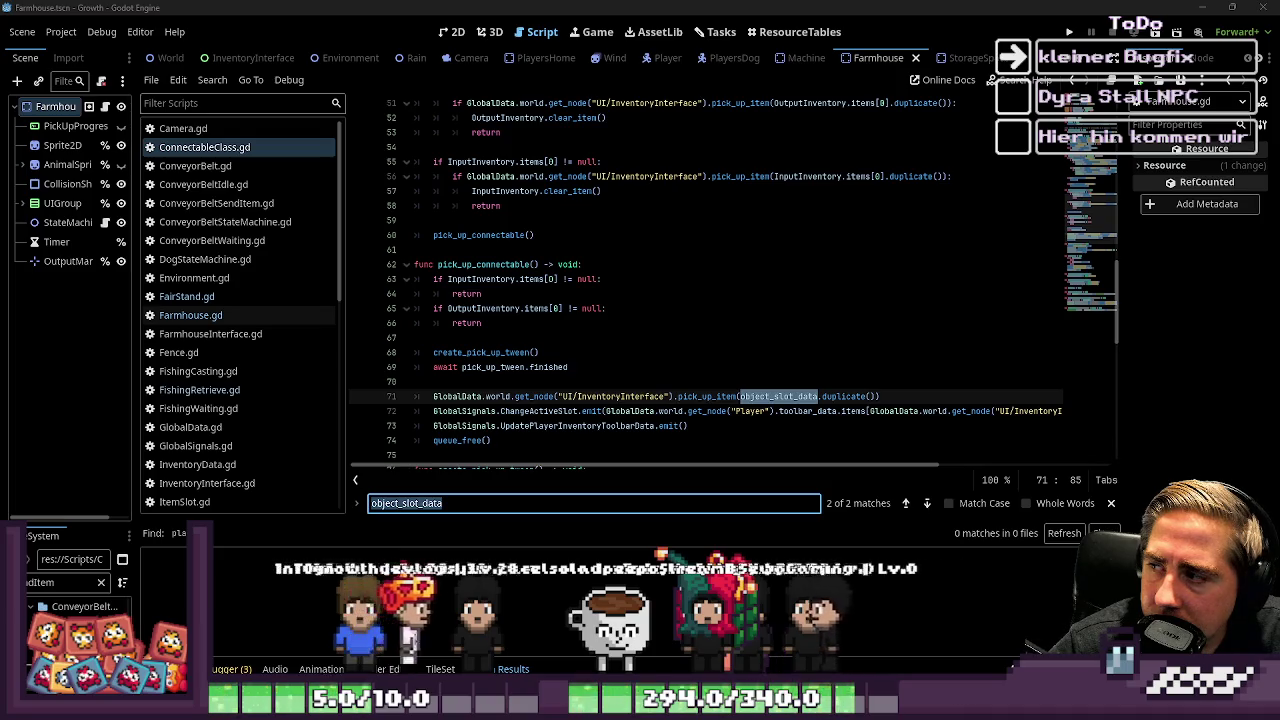
scroll(224, 326, down, 3)
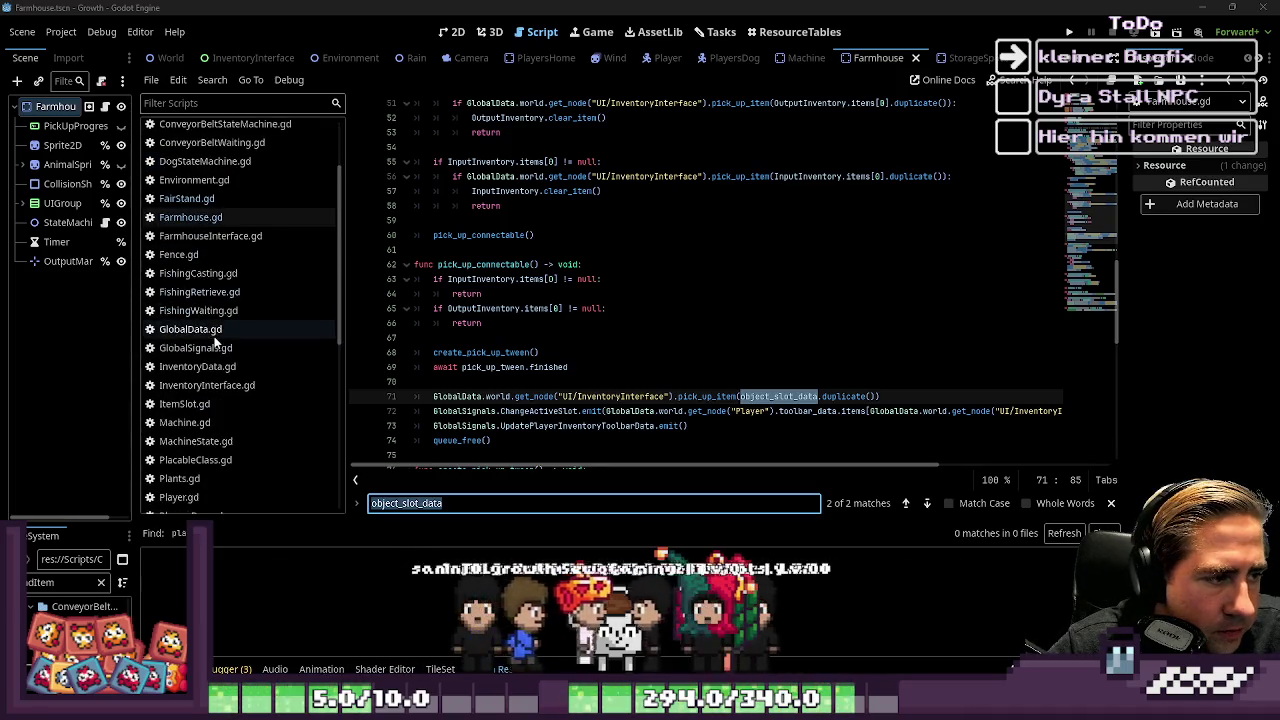
click(318, 327)
Step: Search GlobalData.gd for 'place_' and jump to place_item_from_active_slot
scroll(621, 303, down, 3)
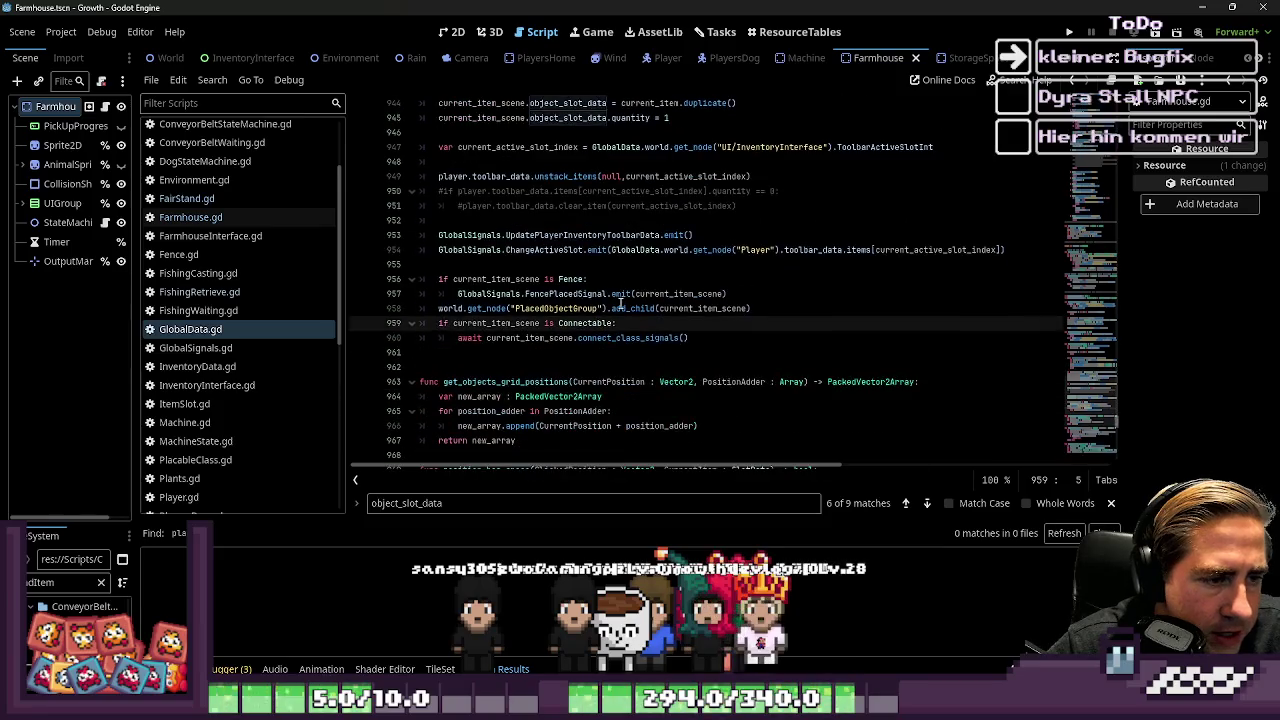
key(ctrl+f)
text(place_ob)
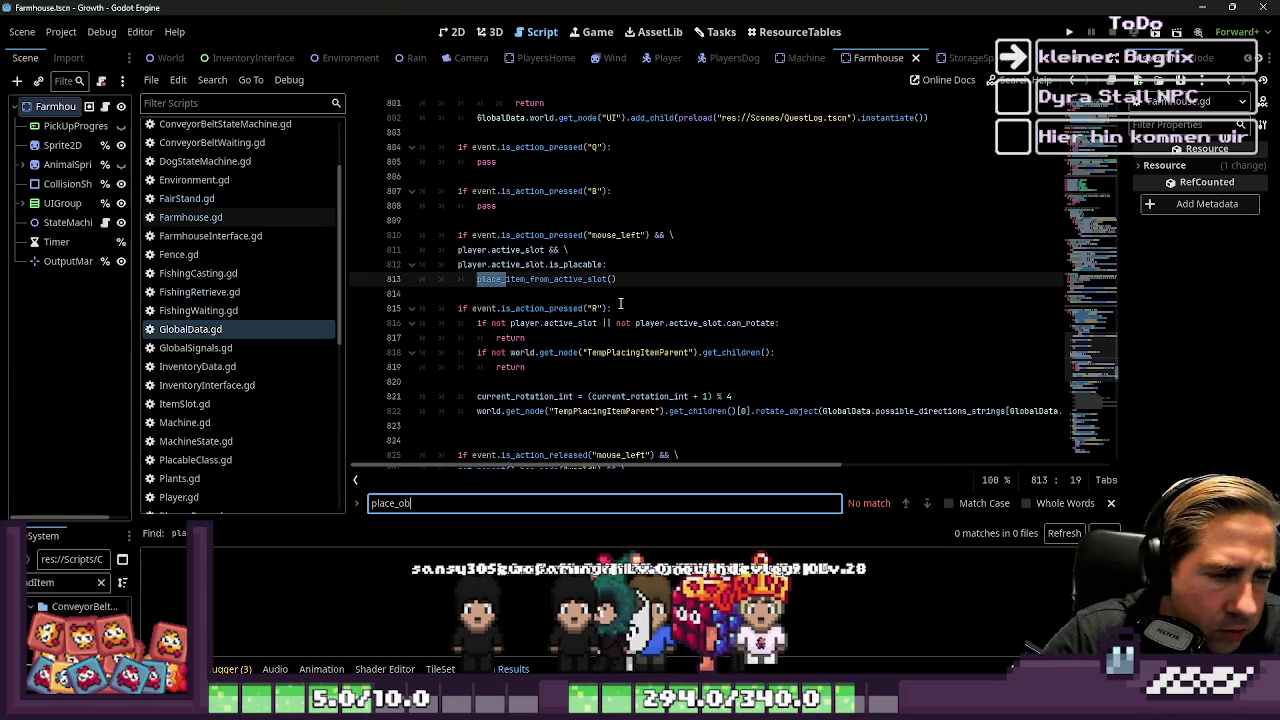
ctrl+click(586, 280)
Step: Set the duplicated object_slot_data.quantity to 1 in the placement code
scroll(633, 303, down, 4)
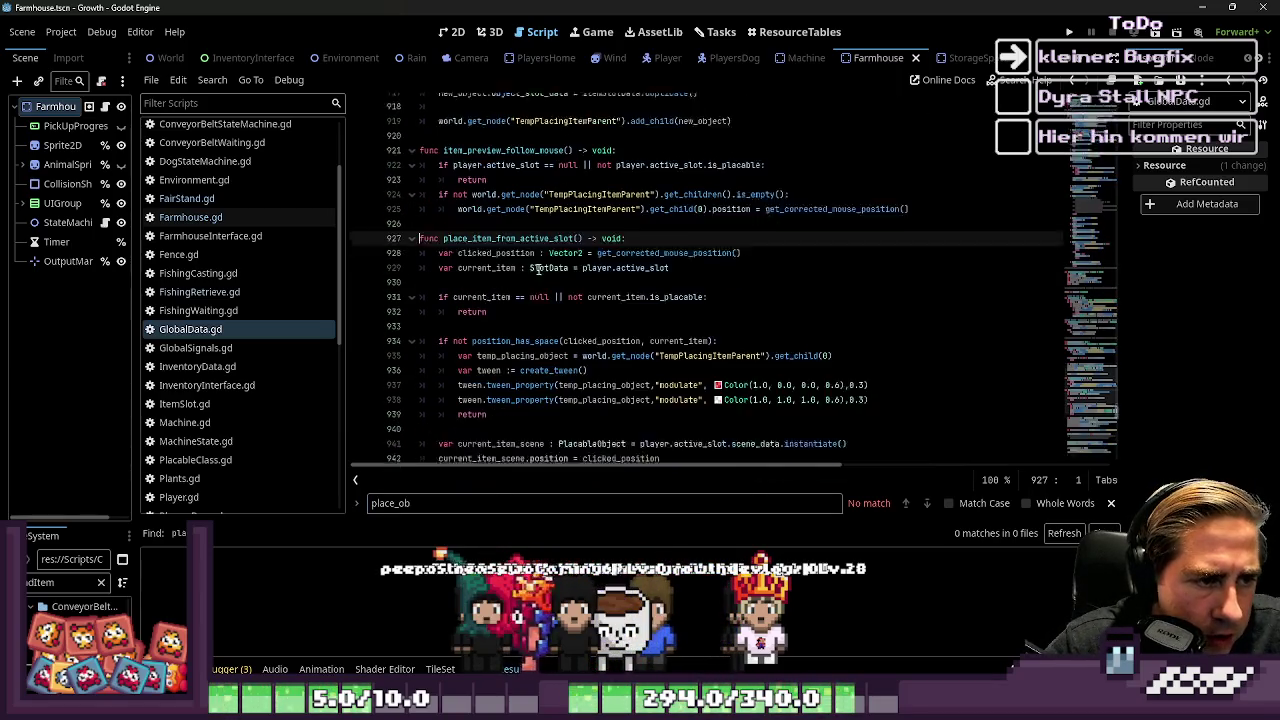
scroll(535, 255, down, 1)
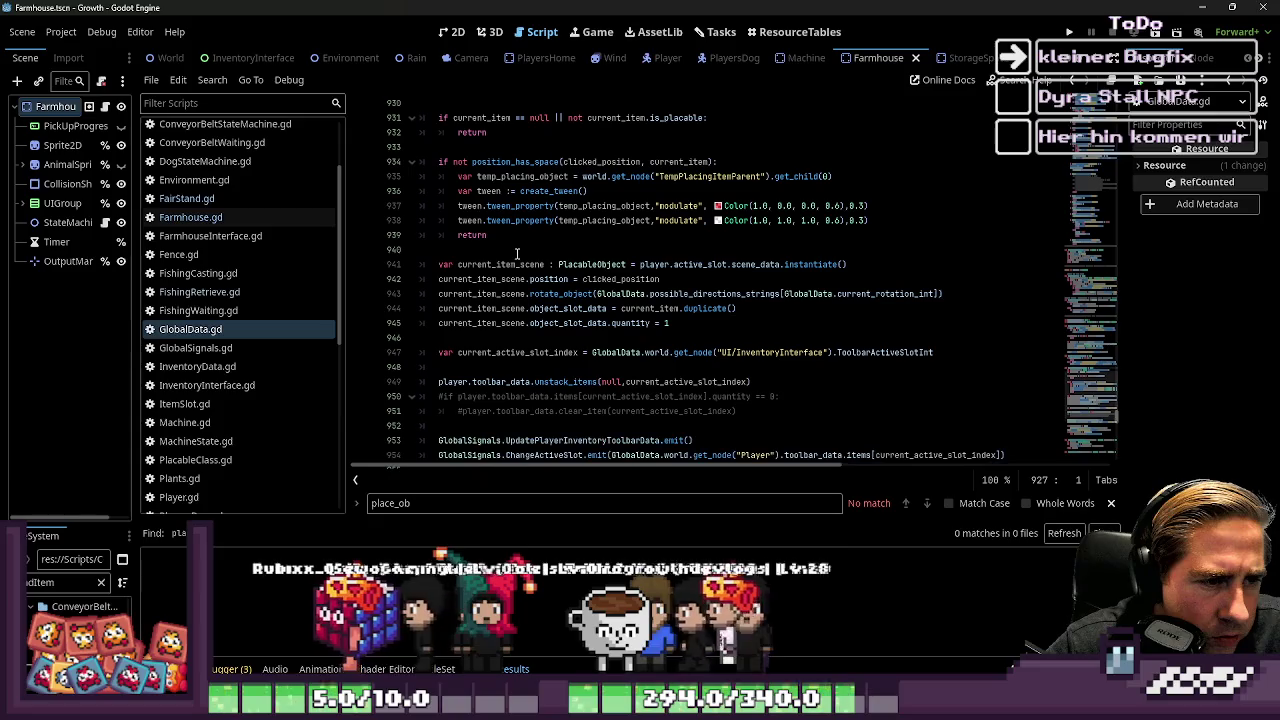
click(543, 279)
double_click(650, 308)
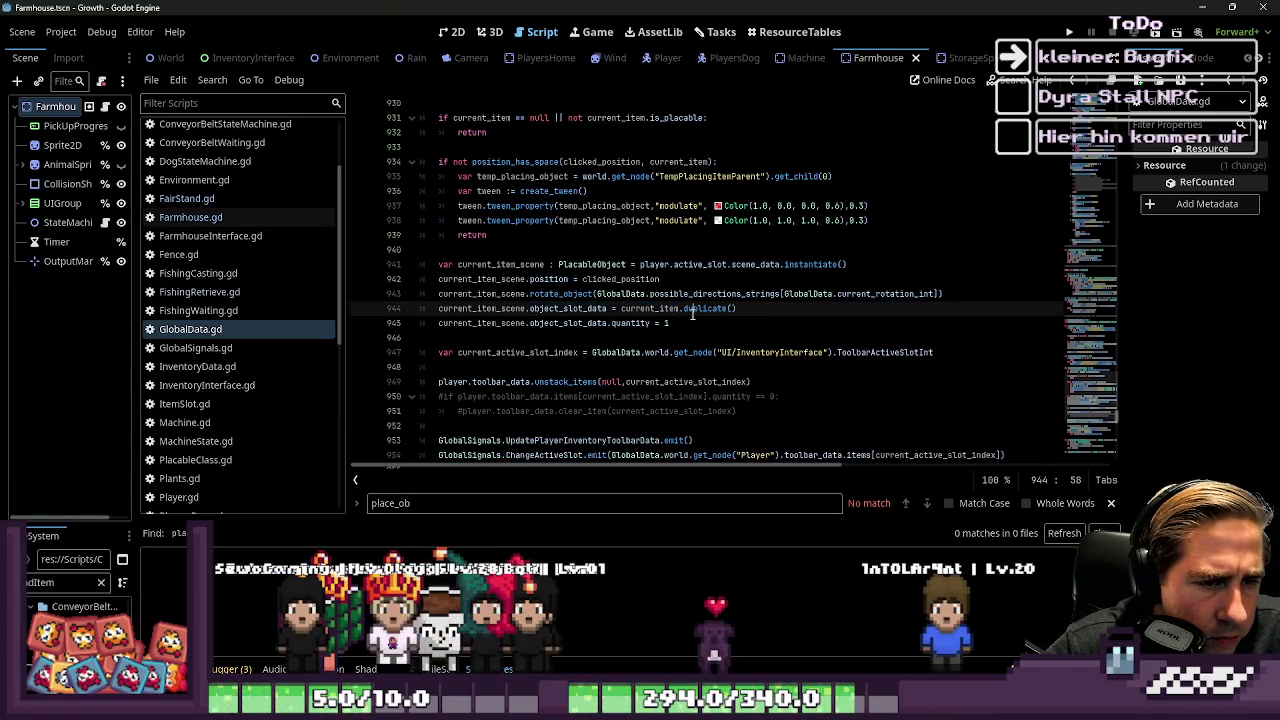
click(555, 323)
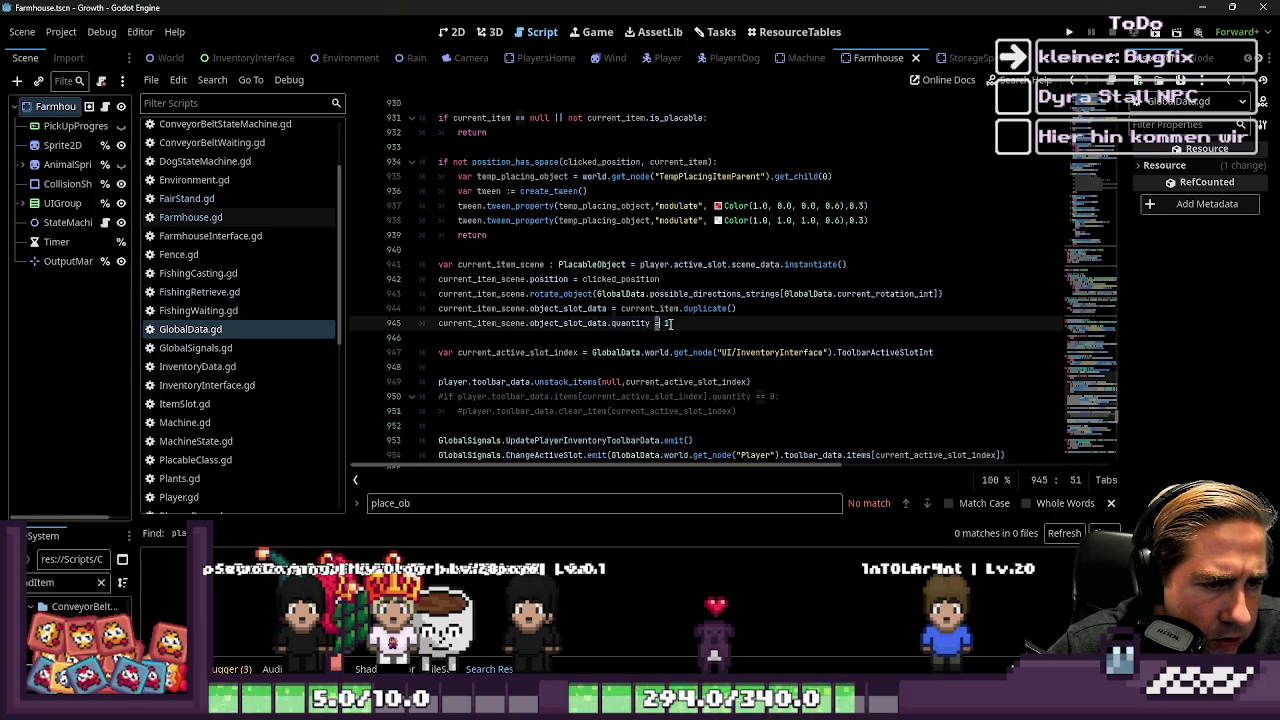
text( 1)
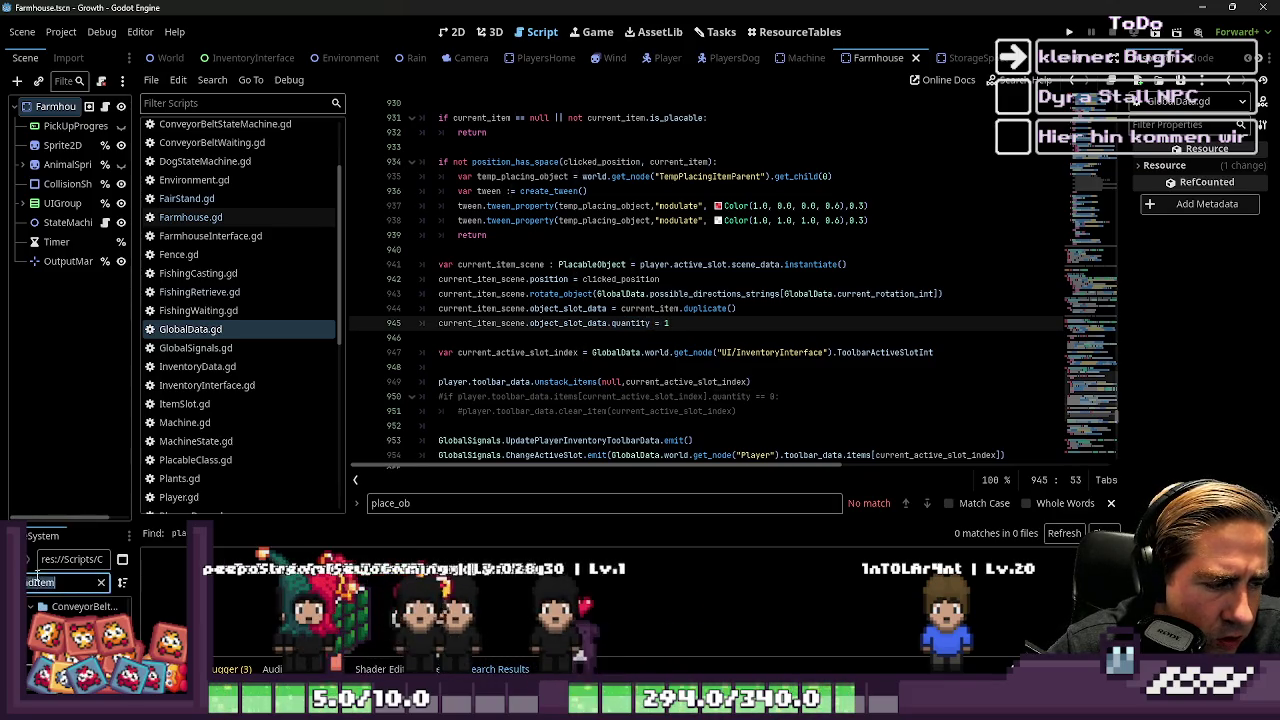
Step: Filter files for 'chest', review the Chest resource in a widened Inspector, then open FairStand.gd
click(73, 585)
text(chest)
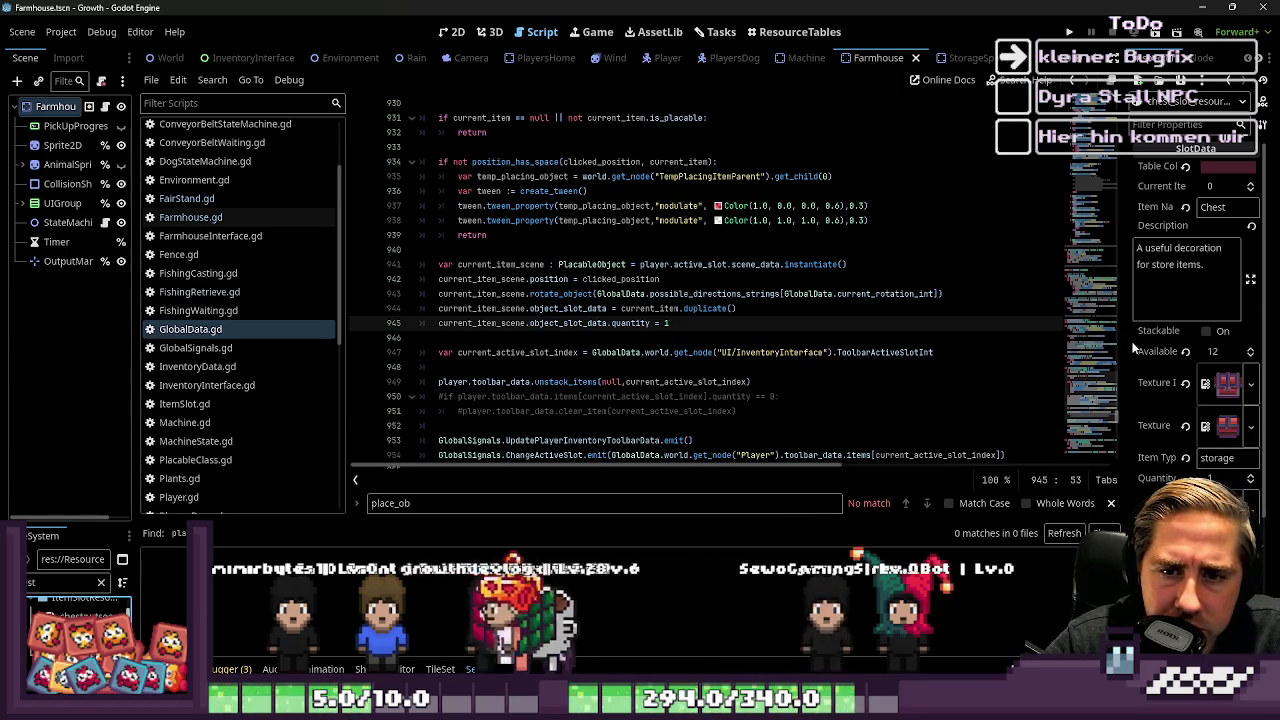
drag(1121, 347, 962, 260)
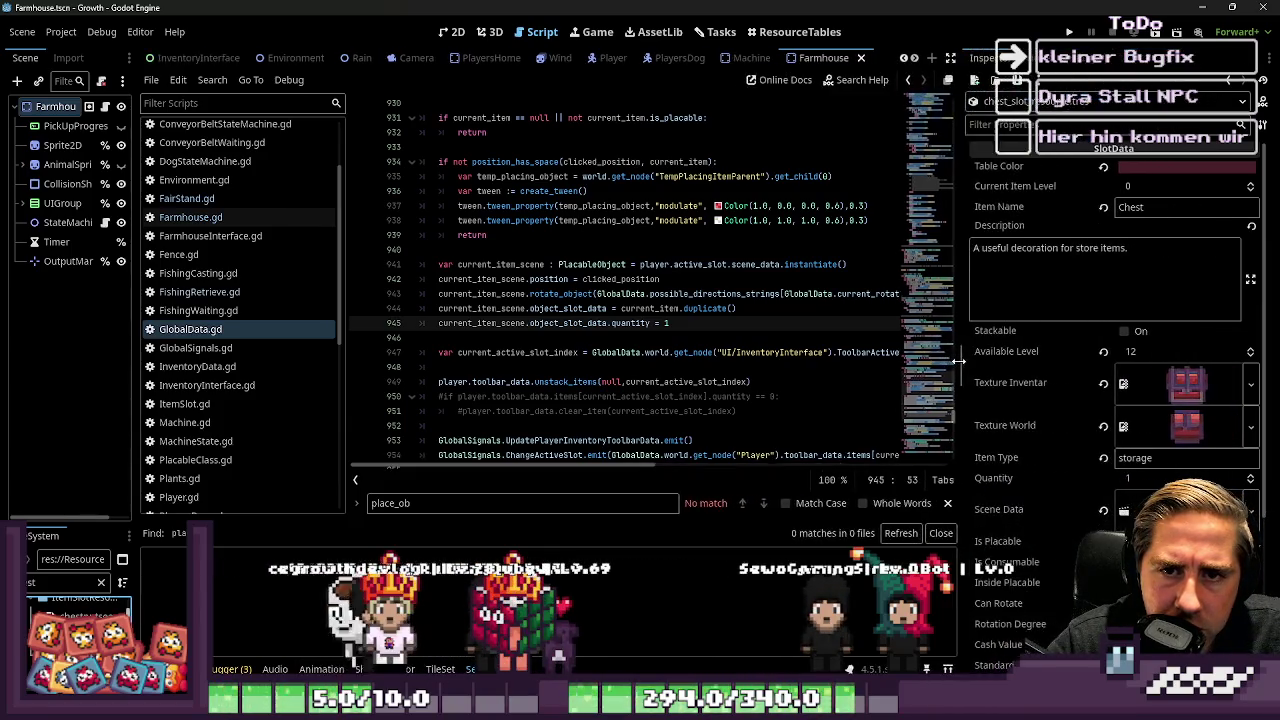
scroll(1055, 343, down, 3)
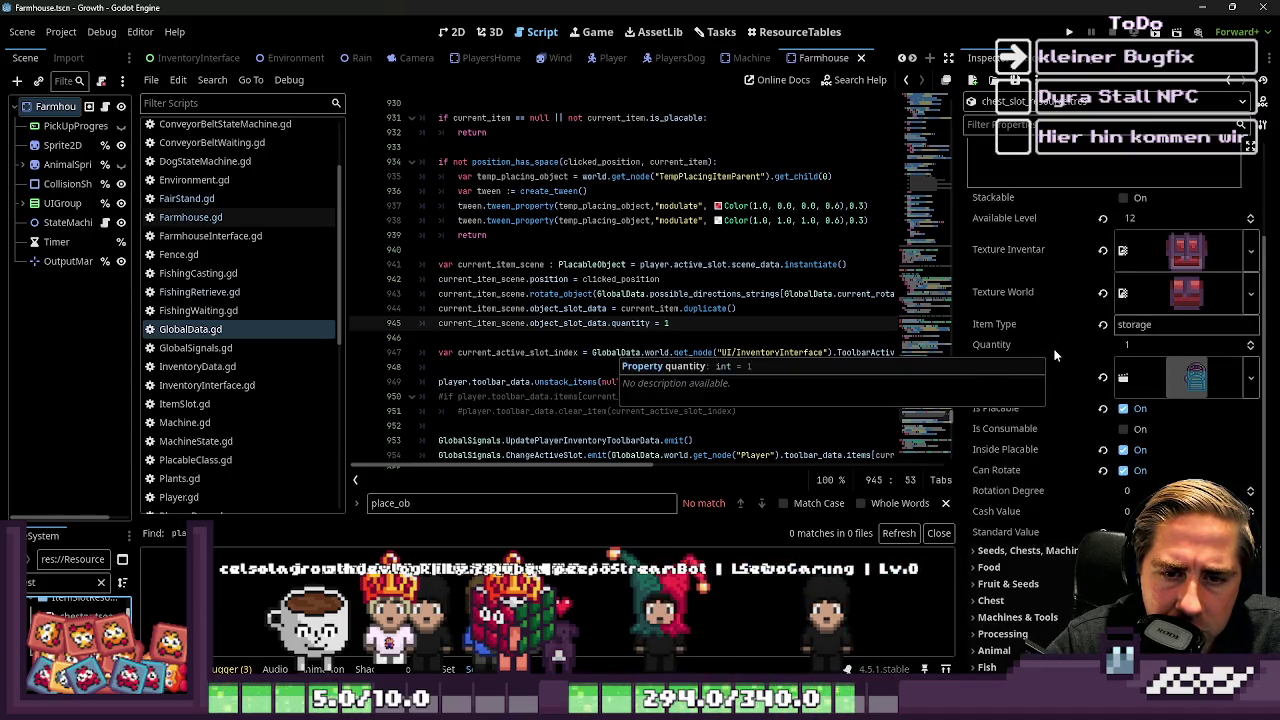
scroll(1053, 357, up, 3)
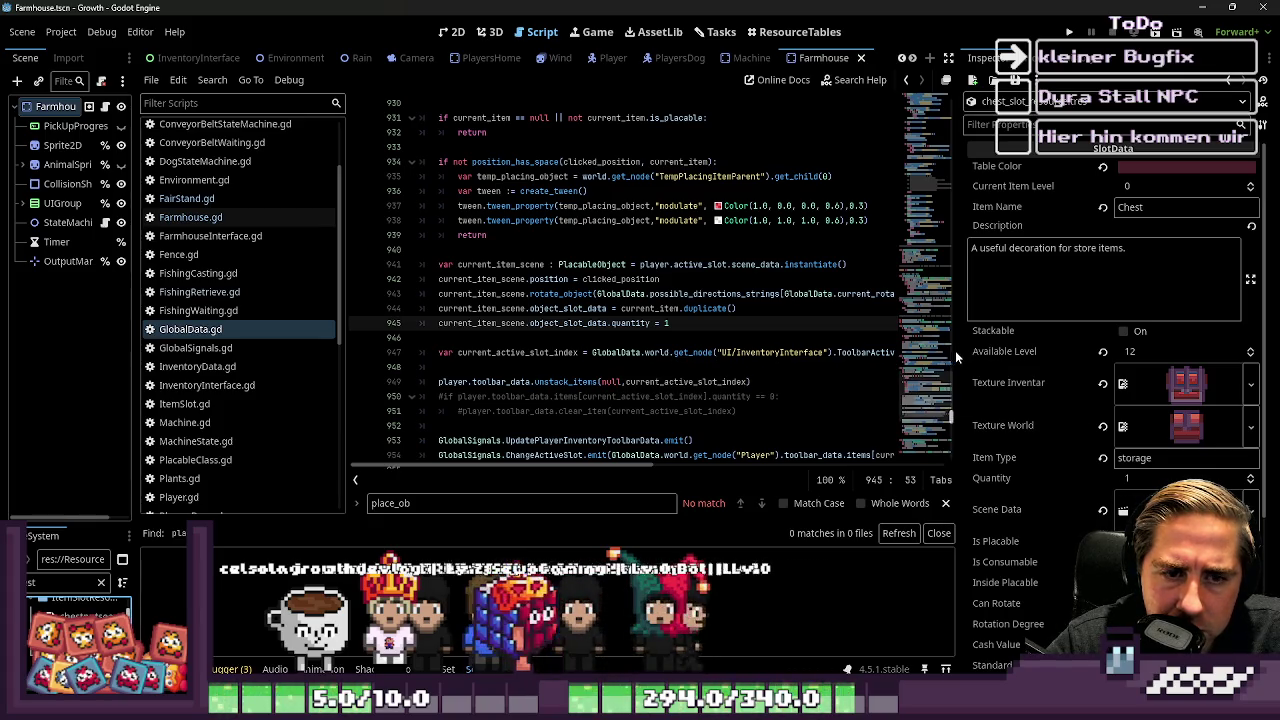
drag(958, 351, 1130, 351)
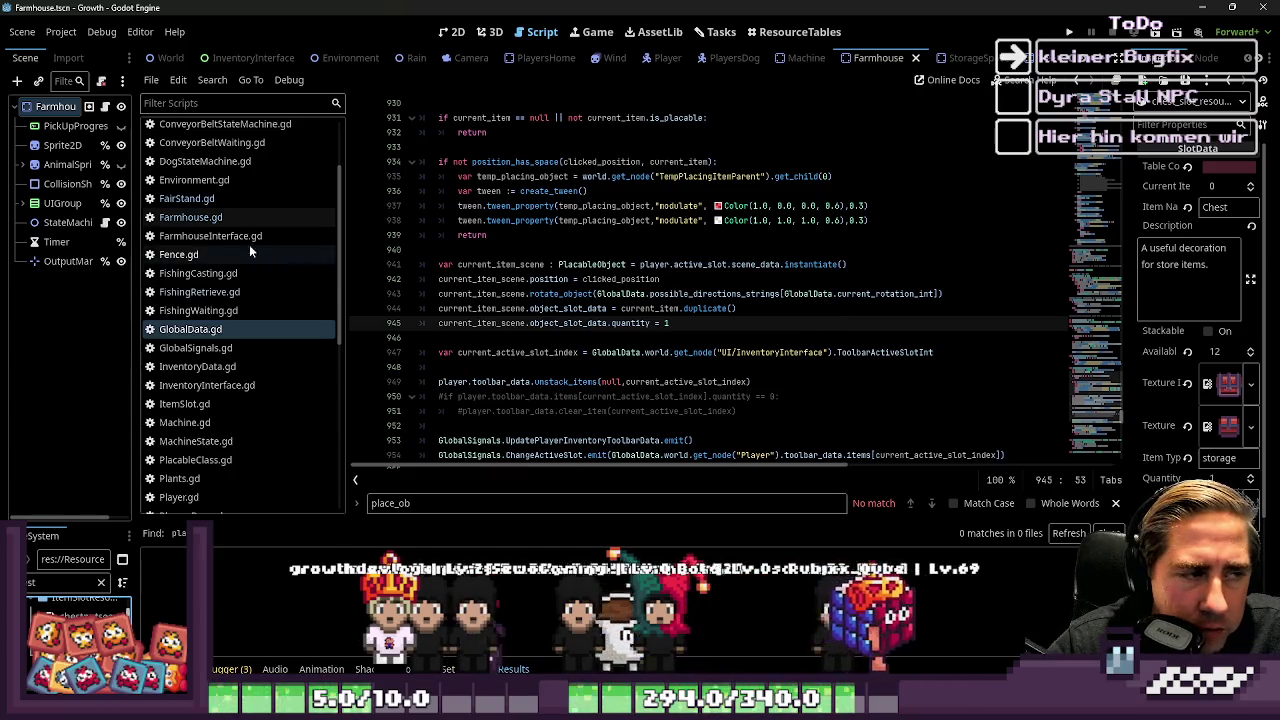
click(220, 219)
click(216, 198)
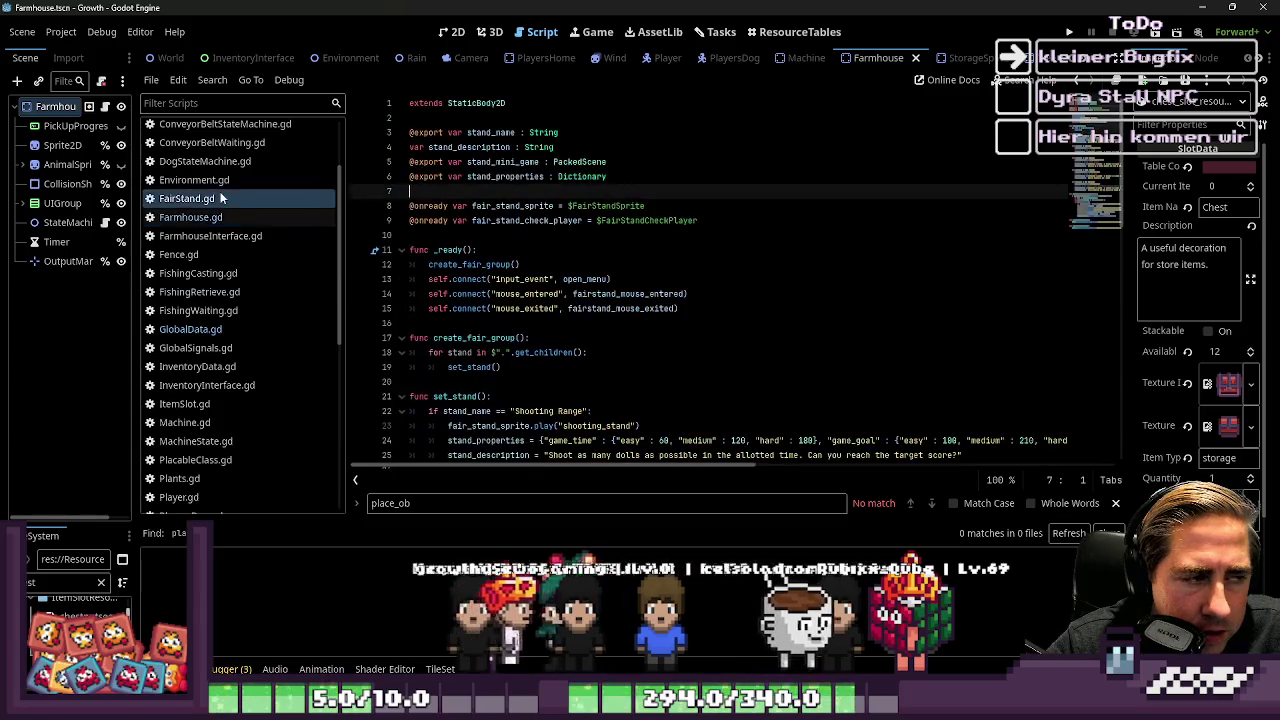
Step: Run the game, load the dsa save, place a chest on the stone path, and return to the editor
key(F5)
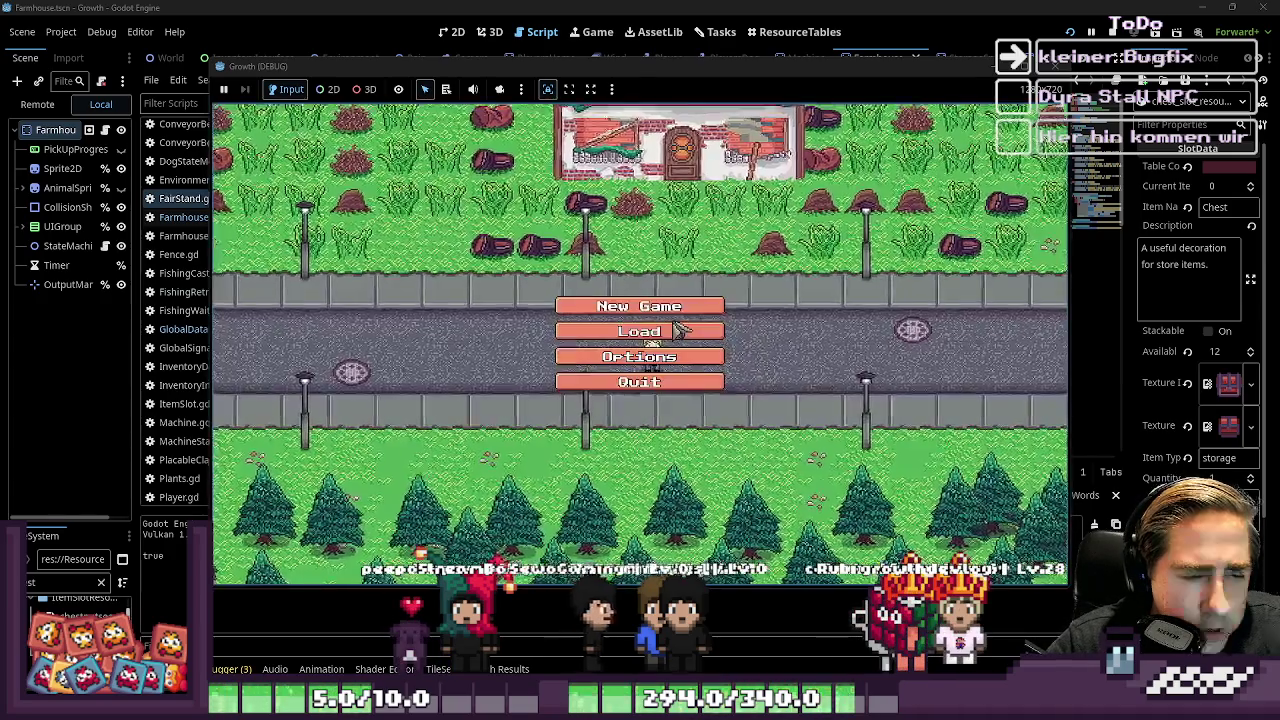
click(678, 334)
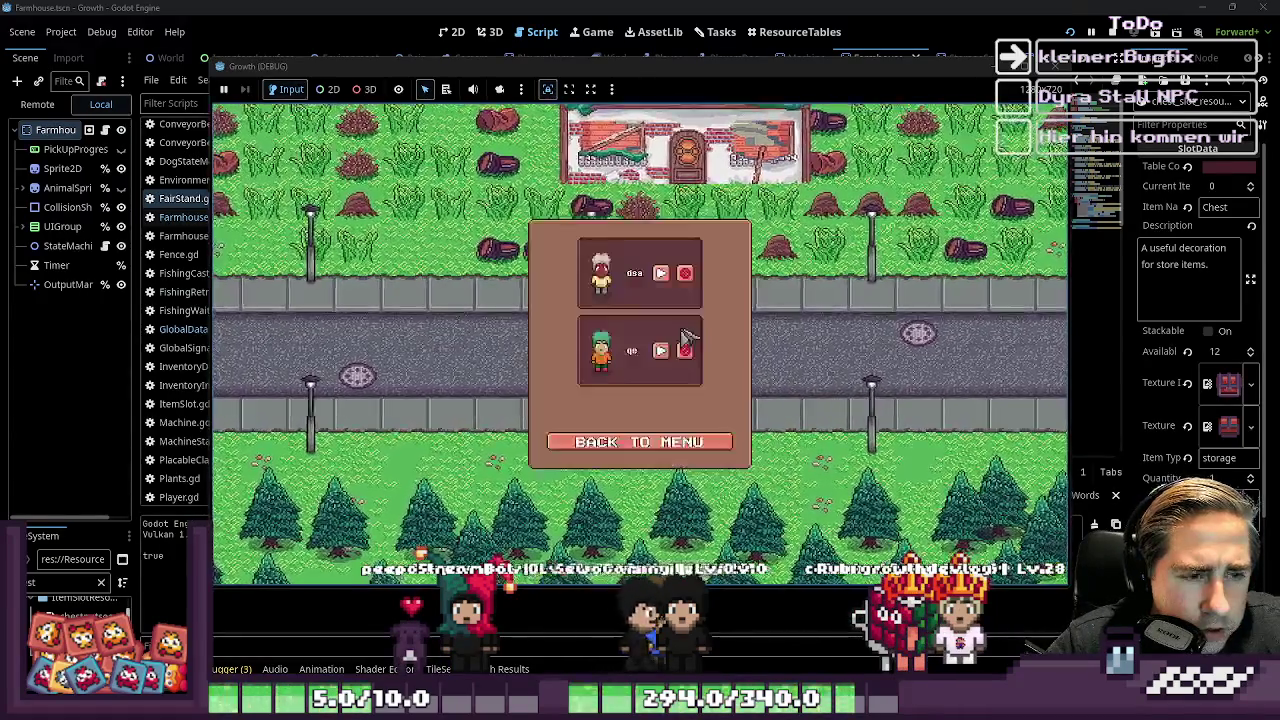
click(661, 273)
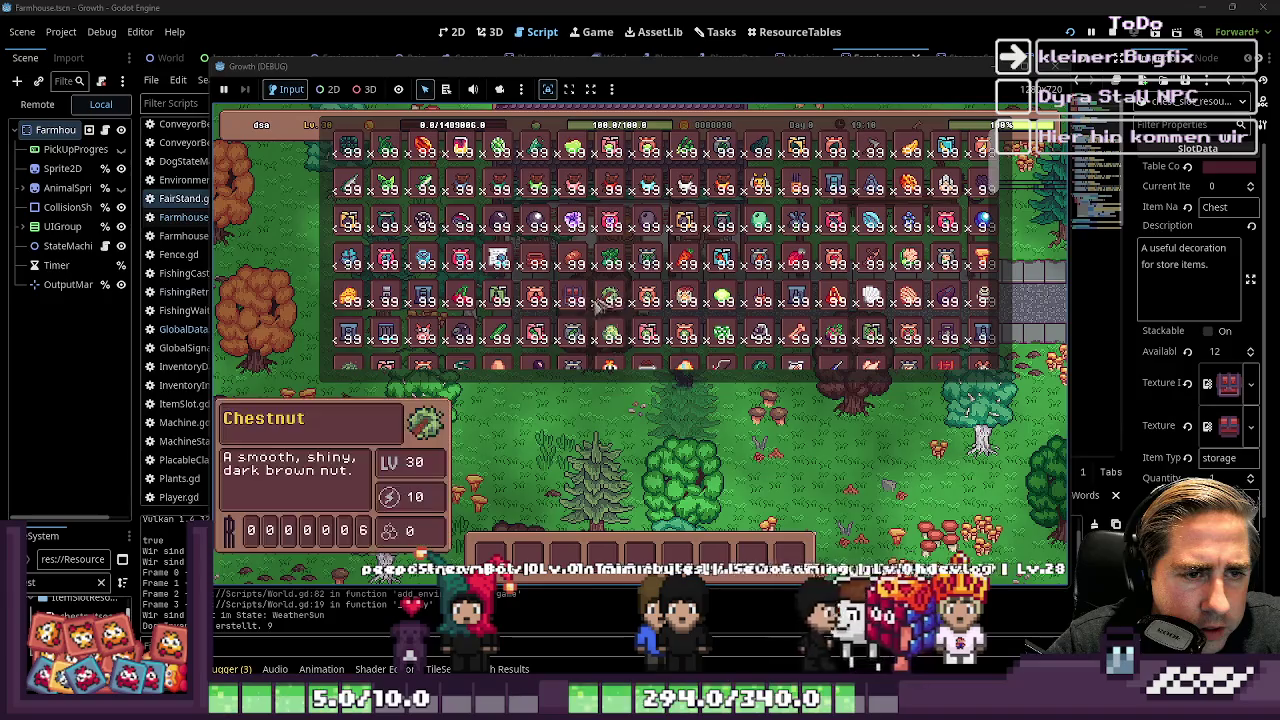
key(e)
click(760, 315)
key(3)
key(alt+Tab)
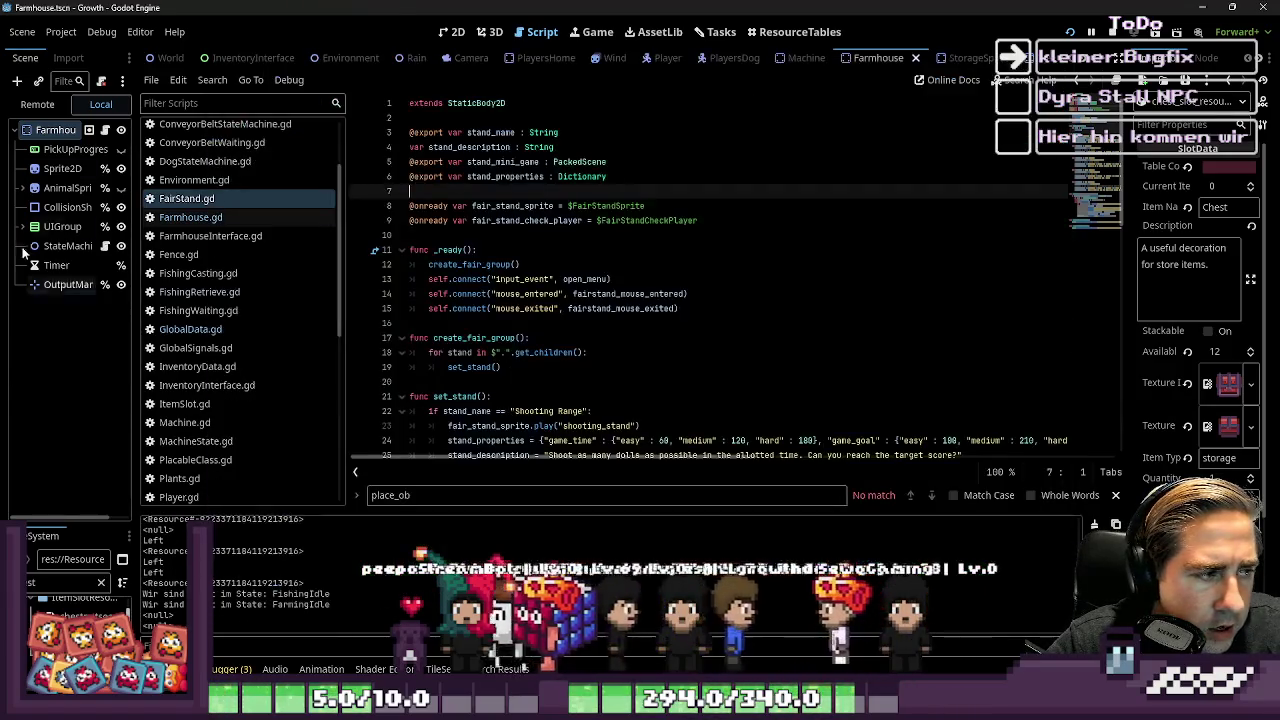
Step: In the Remote scene tree, select the placed StorageSpace and check its Object Slot Data is Chest with quantity 1
click(37, 104)
scroll(27, 240, down, 5)
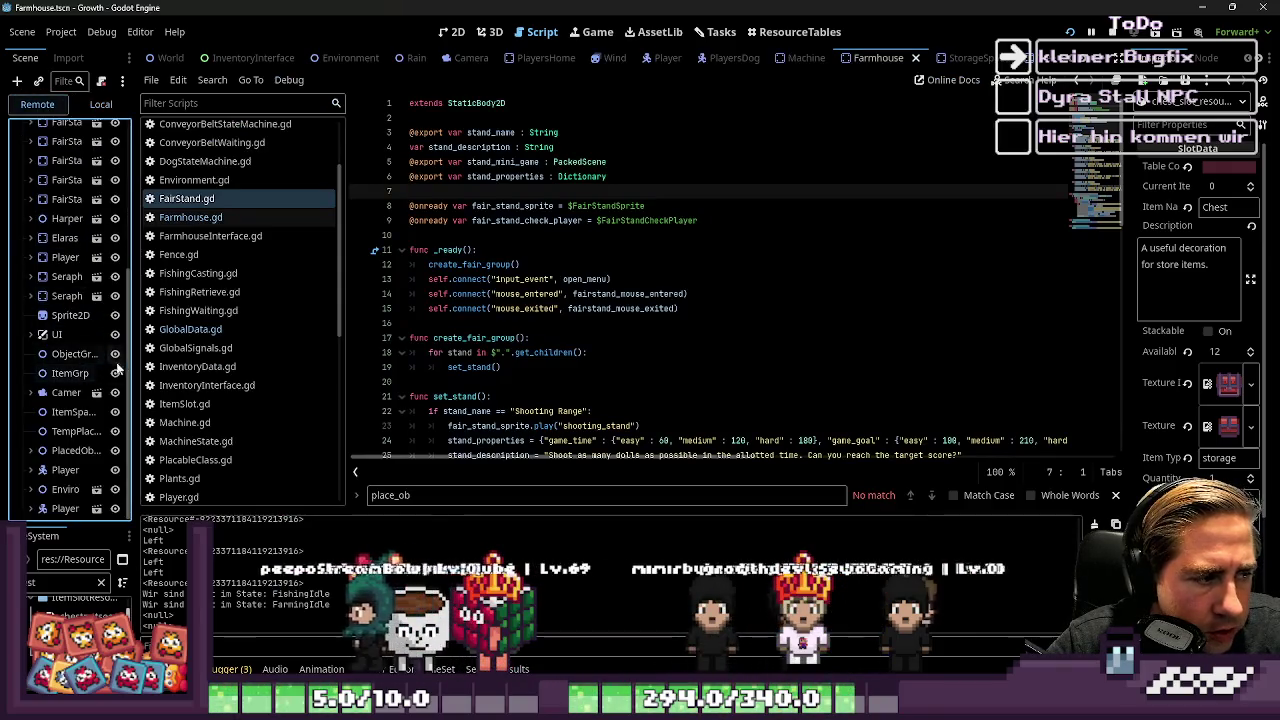
drag(135, 340, 260, 320)
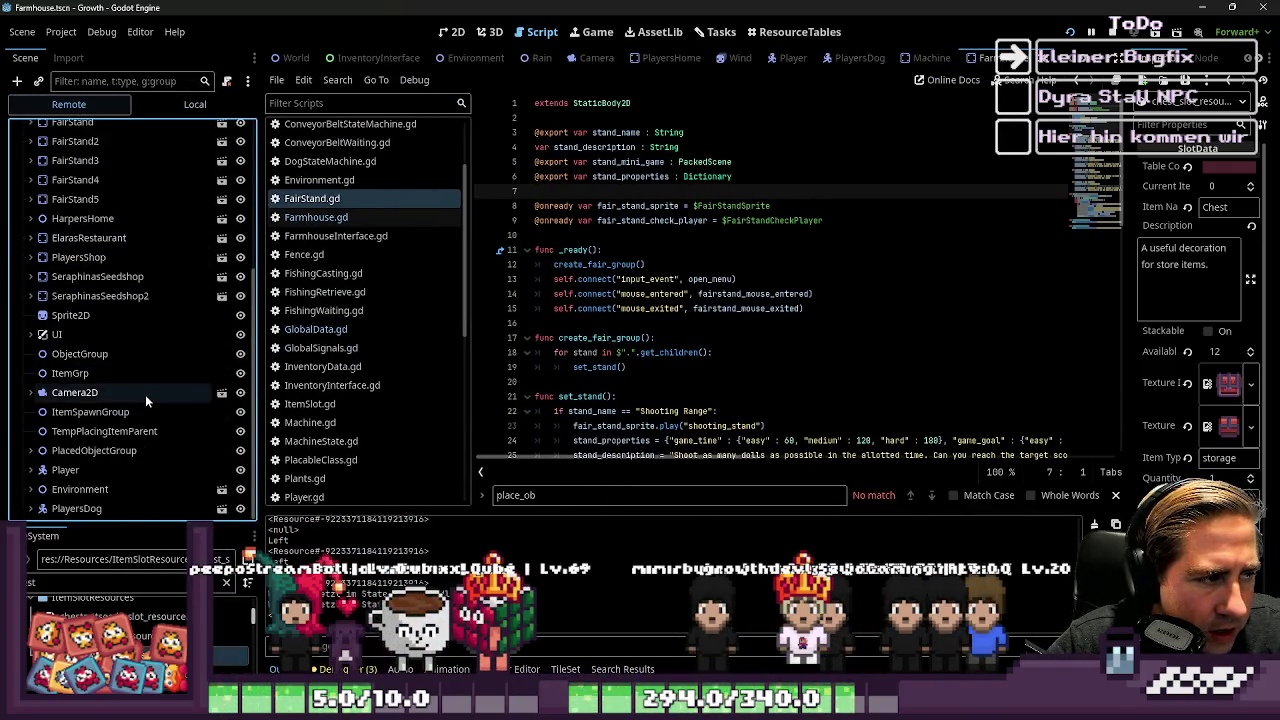
double_click(132, 452)
click(88, 452)
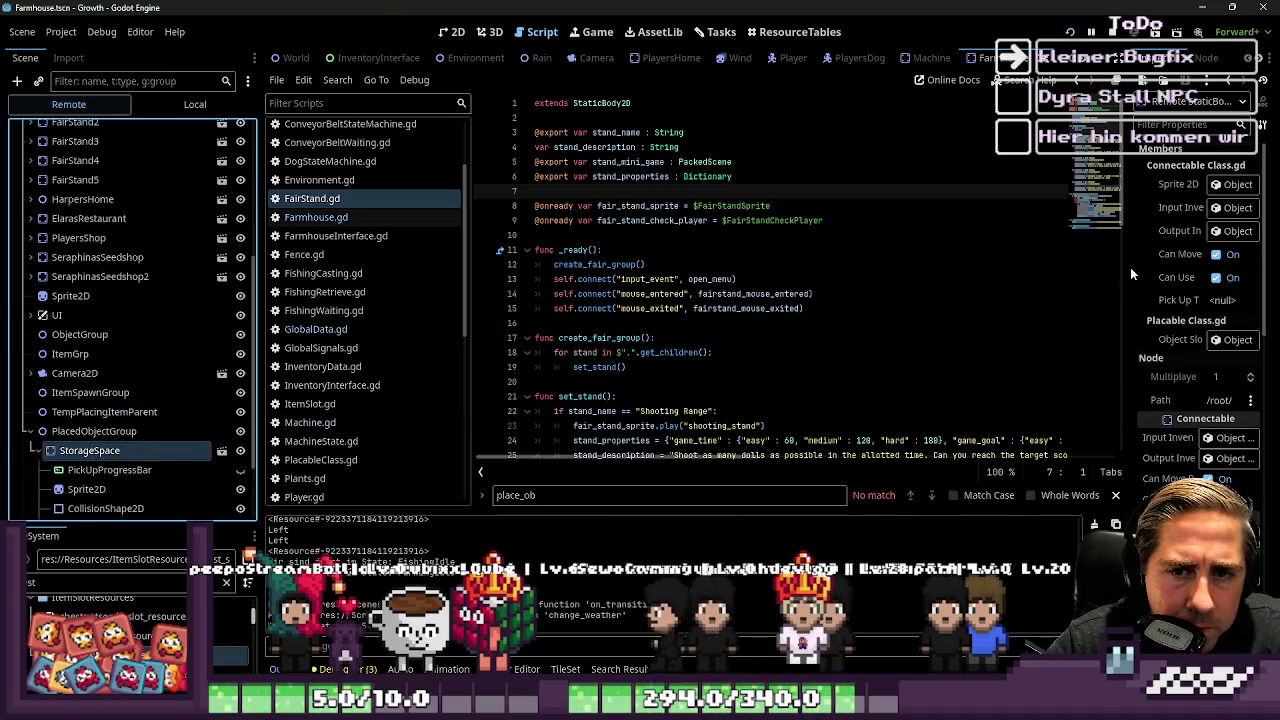
drag(1130, 267, 760, 255)
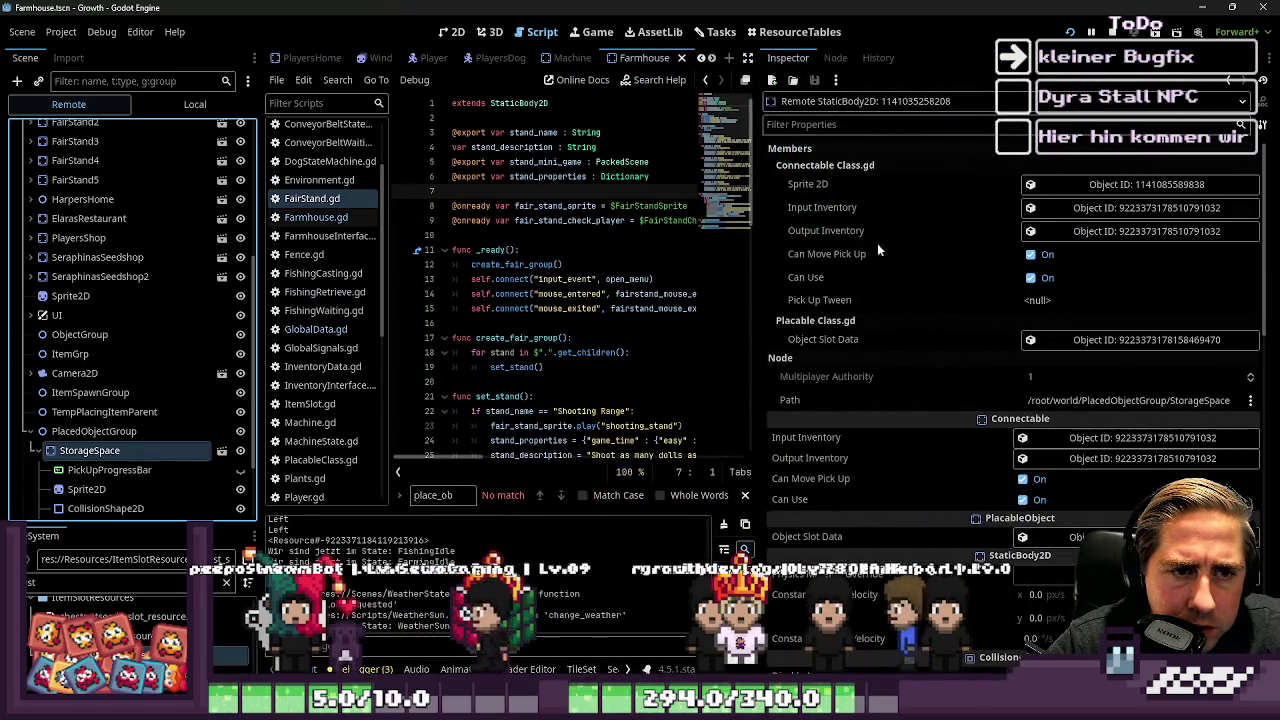
click(1087, 340)
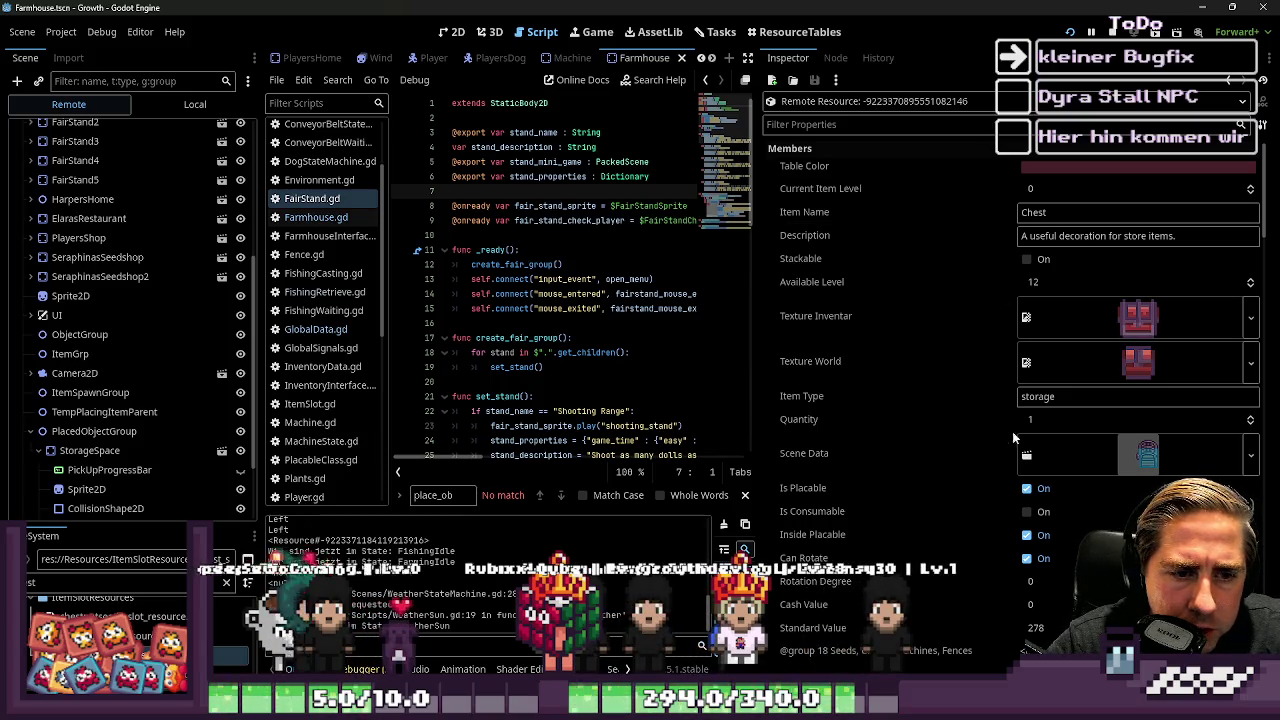
drag(756, 305, 945, 305)
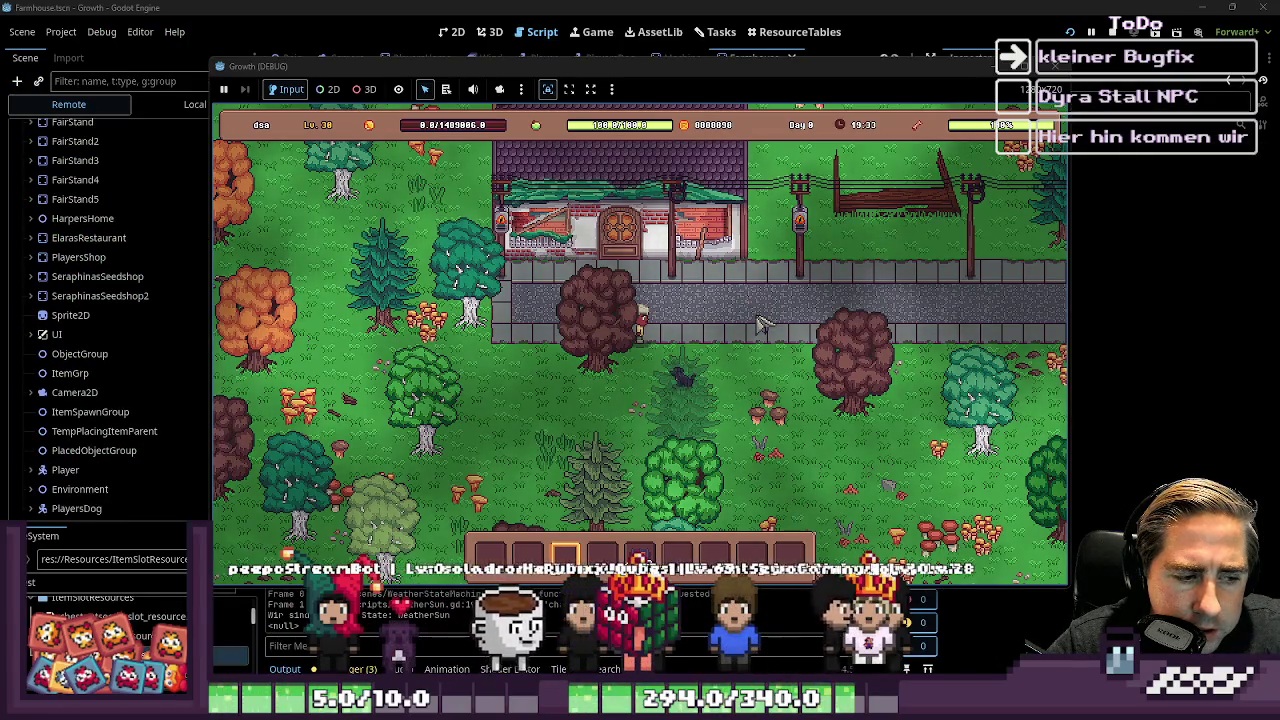
Step: Right-click the placed chest to open its empty inventory
scroll(728, 507, down, 1)
right_click(750, 320)
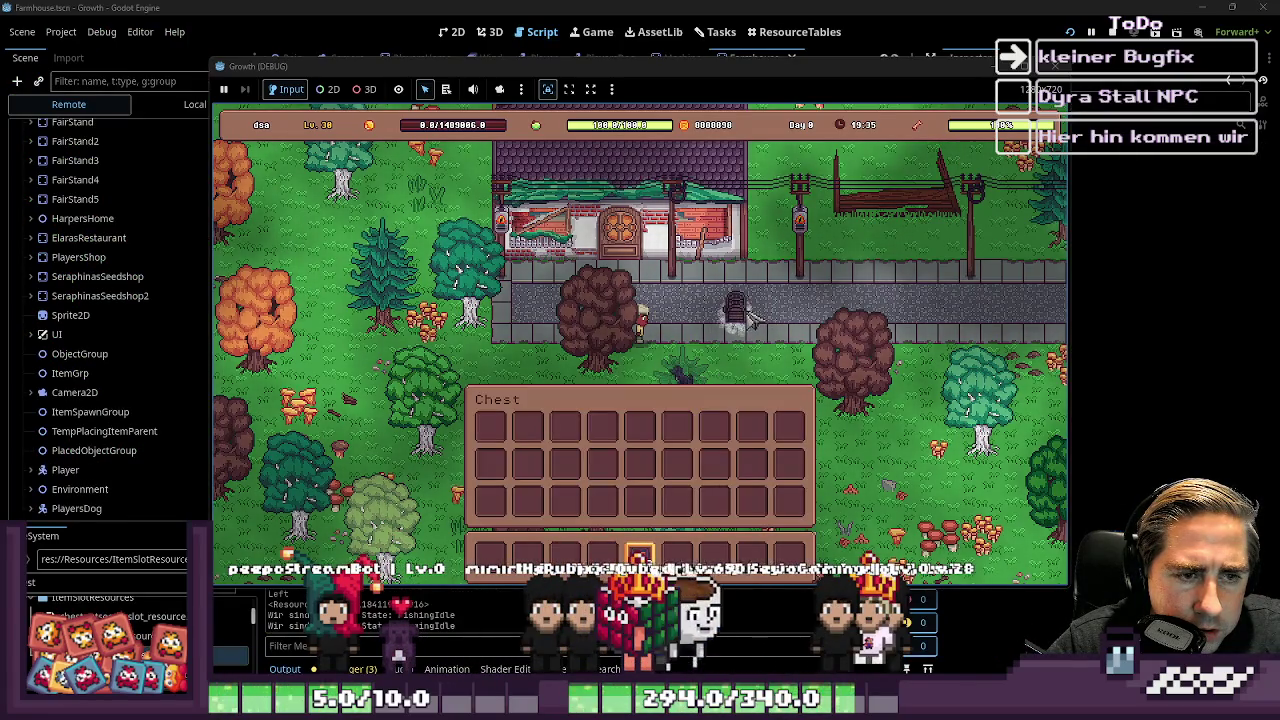
click(740, 317)
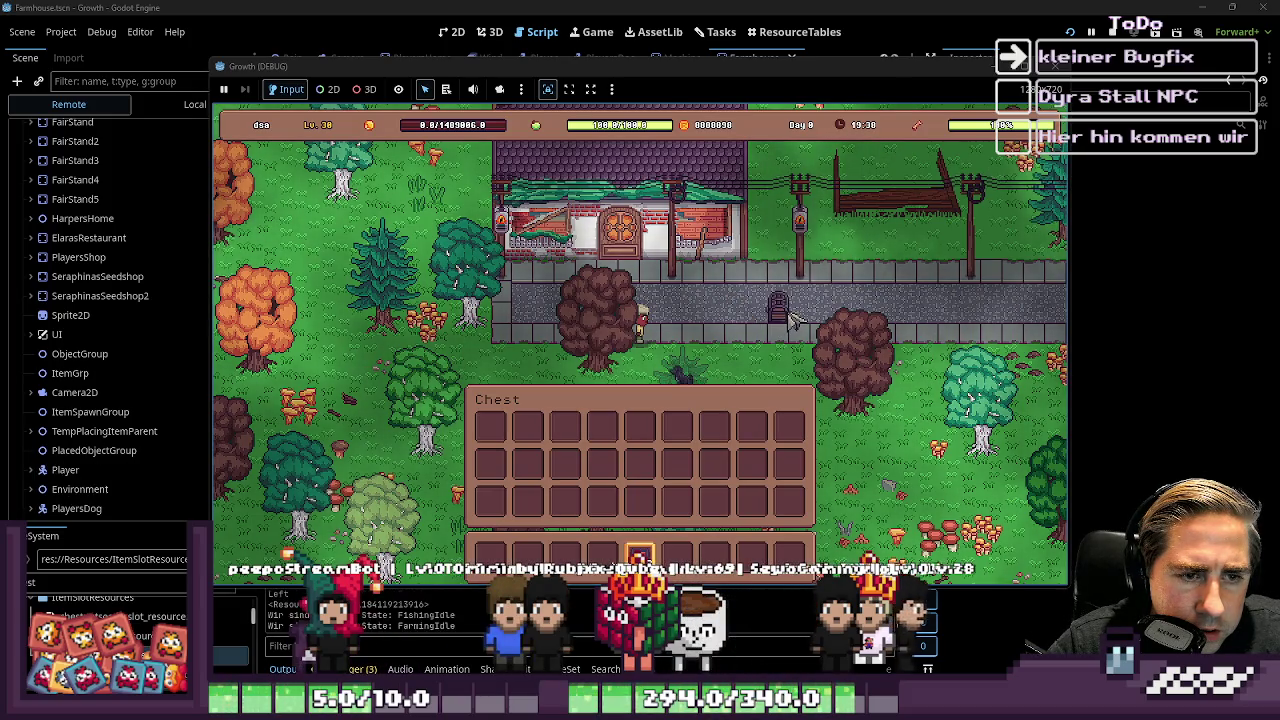
Step: Pick up the chest and place it back on the path, twice
click(787, 318)
click(787, 318)
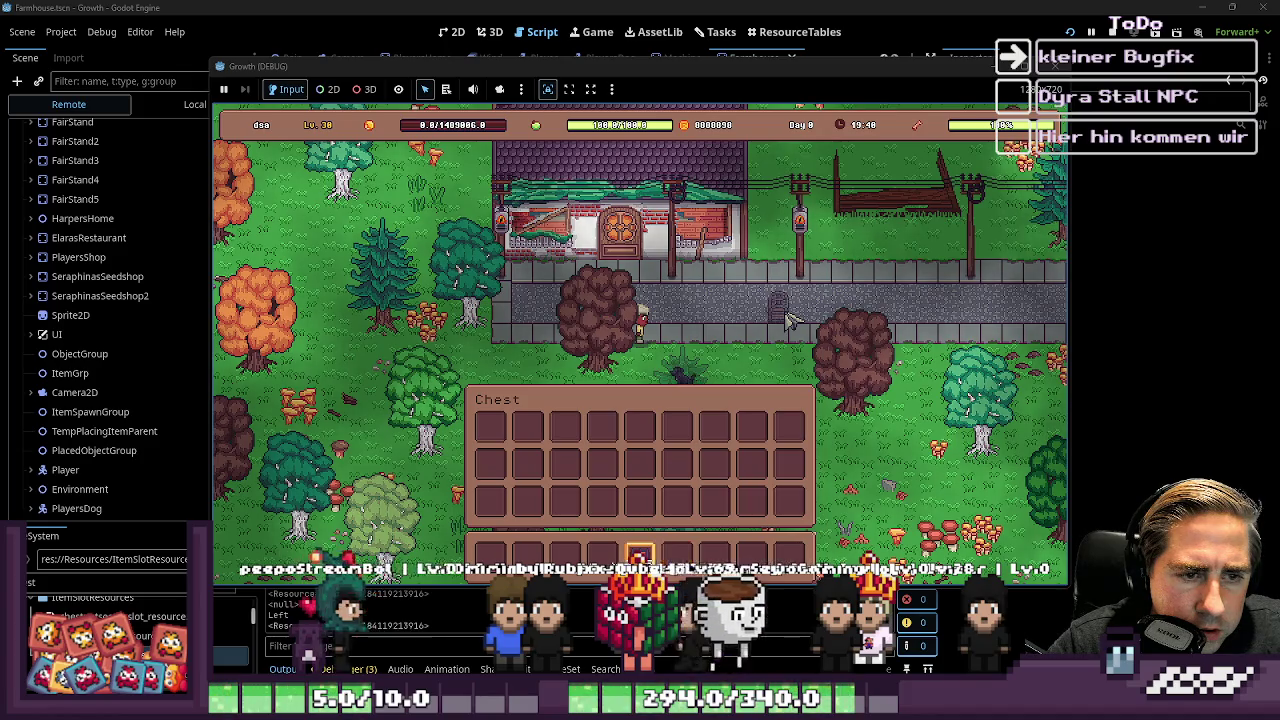
scroll(740, 322, up, 2)
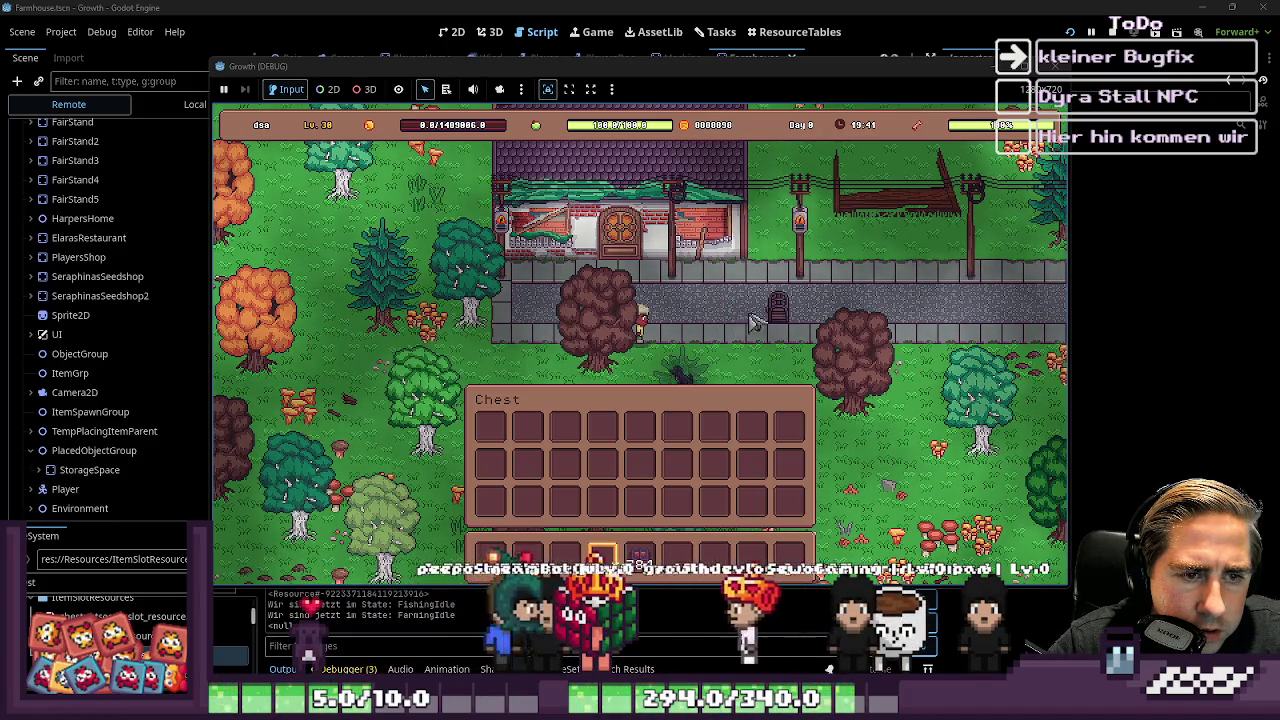
click(779, 318)
scroll(782, 320, down, 1)
click(782, 320)
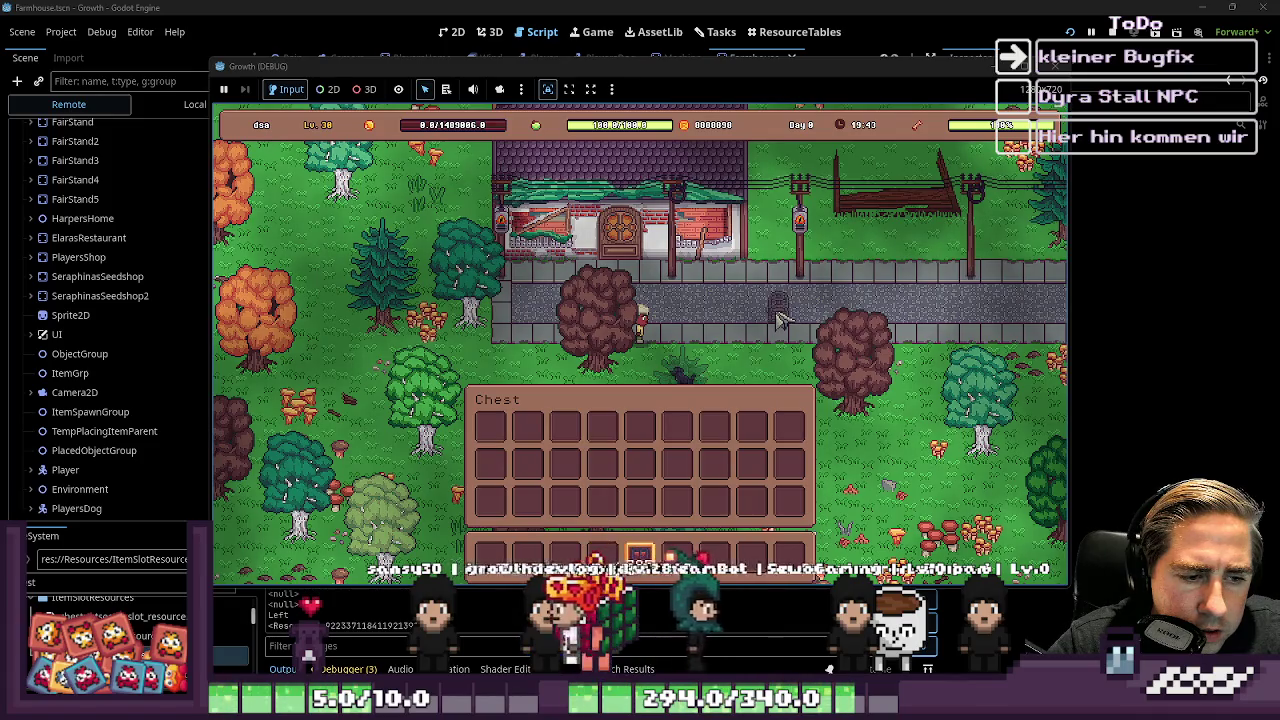
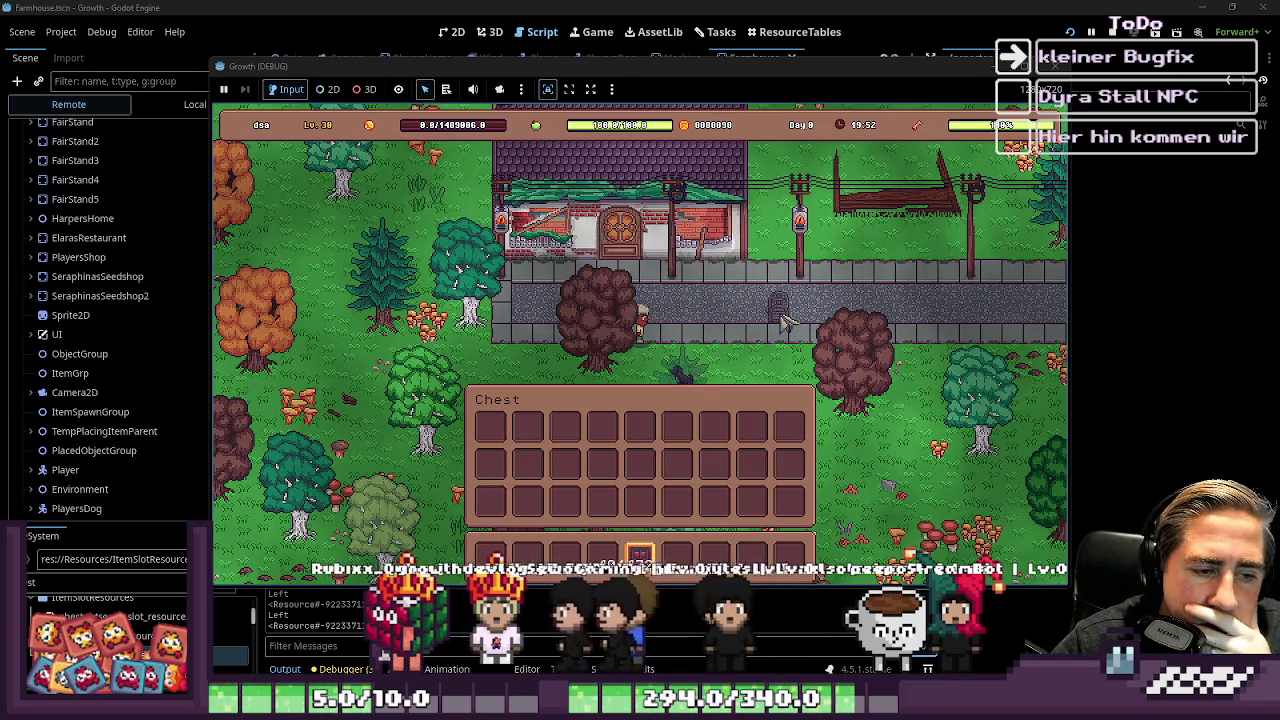
Step: Close the Growth (DEBUG) window, look over FairStand.gd, and switch to the 2D workspace
click(1056, 62)
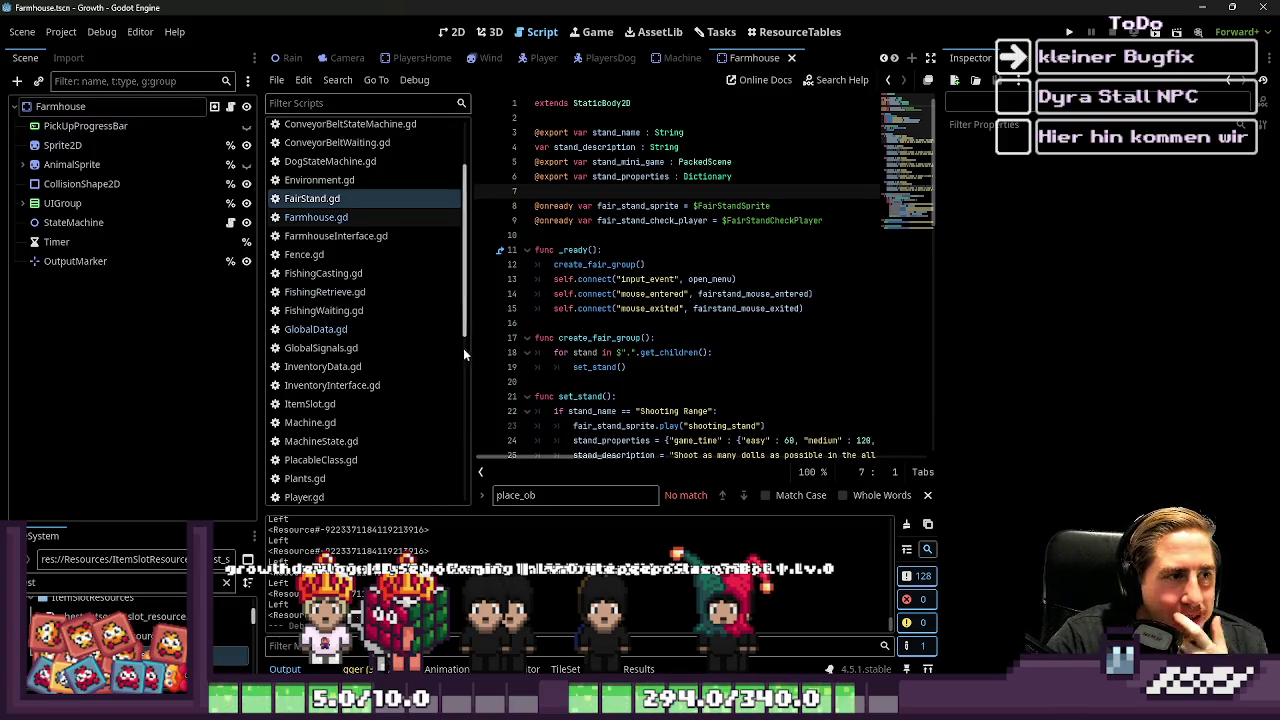
scroll(350, 300, up, 3)
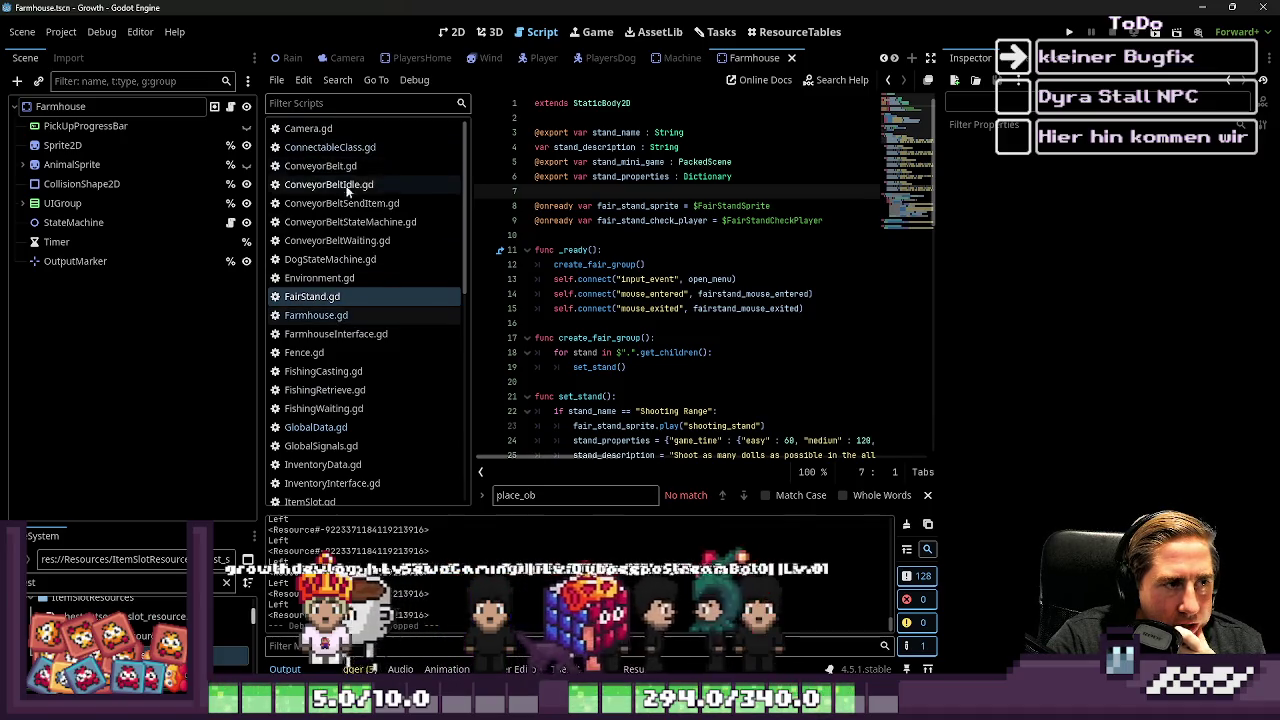
scroll(386, 300, down, 3)
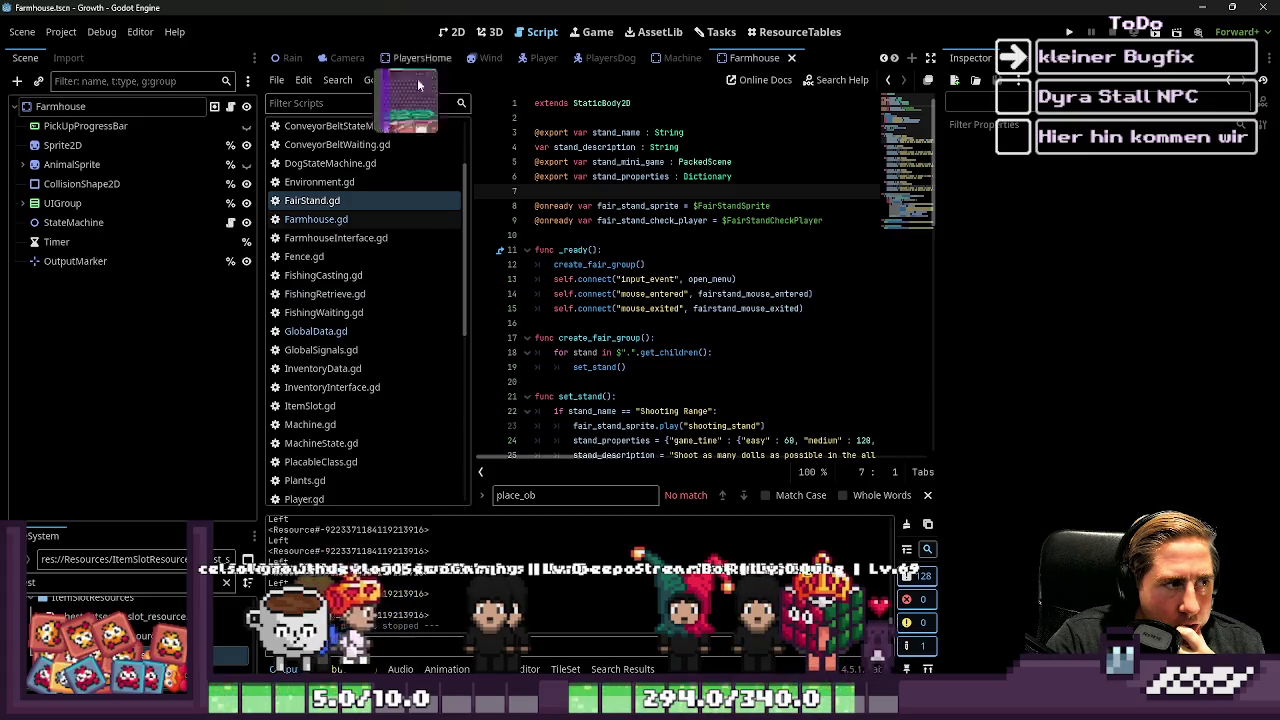
scroll(400, 200, up, 3)
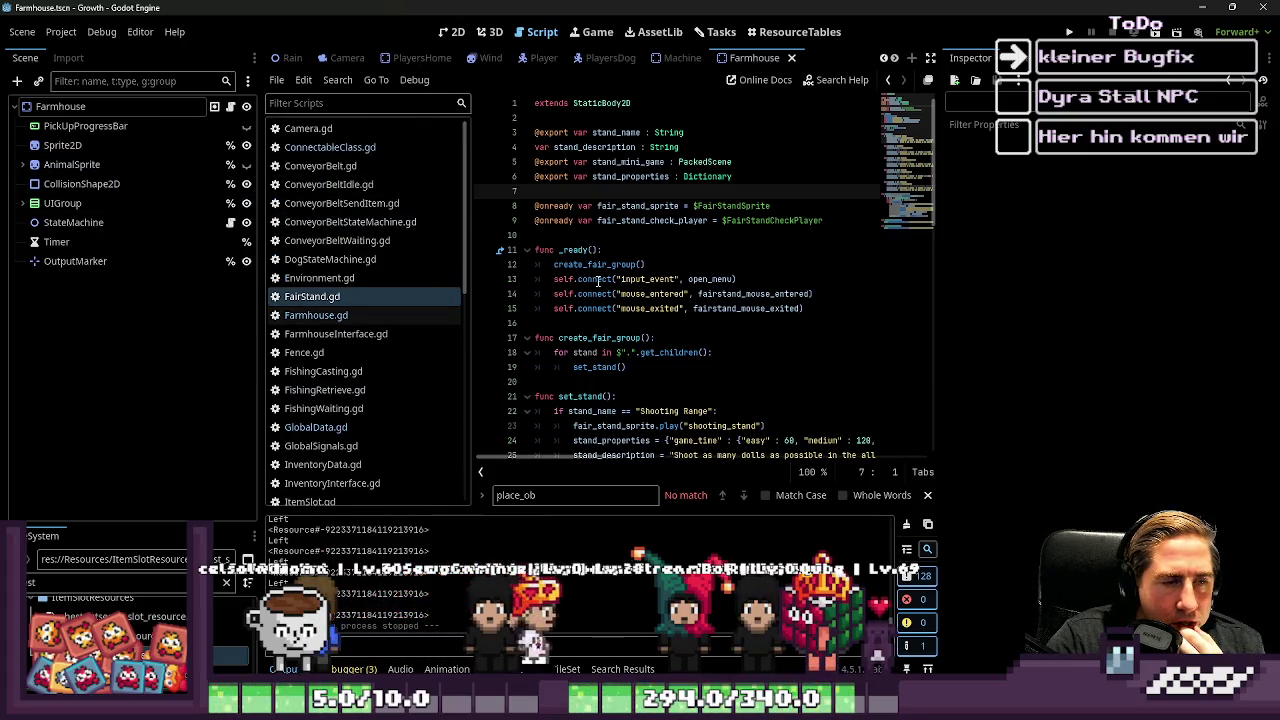
scroll(598, 281, down, 2)
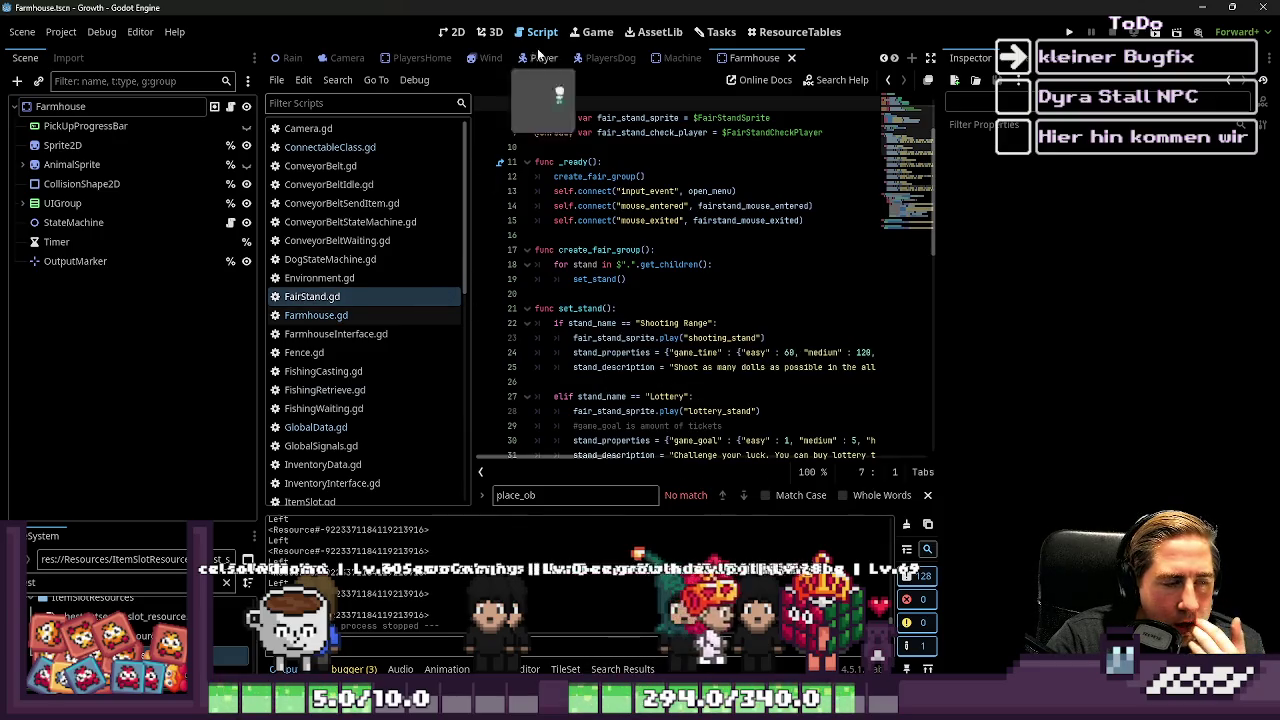
click(455, 32)
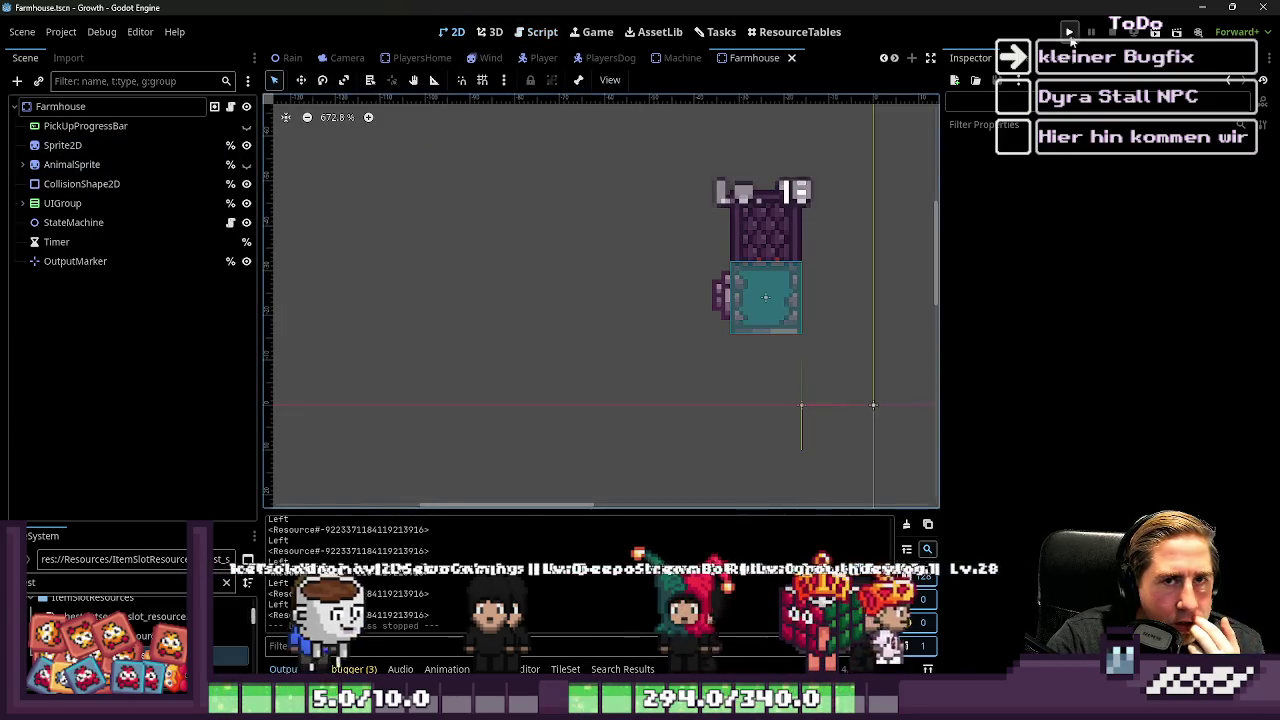
Step: Run Growth with F5, start a new game named 'daw', and close the inventory
key(F5)
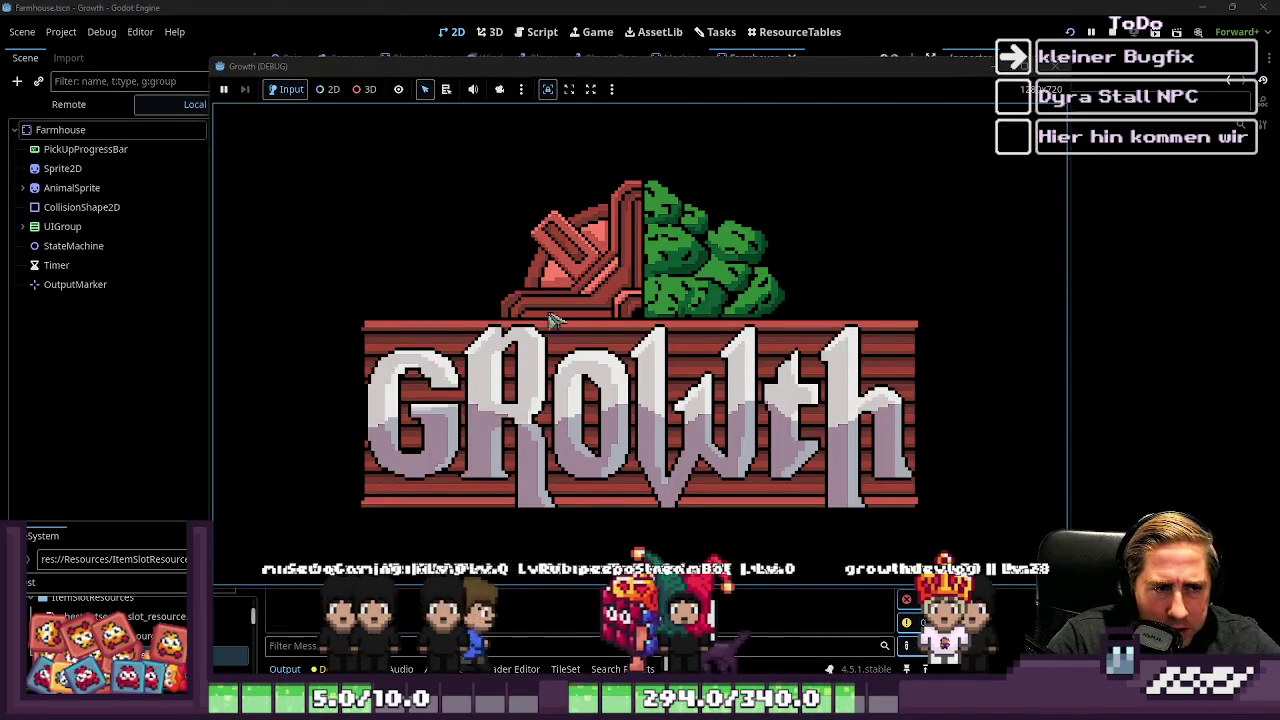
click(595, 305)
text(daw)
click(592, 455)
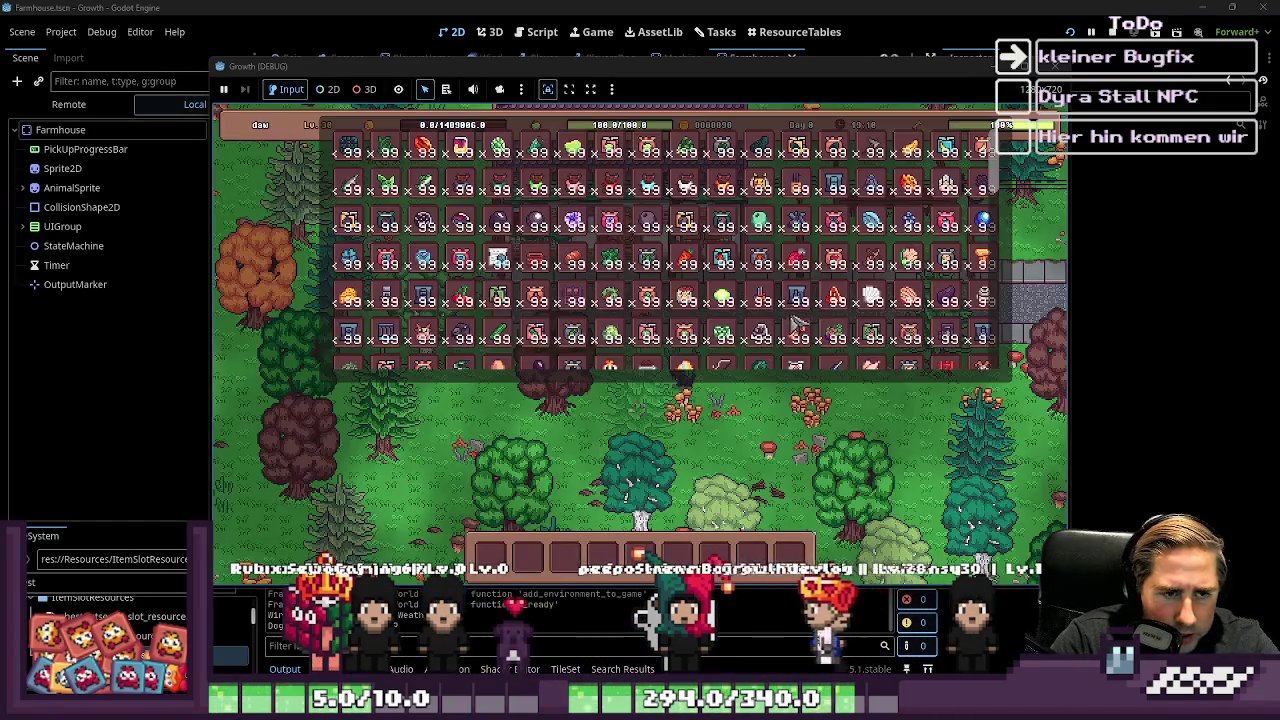
key(i)
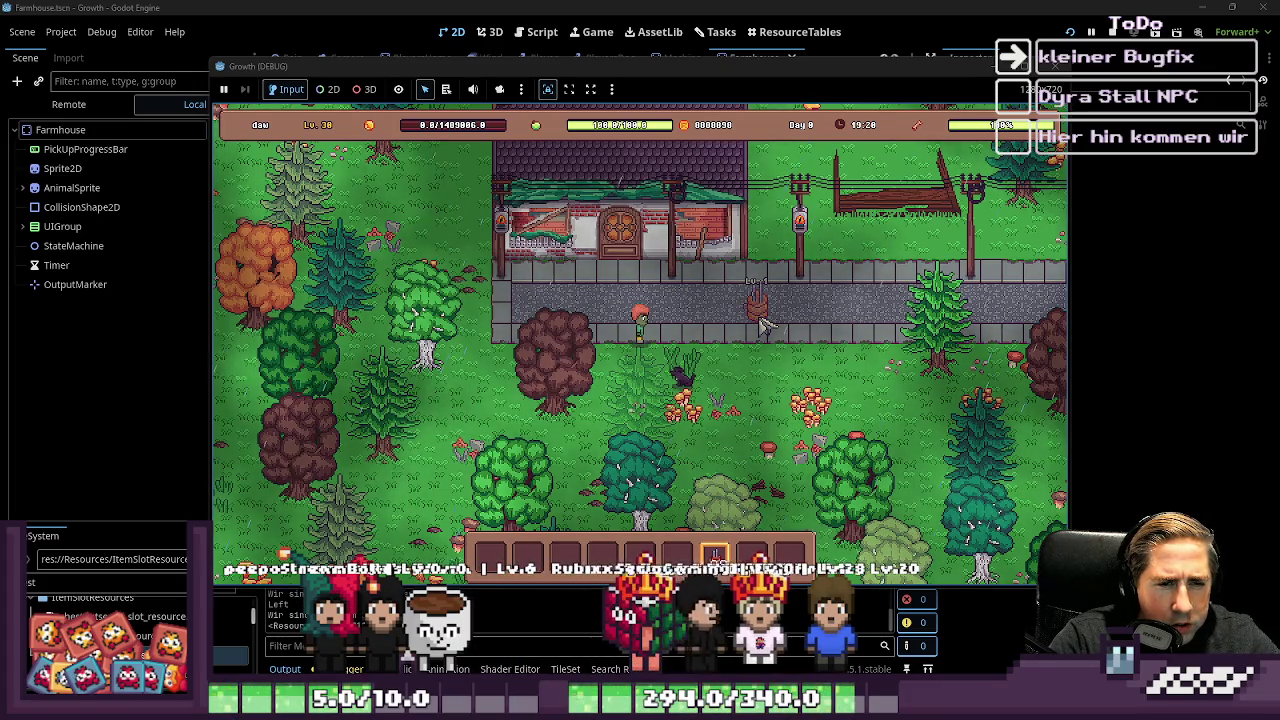
scroll(820, 292, up, 1)
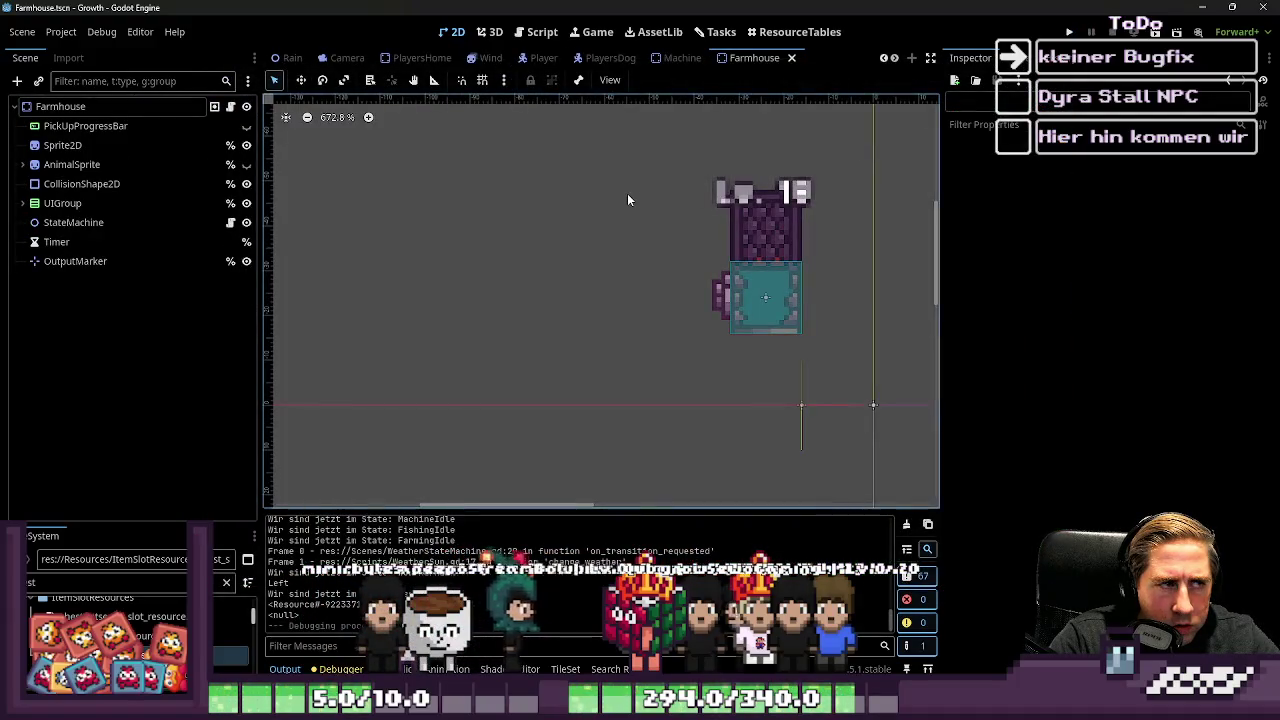
Step: Switch to the Machine scene and select its CollisionShape2D node
click(676, 58)
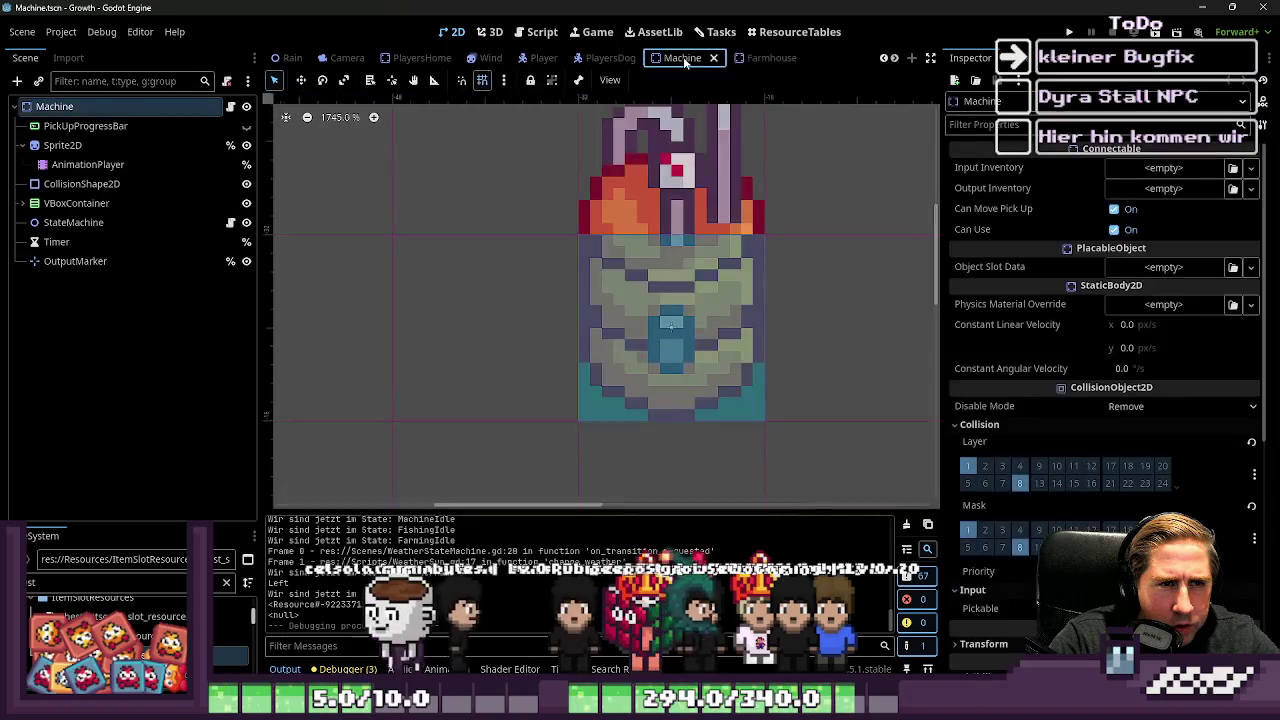
click(90, 126)
click(118, 107)
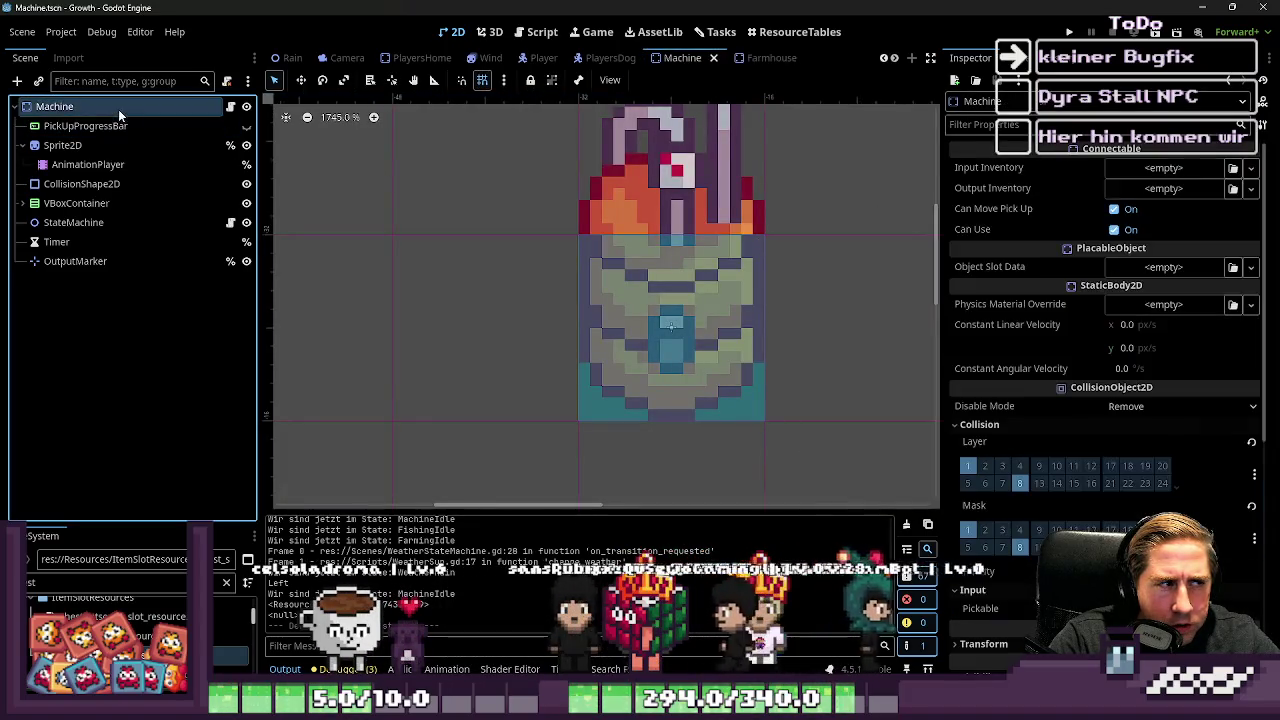
scroll(1035, 274, down, 3)
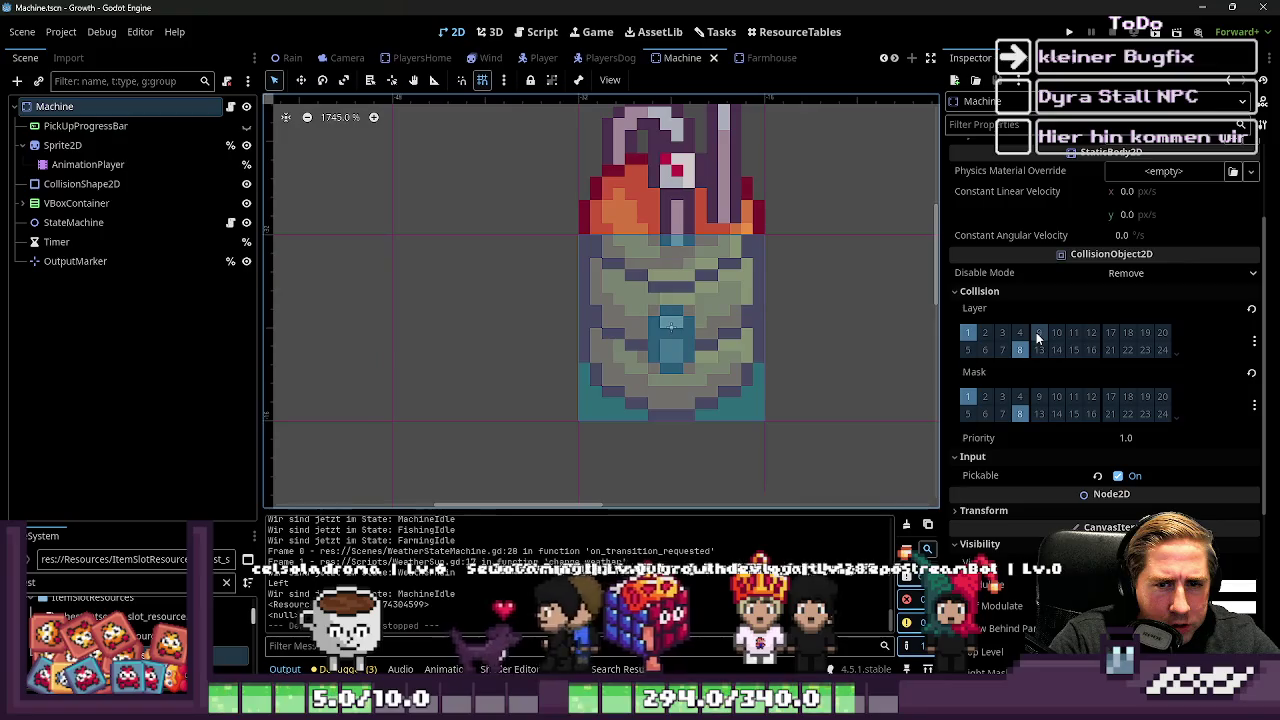
click(80, 184)
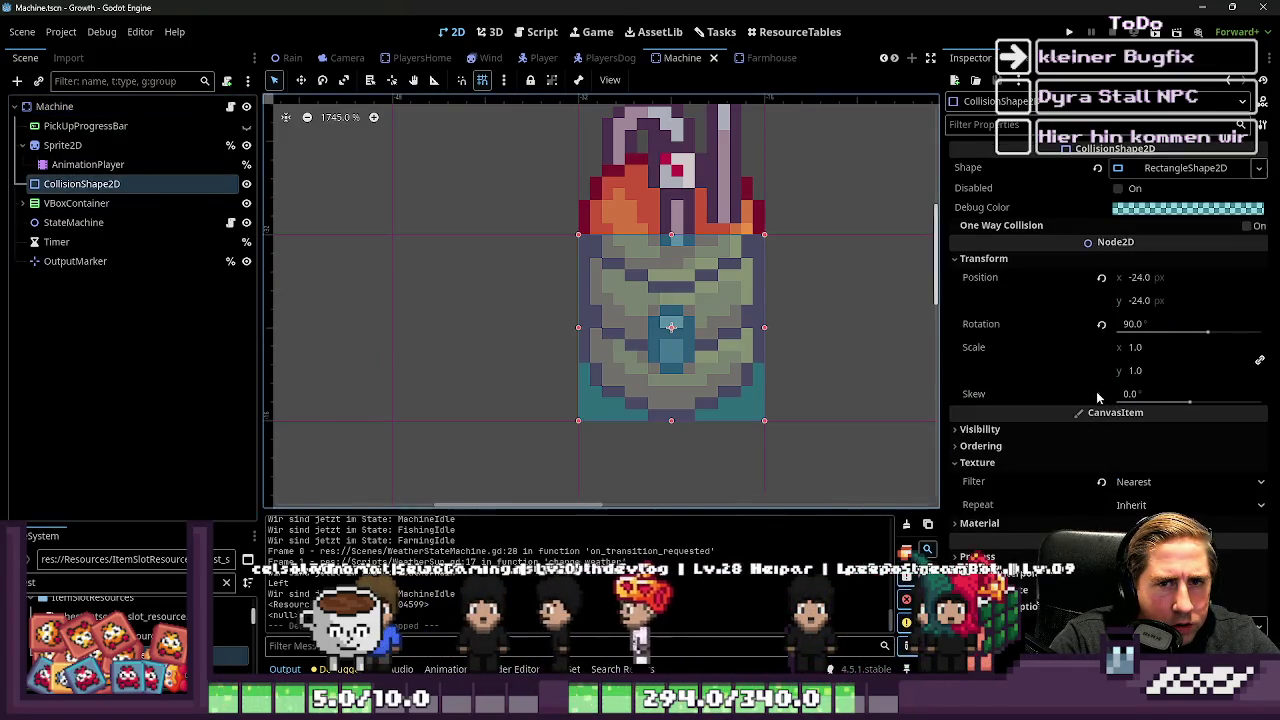
Step: Clear the FileSystem filter and open StorageSpace.tscn
scroll(650, 57, up, 2)
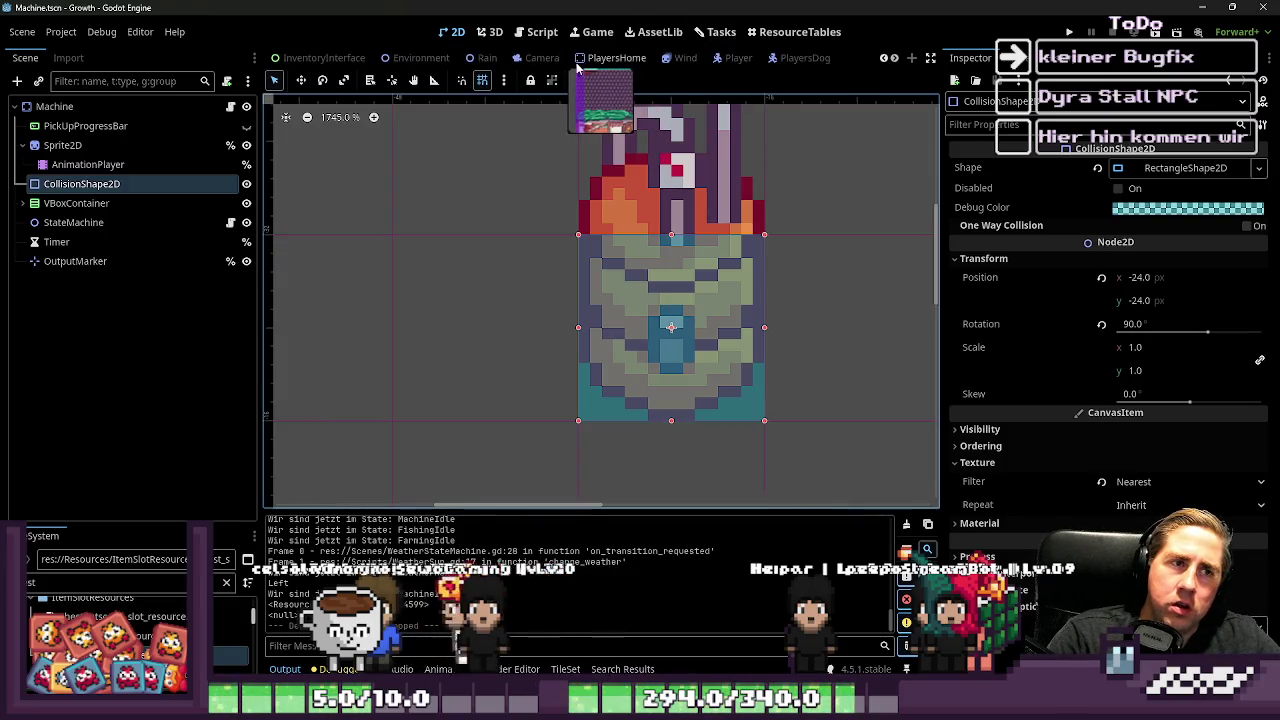
scroll(581, 60, up, 1)
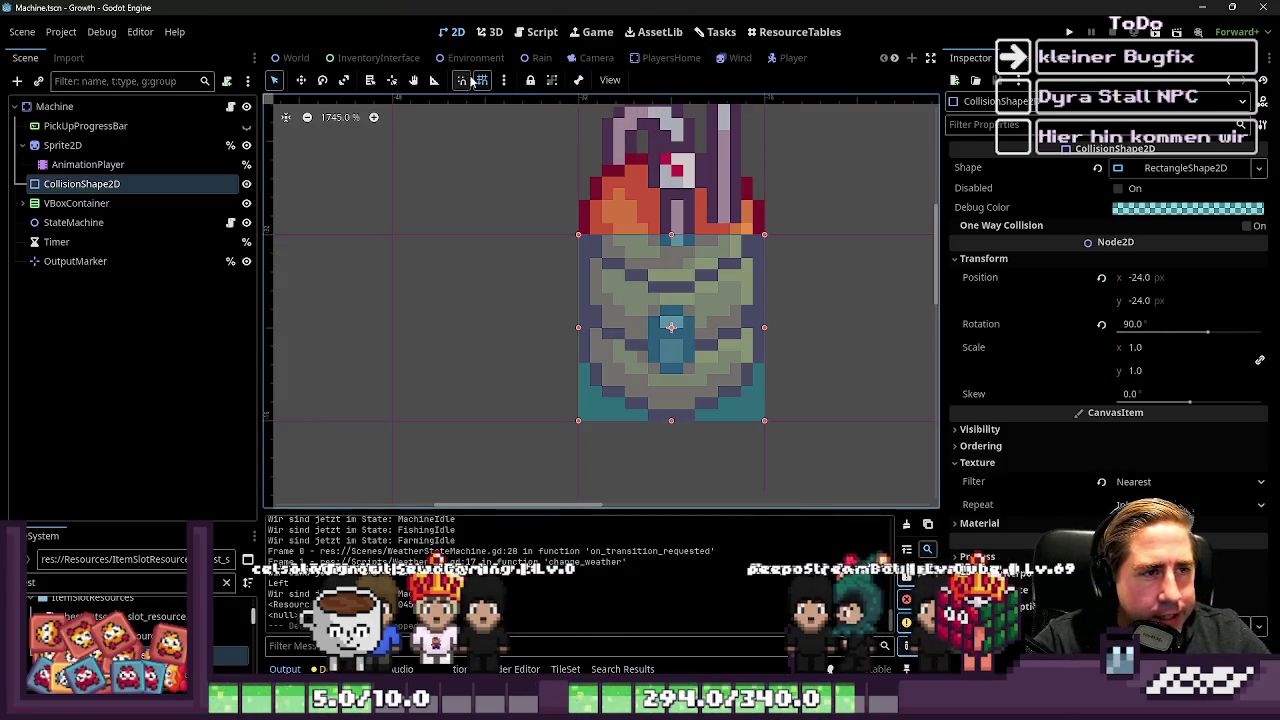
scroll(505, 60, down, 3)
double_click(84, 580)
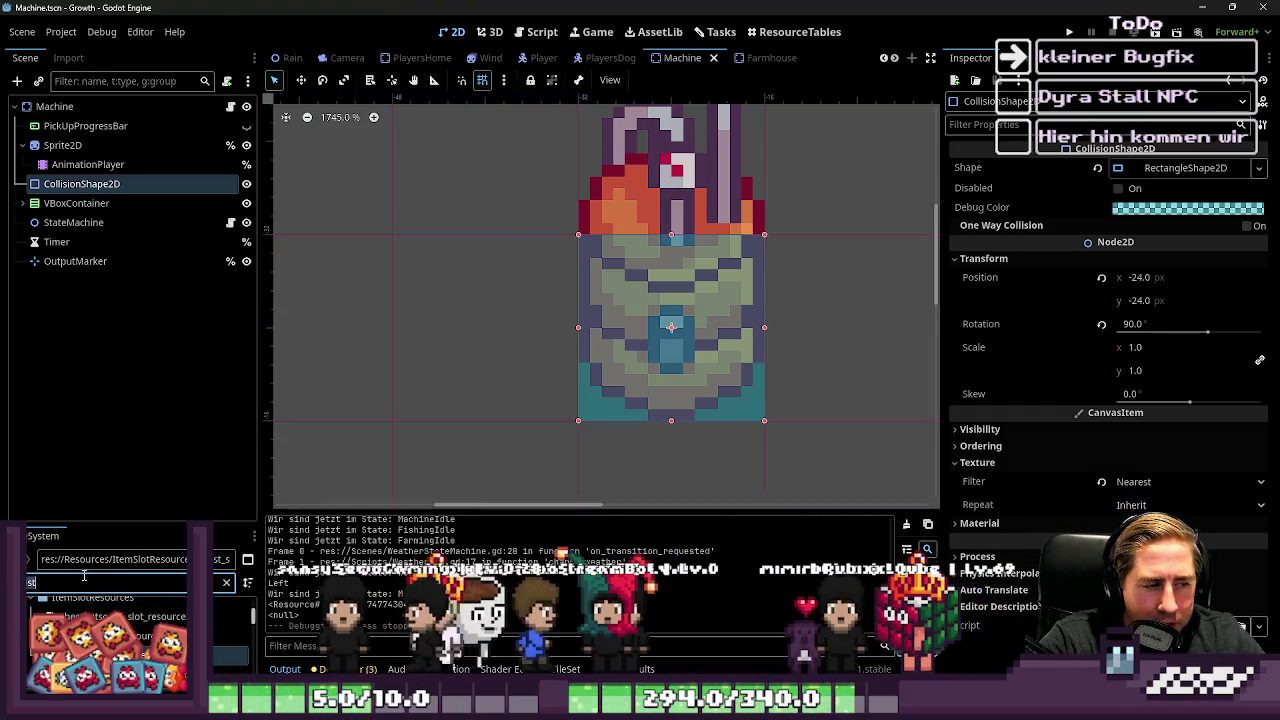
key(BackSpace)
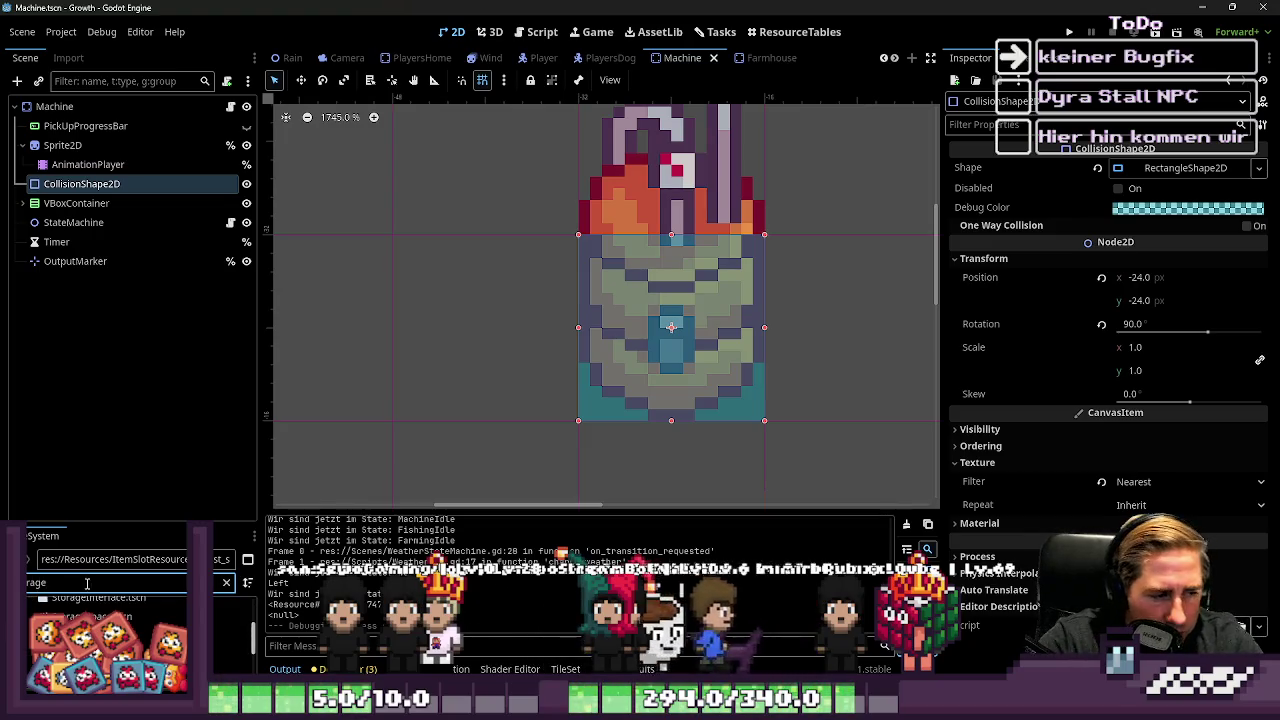
double_click(110, 617)
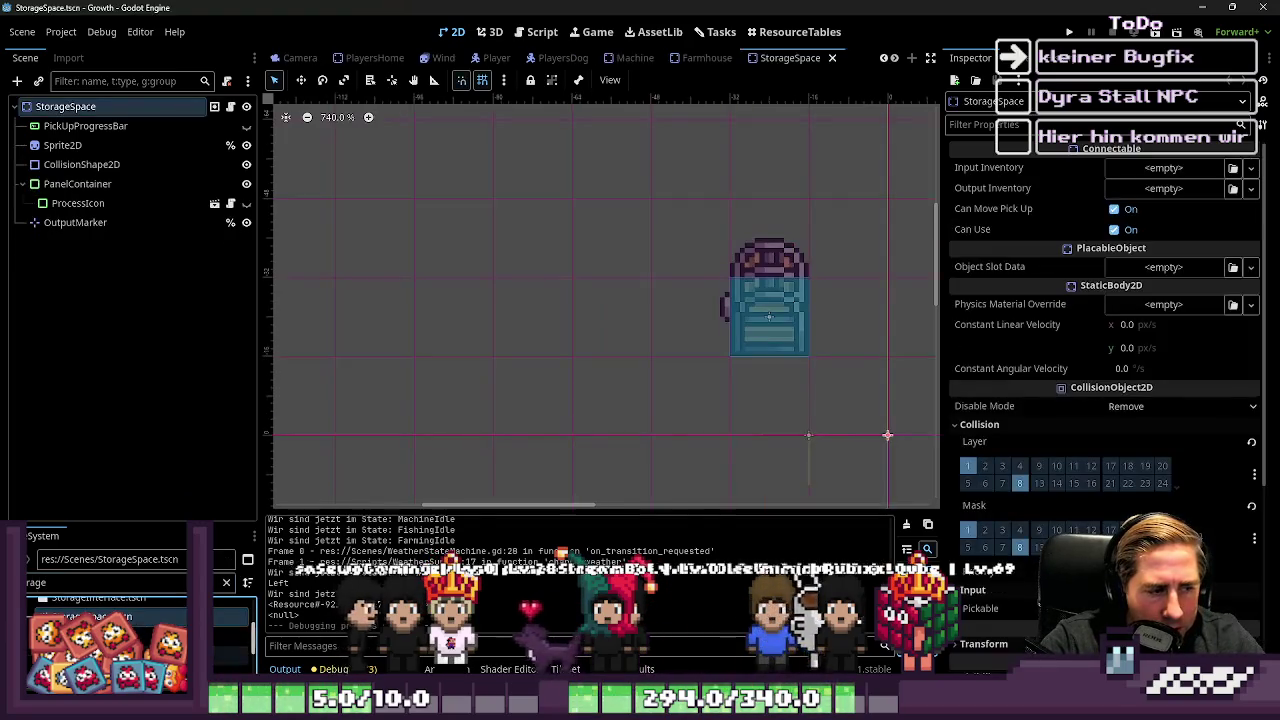
Step: Look through the ConveyorBelt, StorageSpace and Machine tabs, then close the Farmhouse scene
scroll(737, 60, down, 4)
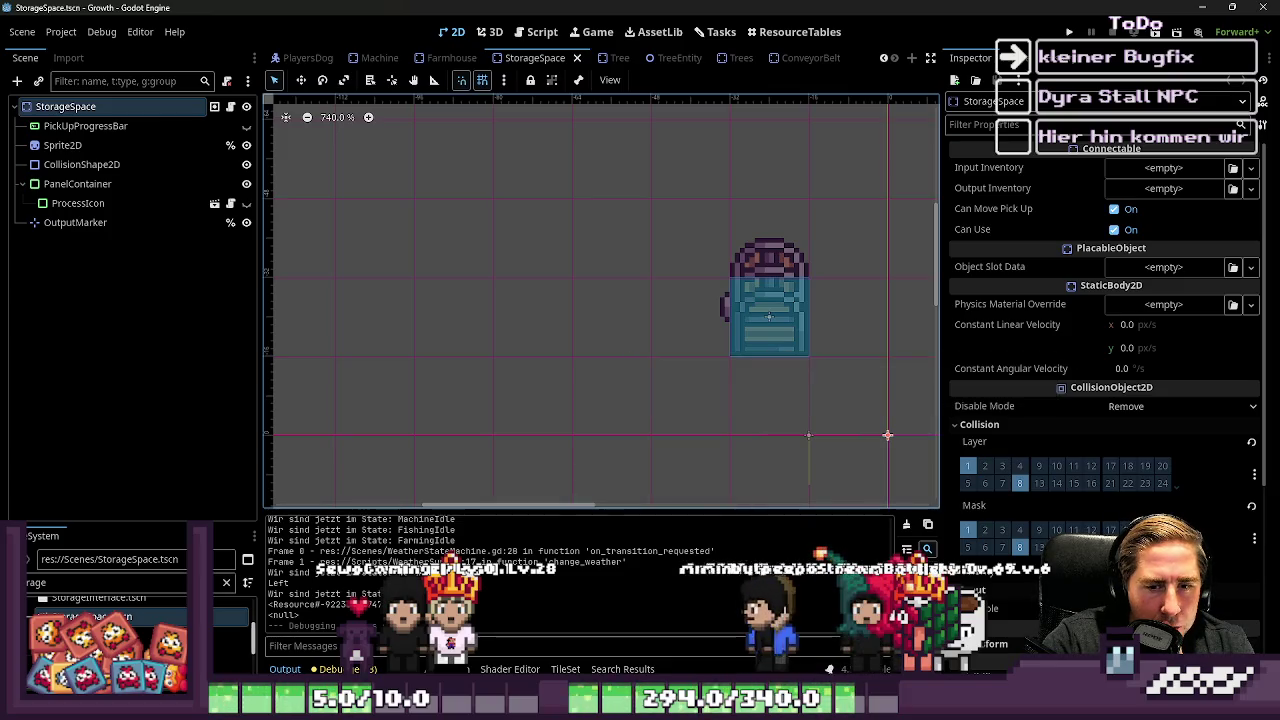
click(806, 59)
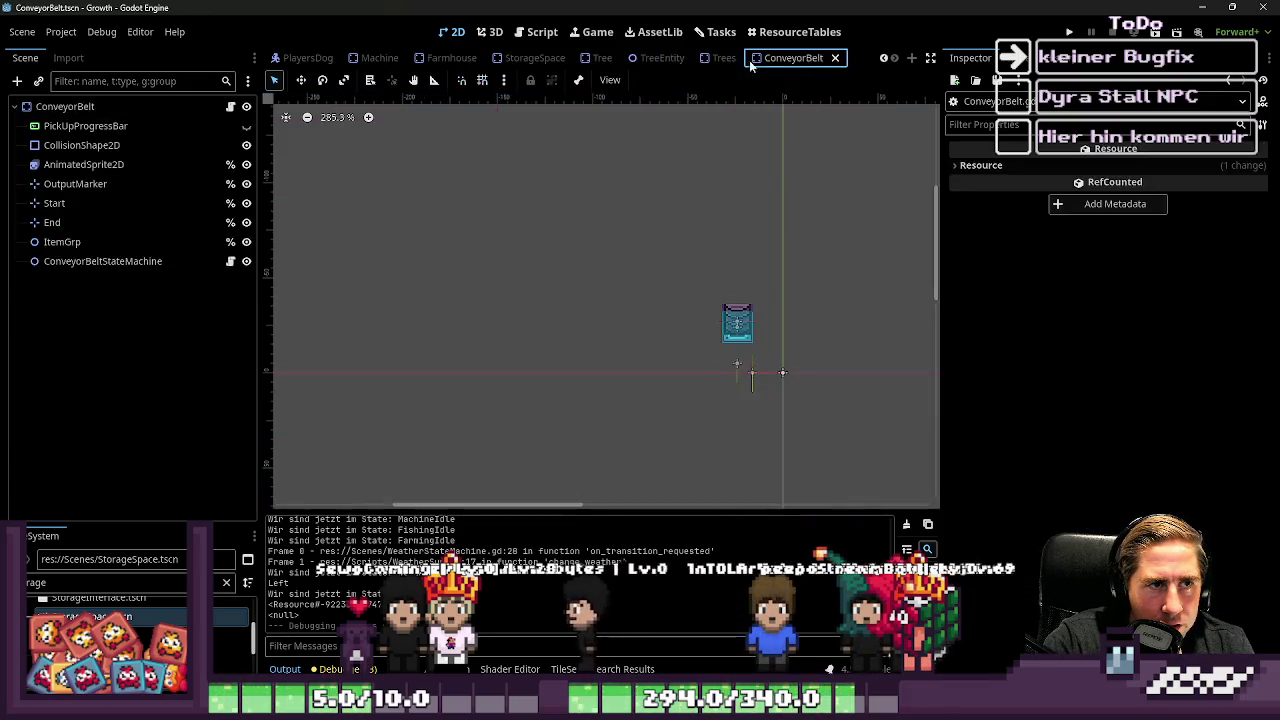
click(505, 57)
click(451, 58)
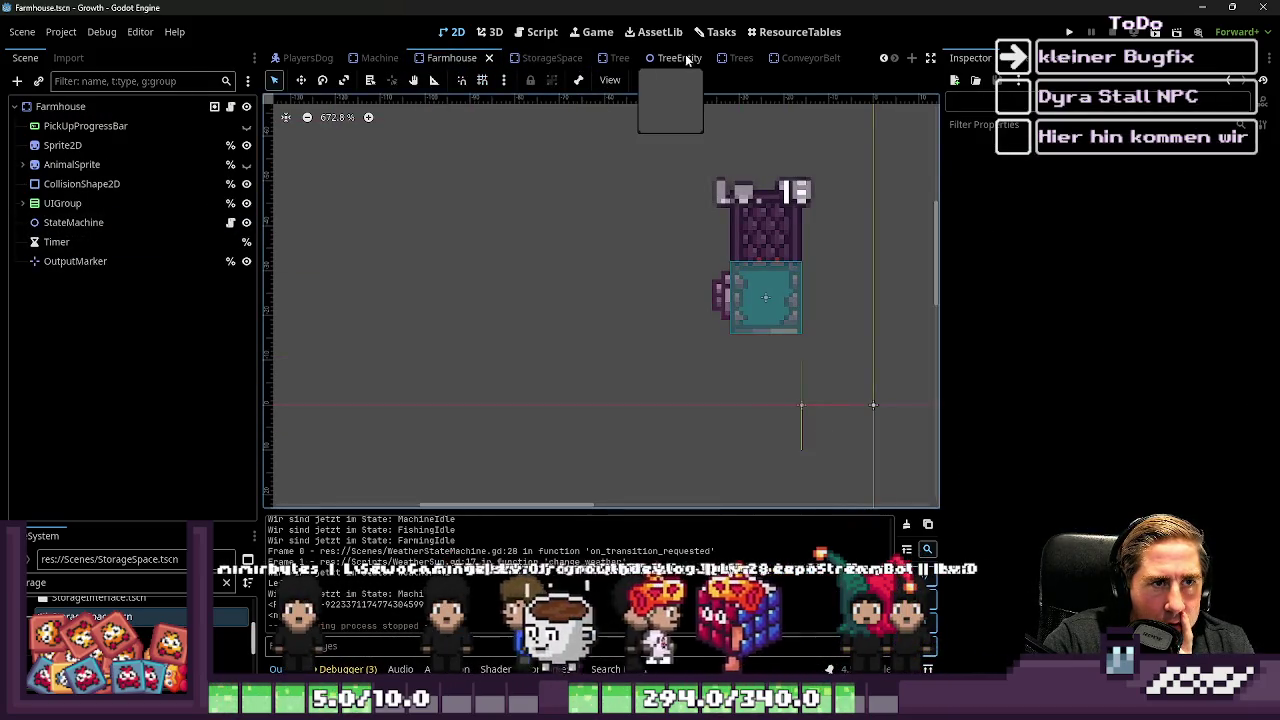
click(380, 57)
click(451, 57)
click(489, 57)
Step: Go back to the Machine scene and open its Machine.gd script
click(405, 57)
click(482, 57)
click(568, 57)
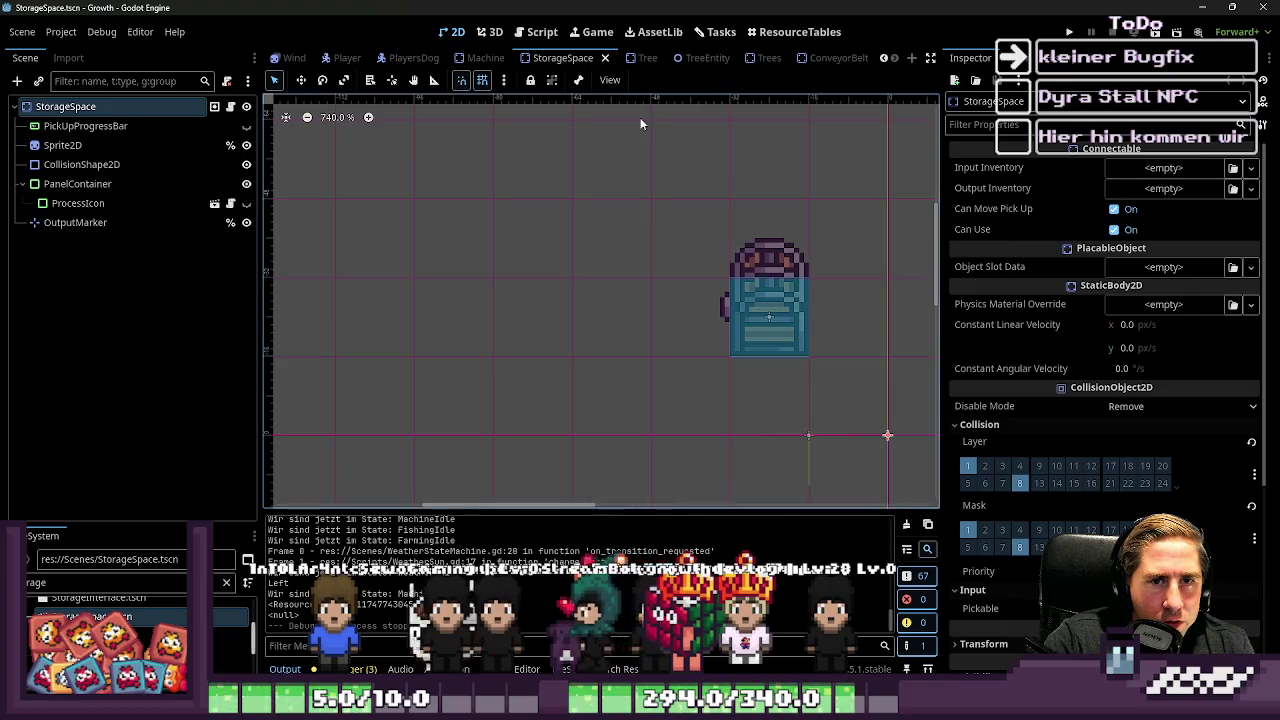
click(484, 57)
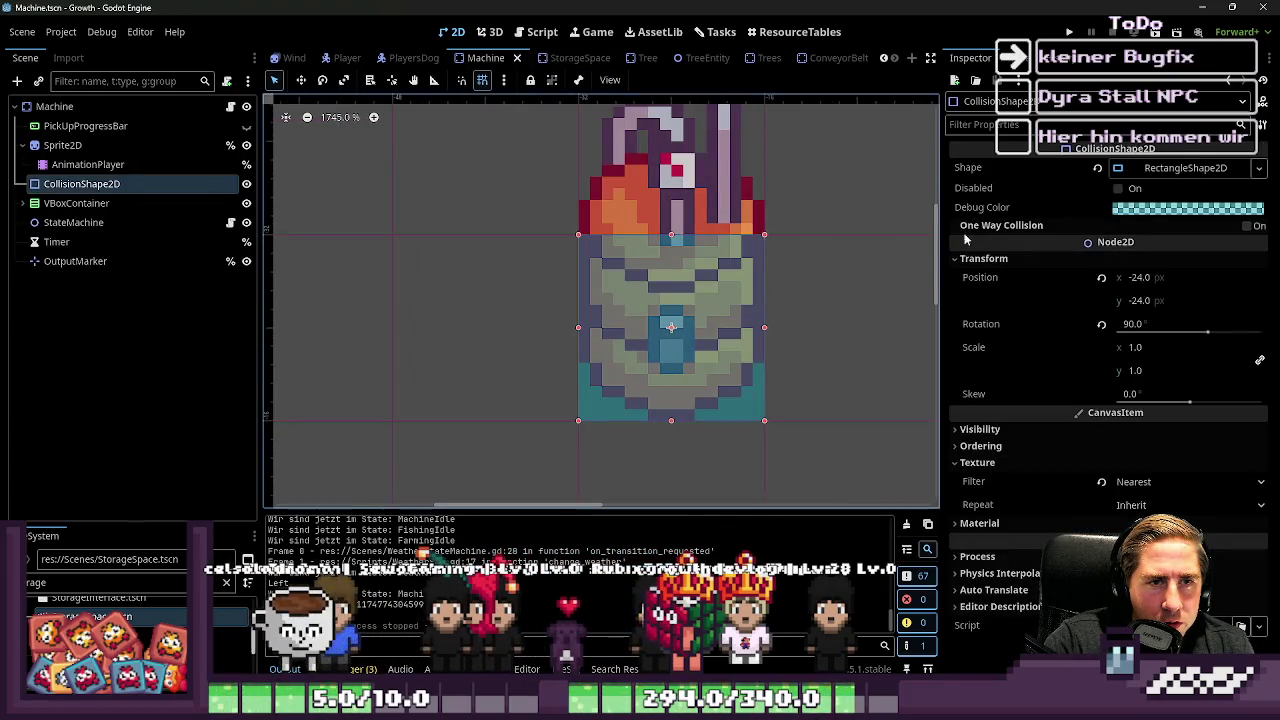
scroll(572, 323, down, 4)
click(230, 107)
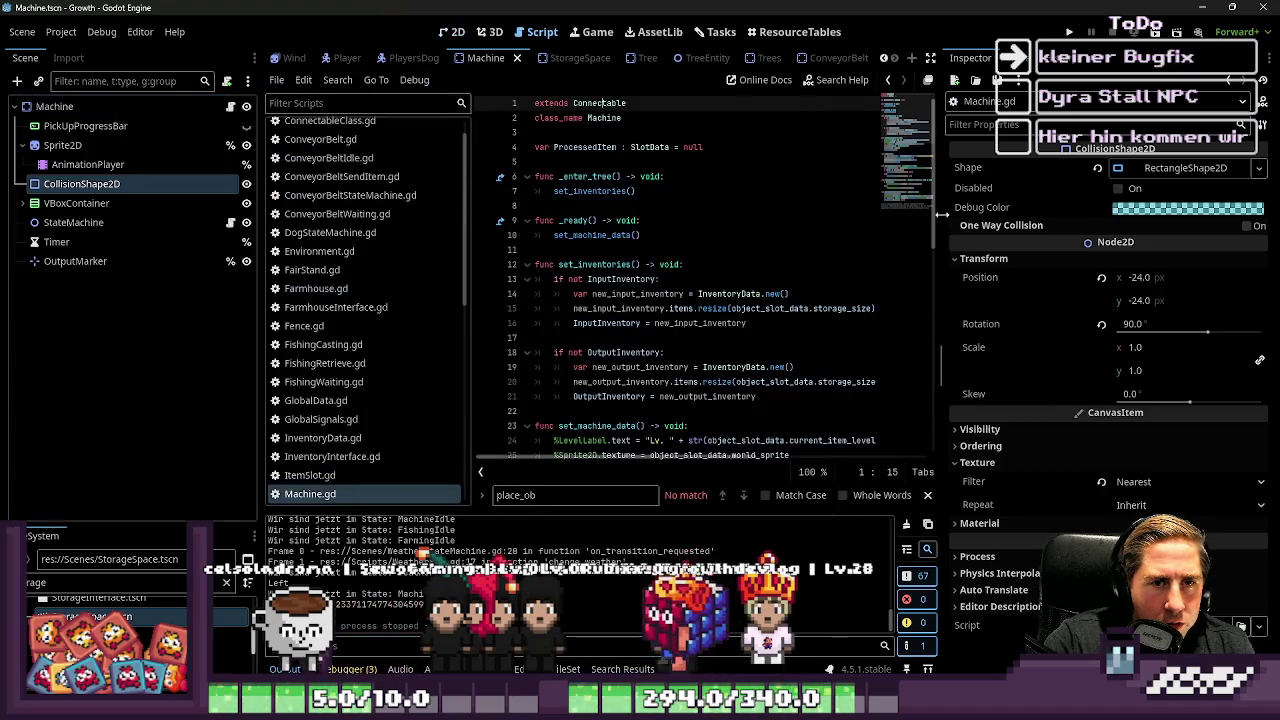
Step: Widen the script editor and compare StorageSpace.gd's _ready with Machine.gd's _enter_tree
drag(941, 215, 1033, 215)
click(666, 58)
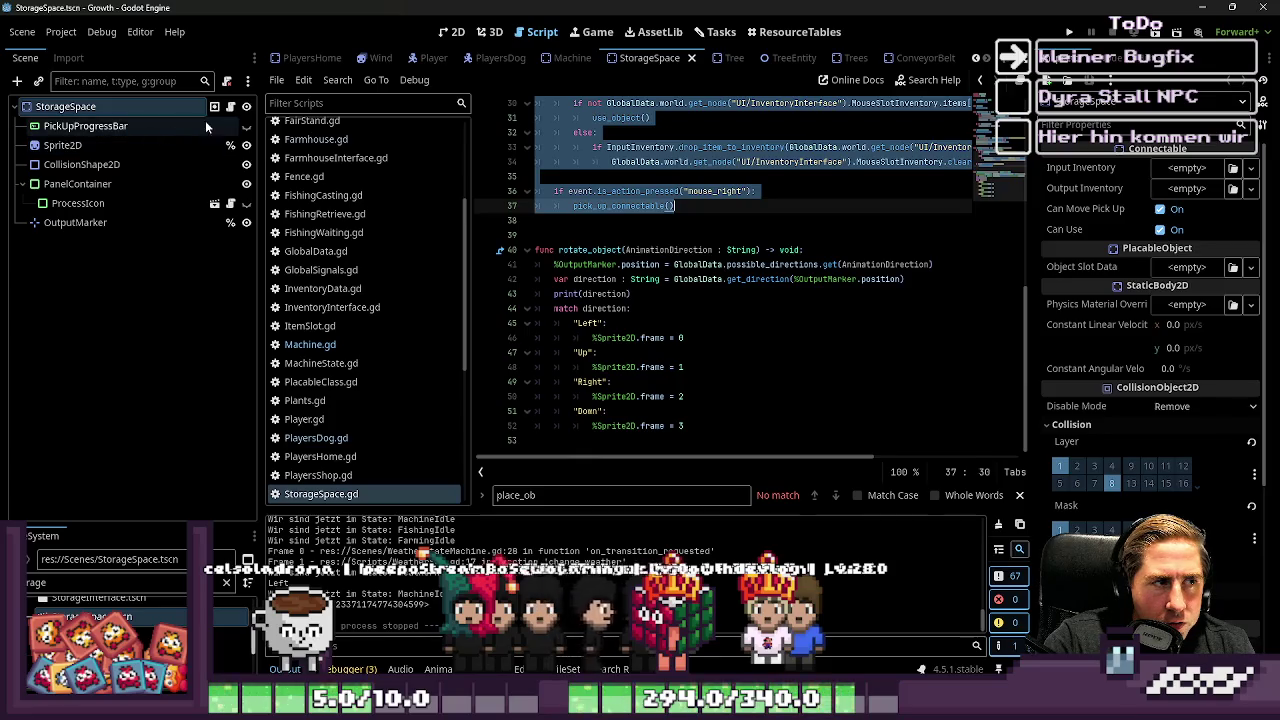
scroll(720, 213, up, 10)
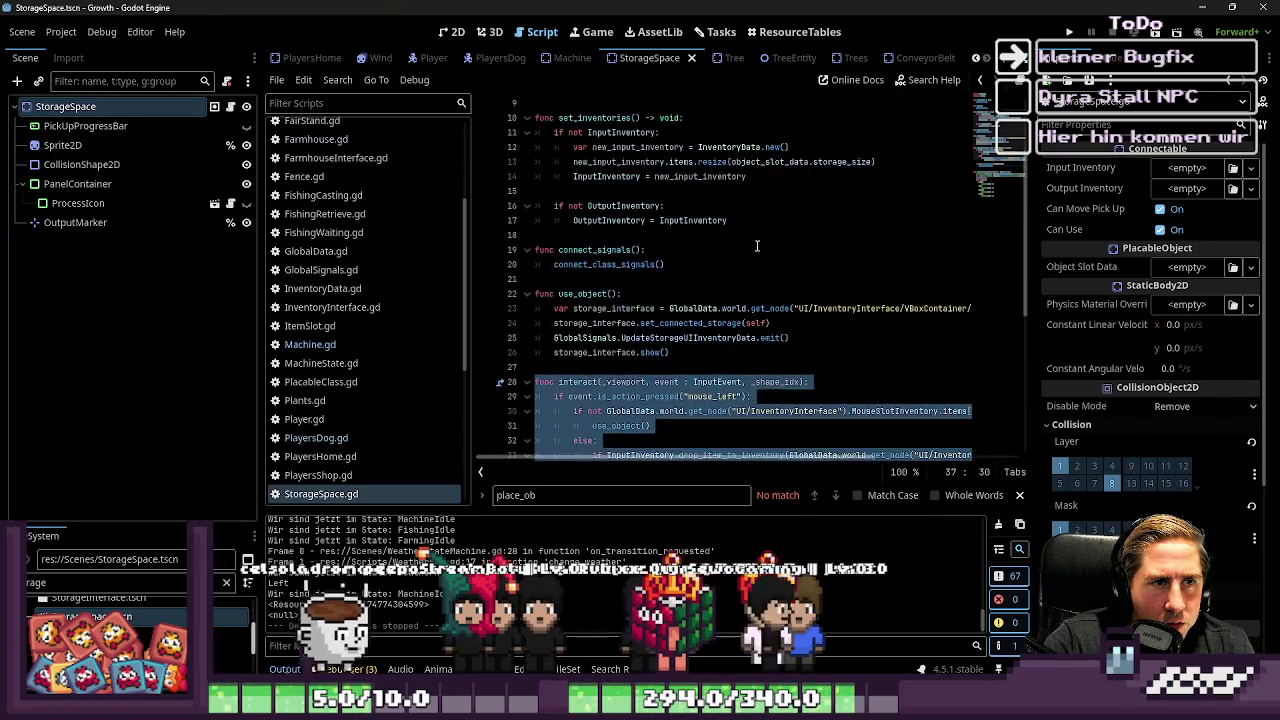
click(720, 207)
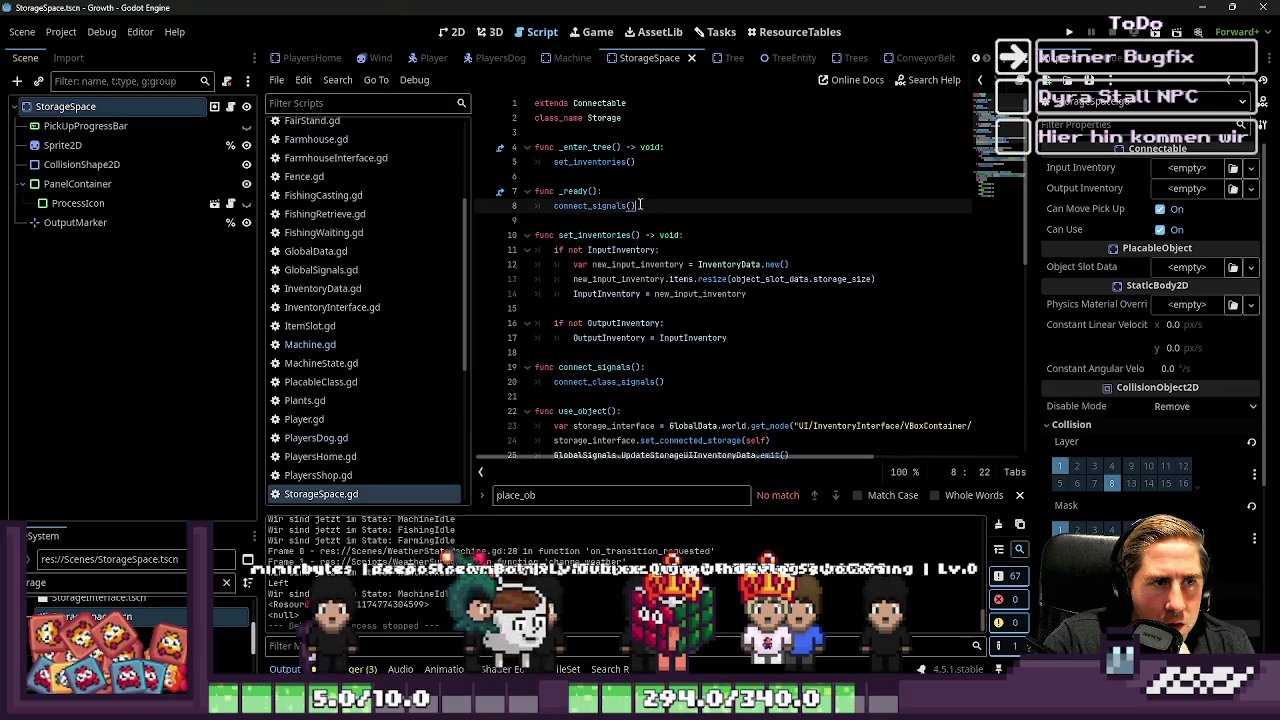
click(603, 163)
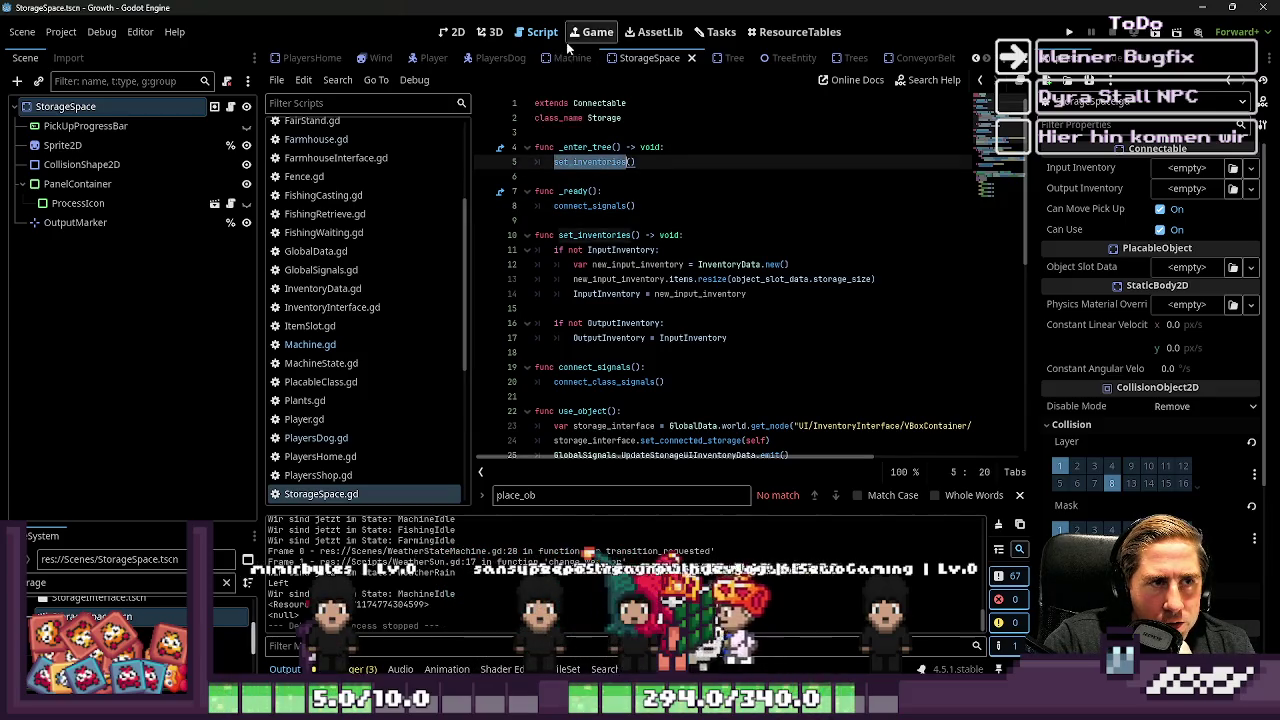
click(570, 57)
click(607, 176)
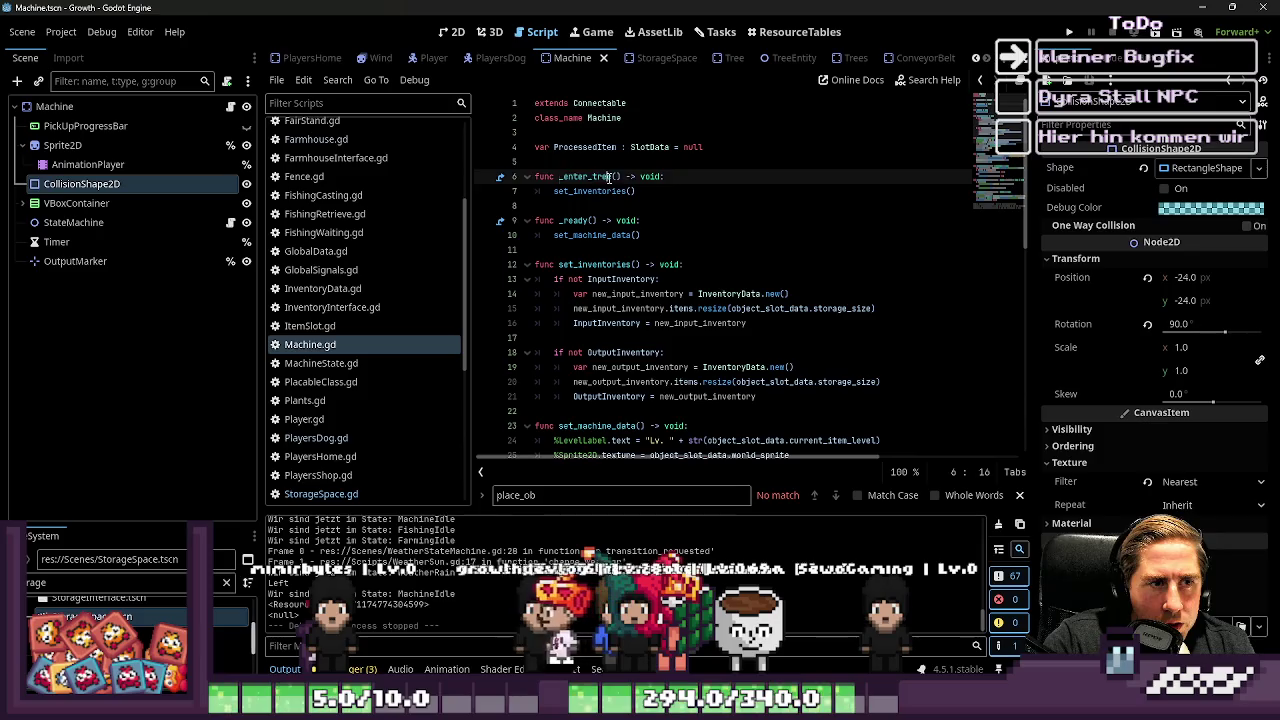
click(605, 208)
scroll(605, 220, down, 2)
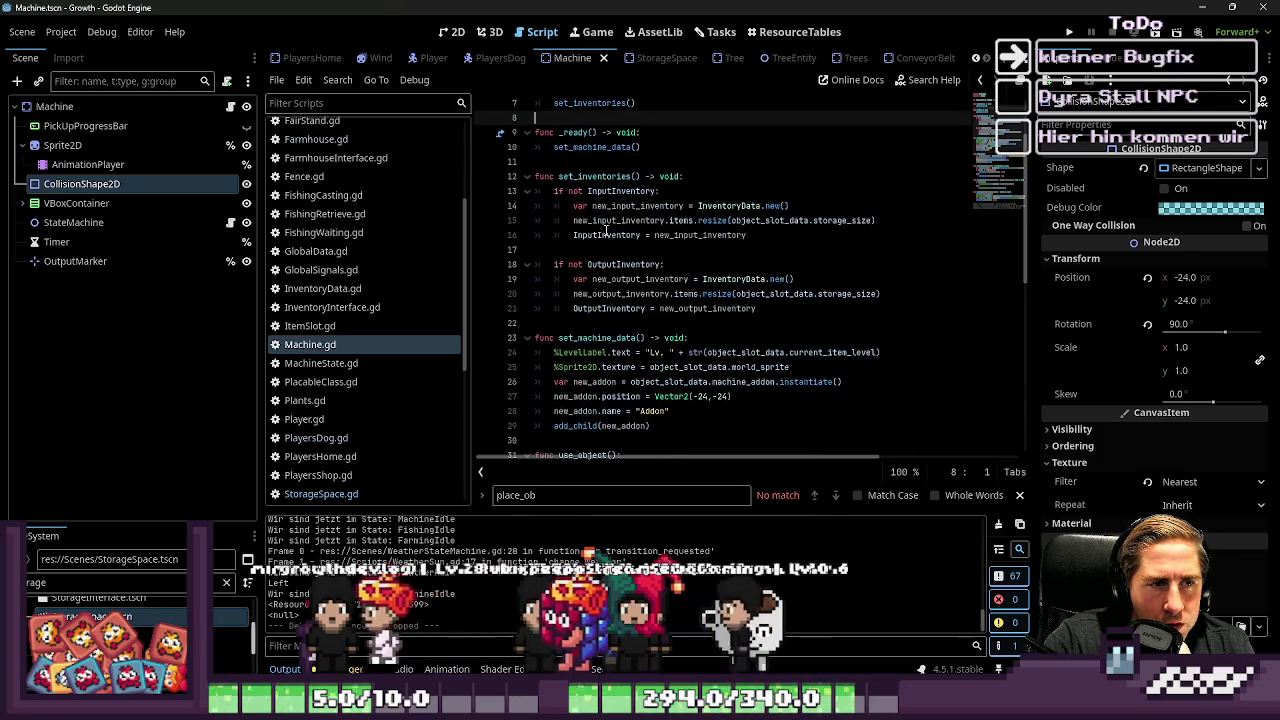
Step: Check StorageSpace's set_inventories and connect_signals against Machine.gd's _ready and set_machine_data
click(648, 58)
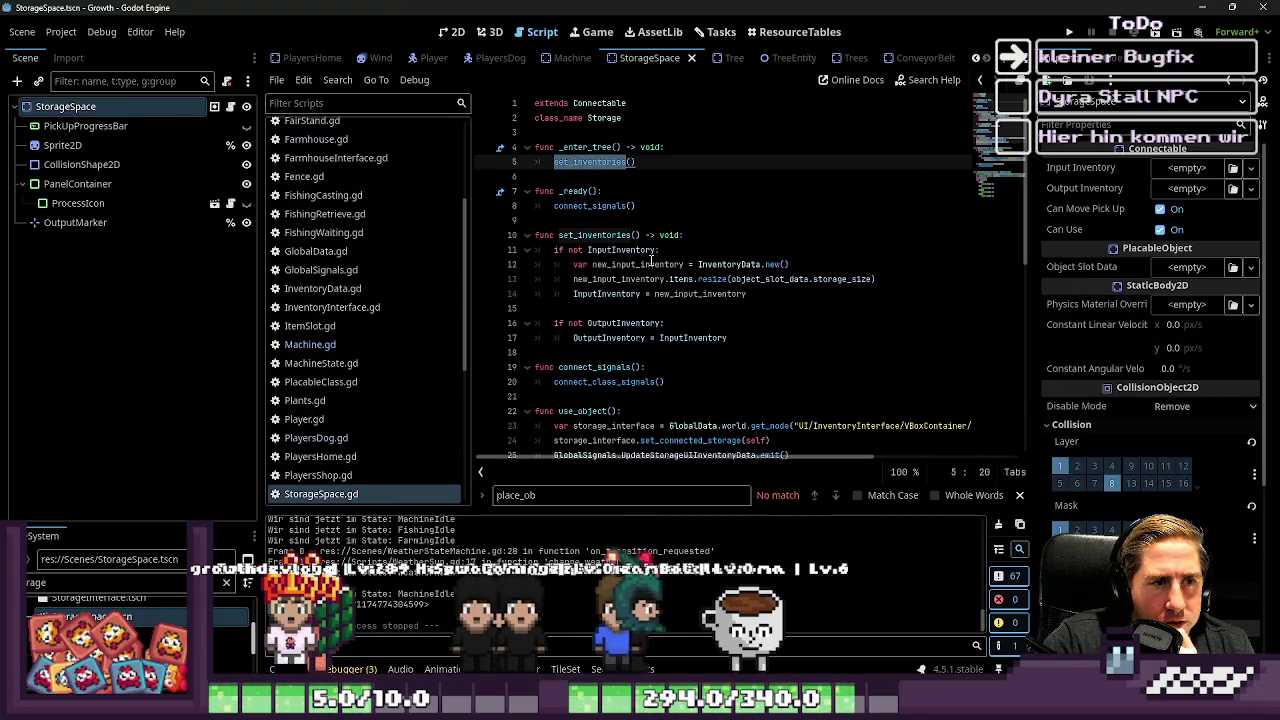
scroll(651, 261, down, 1)
click(645, 303)
click(649, 293)
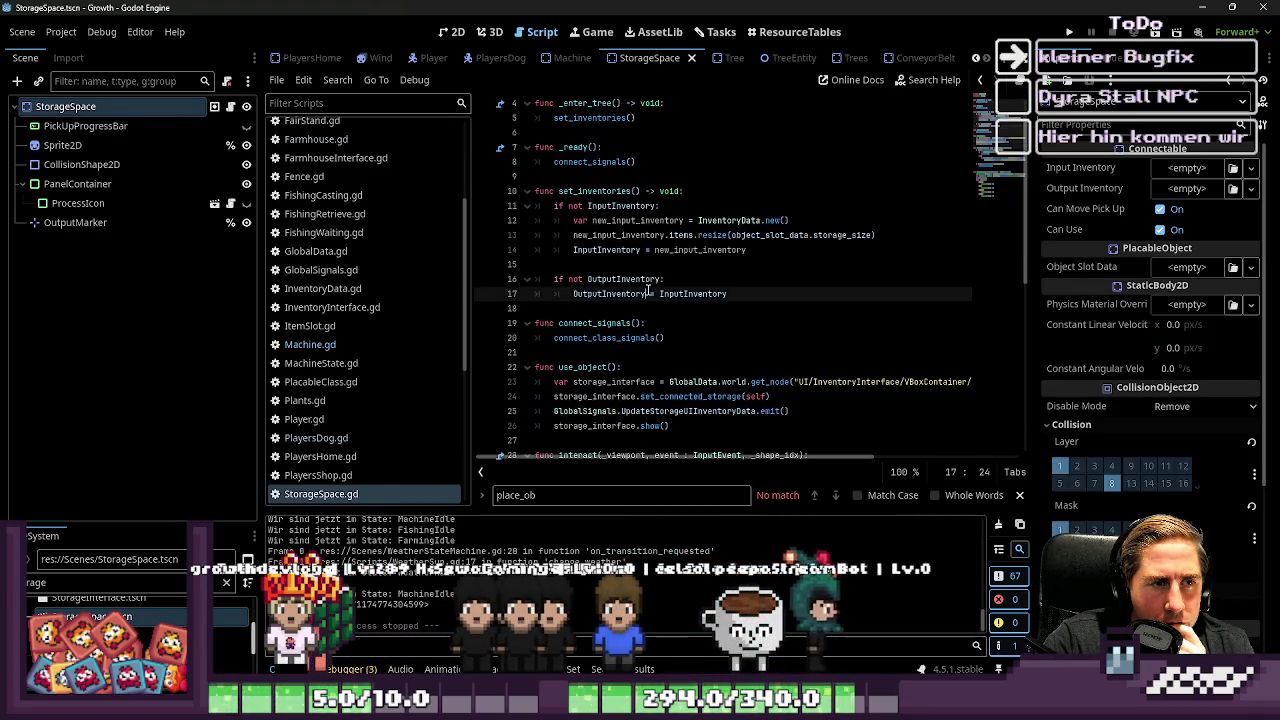
click(621, 338)
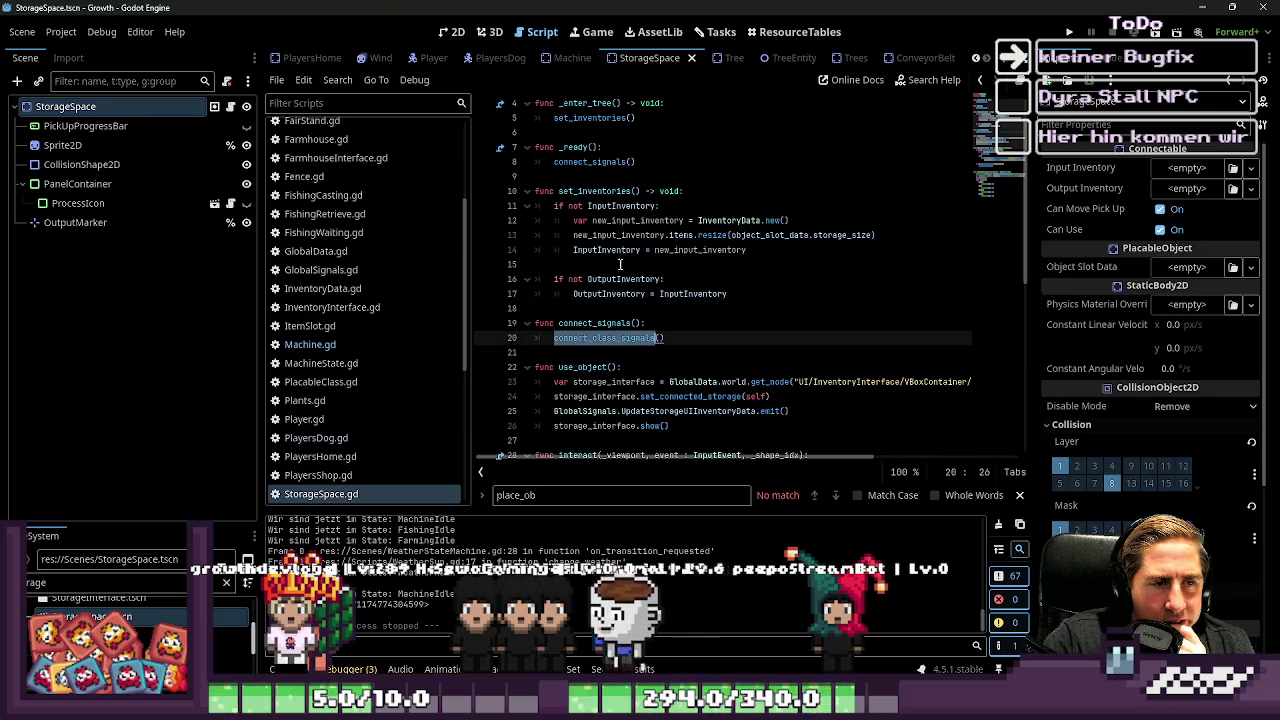
click(590, 323)
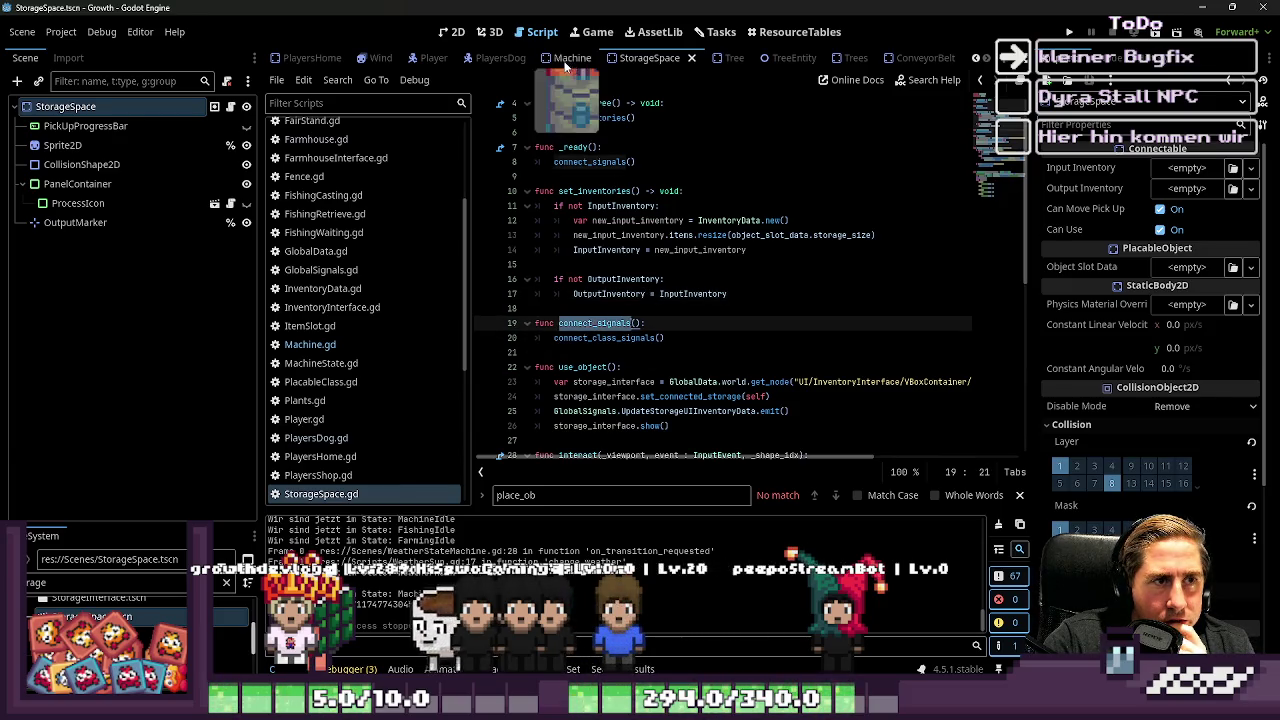
click(570, 57)
double_click(575, 220)
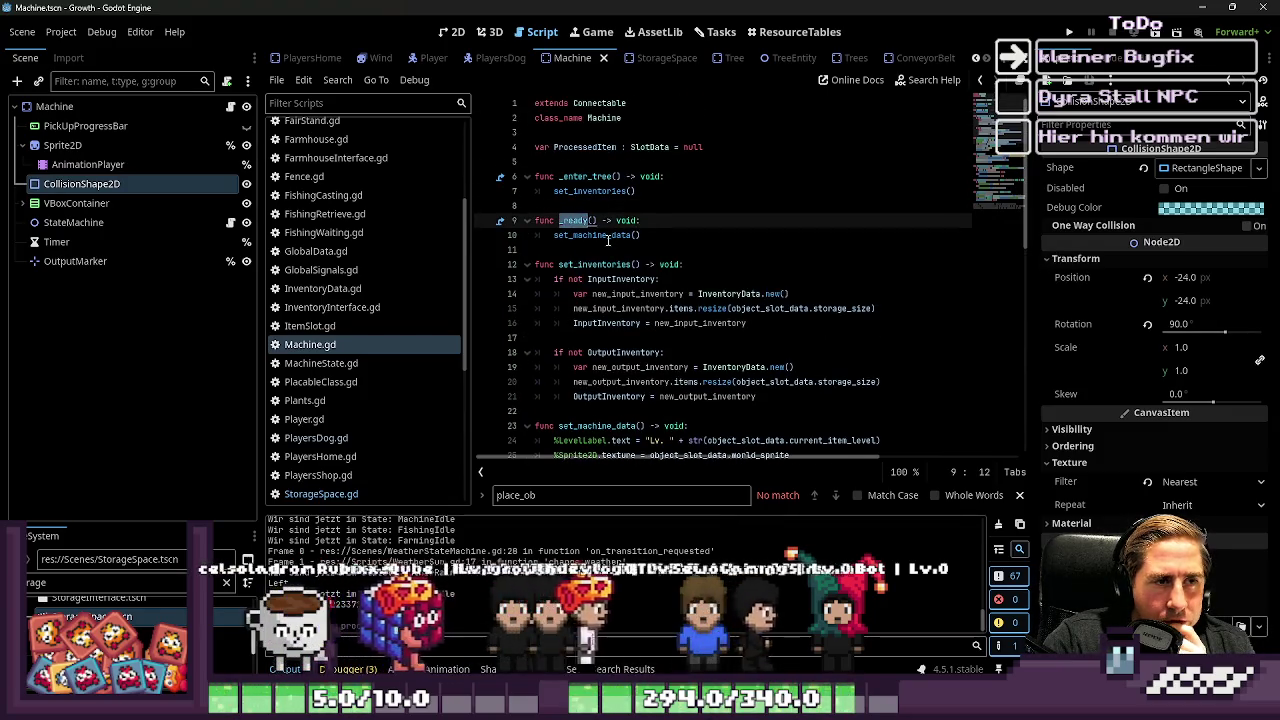
double_click(605, 236)
scroll(608, 240, down, 3)
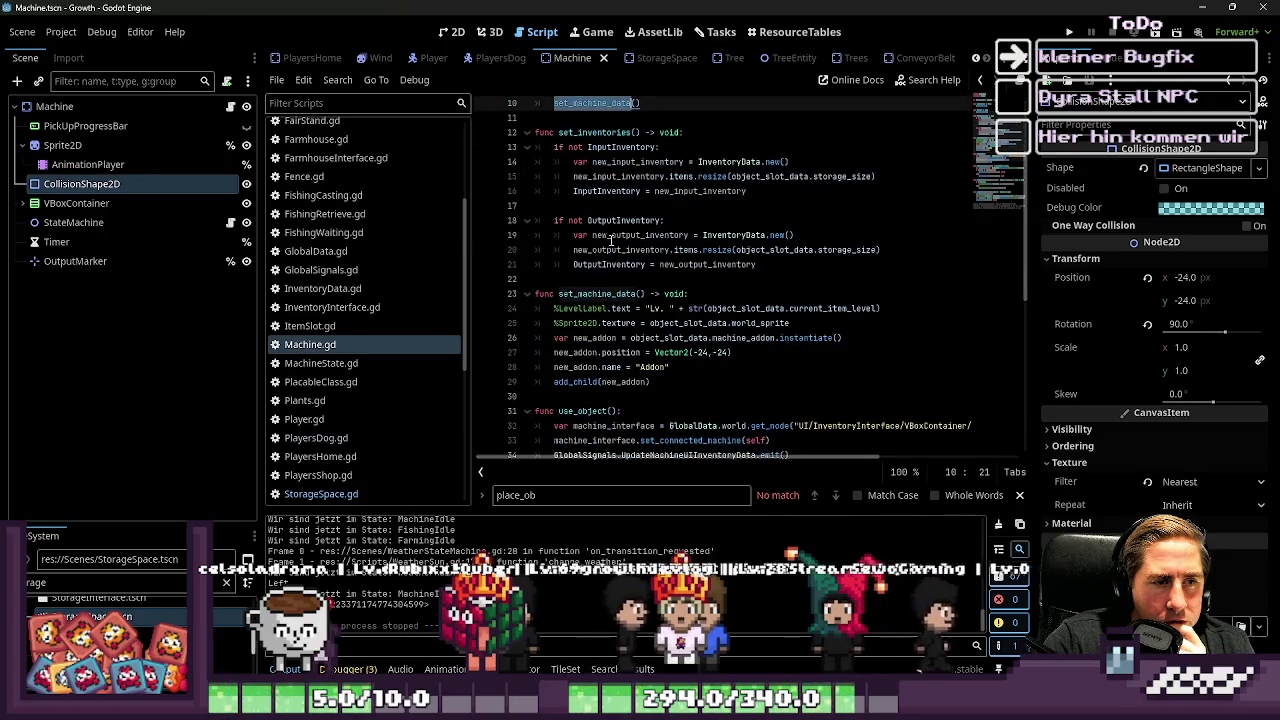
click(666, 58)
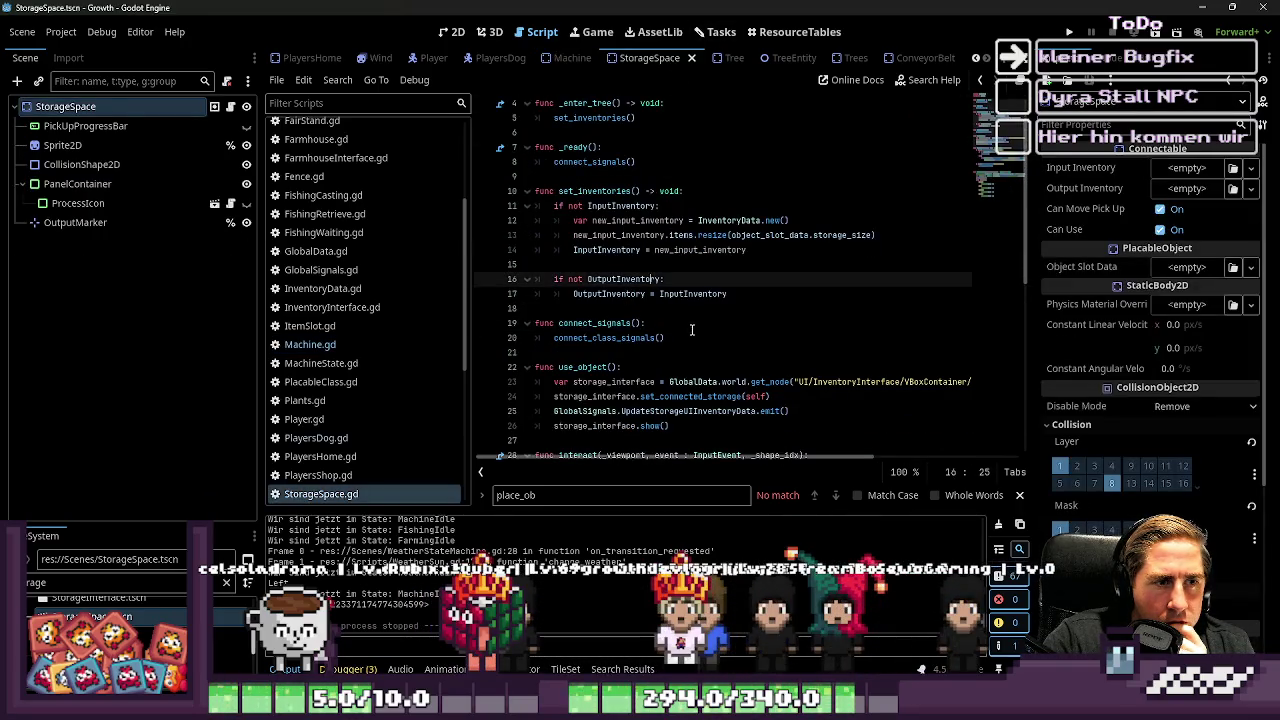
Step: Delete StorageSpace.gd's connect_signals and _ready functions and run the game
key(ctrl+shift+k)
drag(645, 166, 639, 152)
key(ctrl+shift+k)
key(F5)
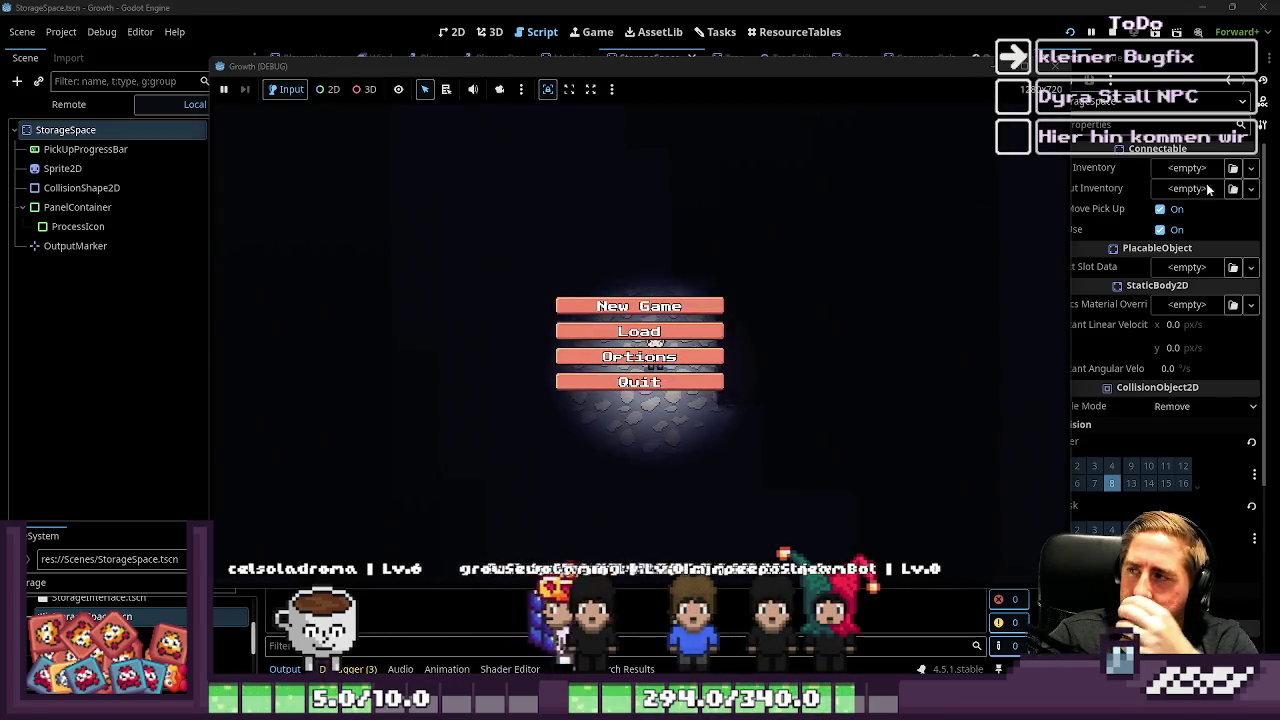
Step: Start a new game named 'eqw' and check the full inventory
click(640, 306)
text(eqw)
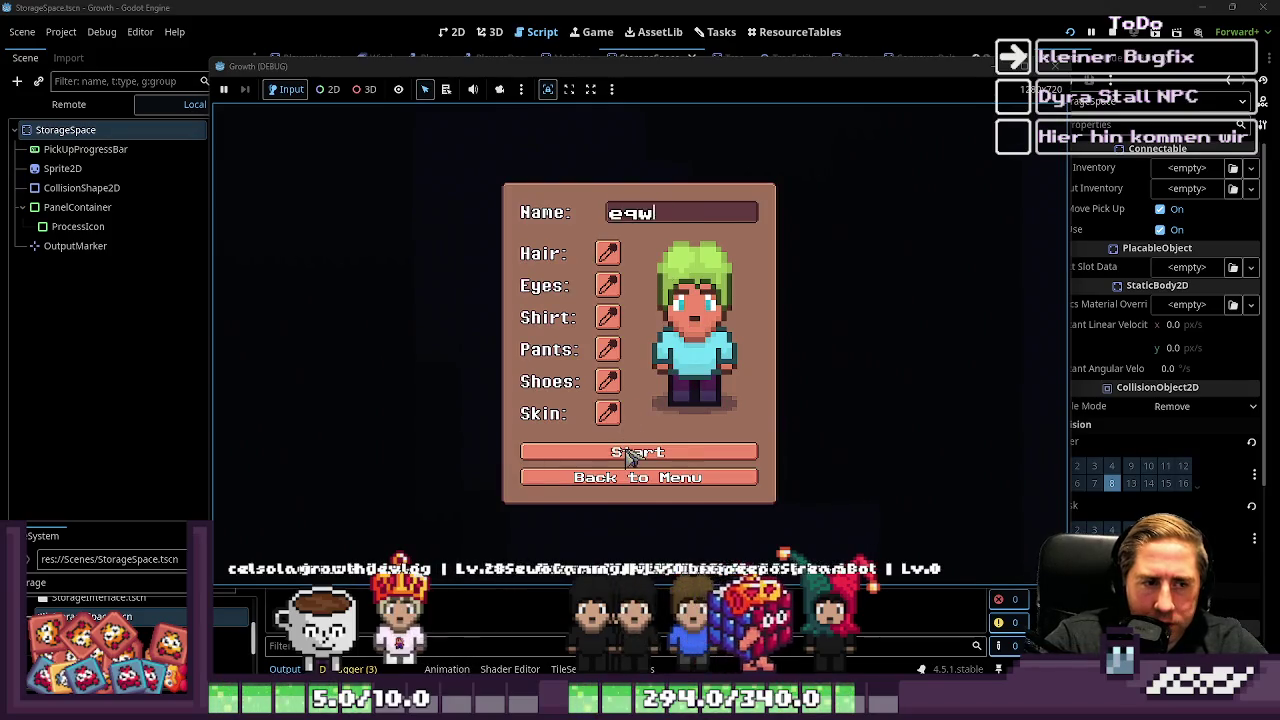
click(650, 455)
key(i)
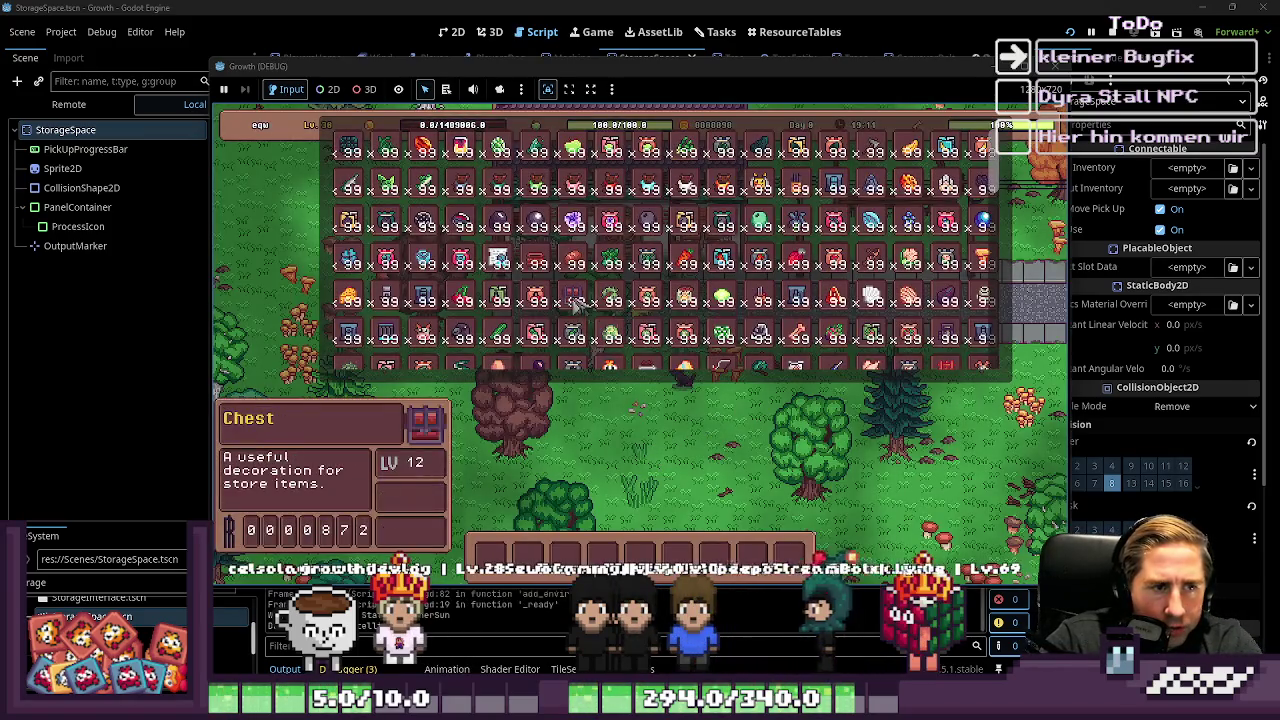
key(i)
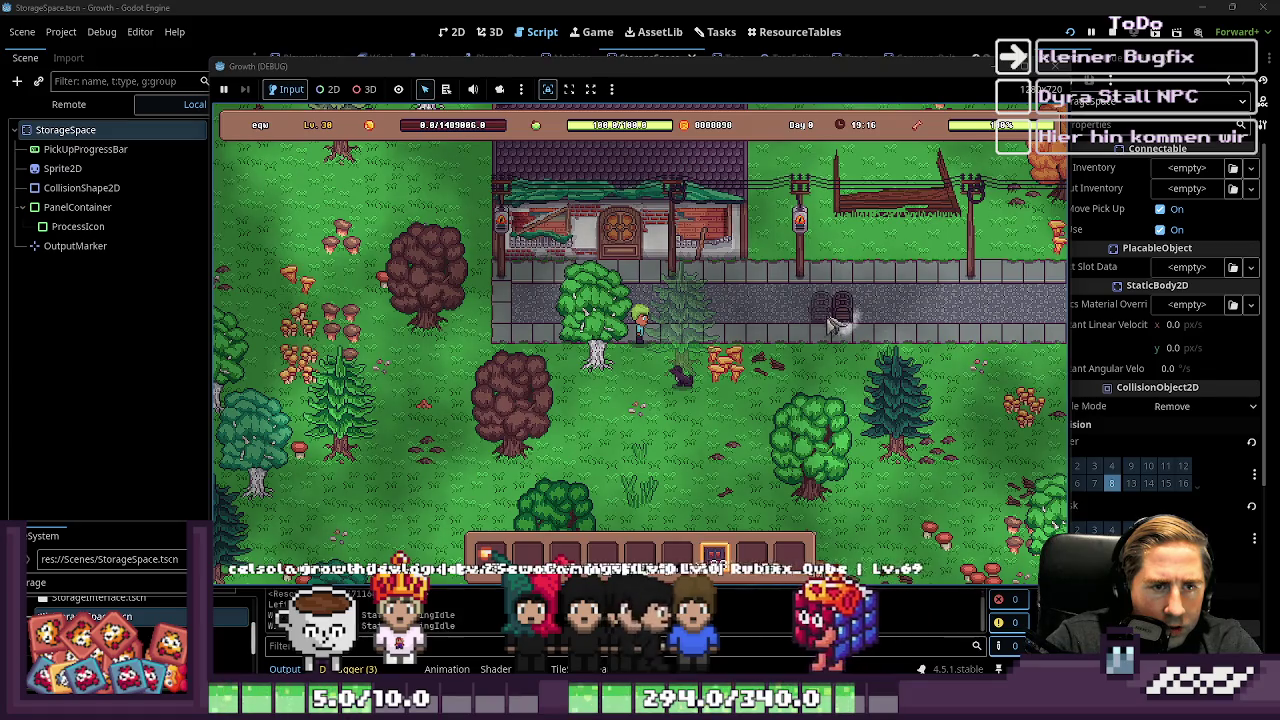
Step: Place a chest beside the path and move Blue Freezia Seeds and another stack into it
click(855, 320)
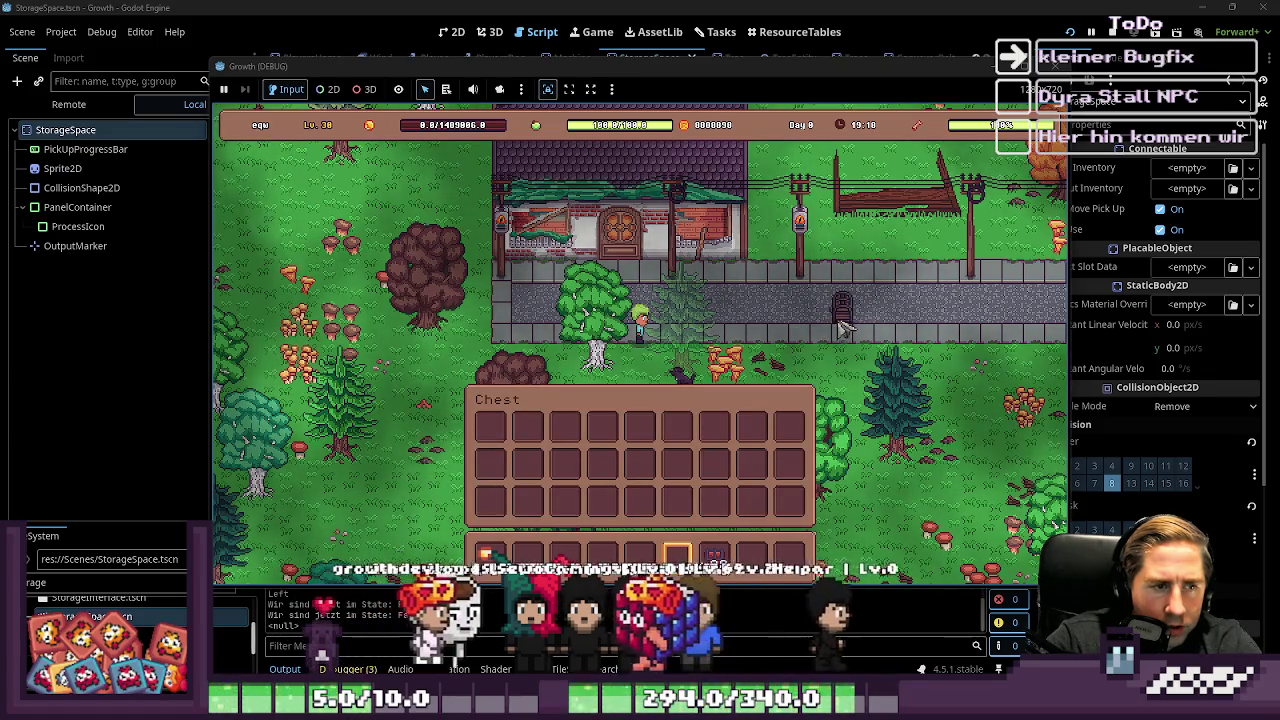
click(845, 325)
click(845, 325)
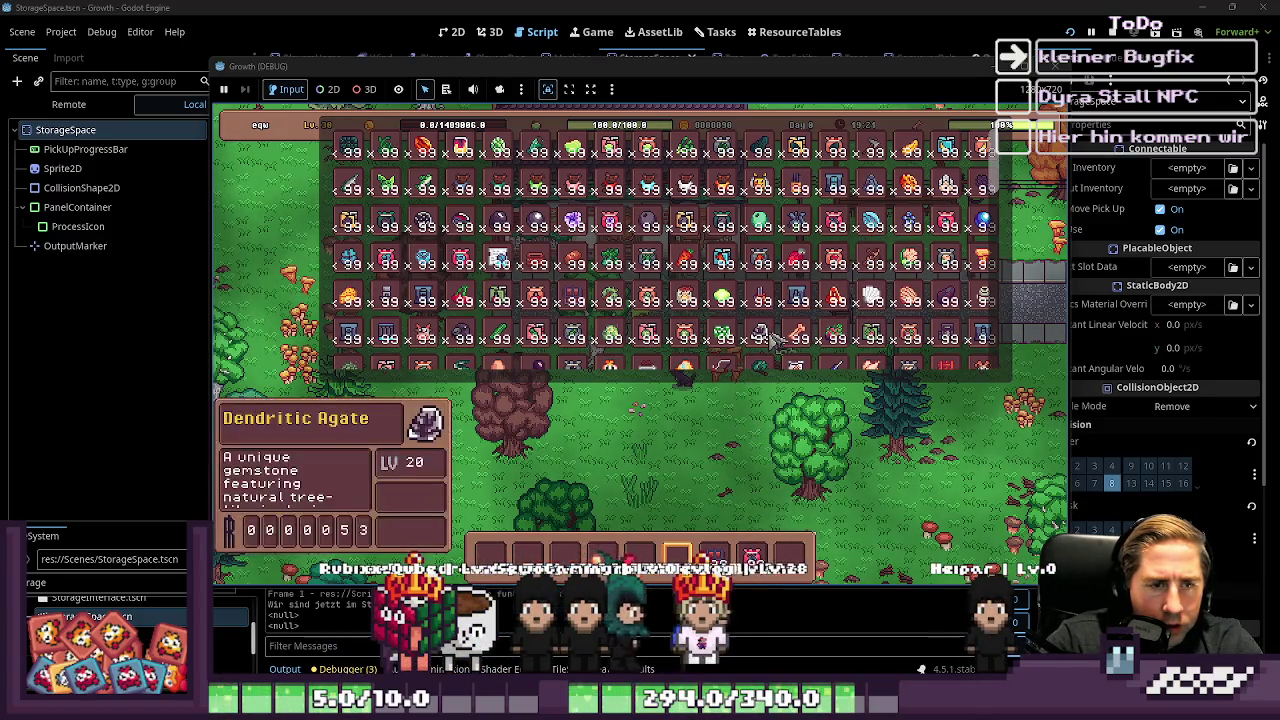
click(840, 335)
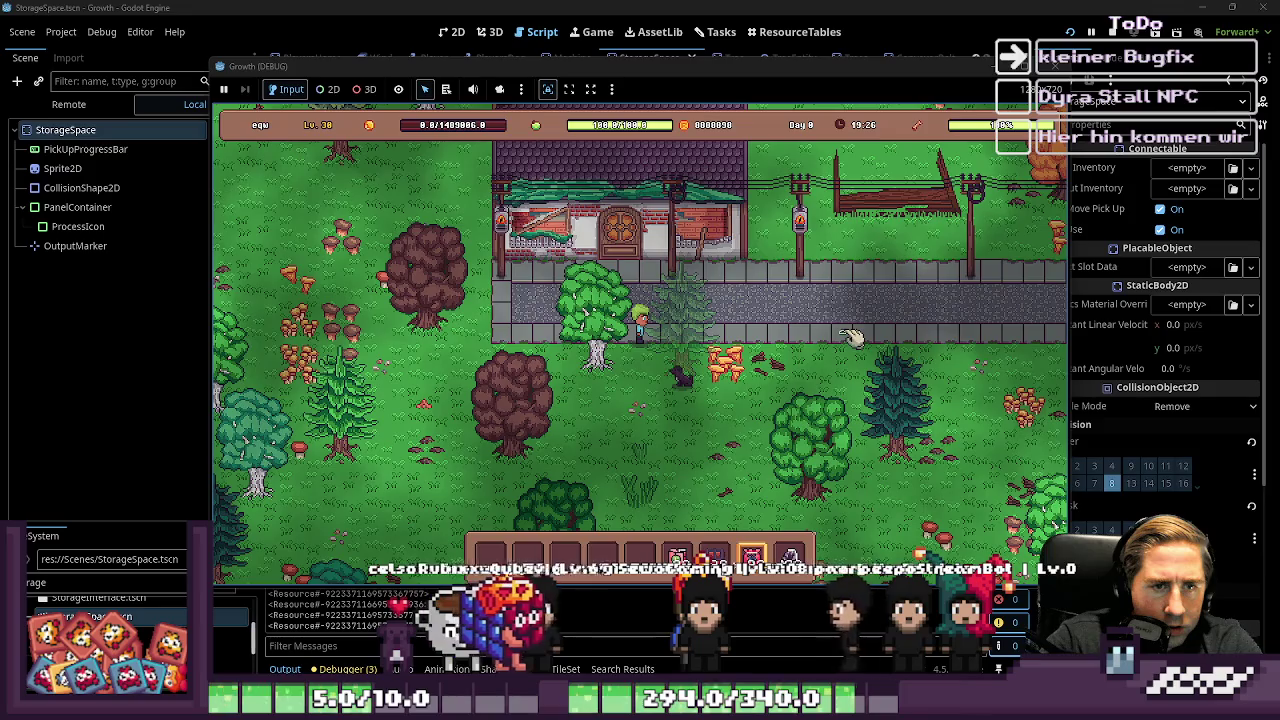
click(815, 319)
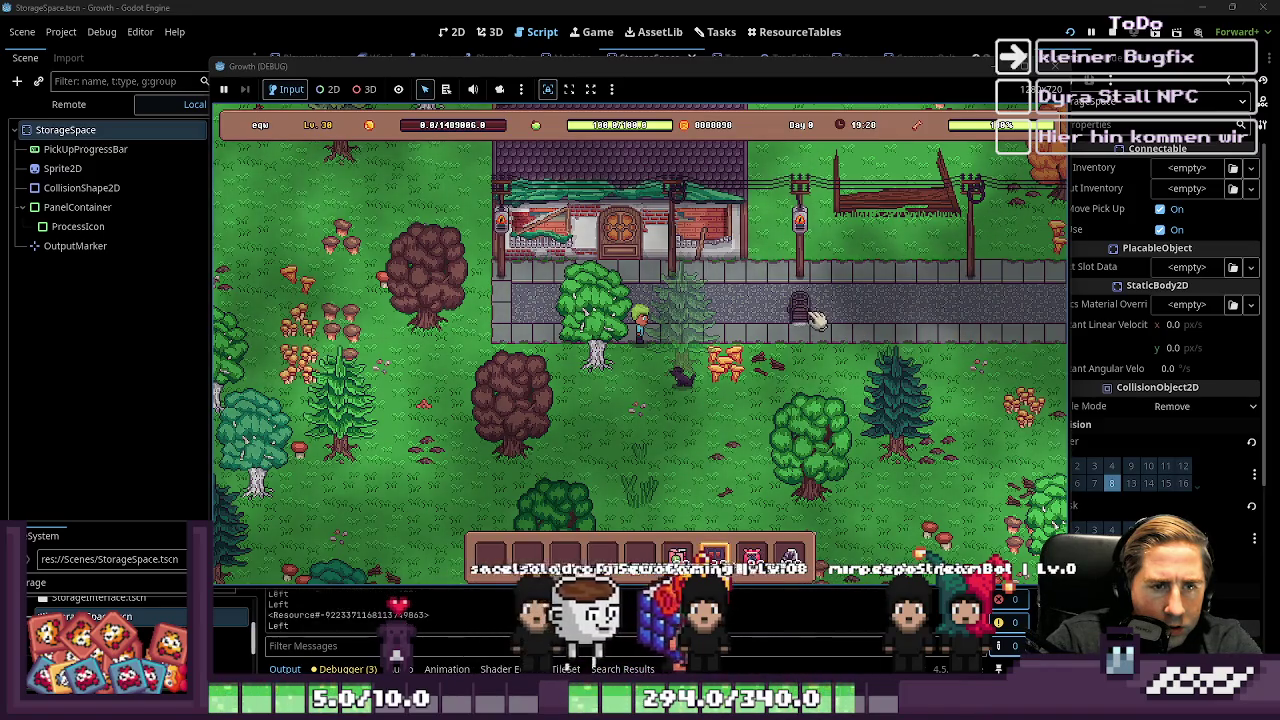
click(815, 319)
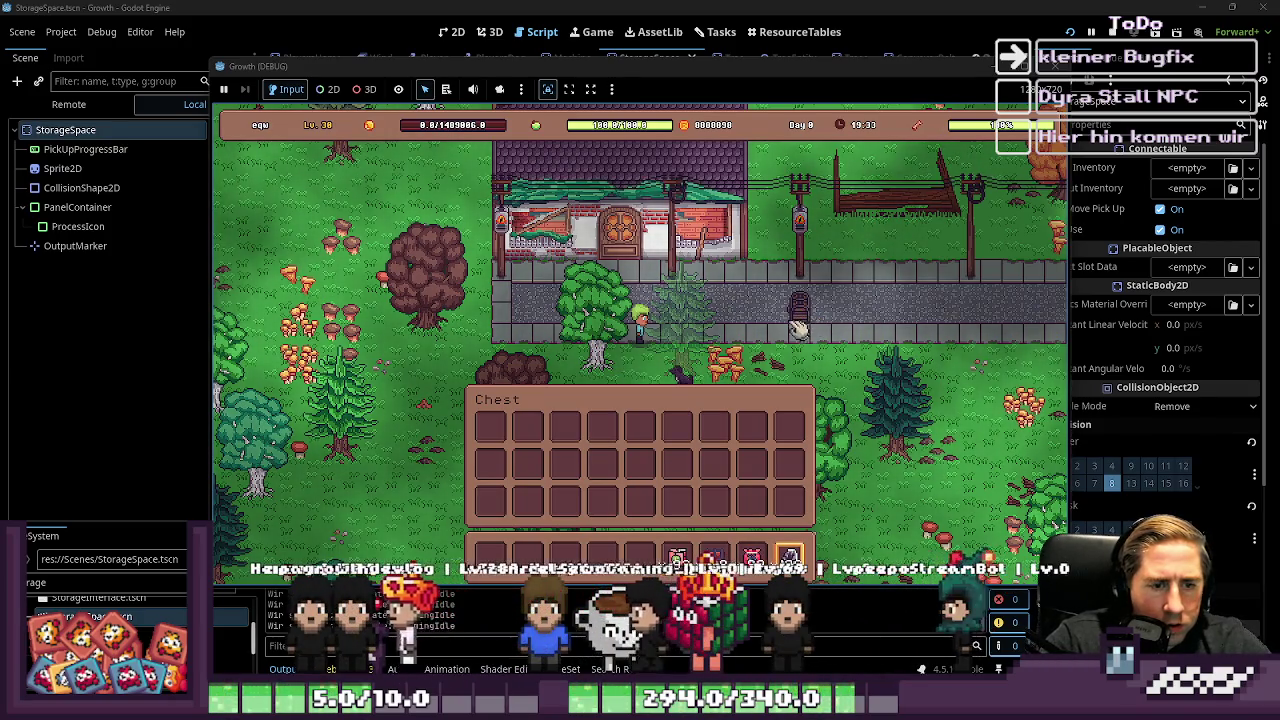
mouse_move(755, 556)
drag(755, 556, 714, 466)
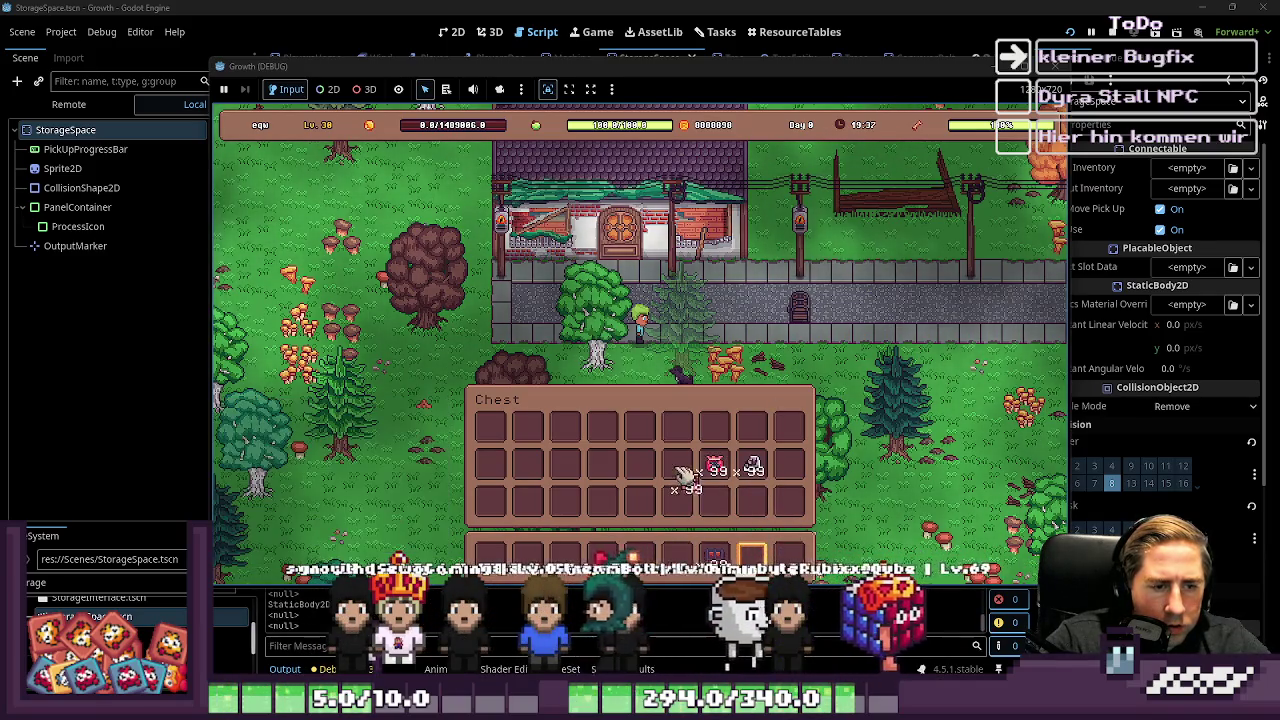
mouse_move(752, 466)
mouse_down()
mouse_move(808, 330)
mouse_move(740, 440)
mouse_move(660, 455)
mouse_move(700, 450)
mouse_move(730, 425)
mouse_up()
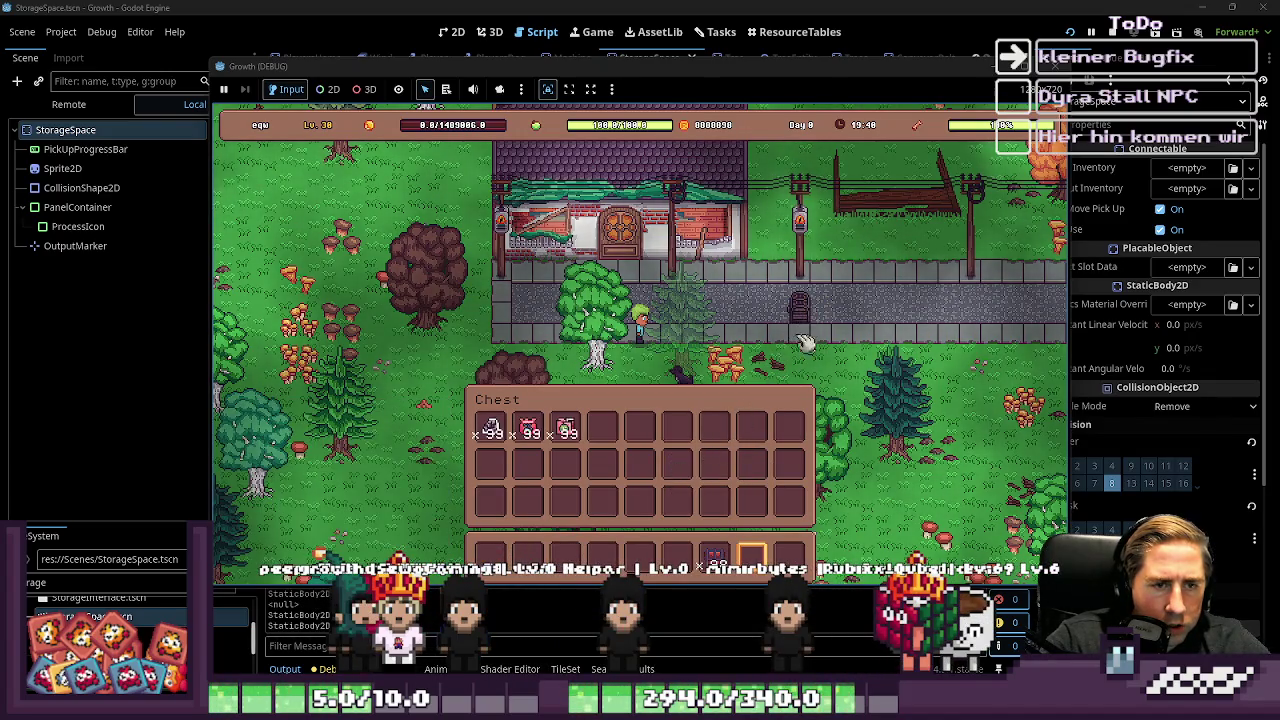
Step: Reopen the chest, move both 99-item stacks back to the inventory, and stop with F8
click(815, 360)
click(808, 318)
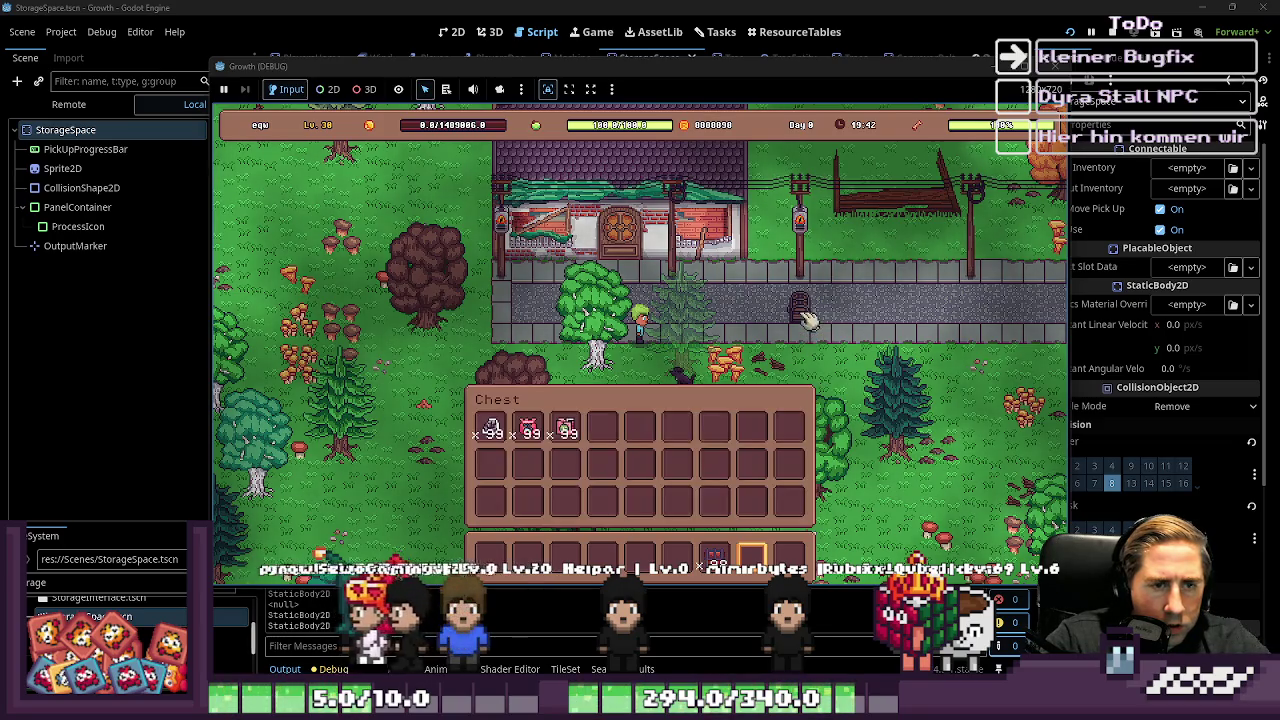
click(808, 318)
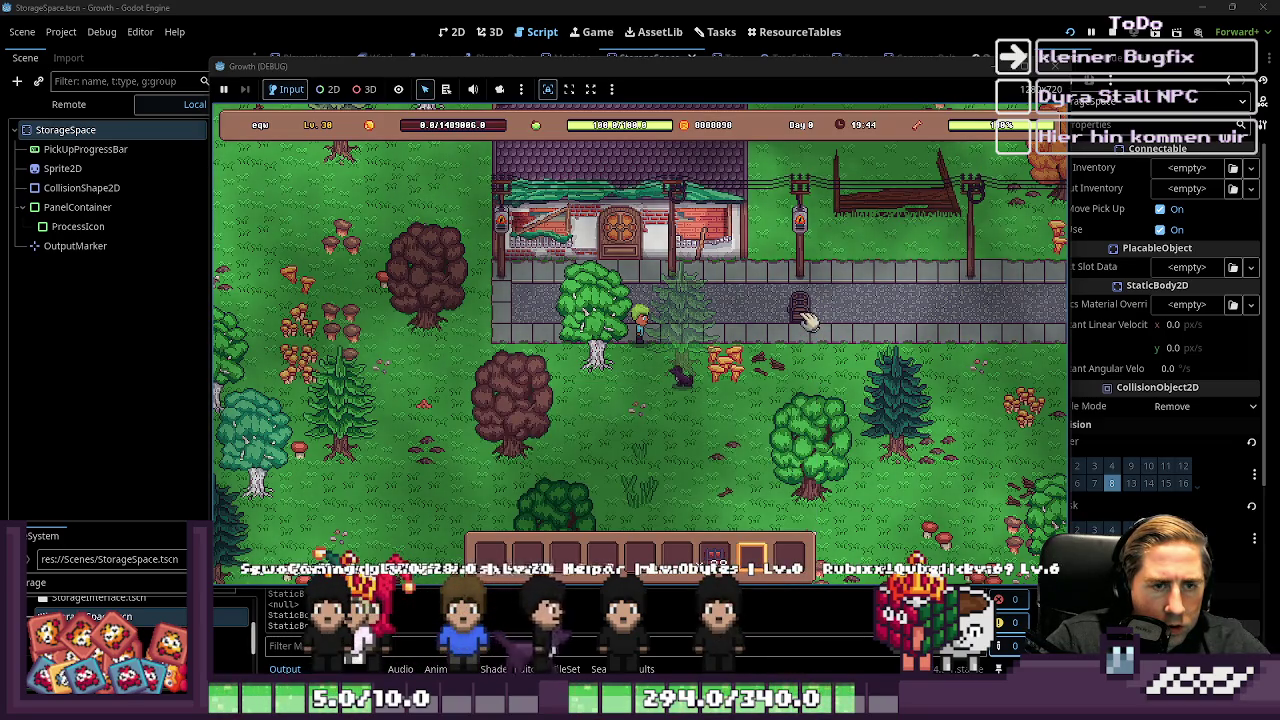
click(805, 318)
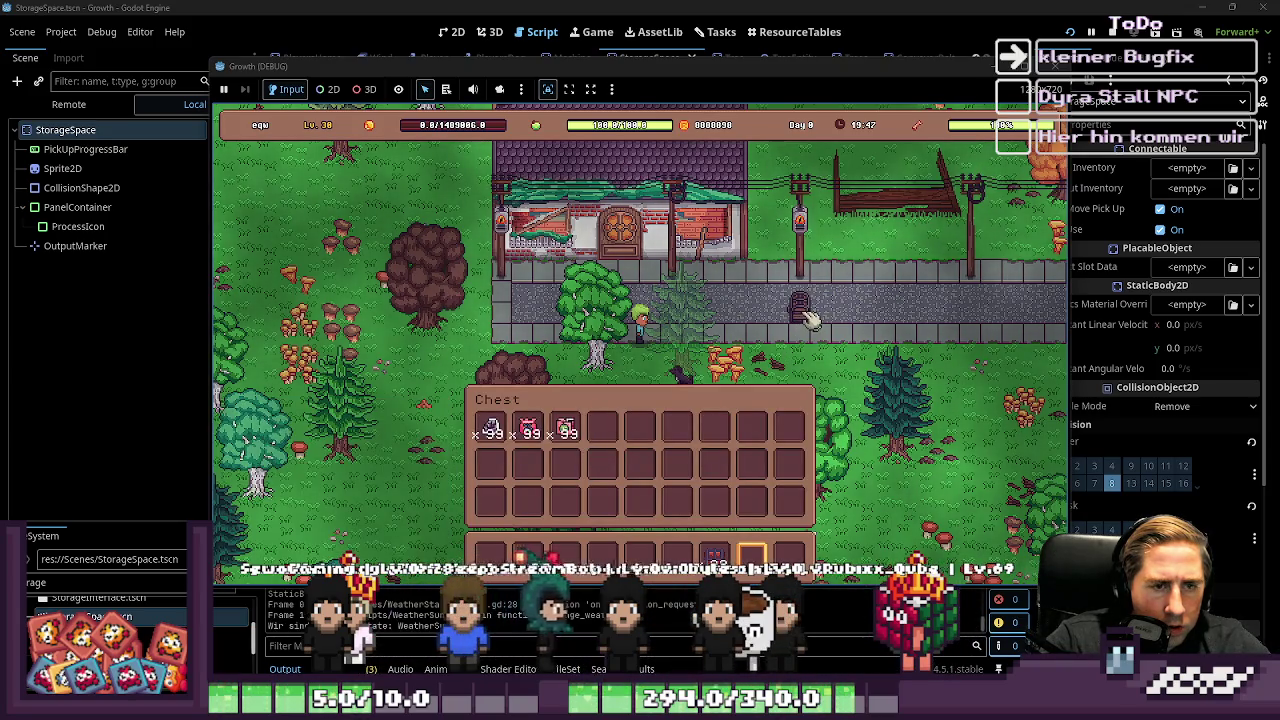
click(808, 318)
click(808, 318)
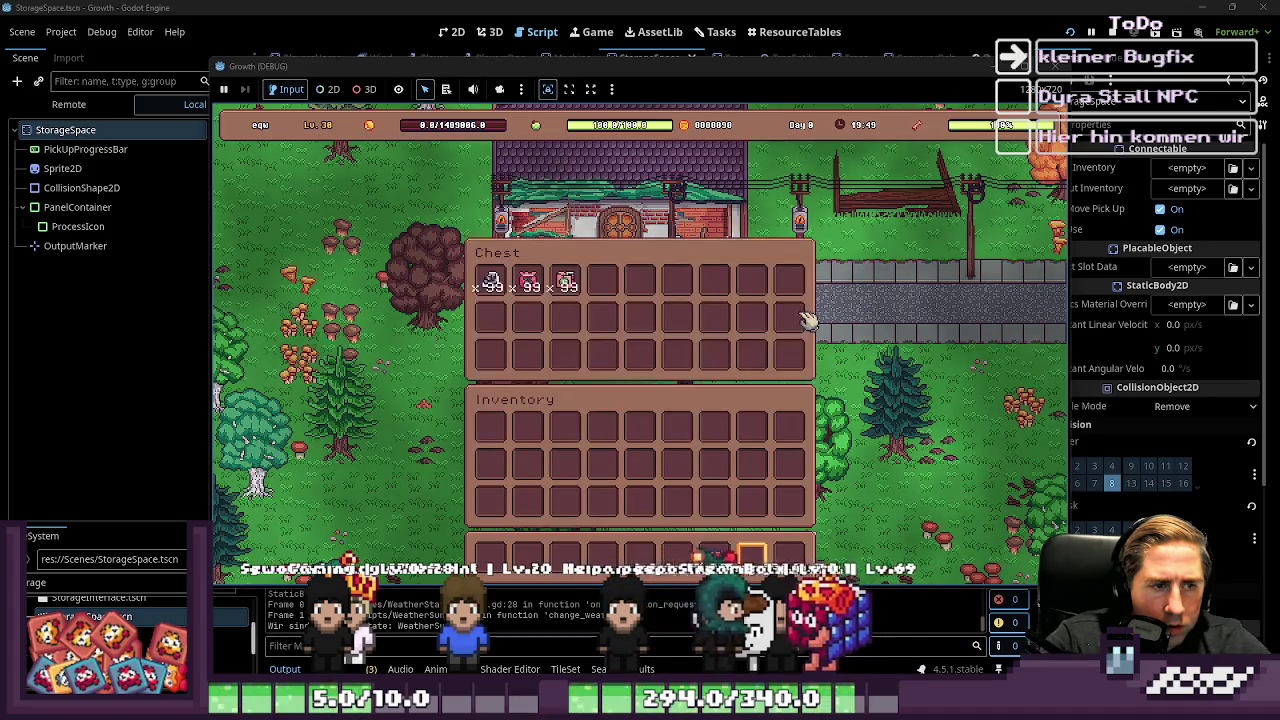
mouse_move(565, 283)
mouse_down()
mouse_move(580, 437)
mouse_move(528, 425)
mouse_up()
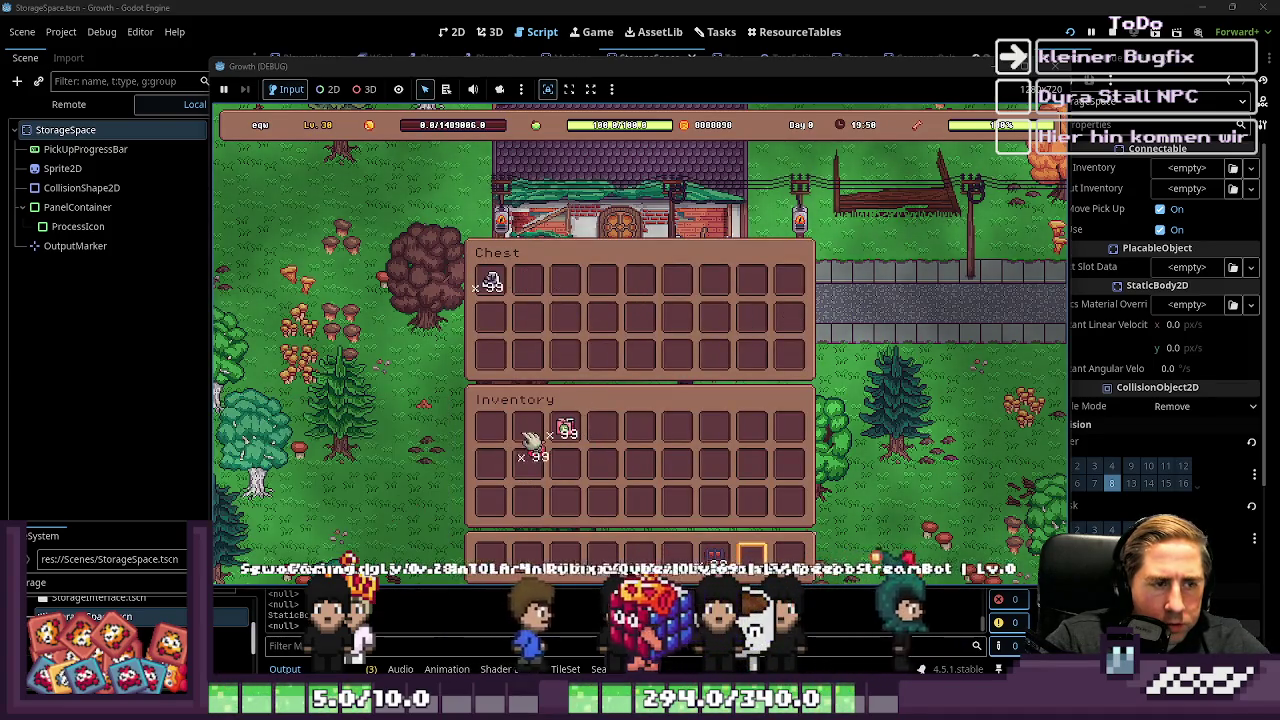
click(800, 318)
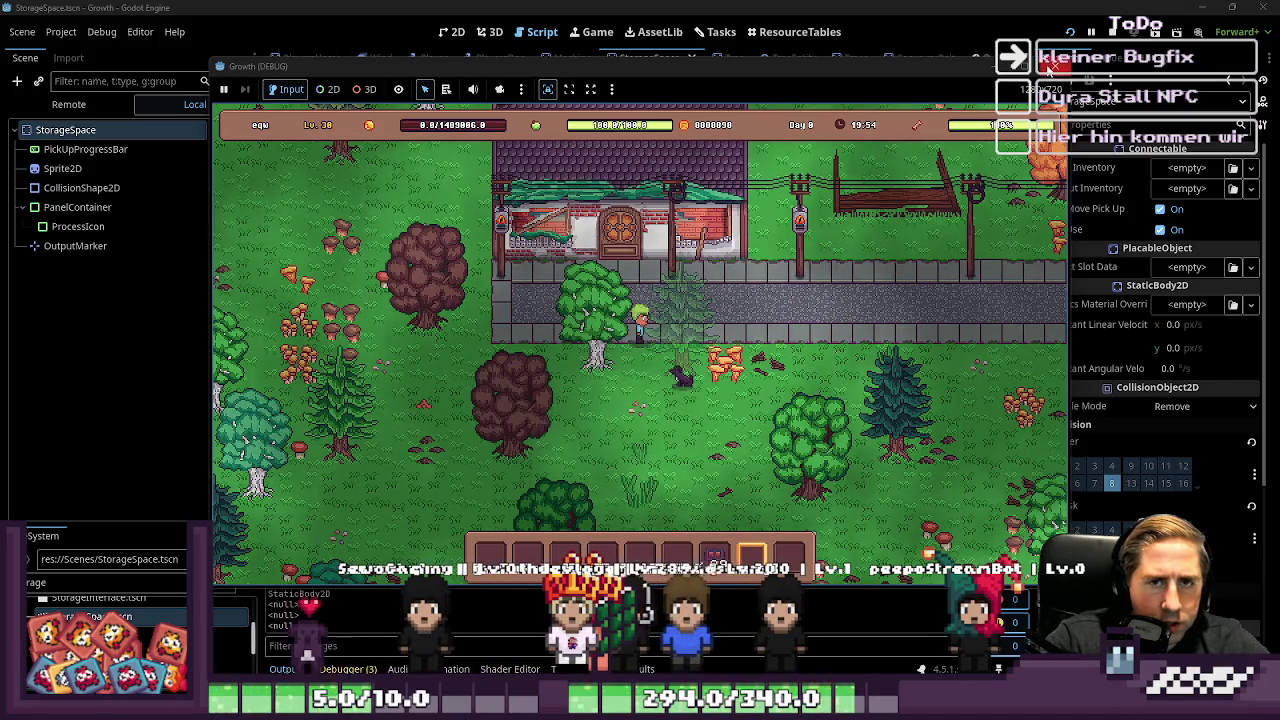
key(F8)
Step: Remove the empty line 16 from StorageSpace.gd and run the game again
click(620, 279)
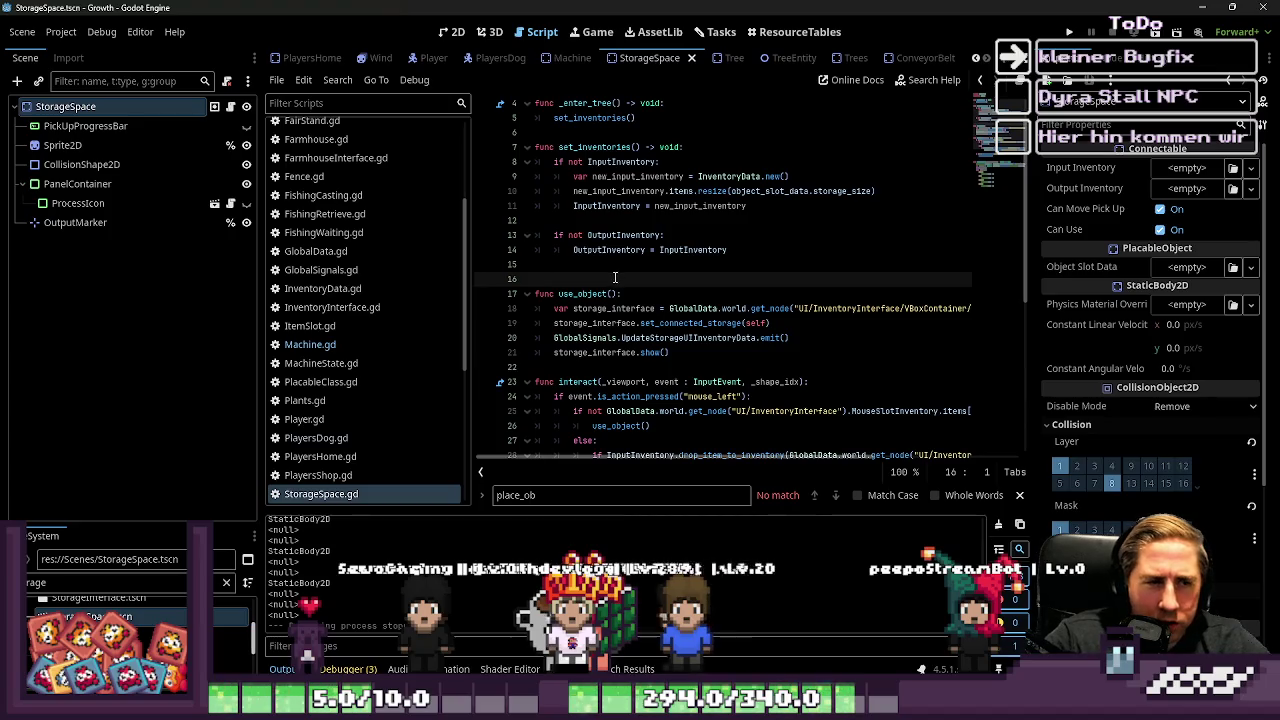
key(BackSpace)
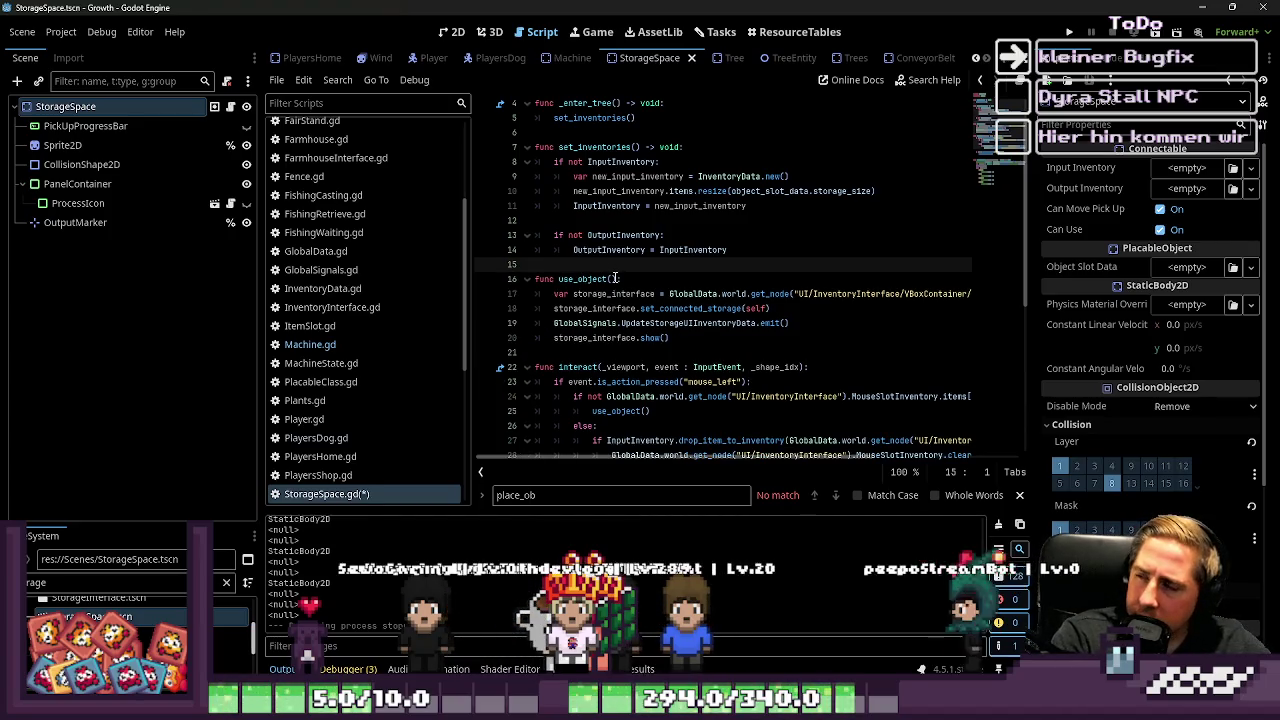
click(1070, 36)
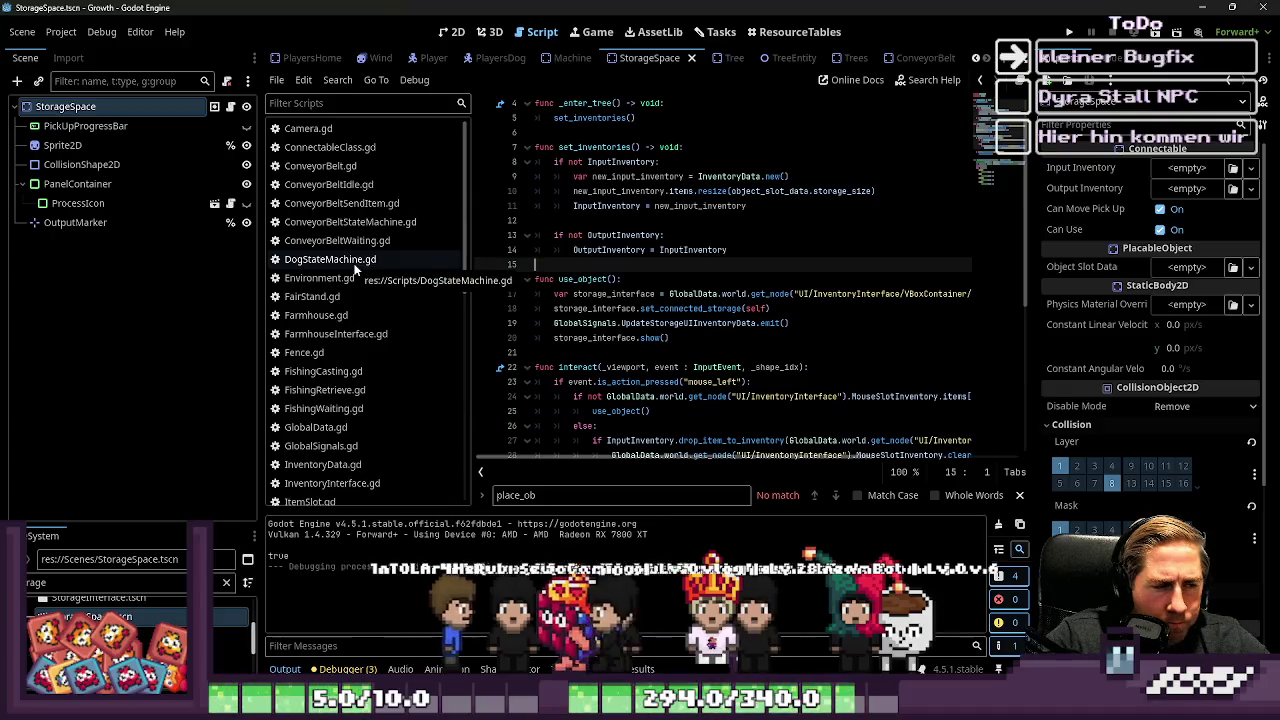
scroll(360, 280, down, 3)
scroll(367, 314, up, 3)
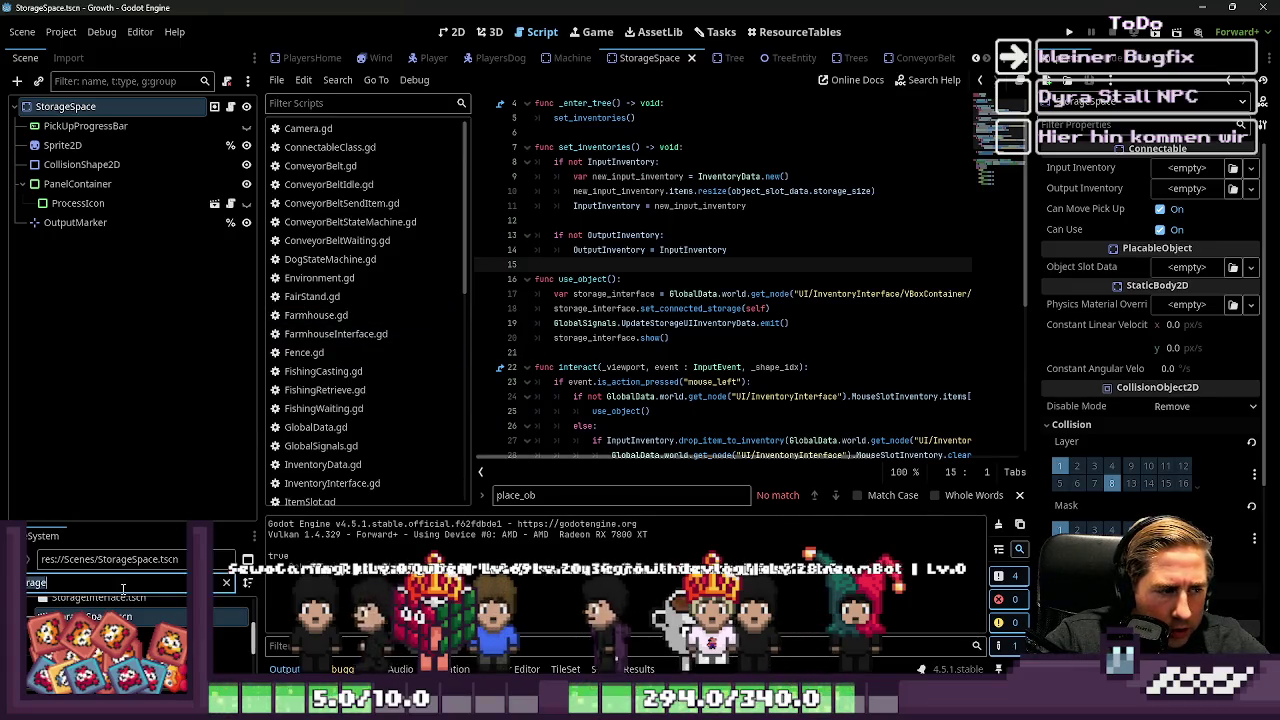
Step: Clear the FileSystem filter and type 'p' to find Trap.tscn
key(ctrl+a)
key(BackSpace)
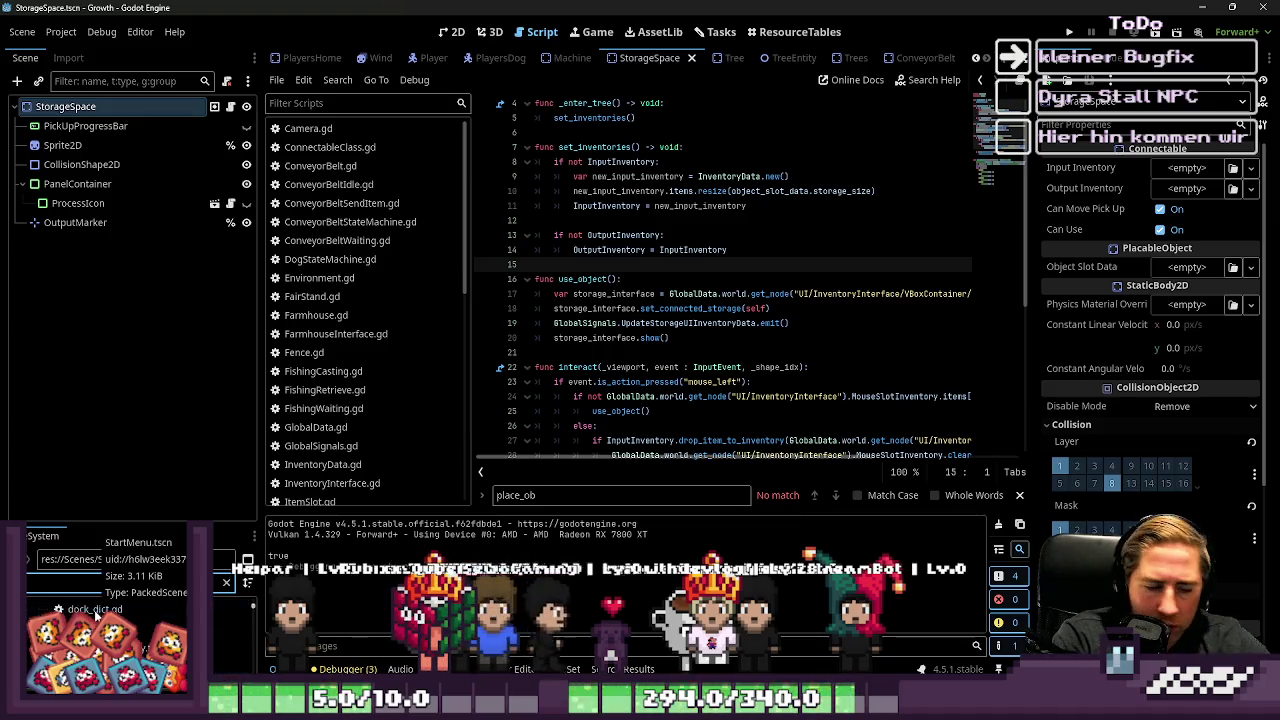
text(p)
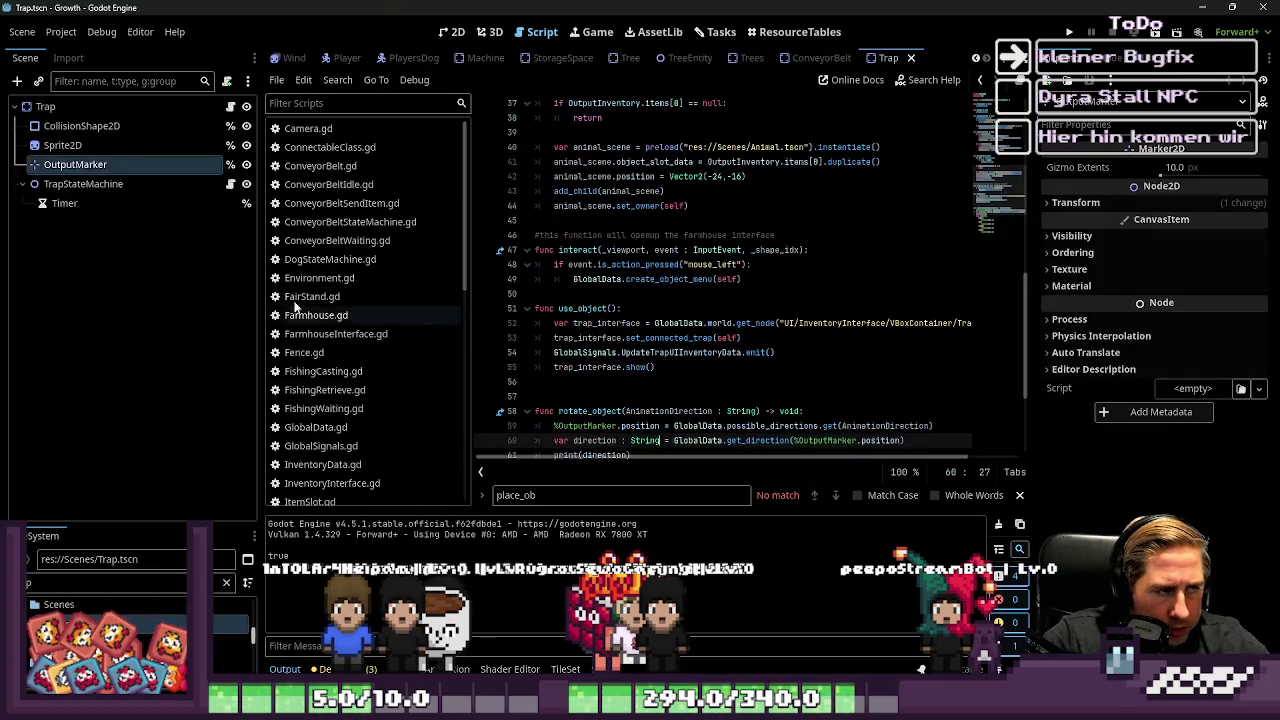
Step: In Trap.gd, delete the is_connected input_event check from connect_signals
click(232, 107)
scroll(712, 200, up, 10)
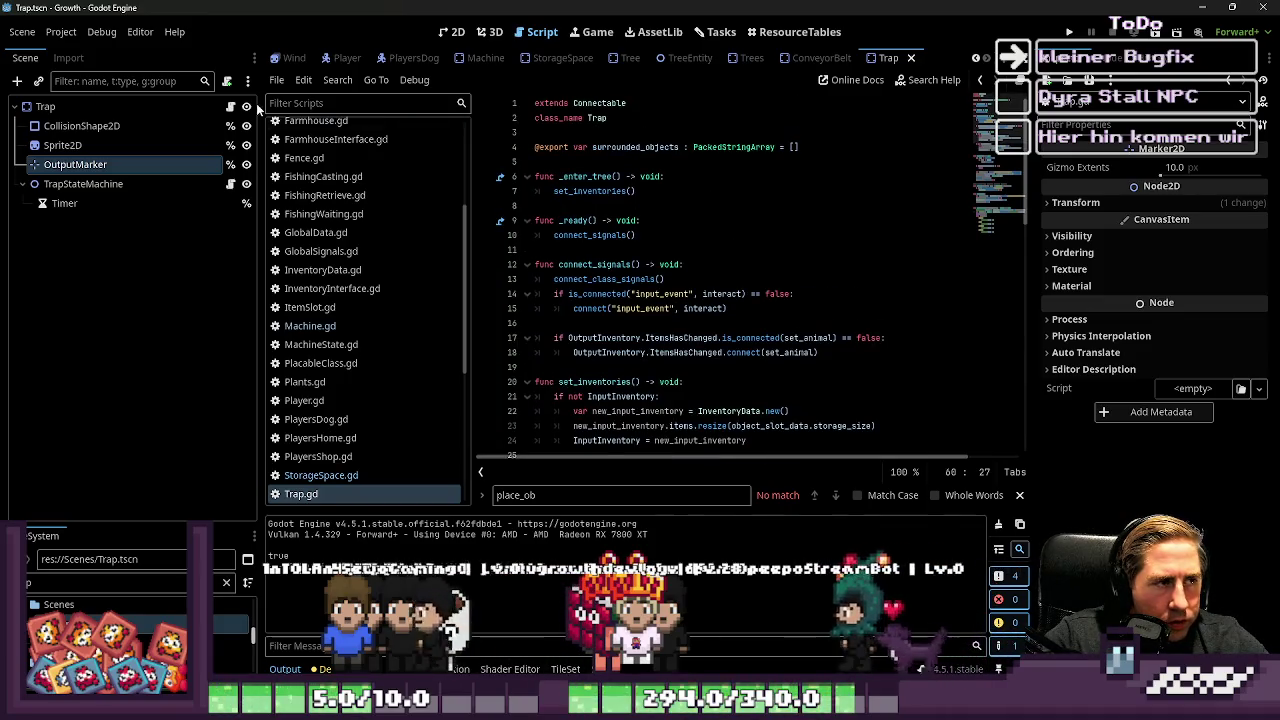
click(699, 175)
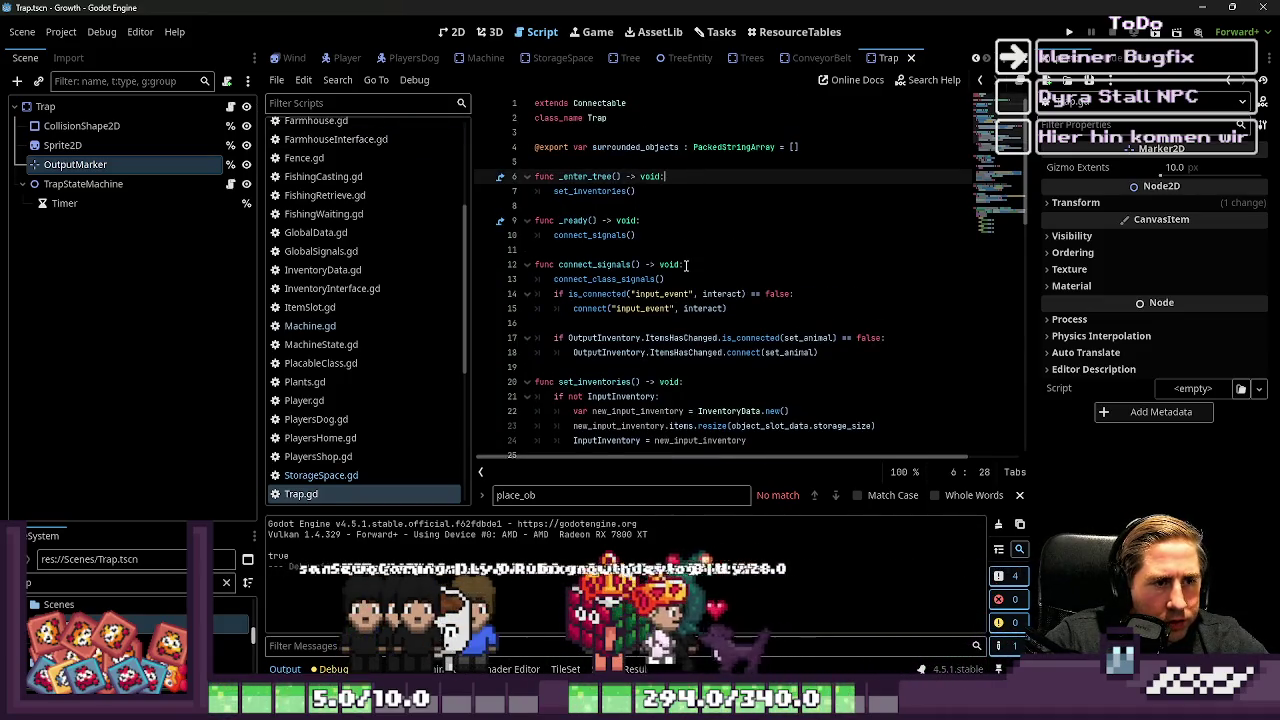
scroll(686, 265, down, 3)
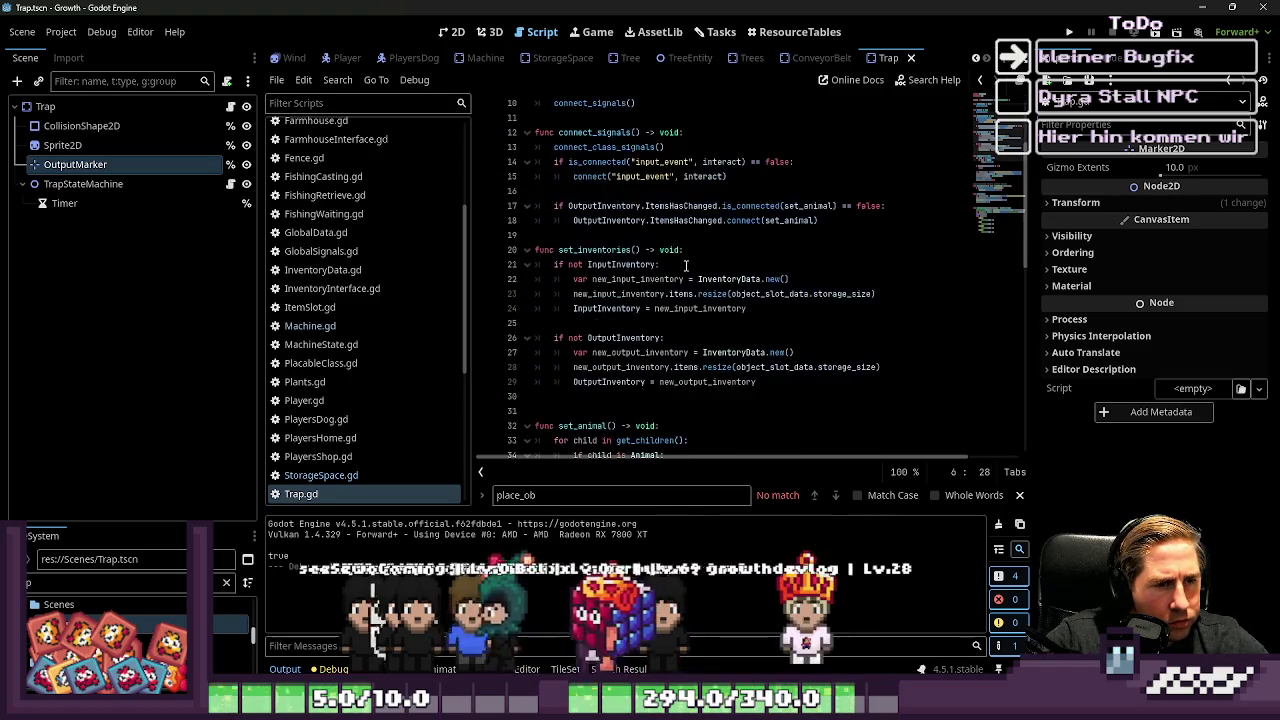
scroll(686, 265, up, 2)
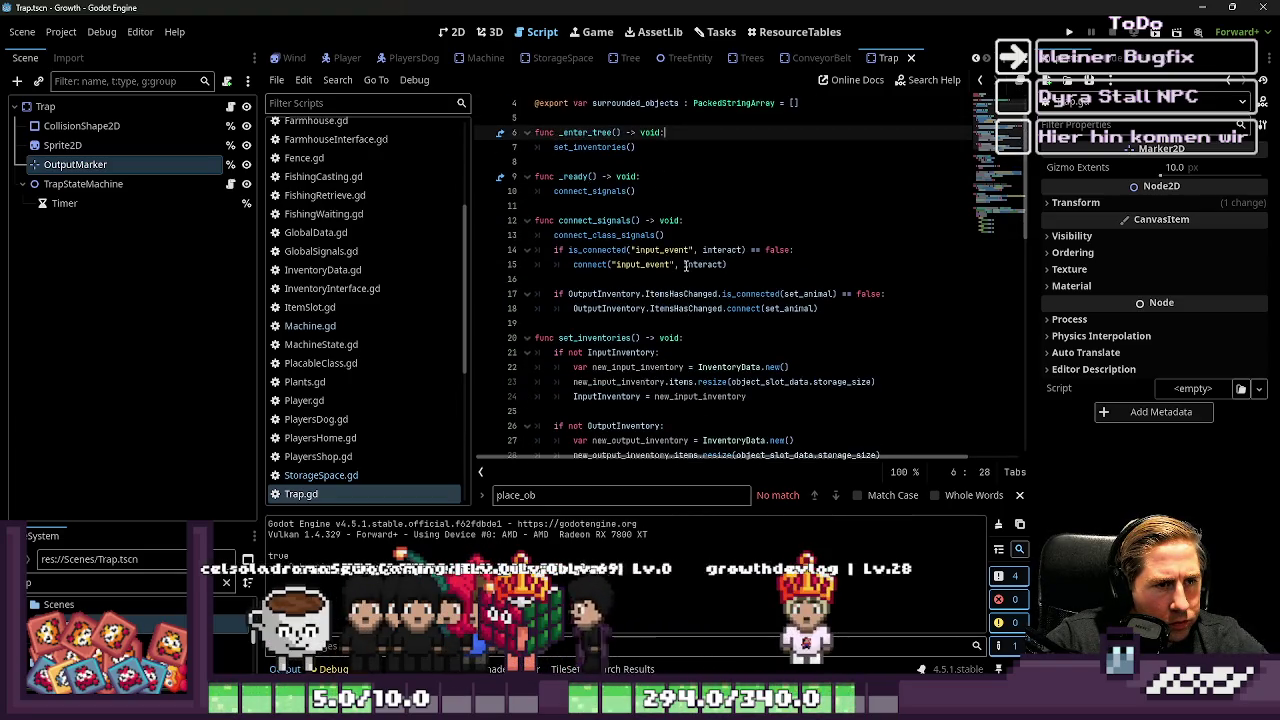
scroll(686, 265, down, 2)
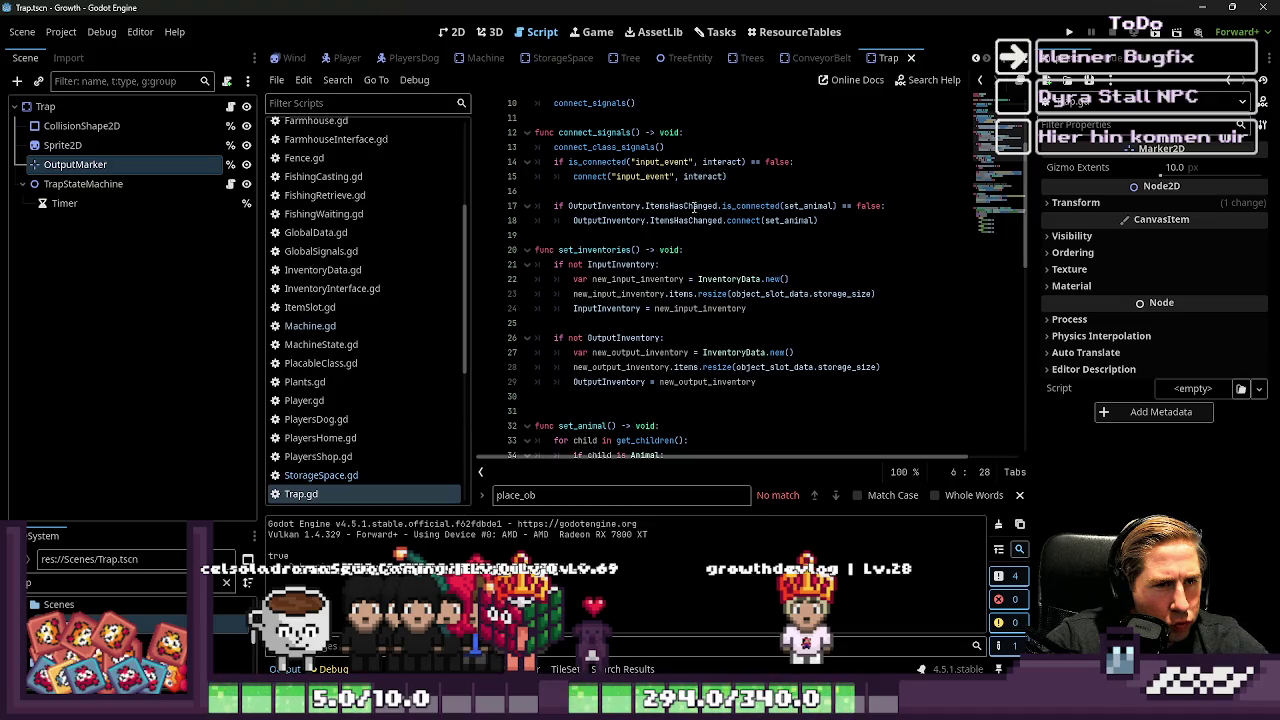
drag(751, 177, 526, 162)
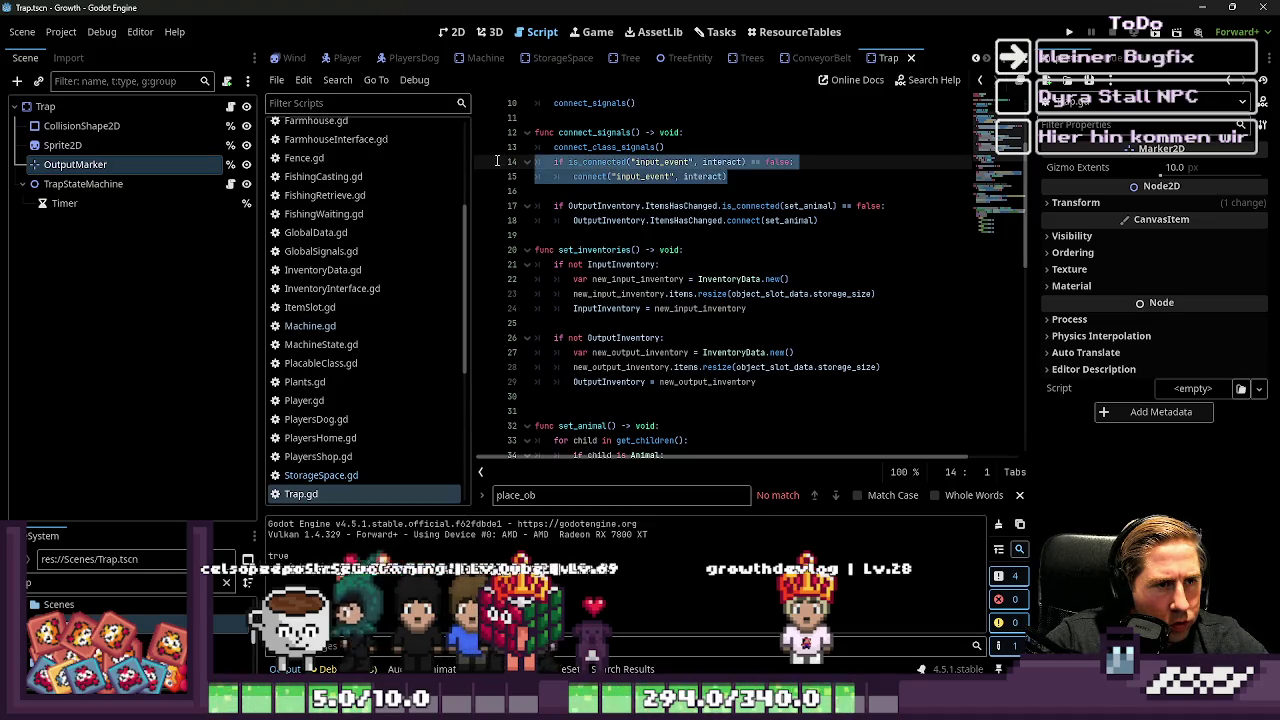
key(Delete)
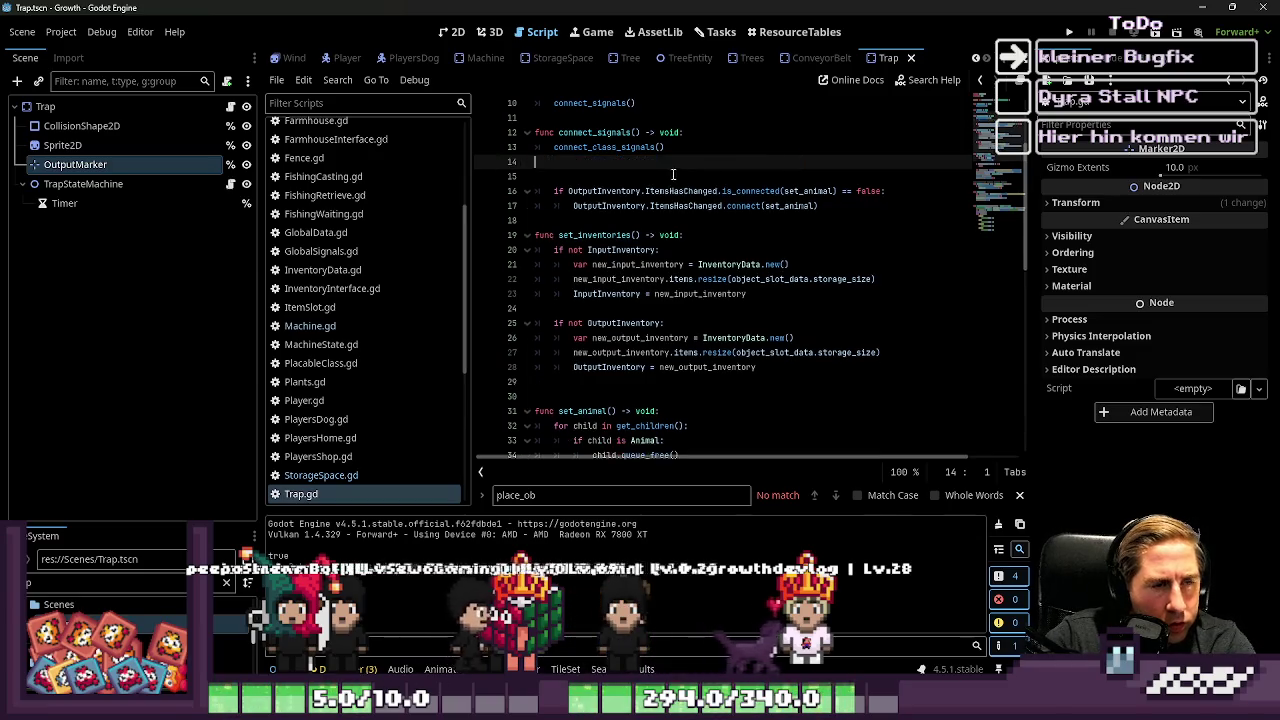
Step: Select Trap.gd's interact function and its comment, then open Machine.gd
click(698, 207)
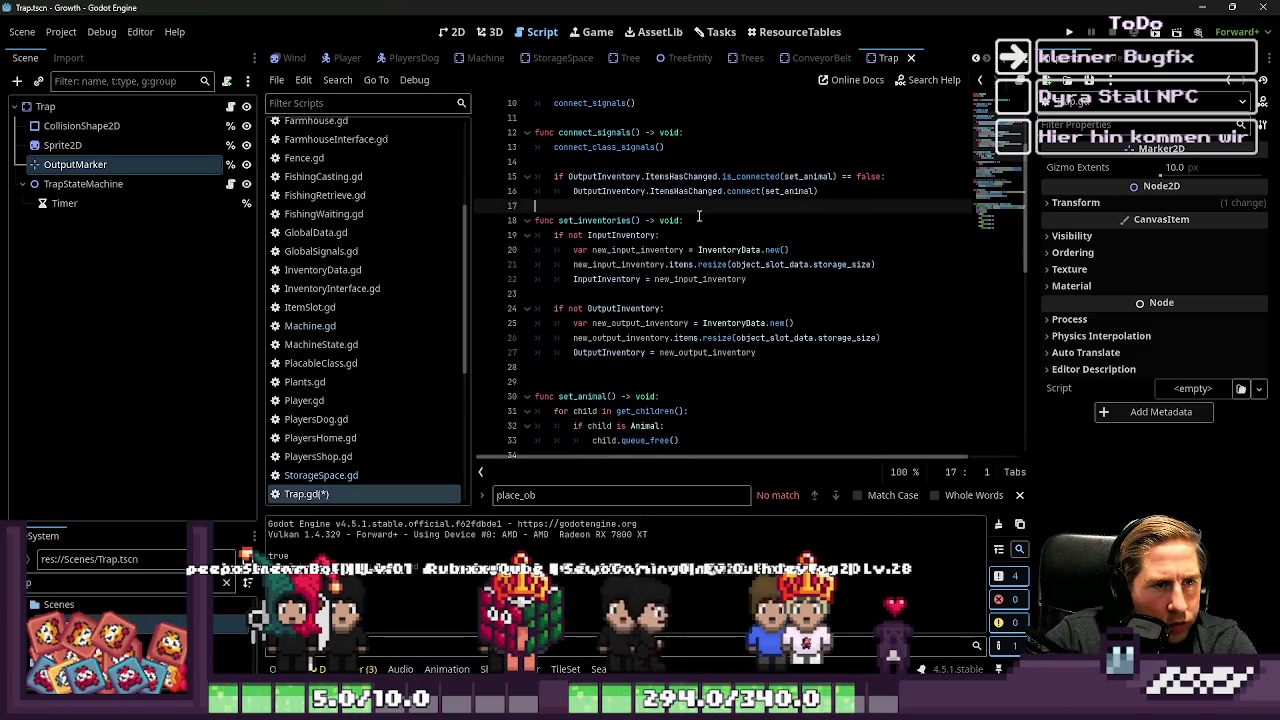
scroll(698, 216, down, 5)
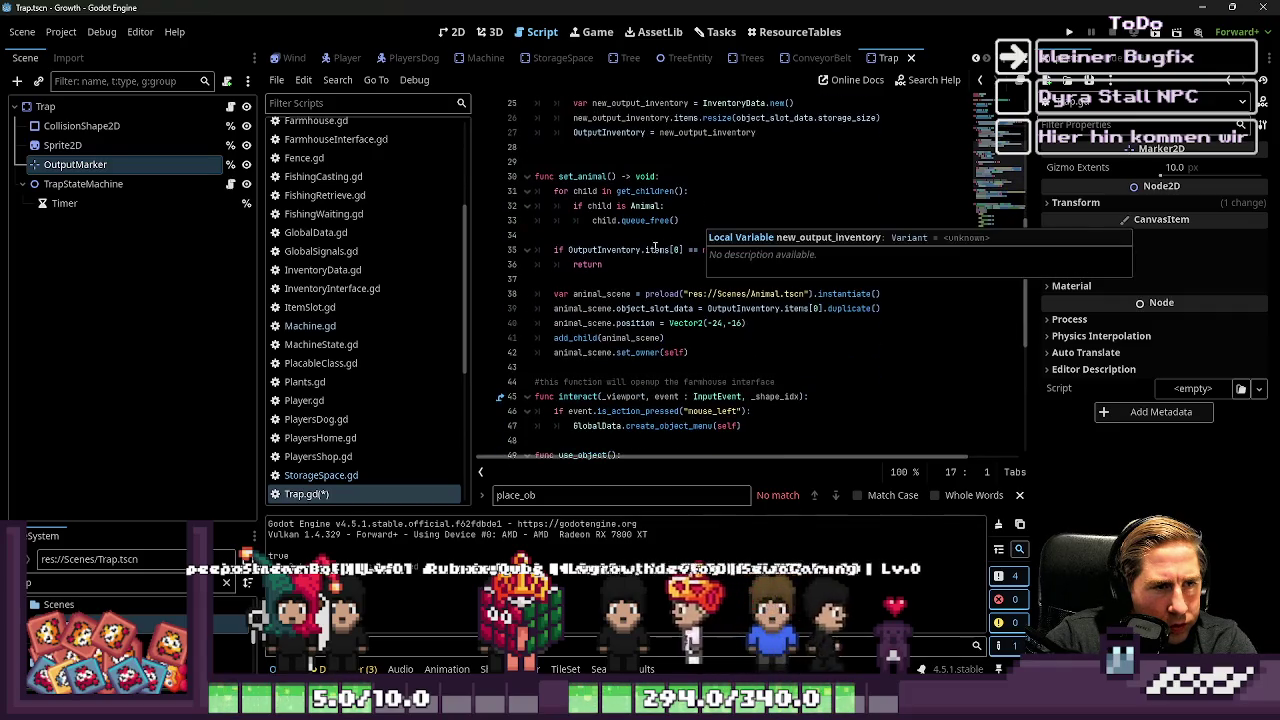
scroll(621, 269, down, 3)
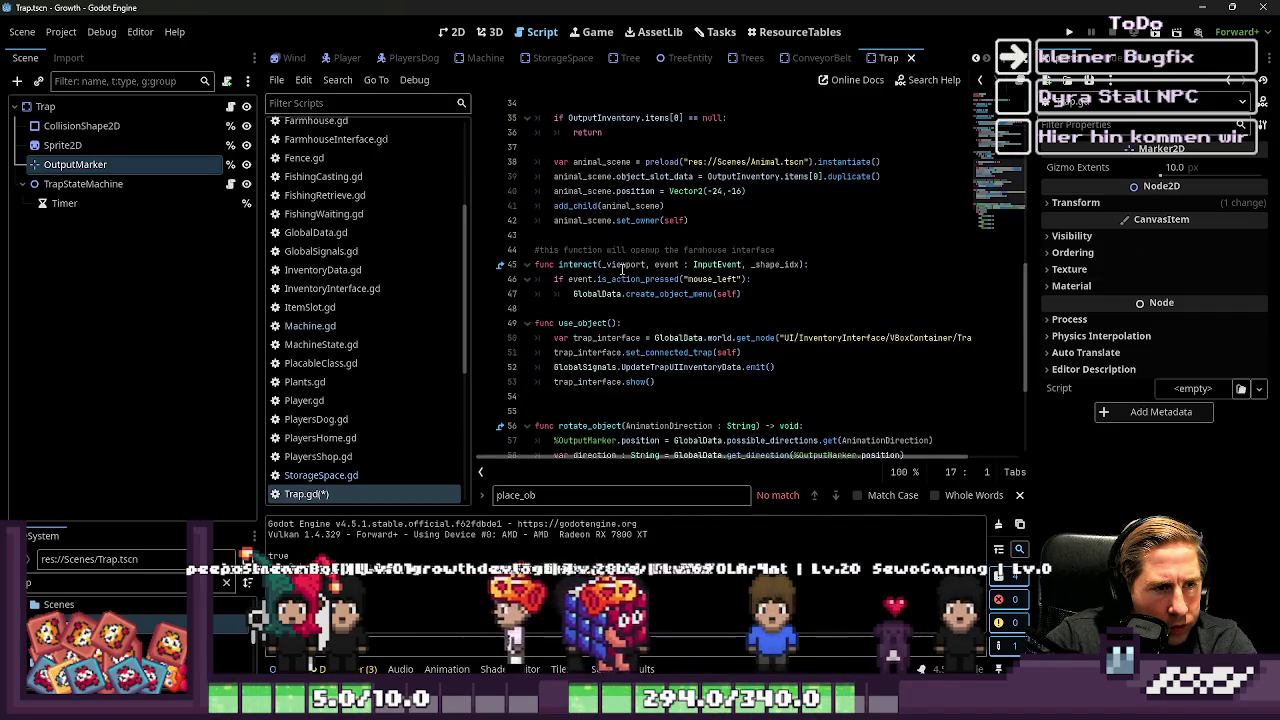
mouse_move(742, 294)
mouse_down()
mouse_move(491, 278)
mouse_move(471, 256)
mouse_up()
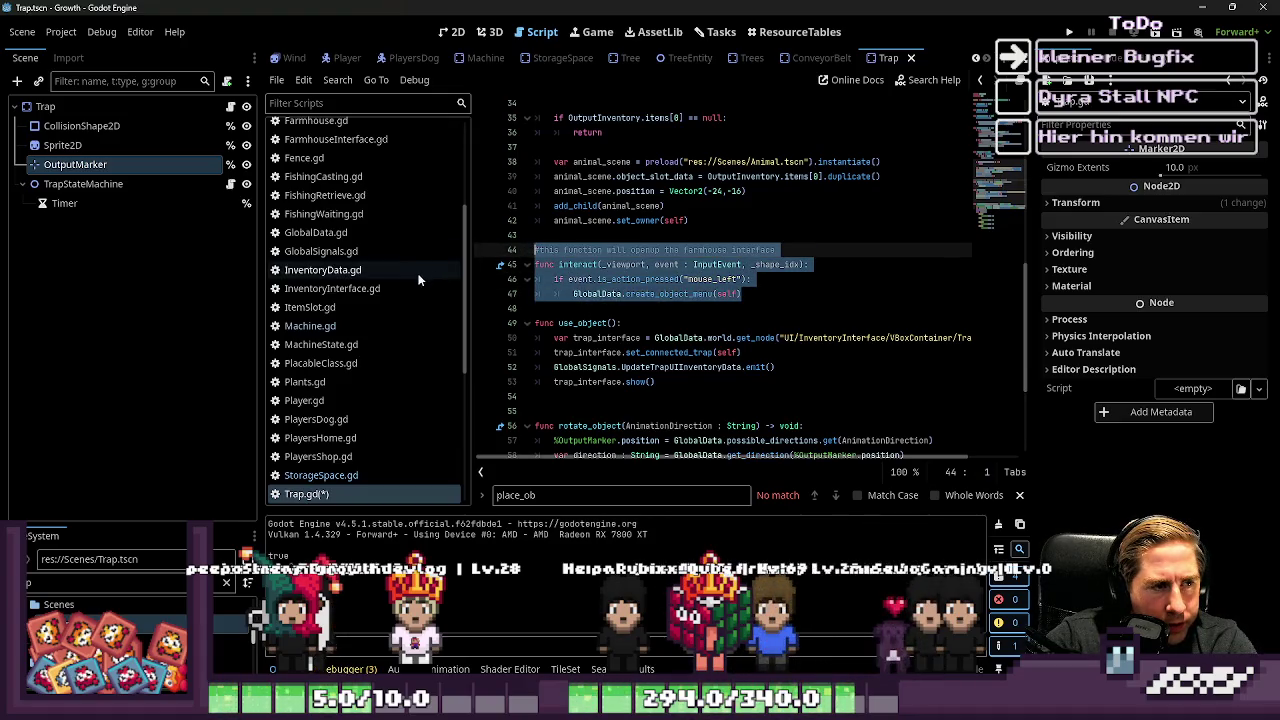
click(440, 326)
scroll(615, 318, up, 3)
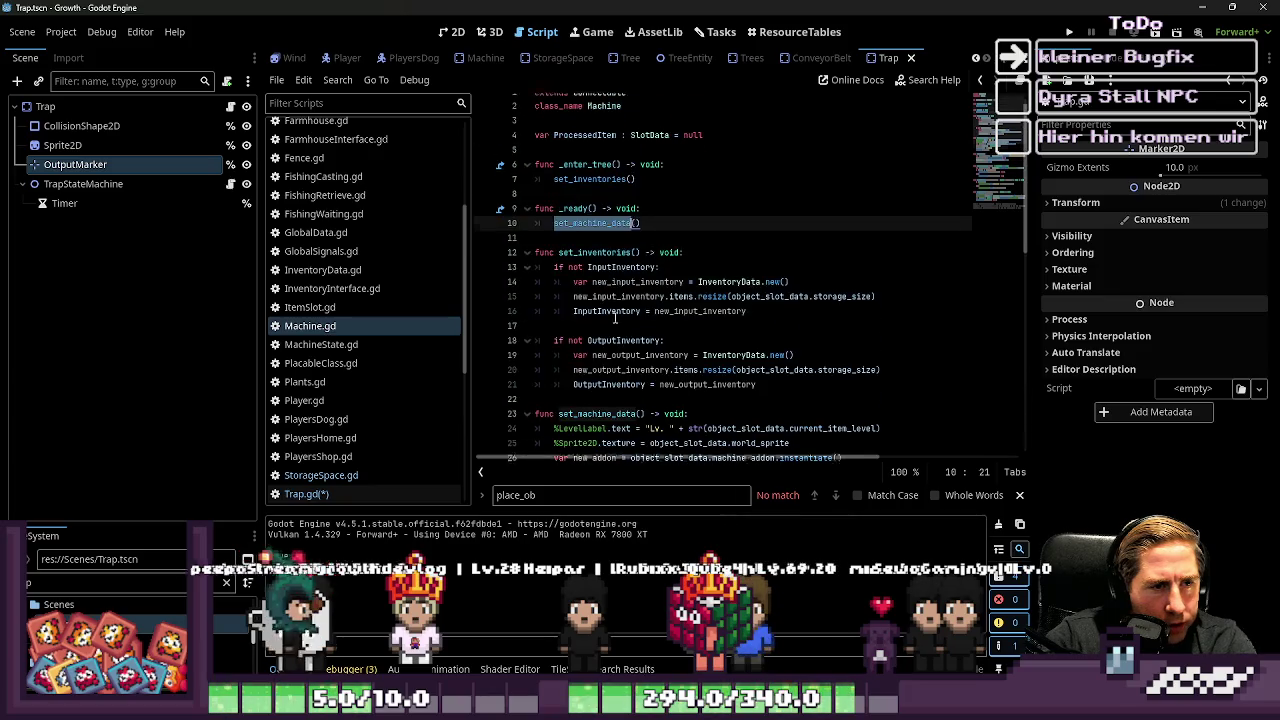
Step: Search Machine.gd for 'inte' to find its interact references
key(ctrl+f)
text(inte)
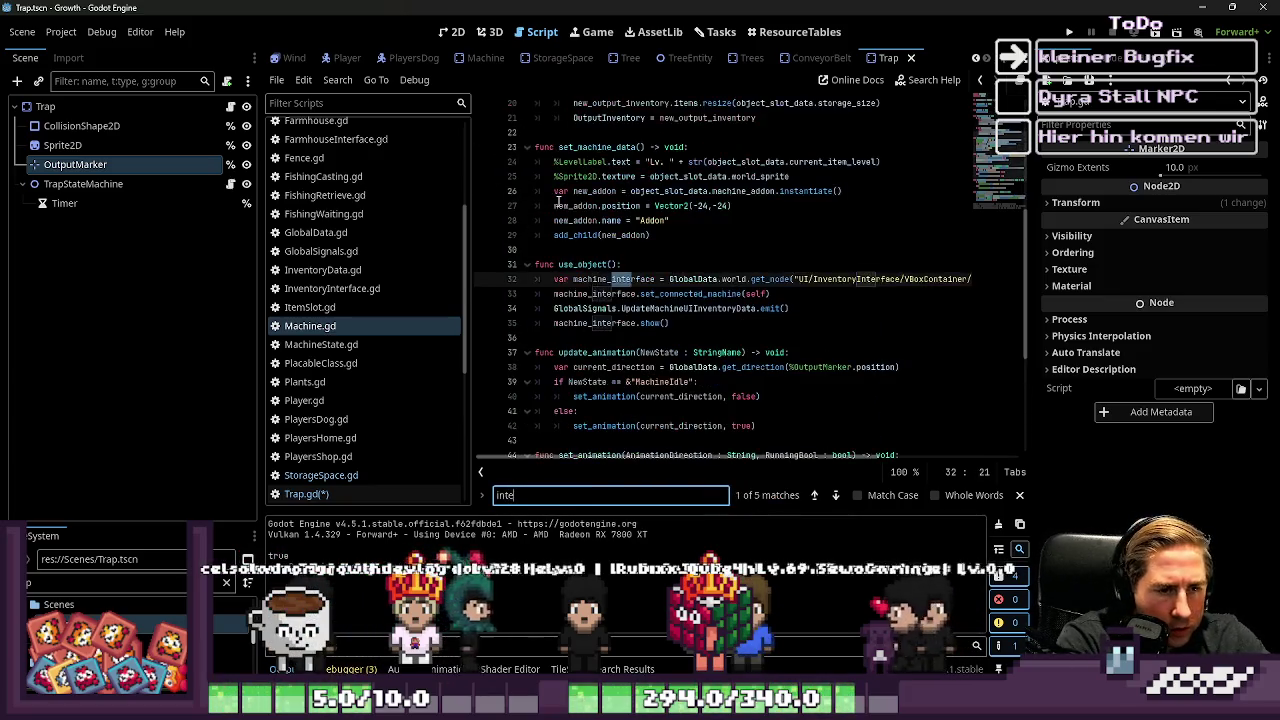
key(Escape)
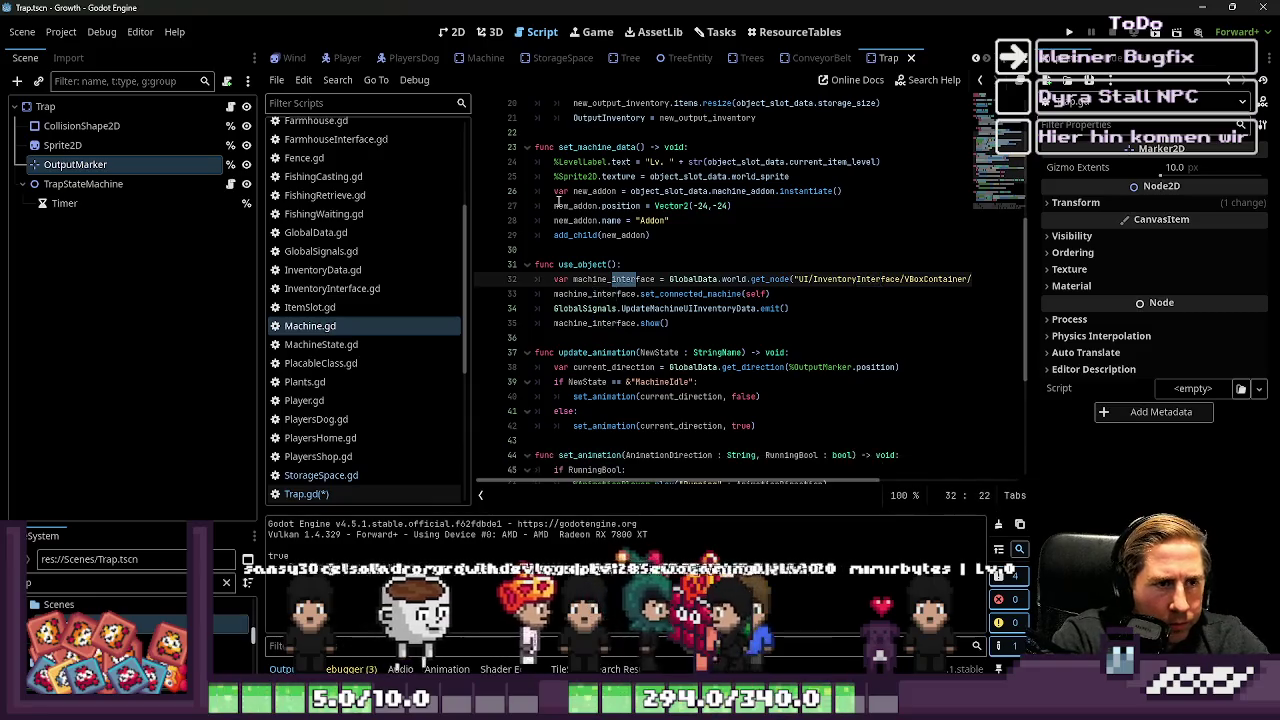
scroll(752, 270, up, 1)
scroll(752, 270, up, 3)
scroll(313, 174, down, 2)
scroll(313, 174, up, 5)
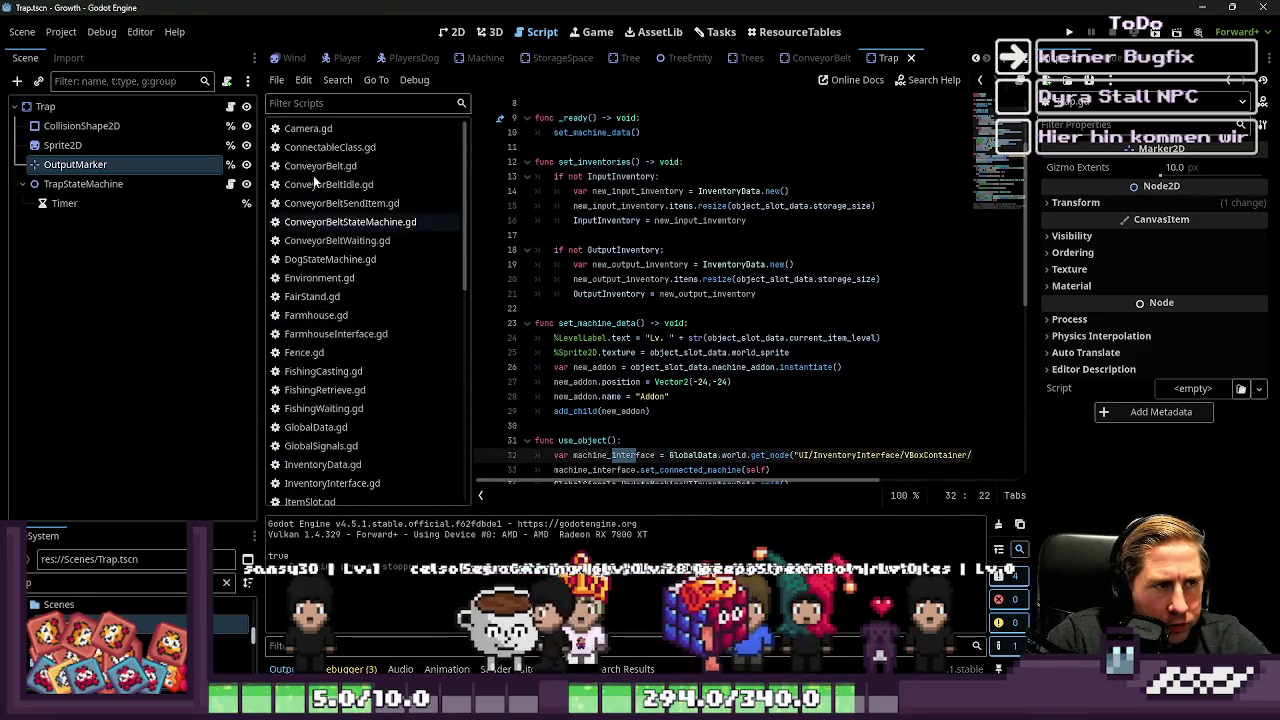
scroll(313, 175, down, 5)
Step: Delete the interact function and leftover blank line from Trap.gd and save it
click(330, 400)
drag(794, 300, 560, 250)
key(BackSpace)
key(BackSpace)
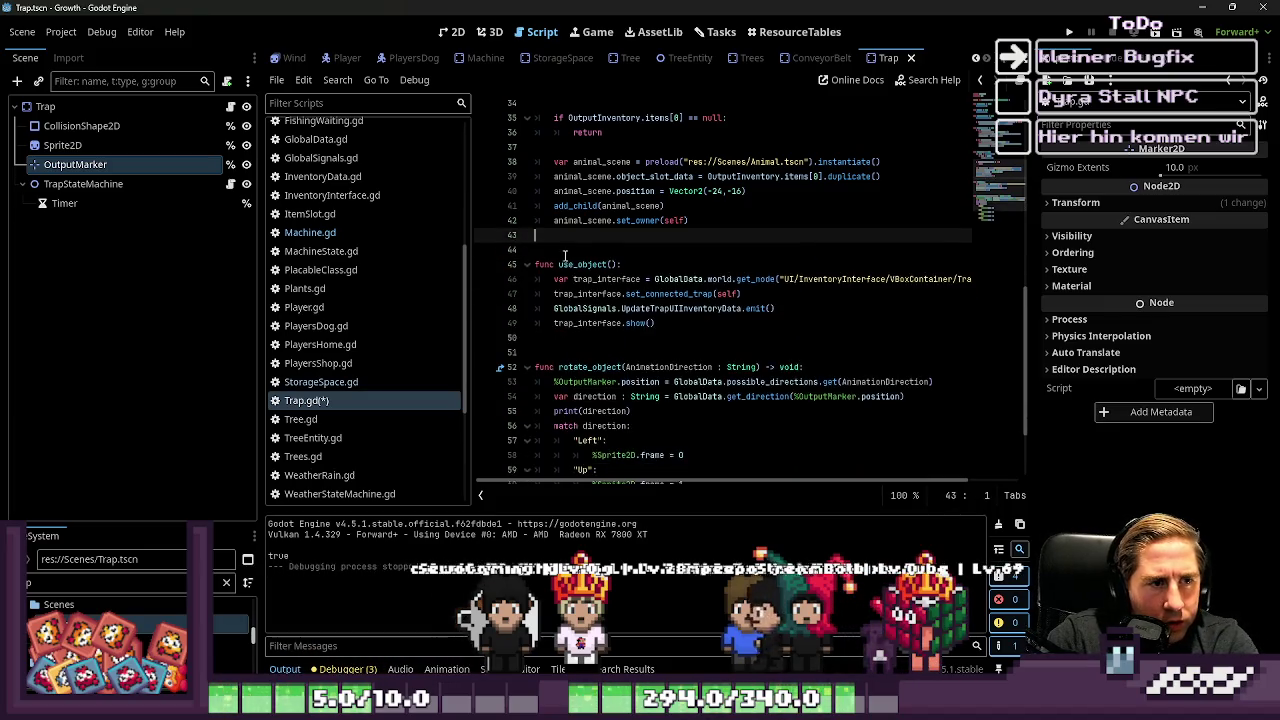
key(BackSpace)
key(ctrl+s)
Step: Review Trap.gd's use_object function and run the game with F5
click(760, 234)
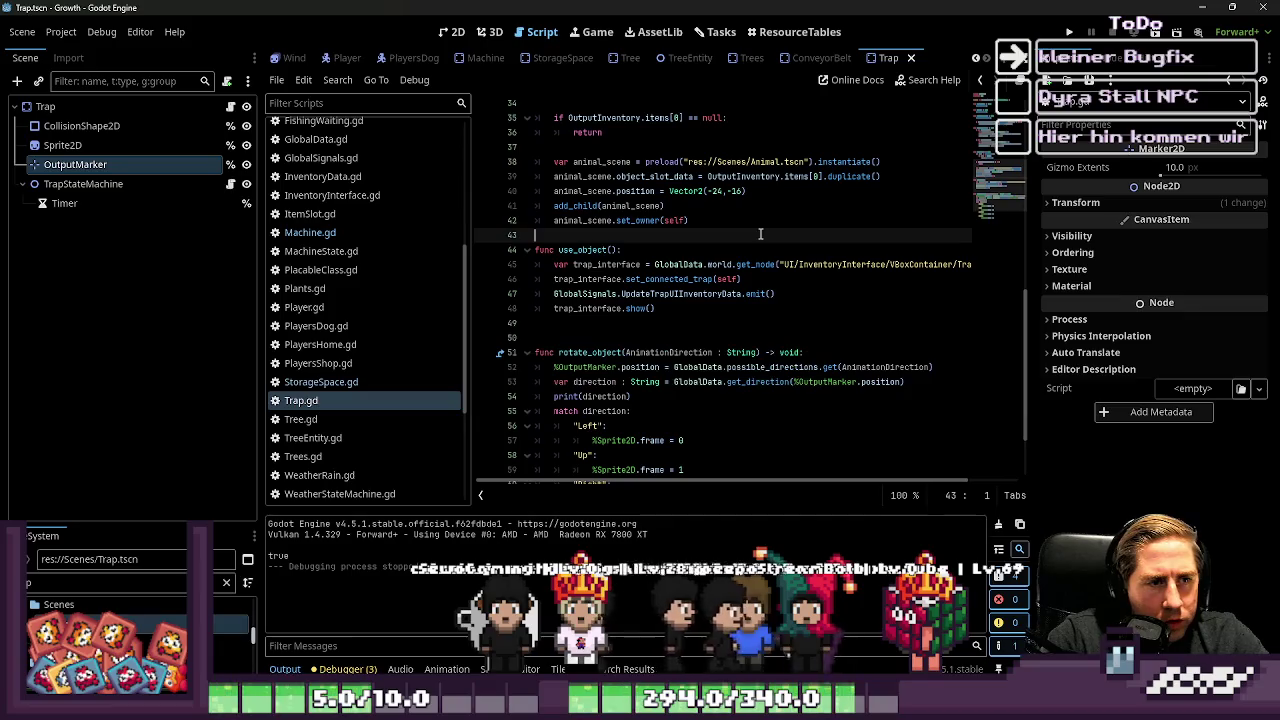
drag(700, 308, 466, 252)
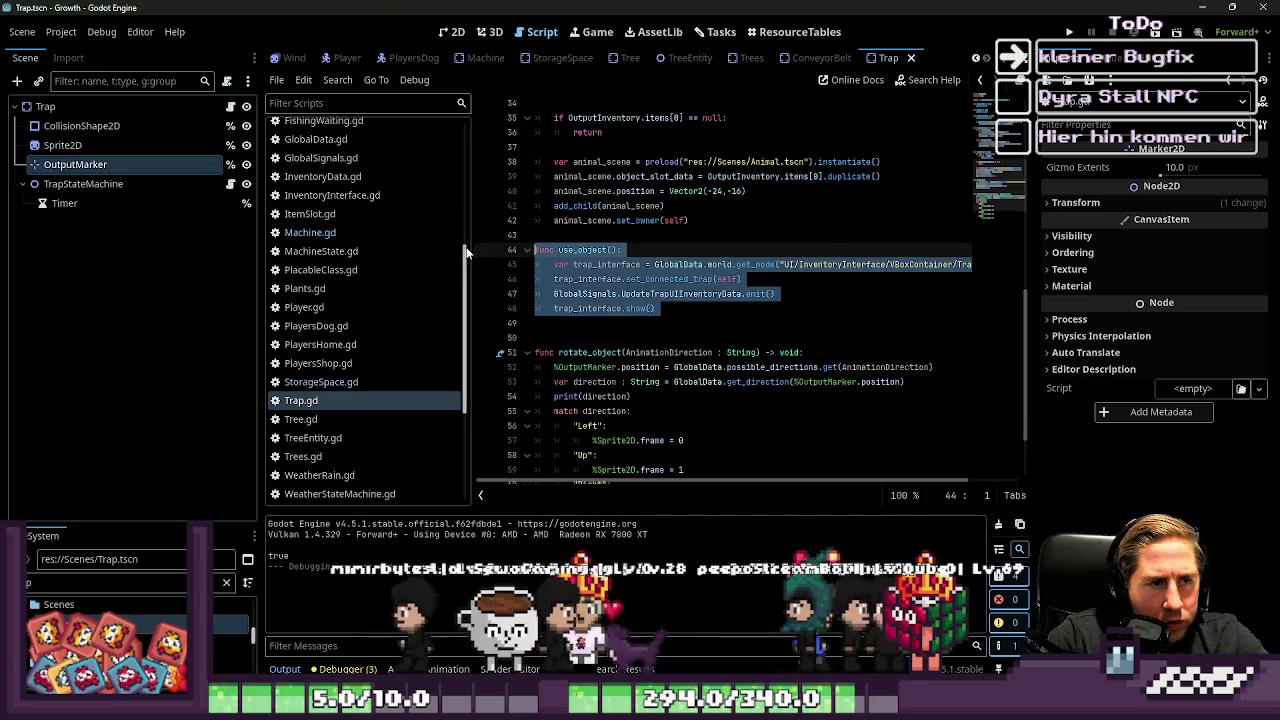
click(740, 297)
key(F5)
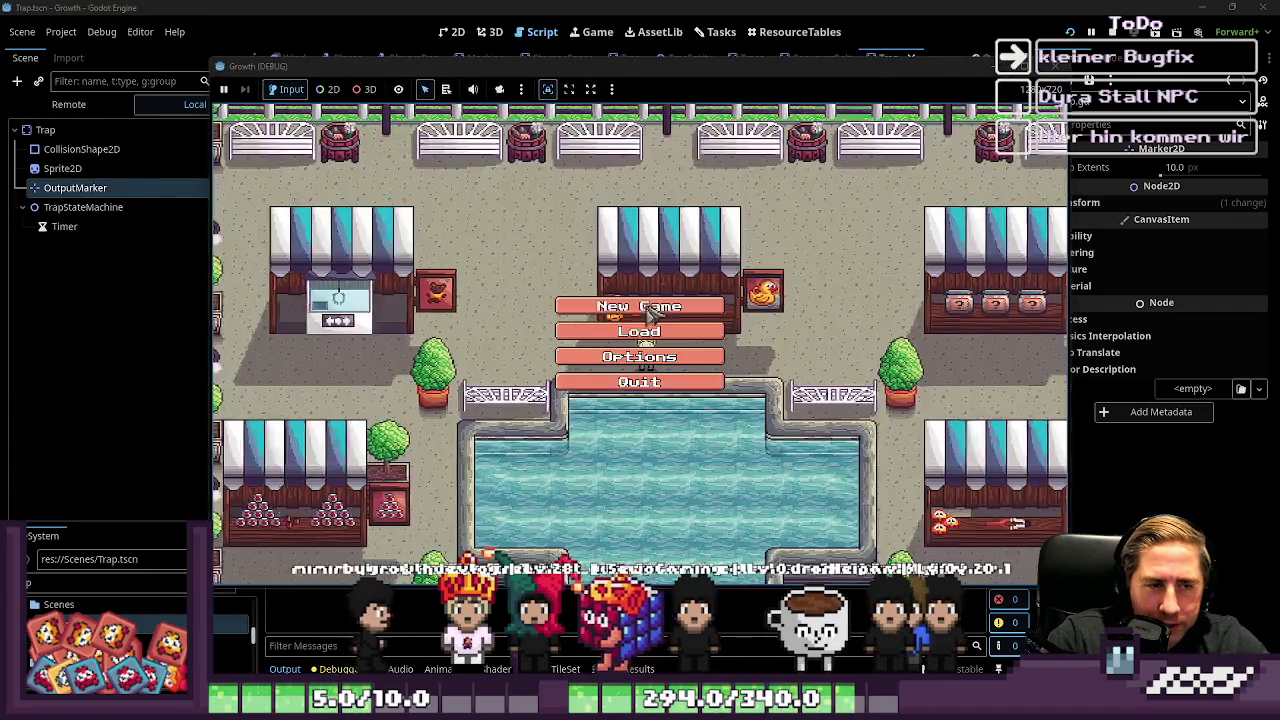
Step: Start a new game named 'awd', close the inventory, and interact with an object in the world
click(648, 310)
text(awd)
click(662, 448)
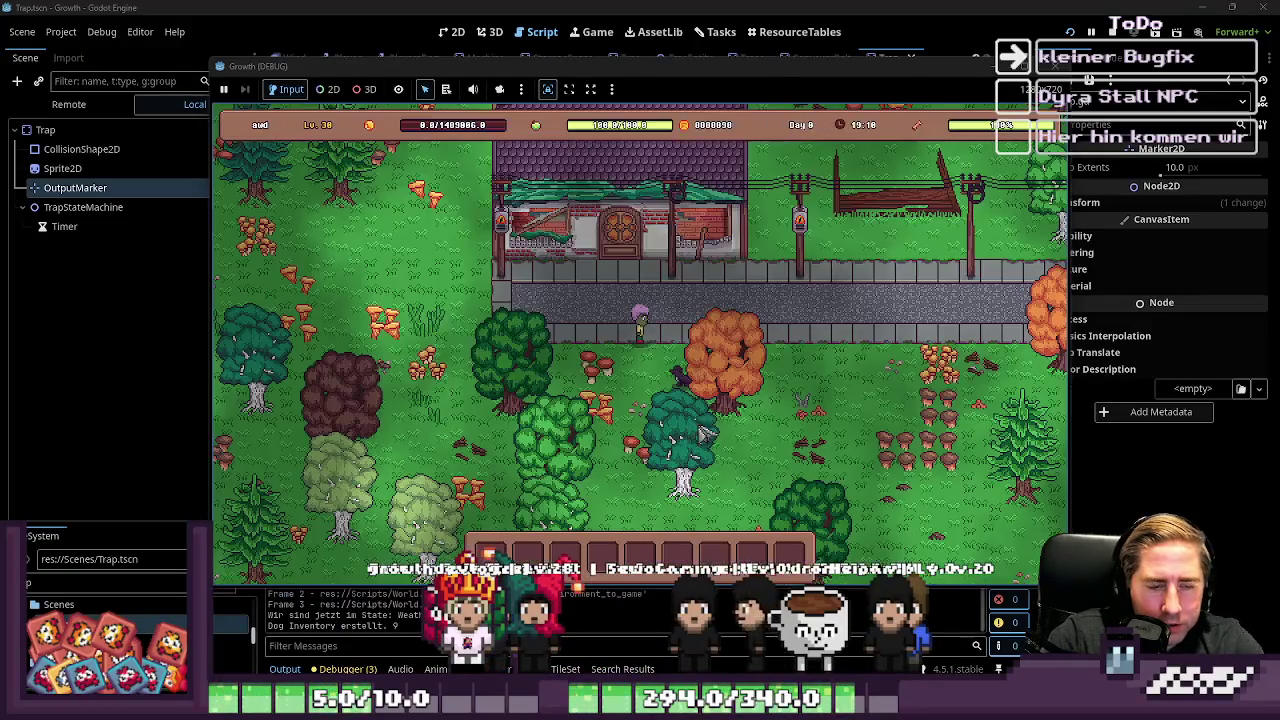
scroll(788, 238, down, 10)
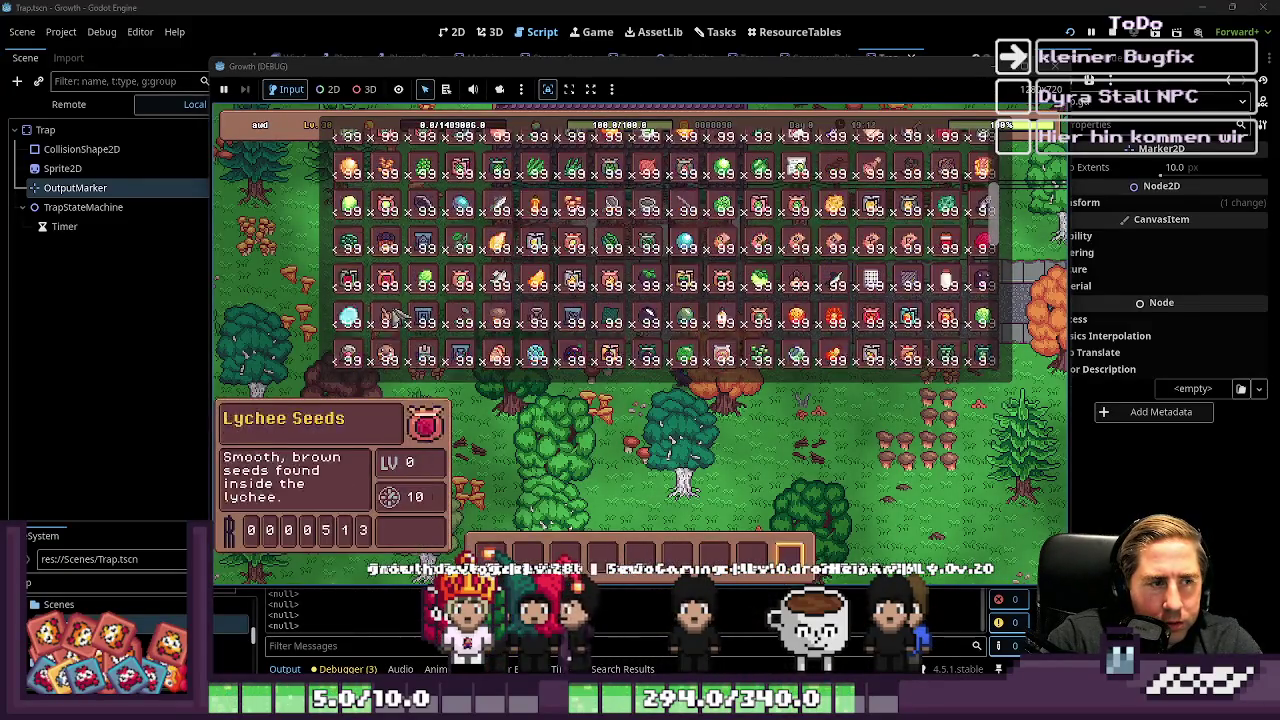
scroll(398, 310, down, 3)
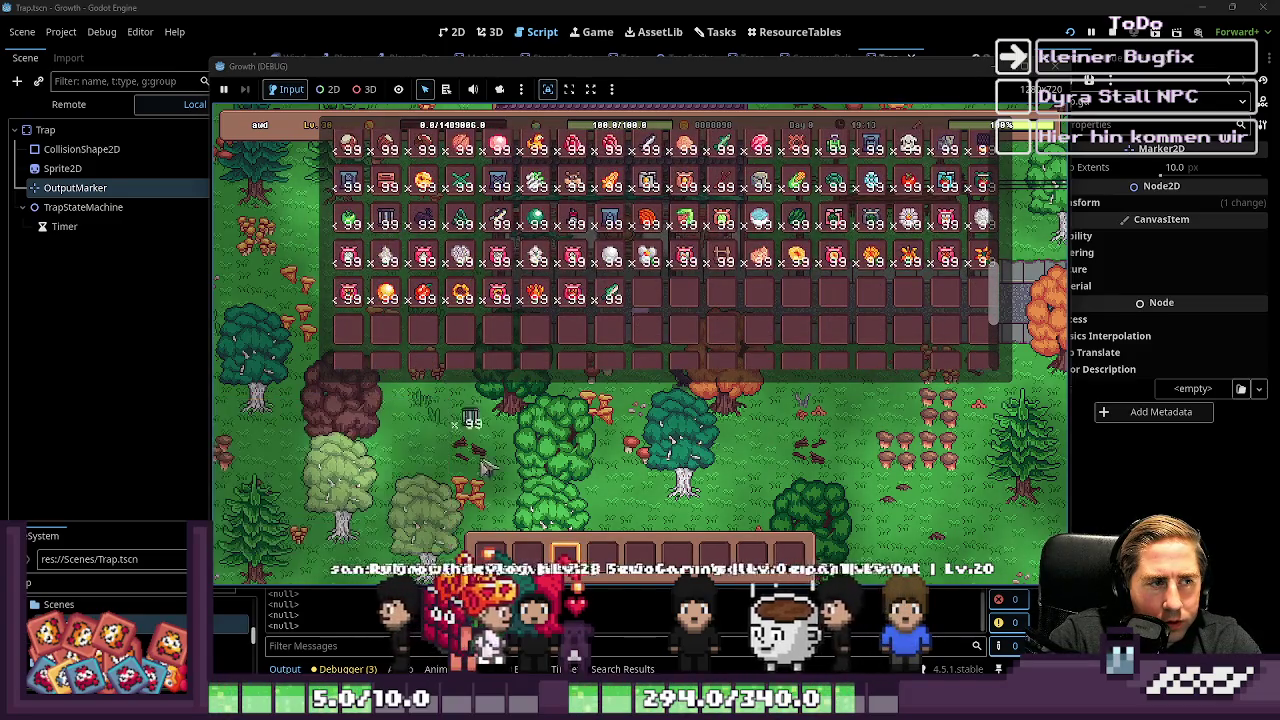
key(Escape)
click(826, 367)
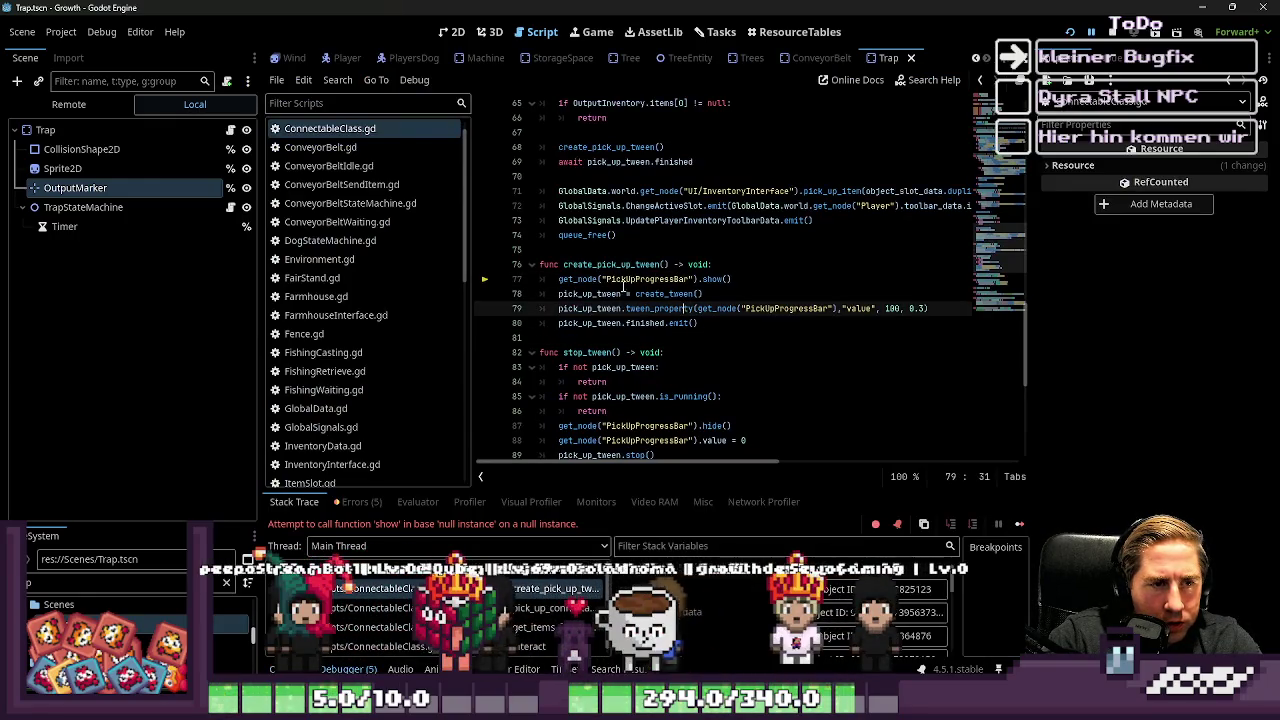
Step: Copy the PickUpProgressBar node from the ConveyorBelt scene
double_click(640, 279)
drag(758, 284, 472, 269)
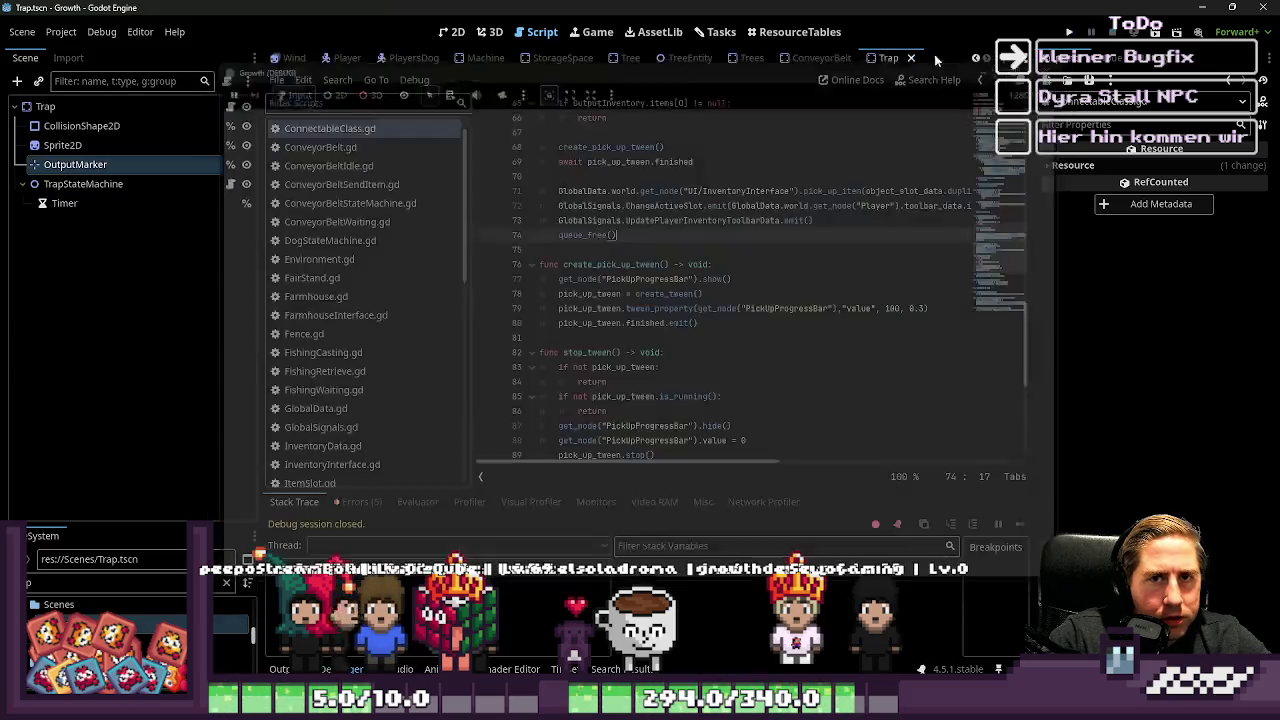
click(812, 58)
click(65, 131)
key(ctrl+Tab)
Step: Paste PickUpProgressBar into Trap as its first child, save the scene, and rerun the game
click(70, 107)
key(ctrl+v)
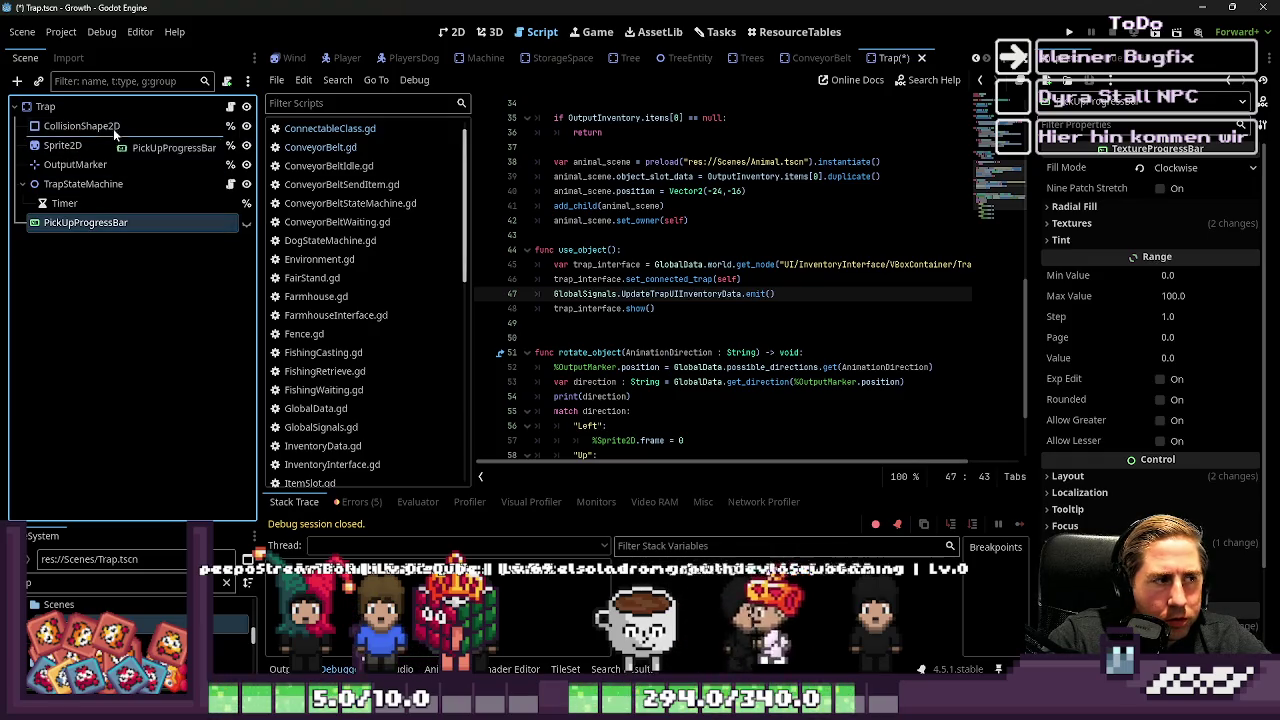
drag(108, 128, 108, 127)
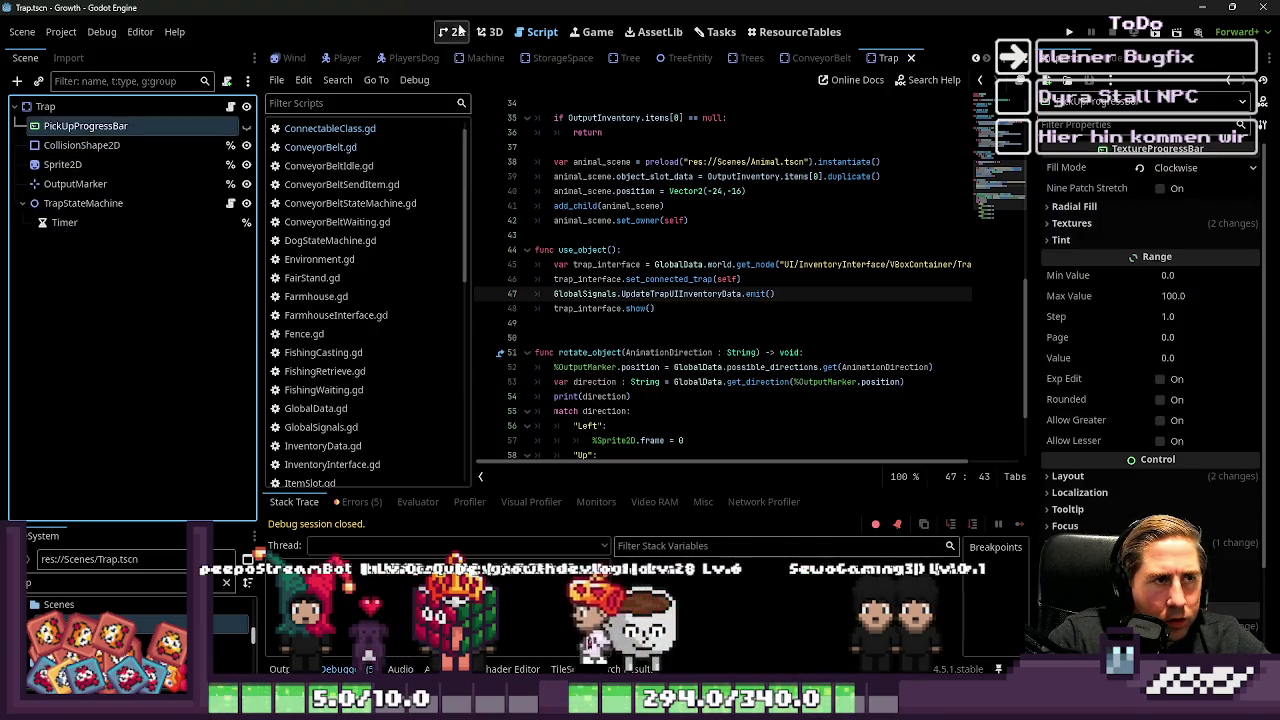
key(ctrl+F1)
key(F5)
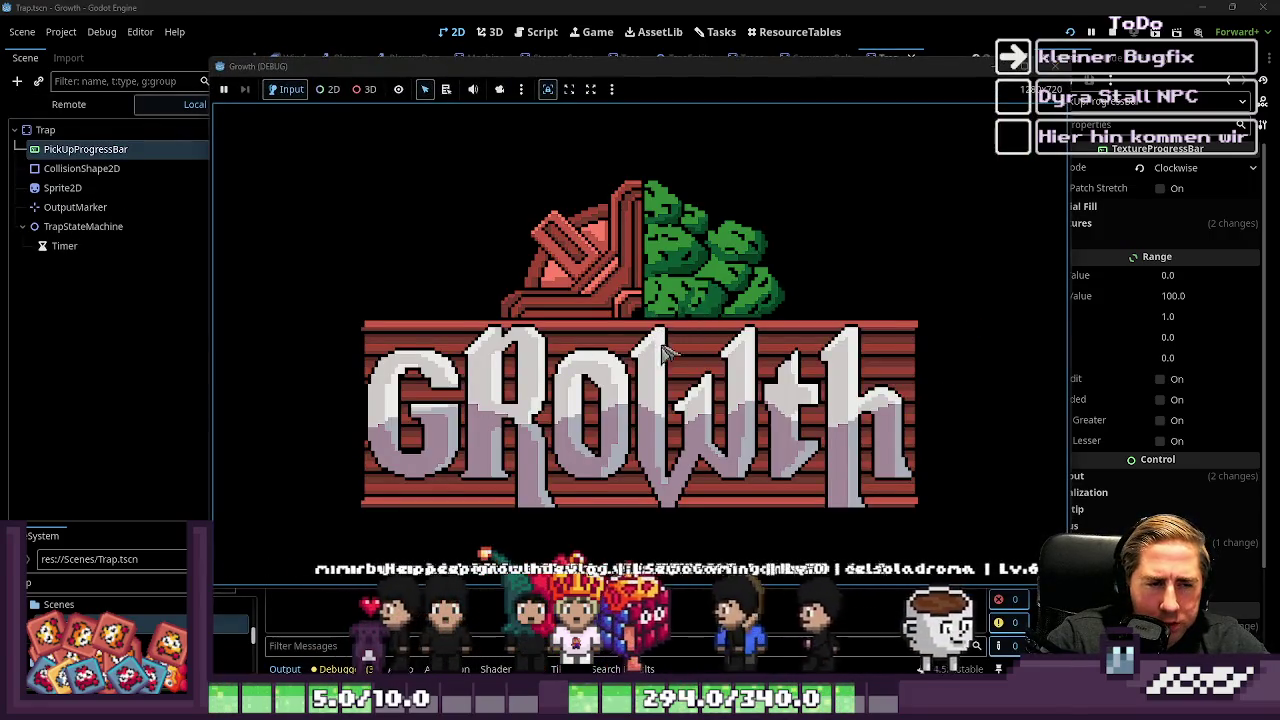
Step: Start a new game with a character named 'dawf'
click(639, 306)
text(dawf)
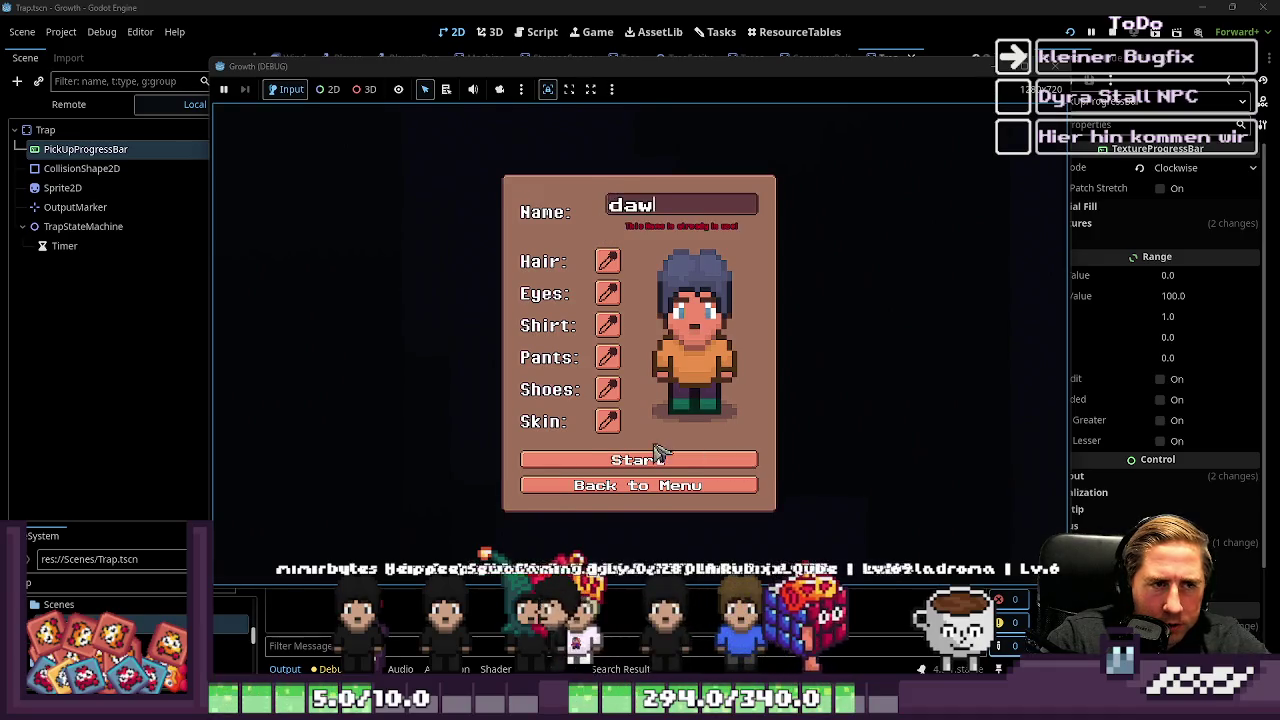
click(648, 455)
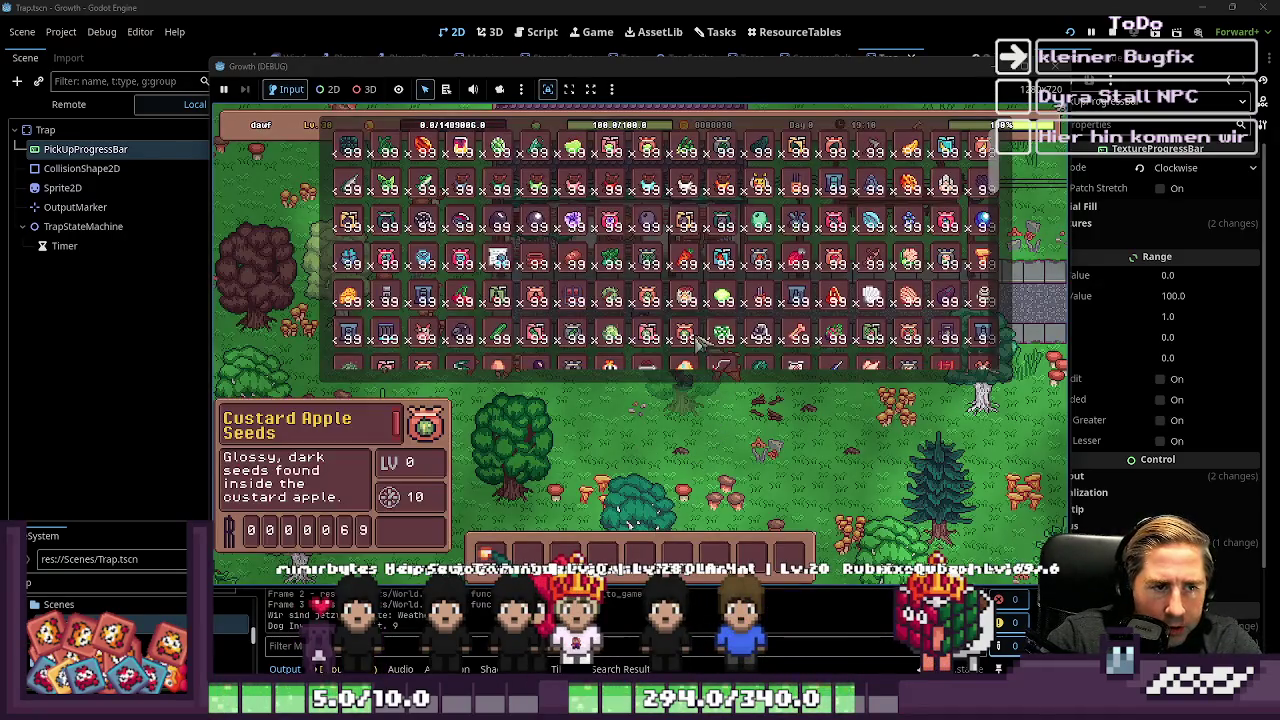
Step: Scroll through the whole inventory grid, then close it
scroll(795, 279, down, 3)
scroll(795, 279, down, 1)
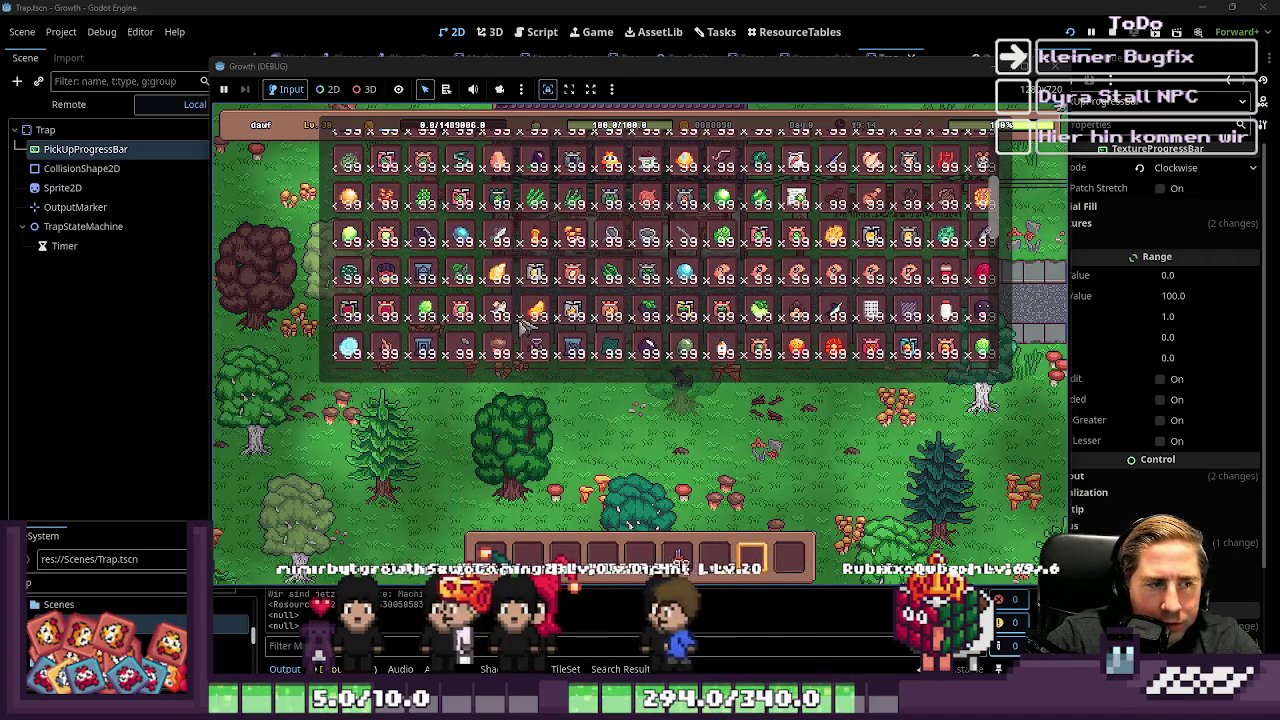
scroll(648, 300, down, 1)
scroll(647, 300, down, 4)
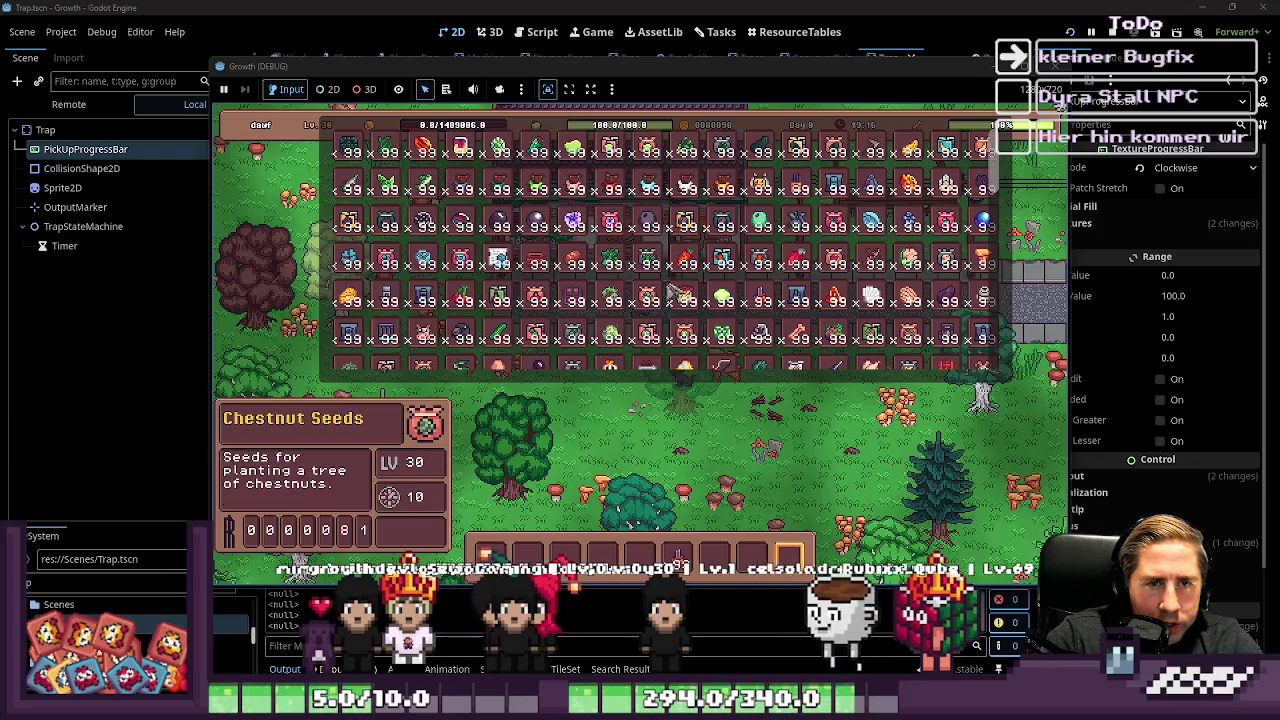
scroll(648, 286, down, 2)
scroll(648, 286, down, 4)
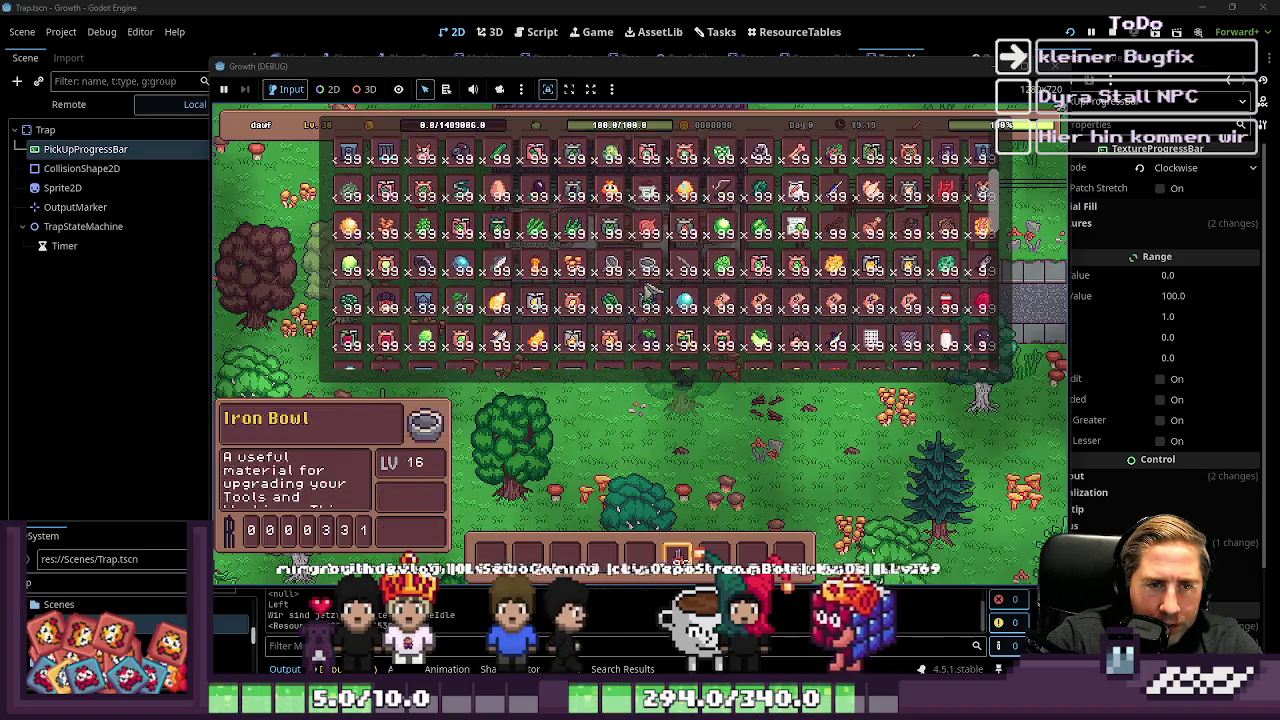
scroll(649, 291, down, 1)
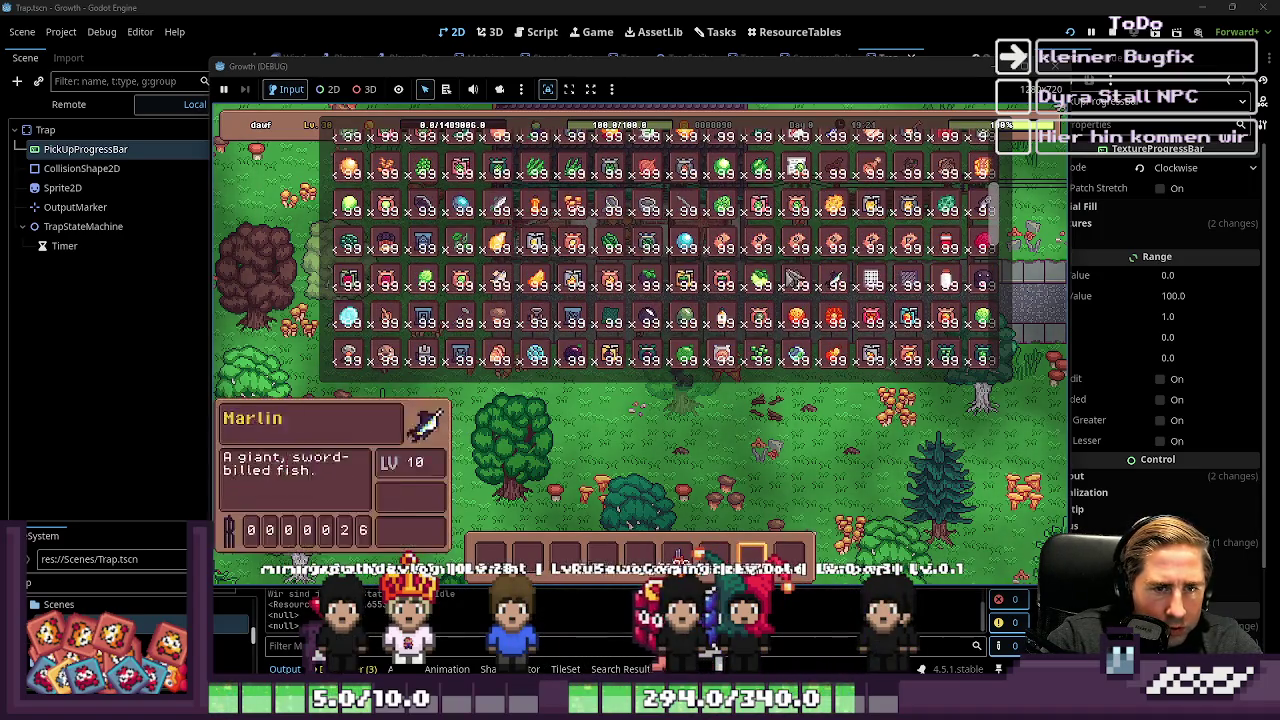
scroll(649, 291, down, 2)
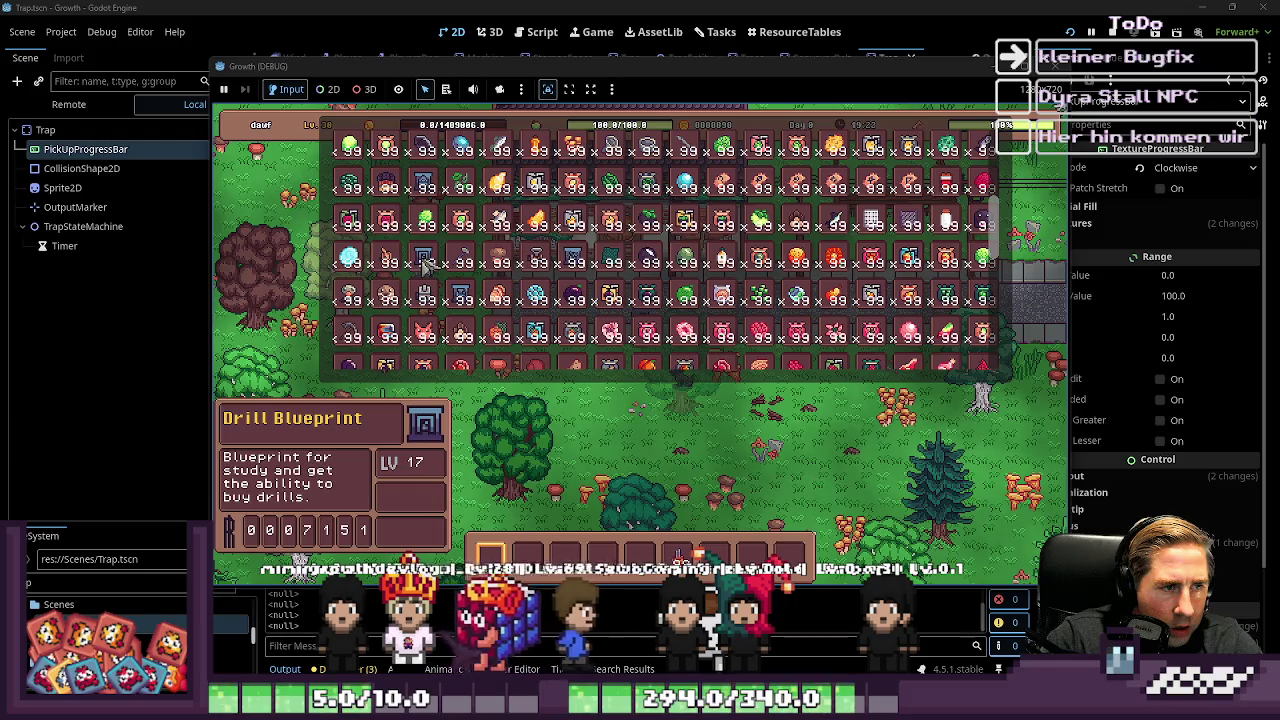
scroll(428, 262, up, 6)
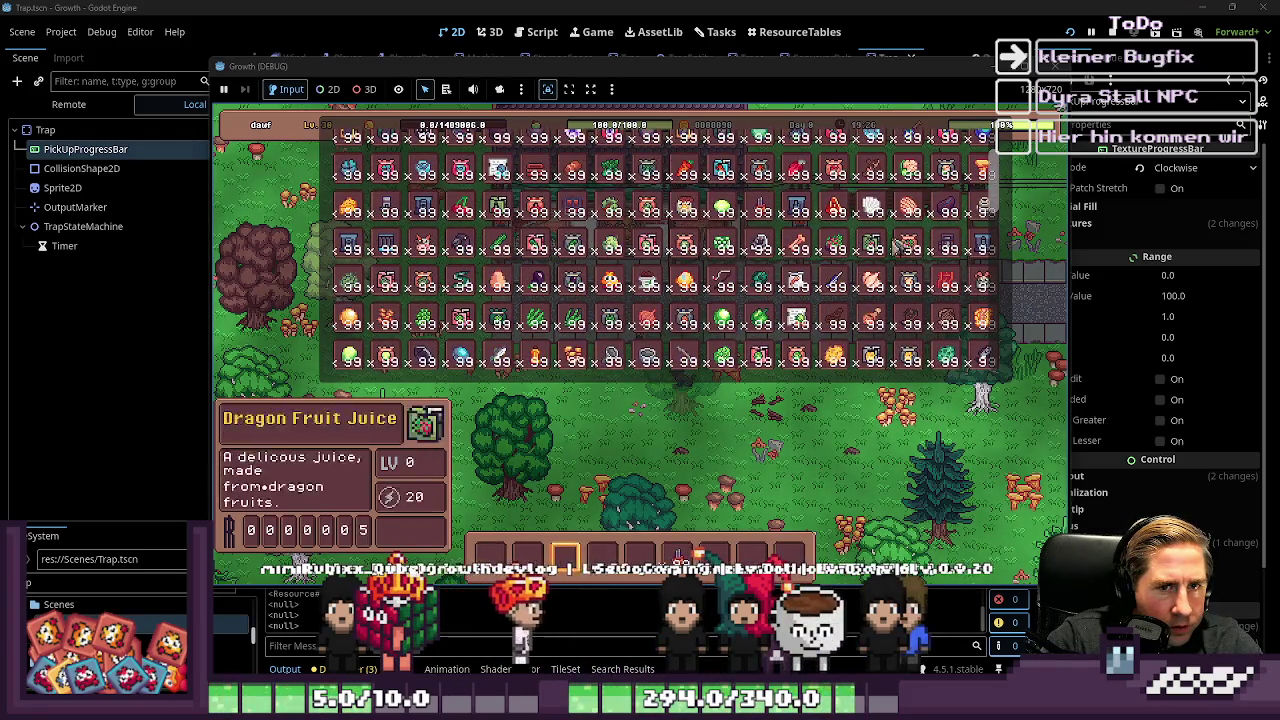
scroll(950, 252, up, 3)
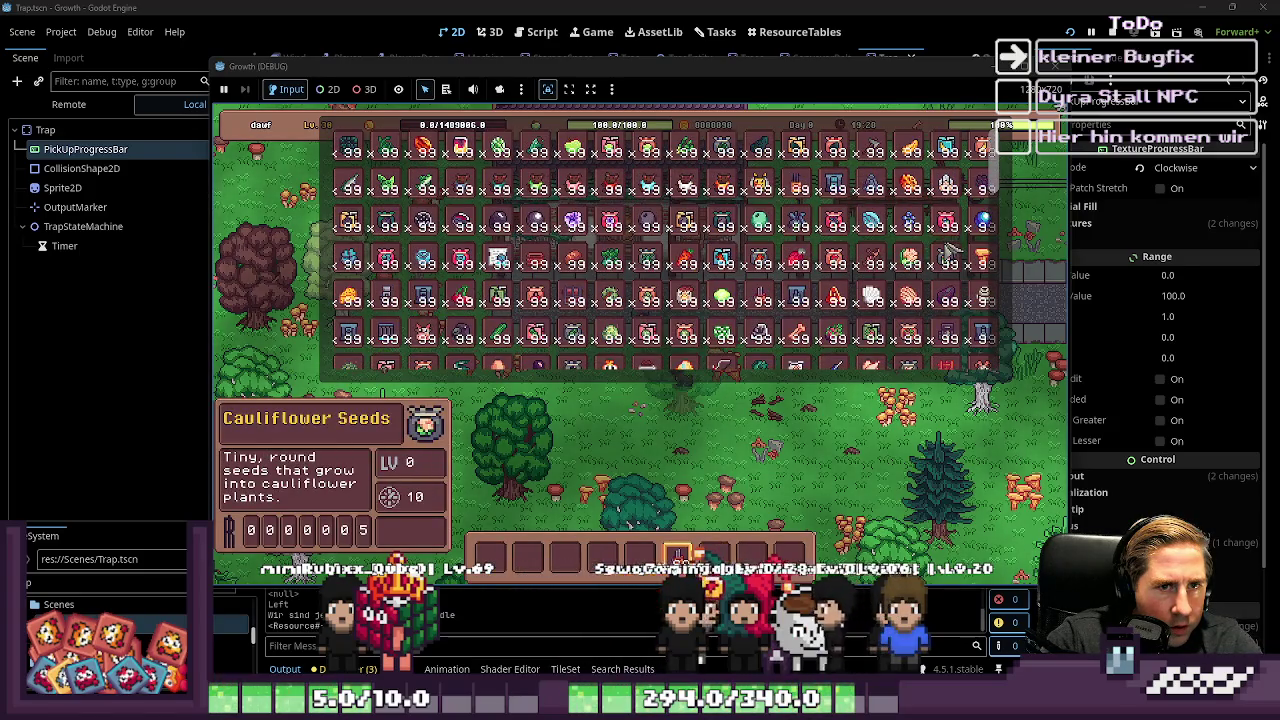
scroll(650, 235, down, 3)
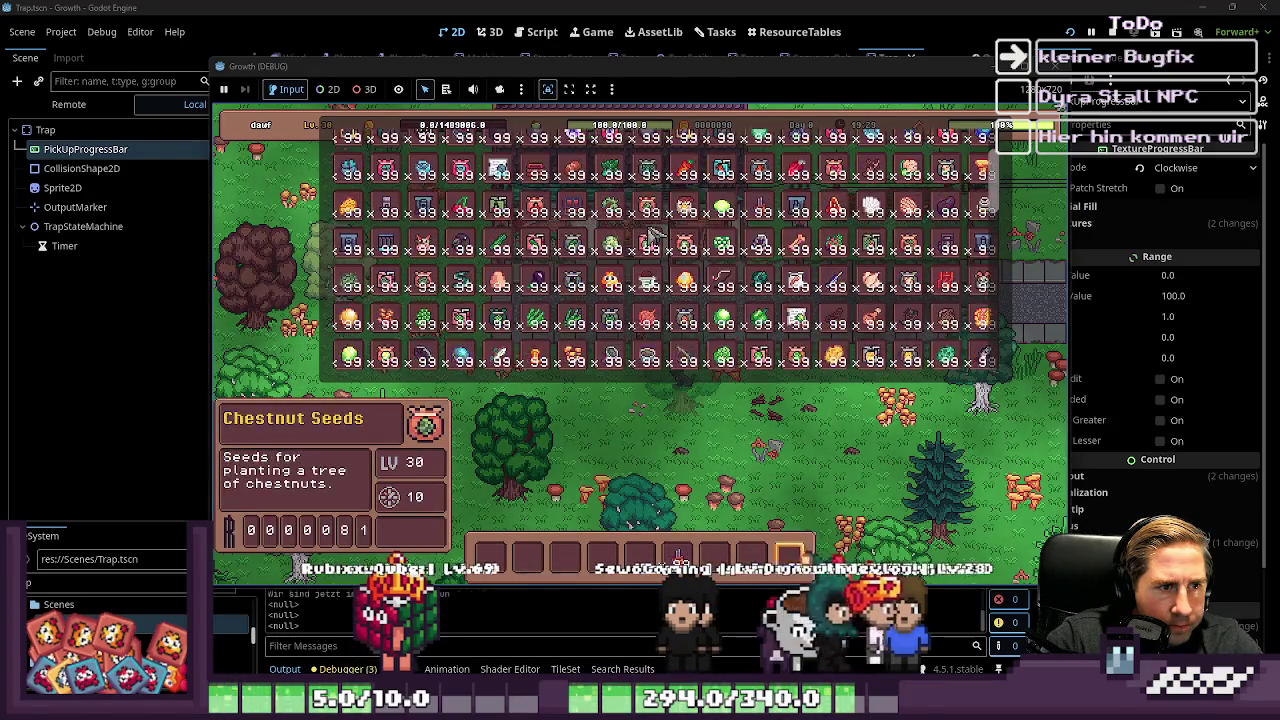
scroll(640, 240, down, 6)
scroll(590, 258, down, 5)
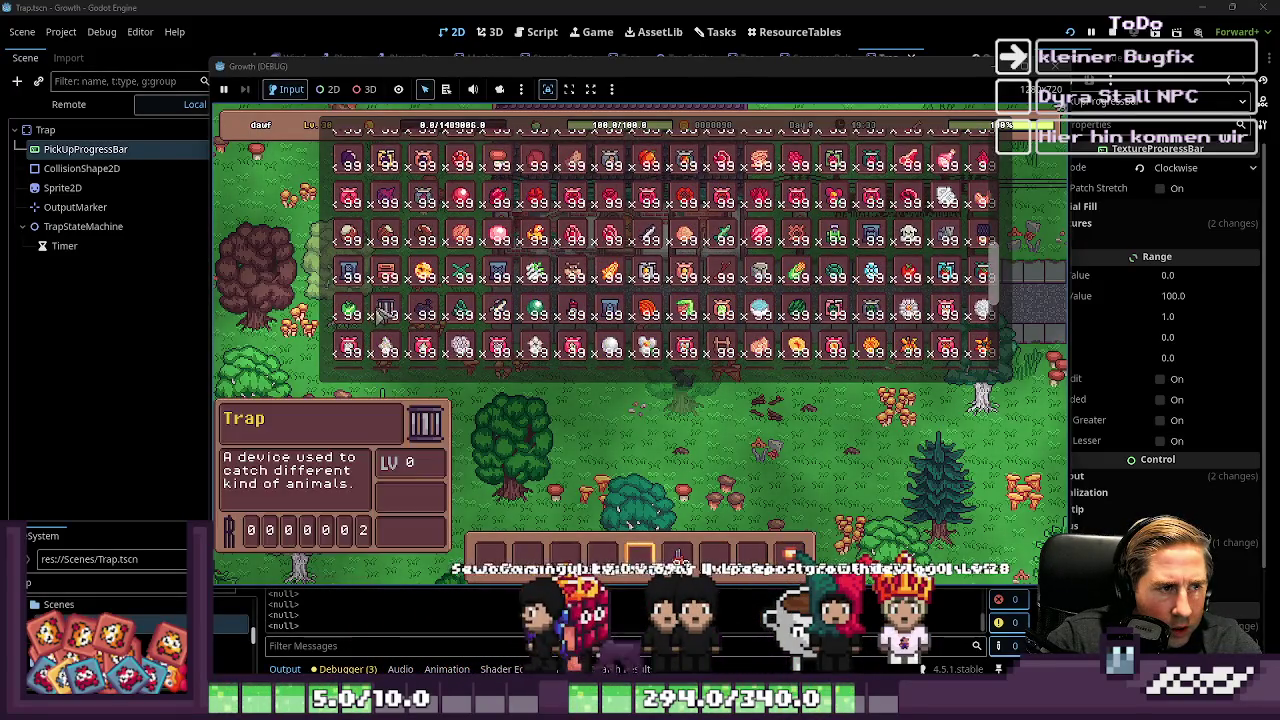
key(i)
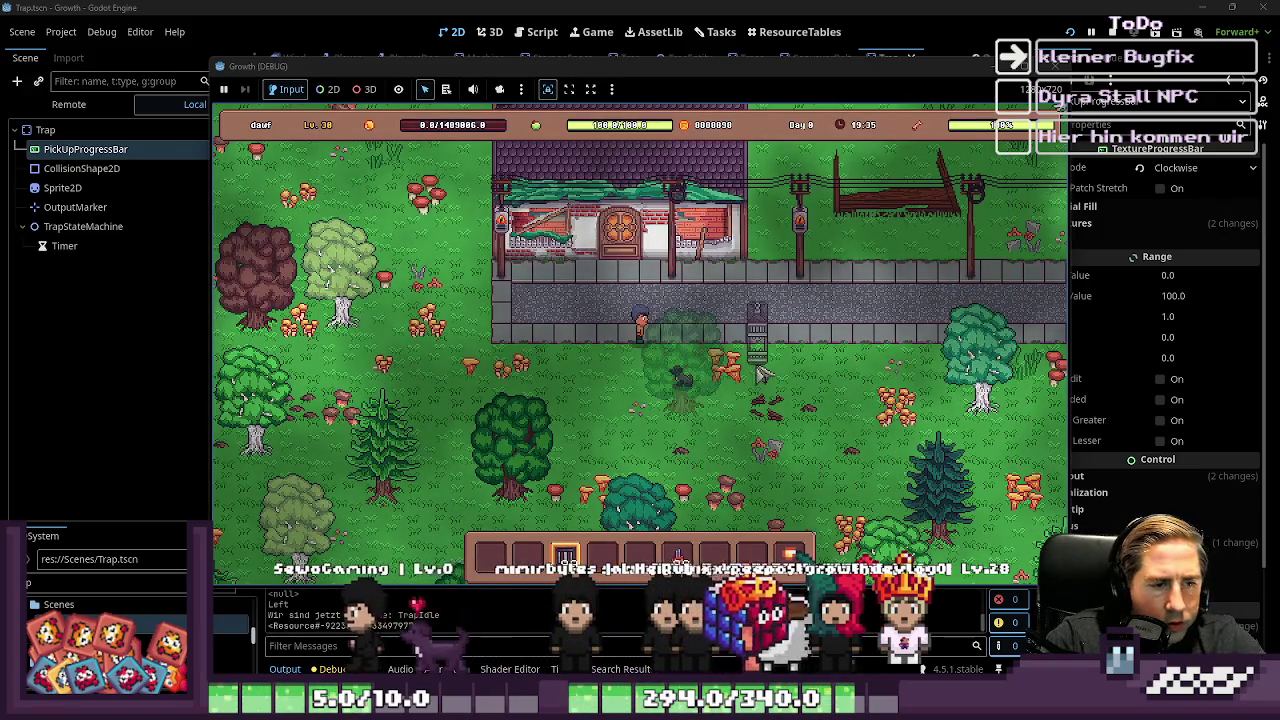
Step: Place a trap on the road, then glance through the inventory and close it
click(842, 338)
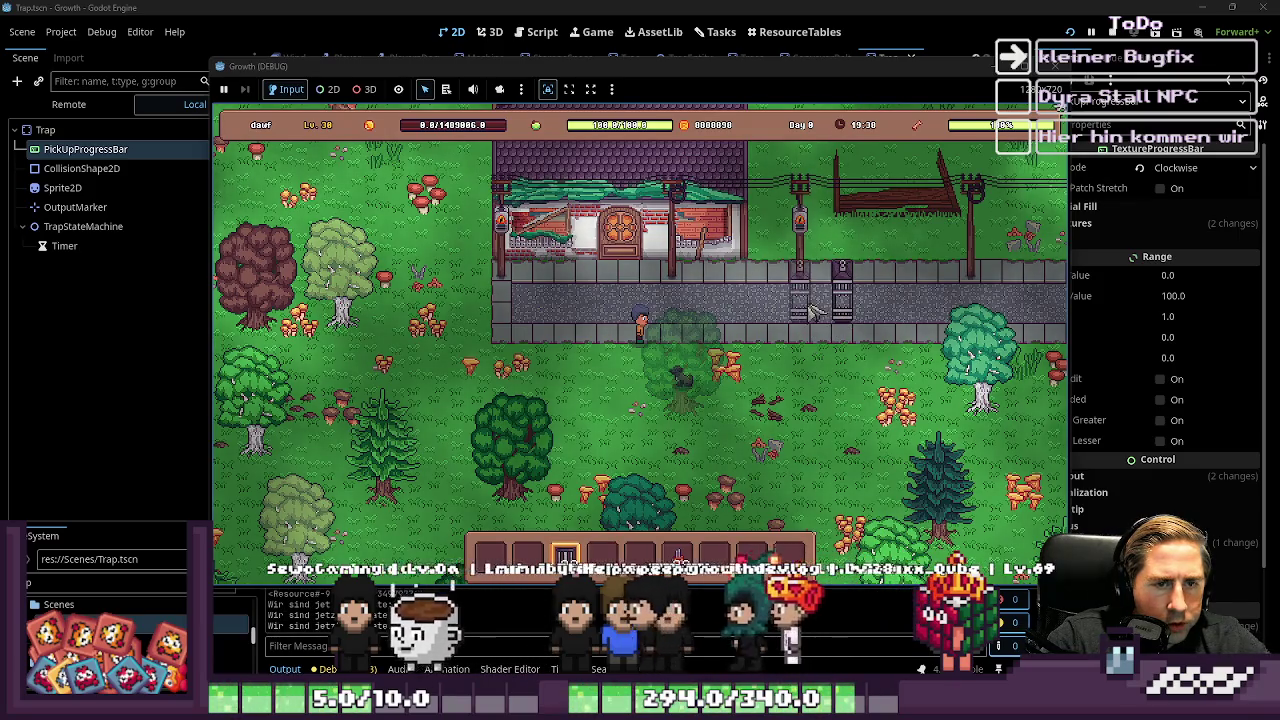
scroll(842, 318, down, 1)
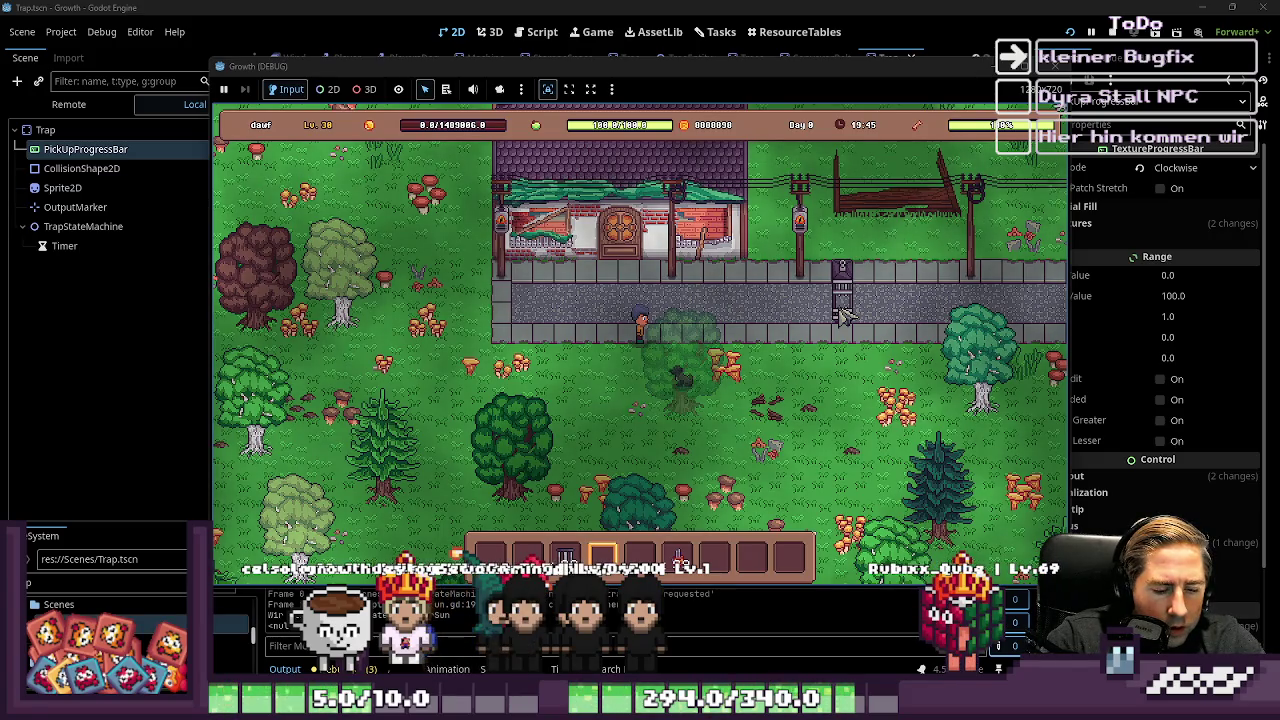
key(i)
scroll(484, 288, down, 2)
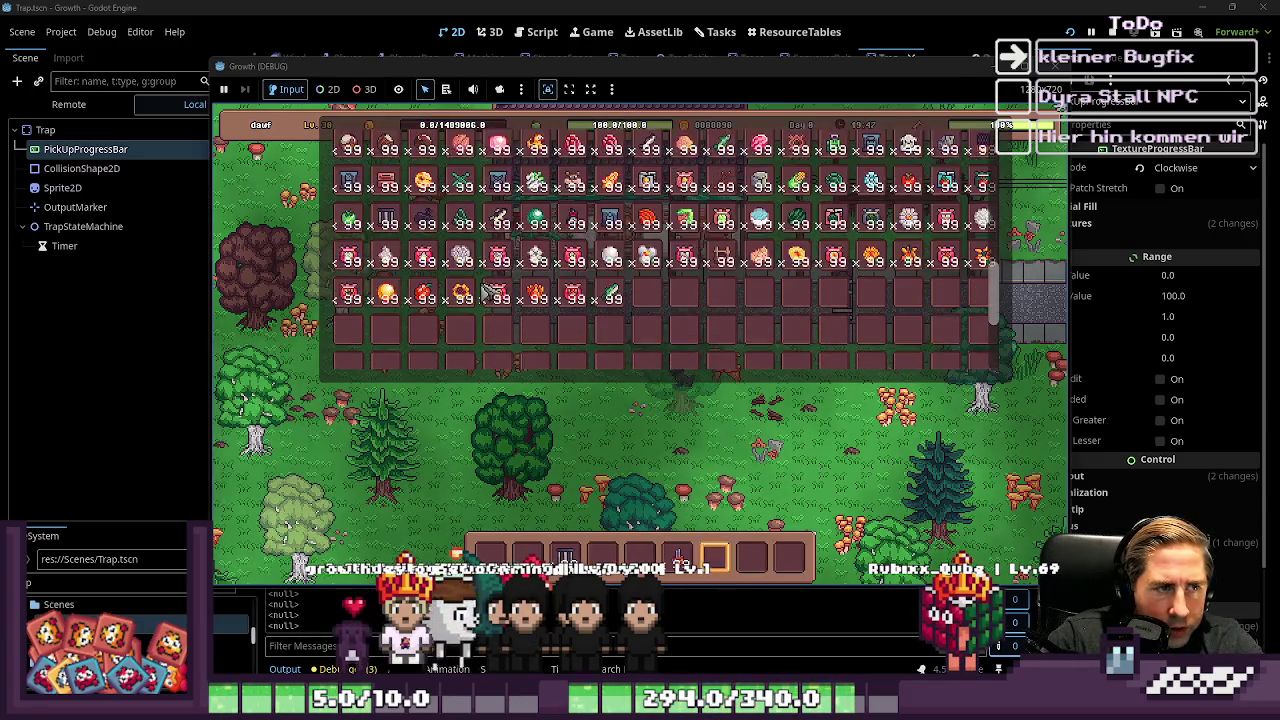
key(i)
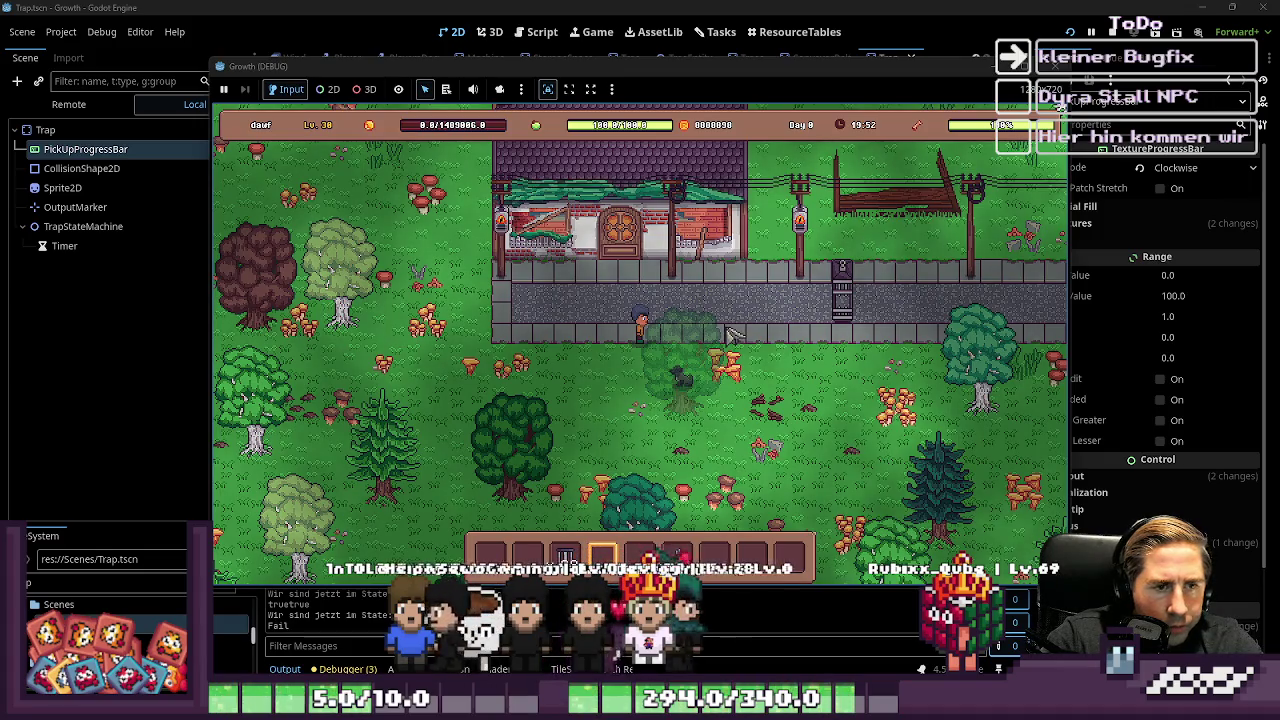
Step: Walk up the path, scroll through the inventory again, and return to the world
key(w)
key(d)
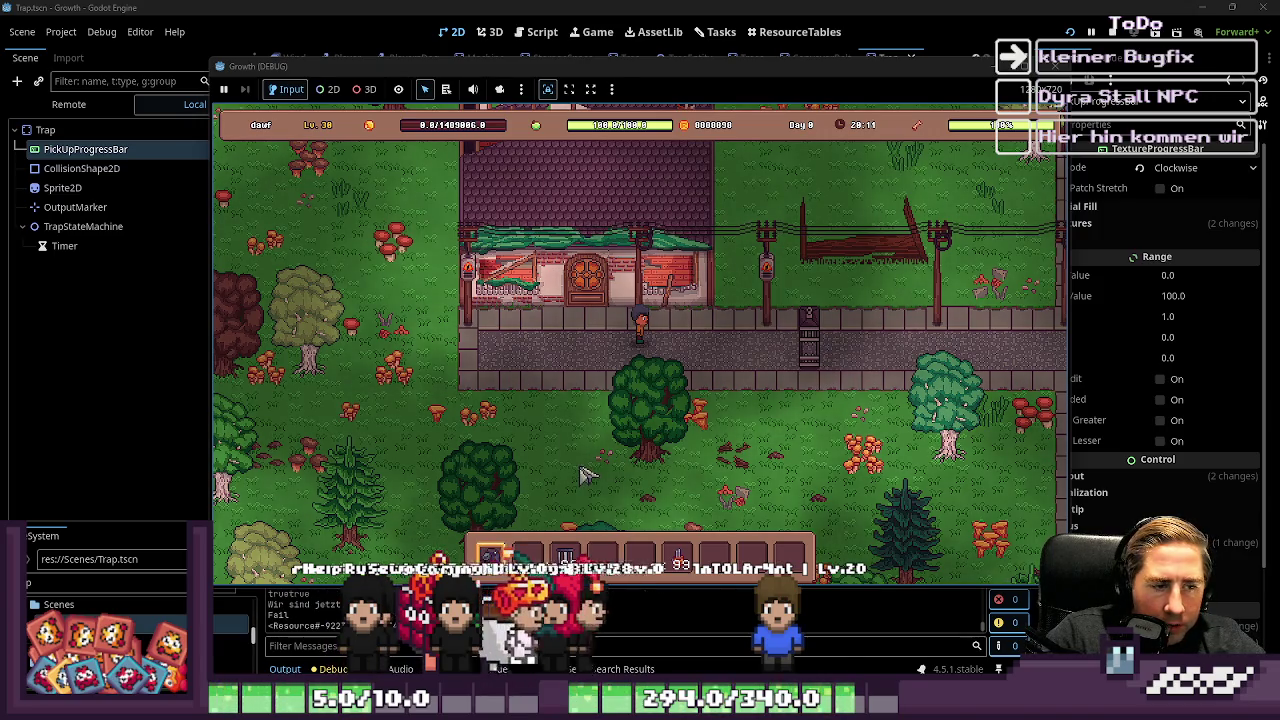
key(i)
scroll(575, 228, up, 5)
scroll(575, 228, down, 3)
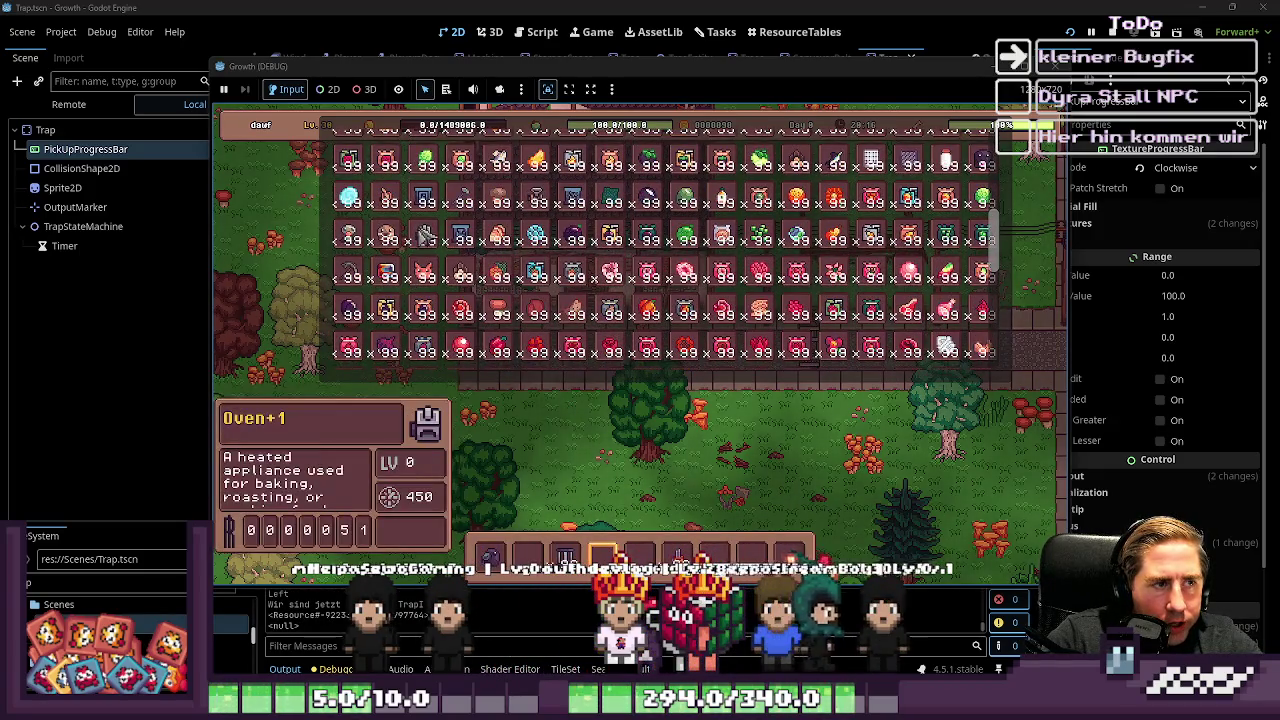
scroll(437, 258, down, 5)
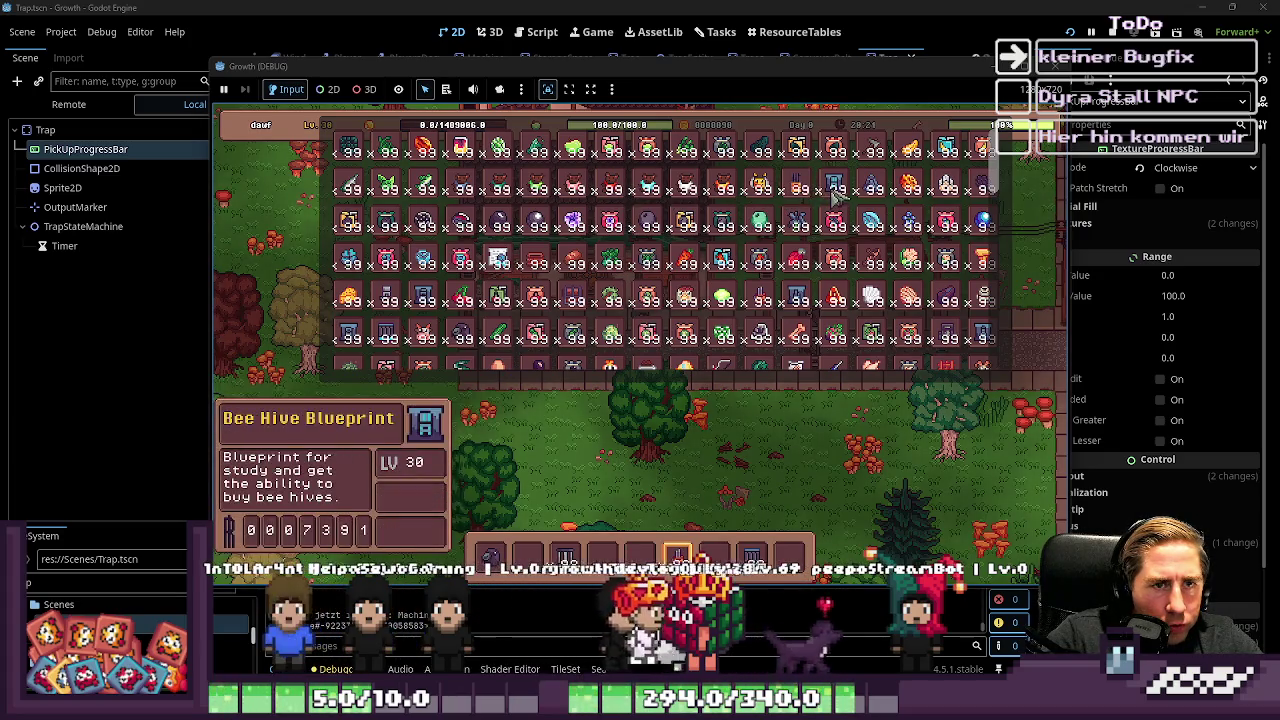
scroll(790, 200, down, 2)
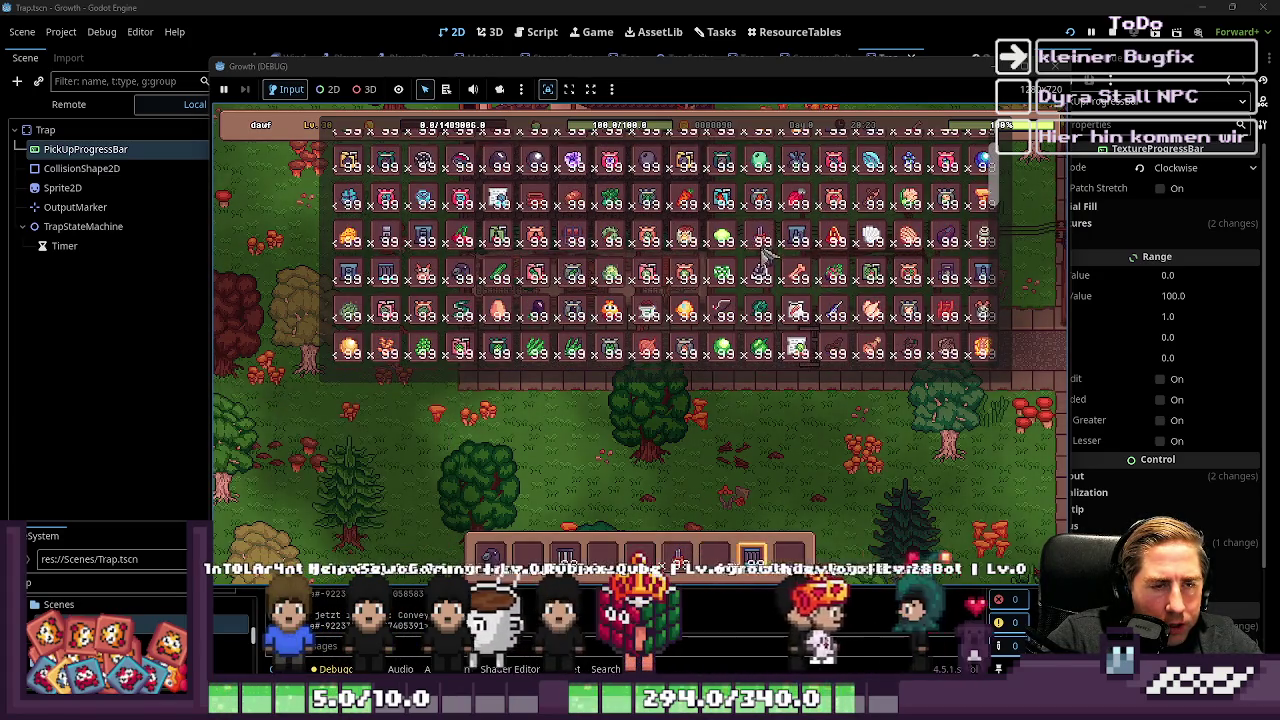
scroll(650, 250, down, 2)
scroll(403, 220, up, 3)
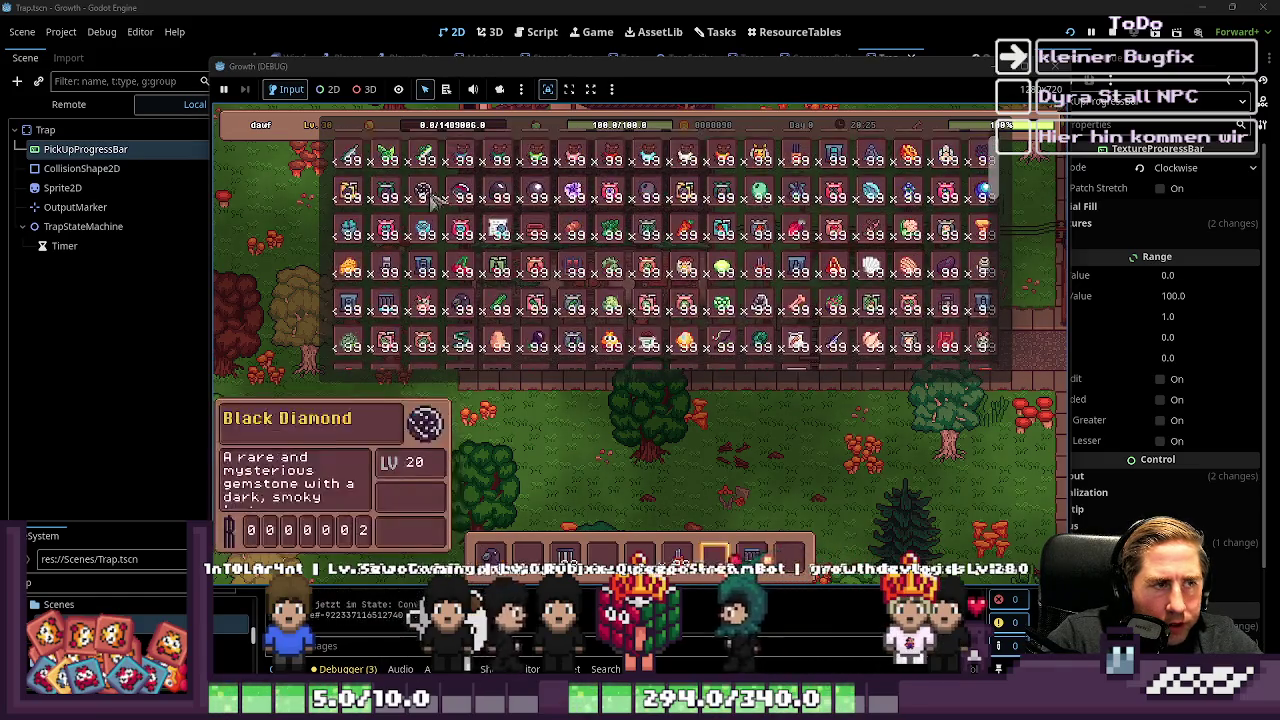
click(727, 460)
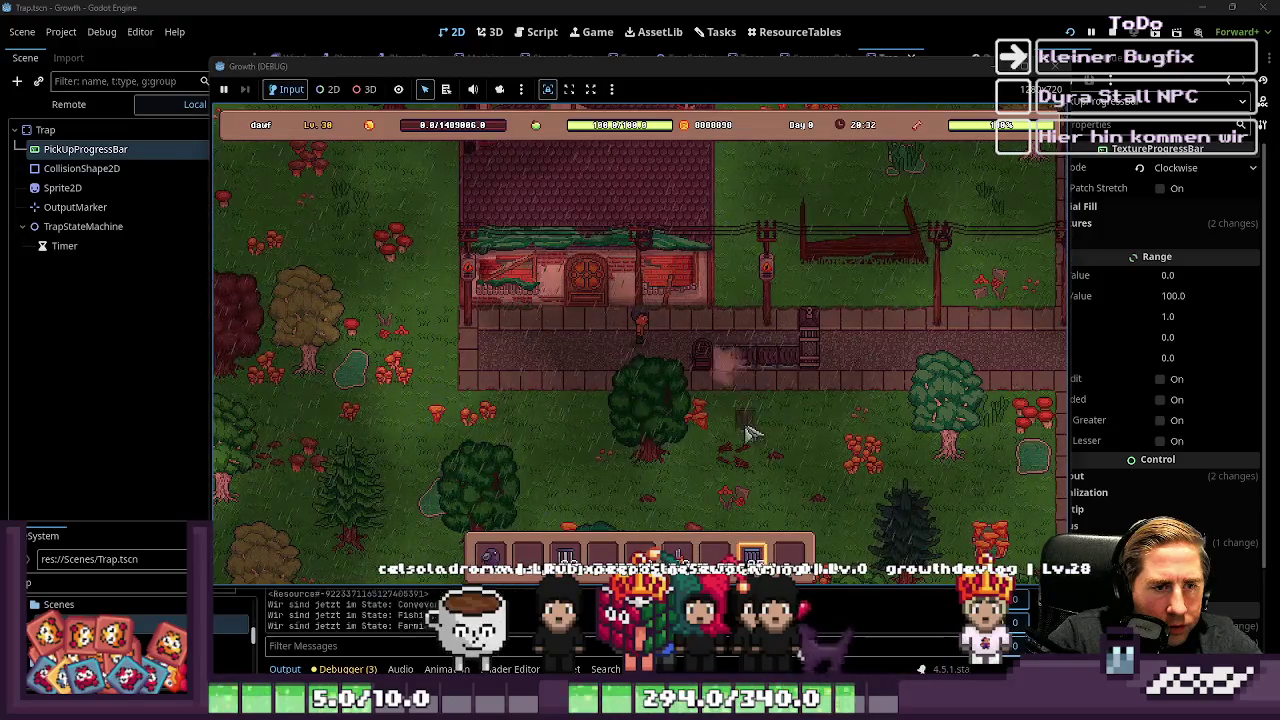
Step: Open and close the trap's Box several times, then check it again after waiting
click(700, 367)
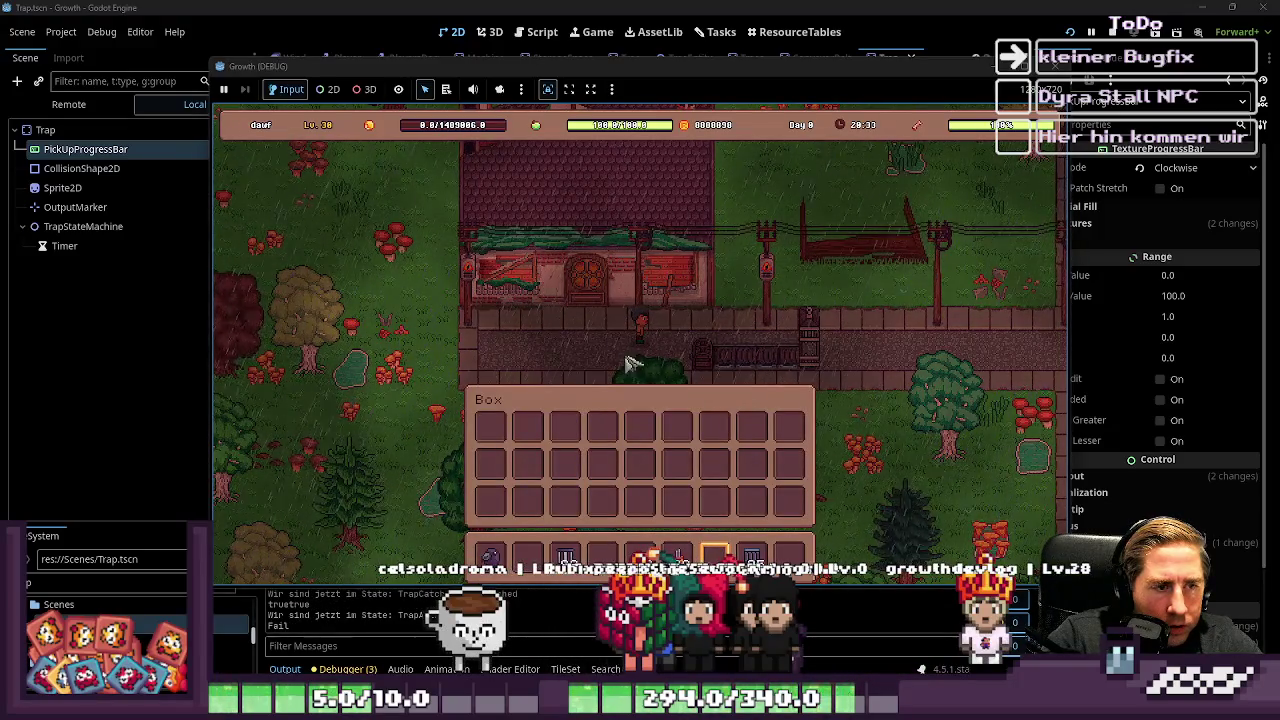
click(700, 362)
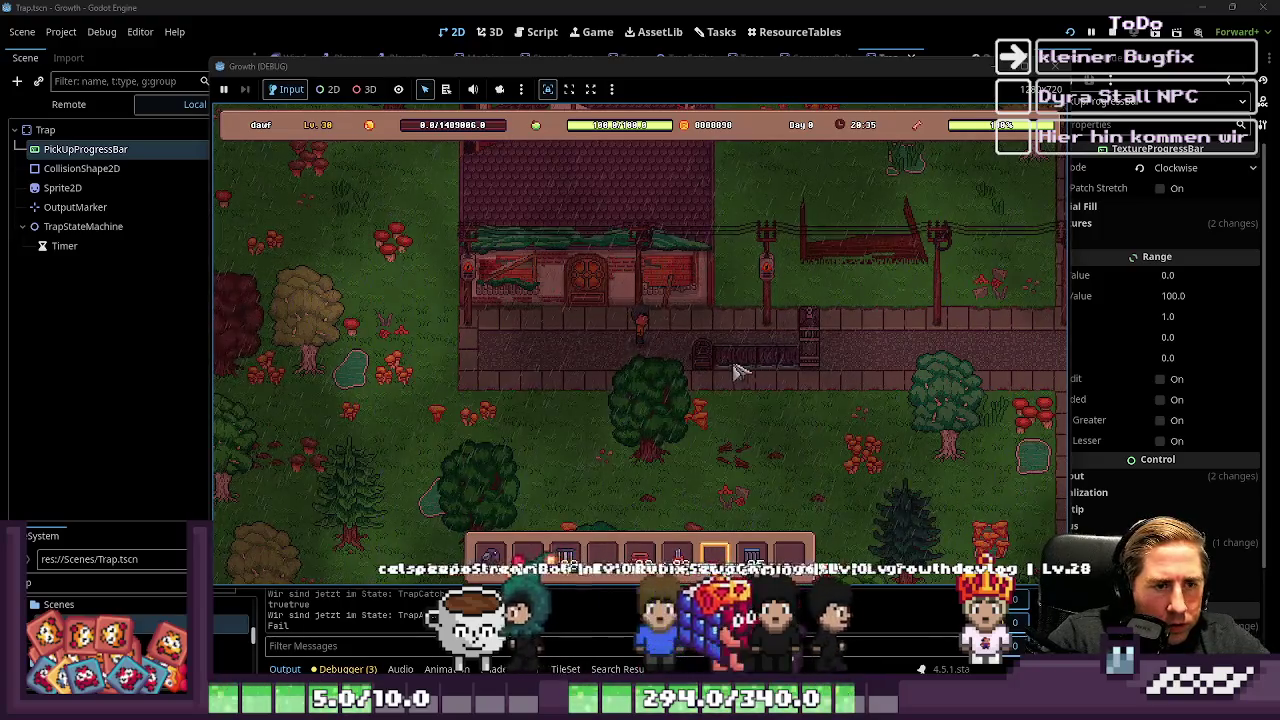
click(705, 372)
click(728, 376)
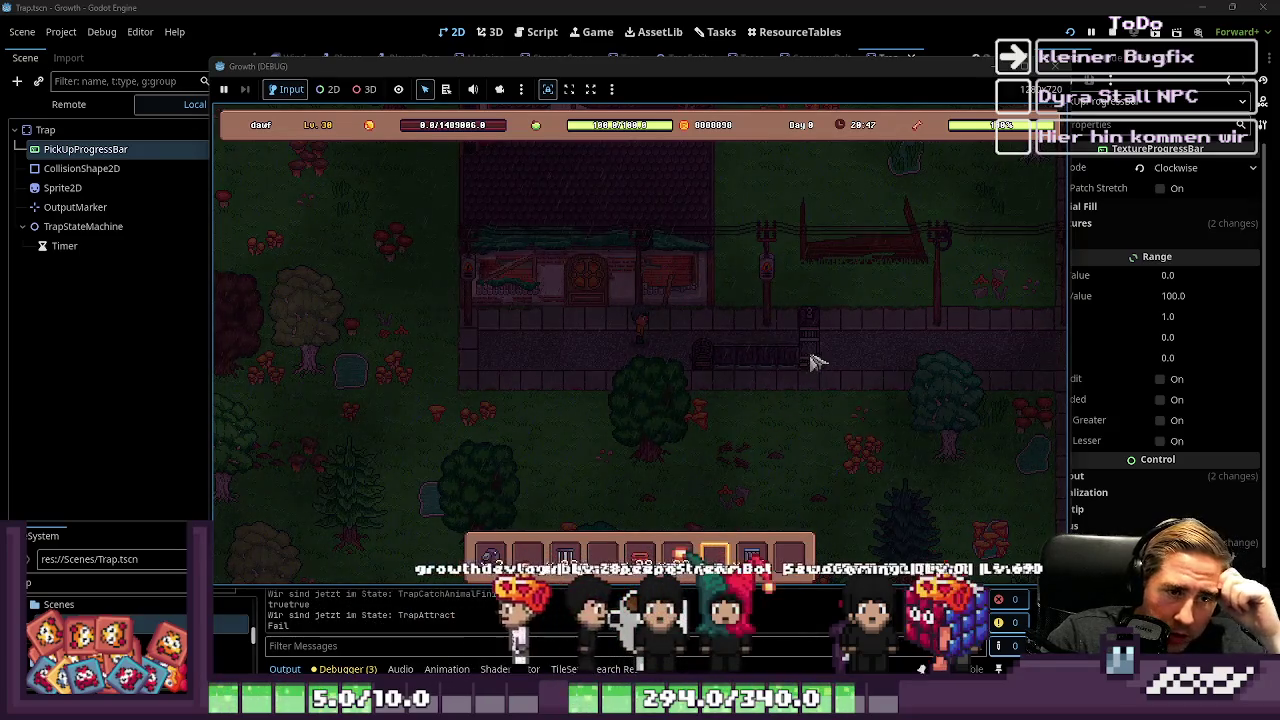
click(711, 366)
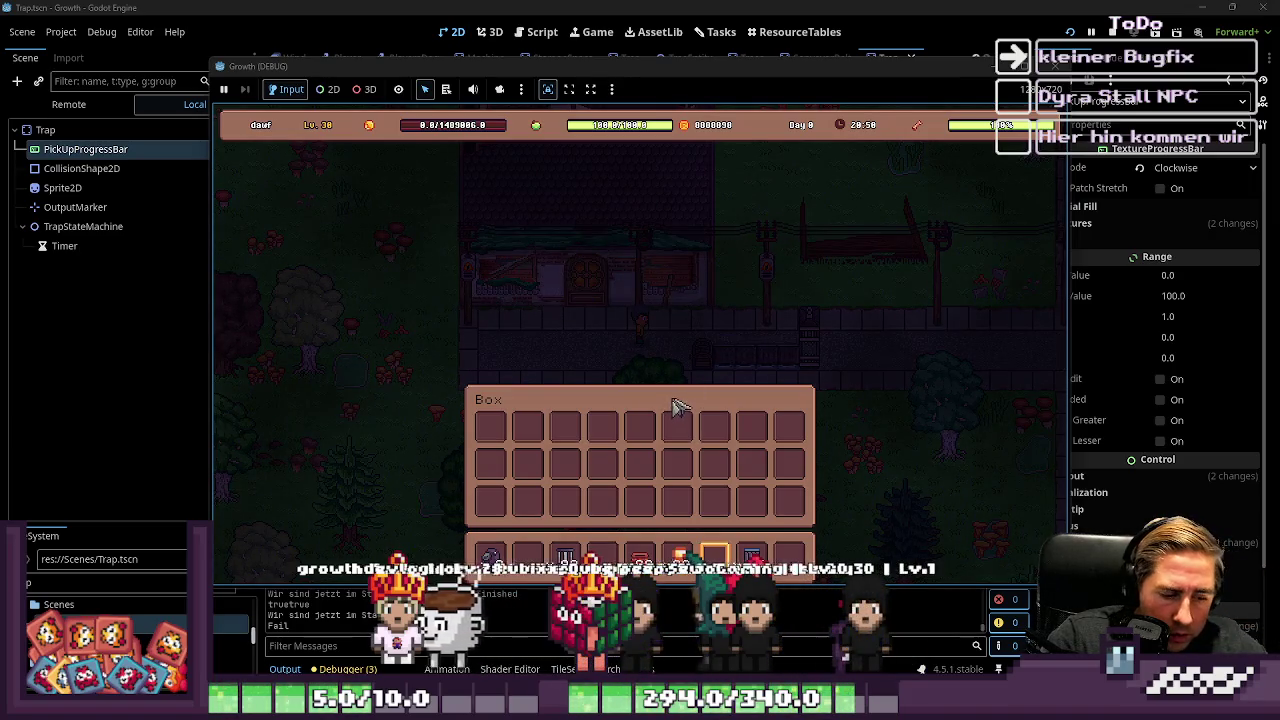
key(Escape)
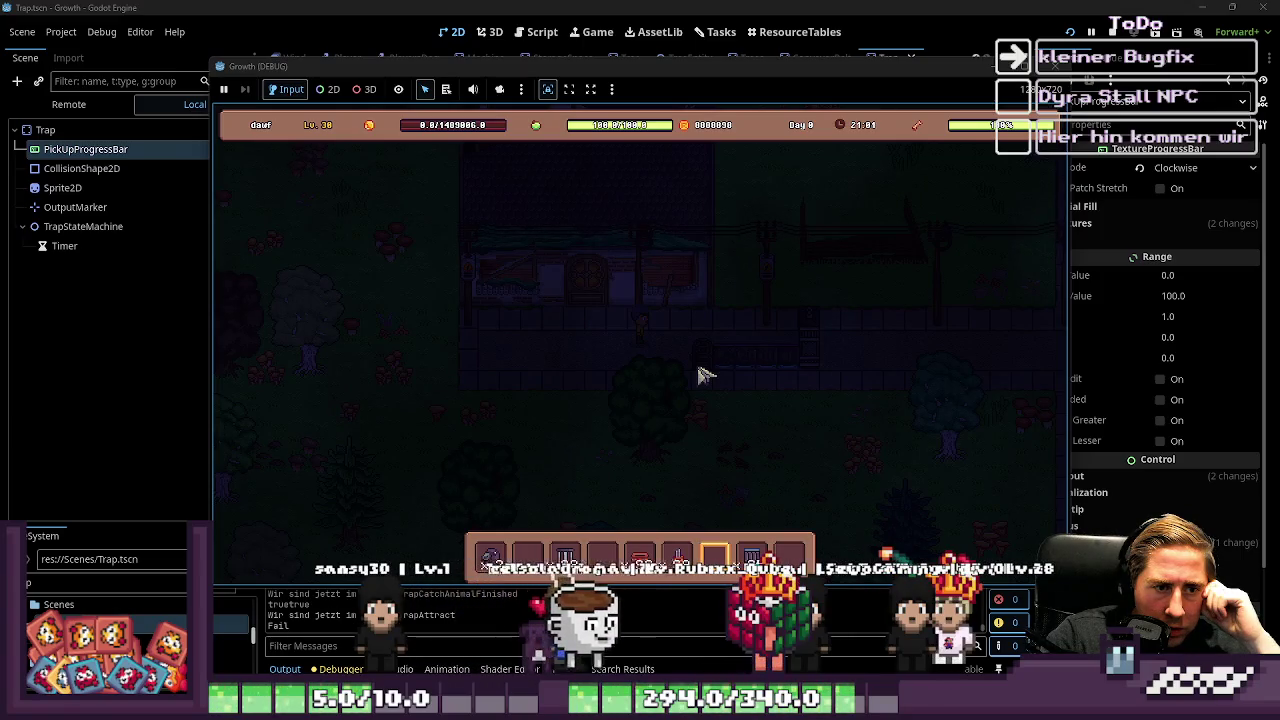
key(e)
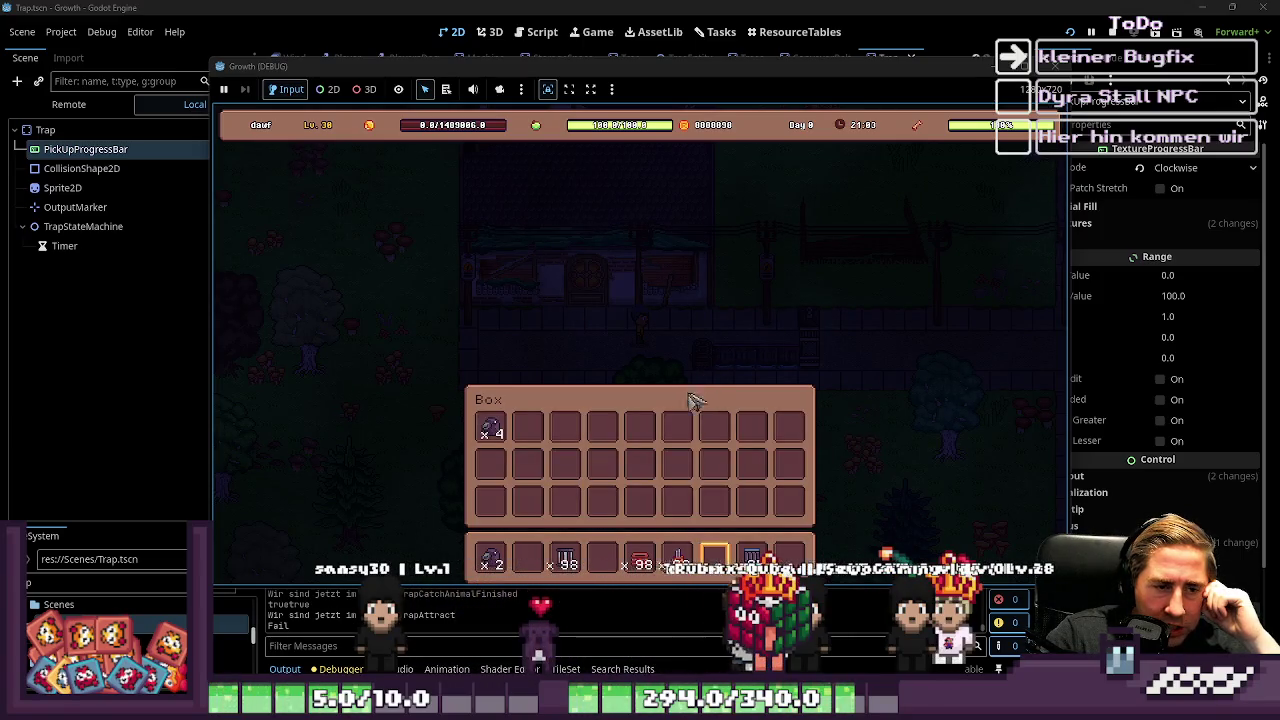
Step: Move the carried Crow stack from the hotbar into the trap's Box, then walk away
mouse_move(490, 560)
mouse_down()
mouse_move(522, 432)
mouse_move(490, 428)
mouse_up()
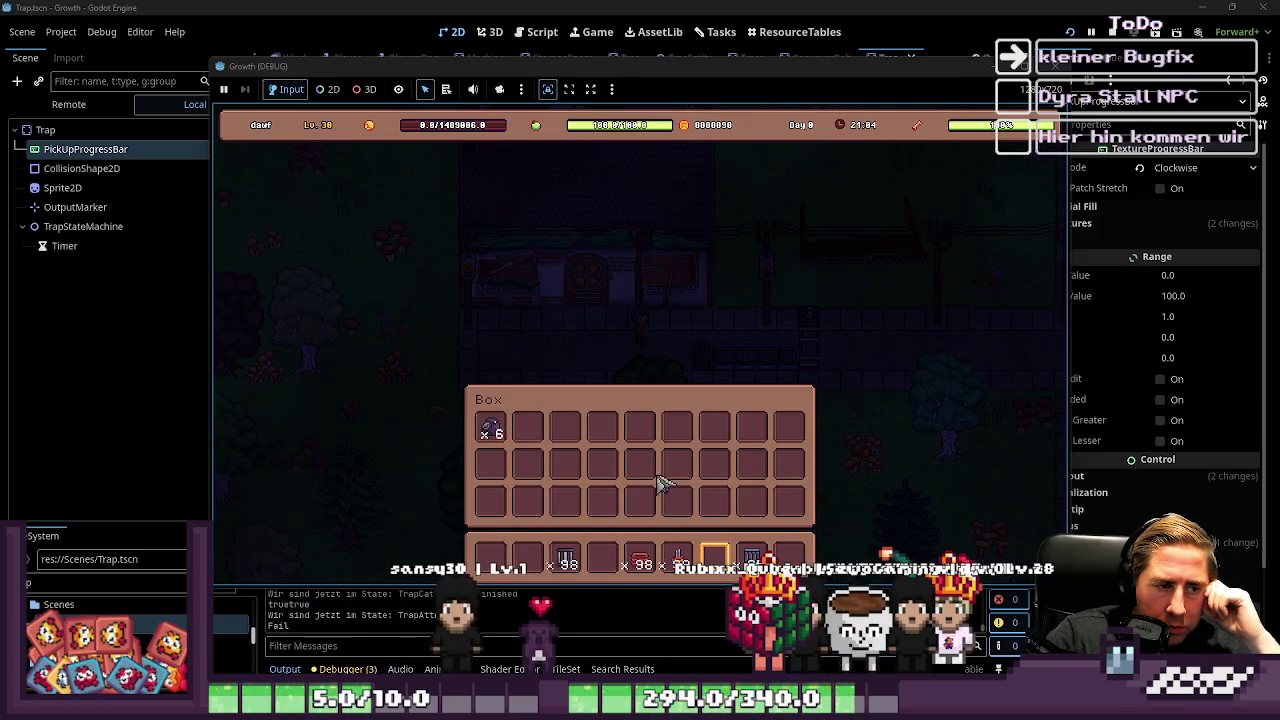
key(e)
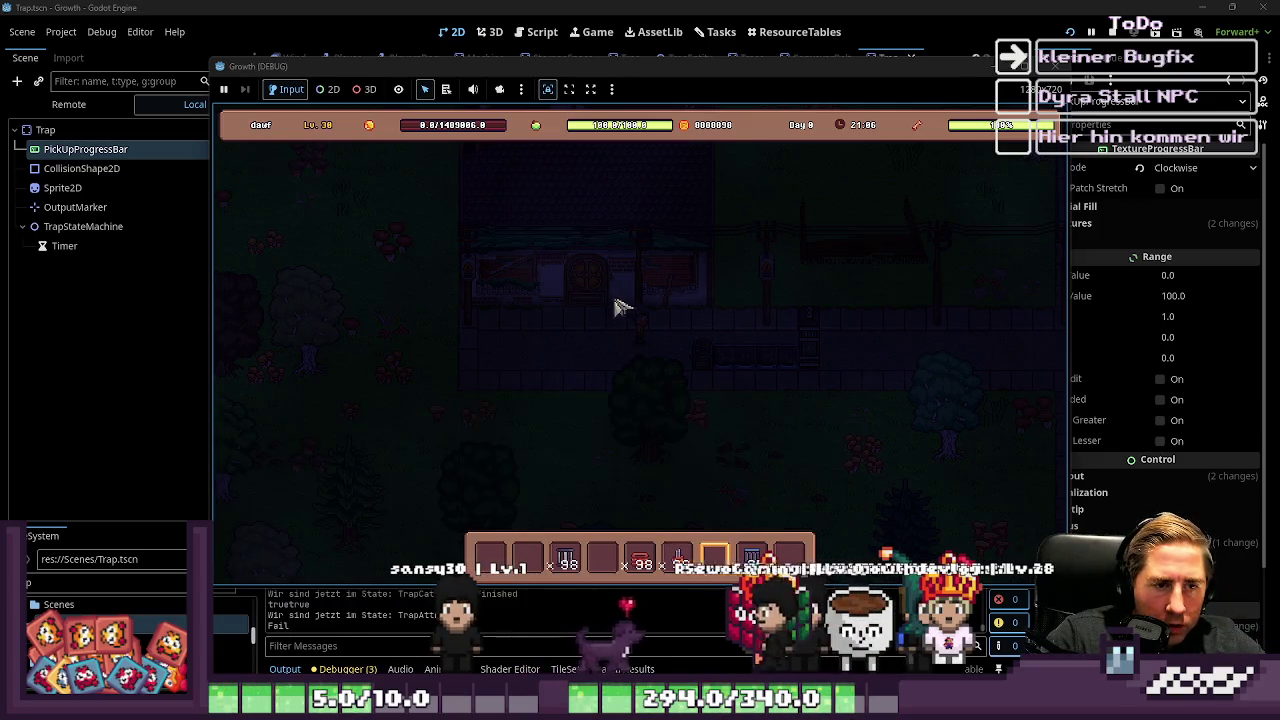
key(d)
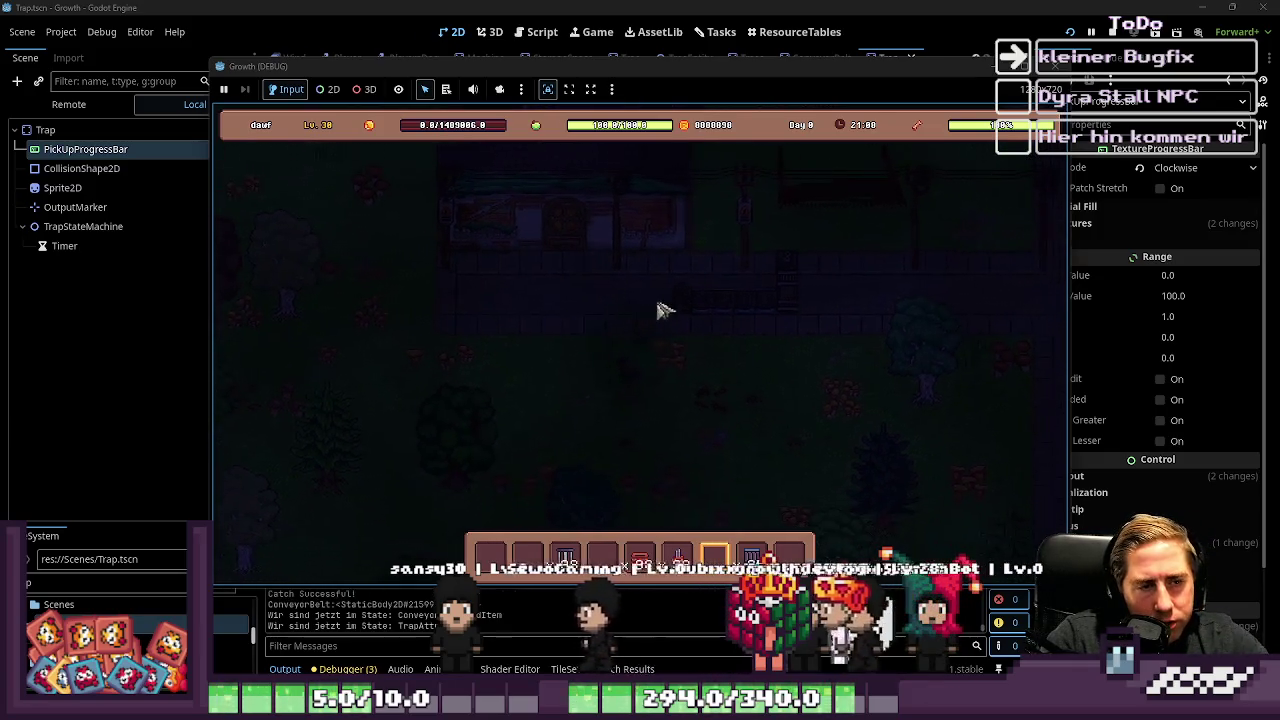
key(d)
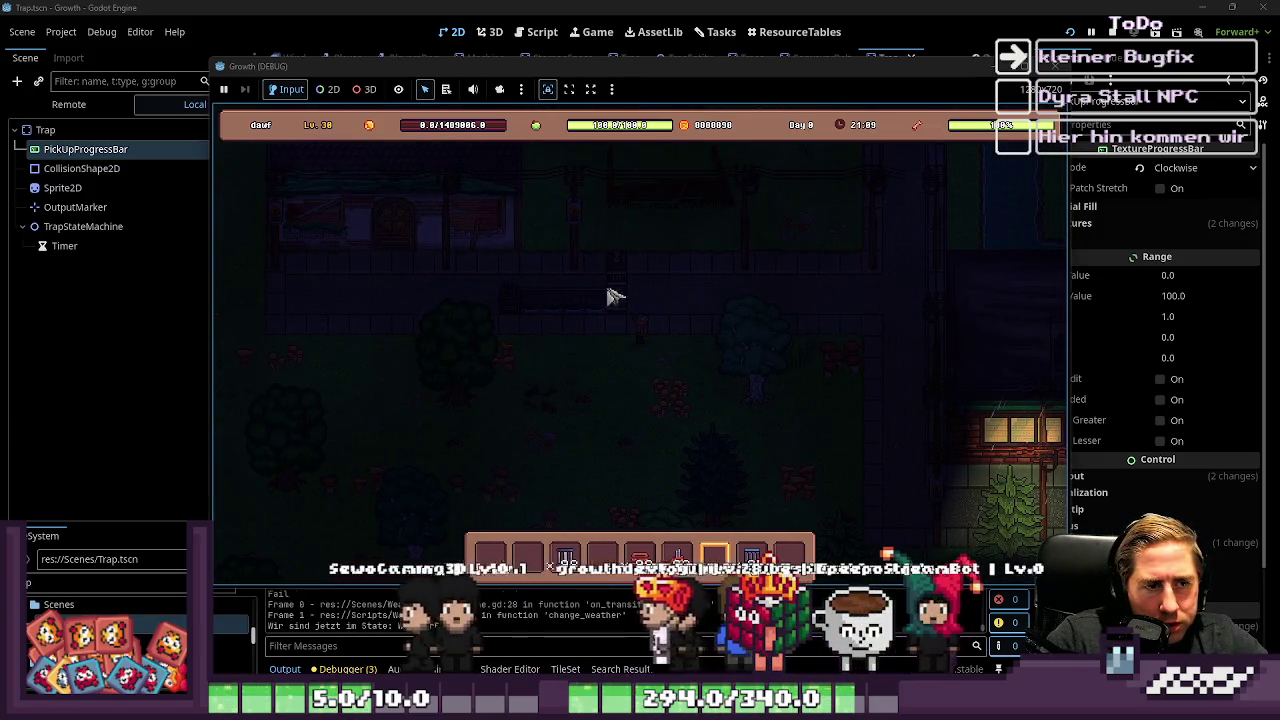
key(s)
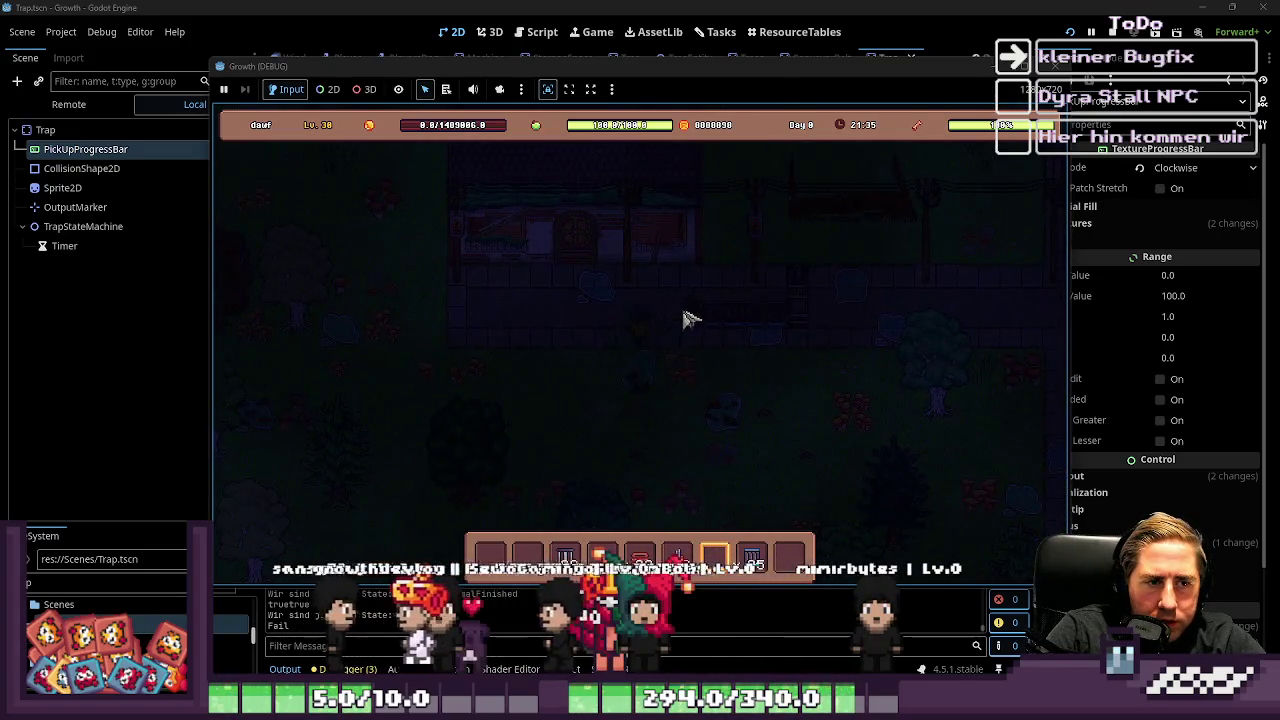
Step: Equip the first hotbar item, recheck the Box's catch, and stop the game
key(i)
key(i)
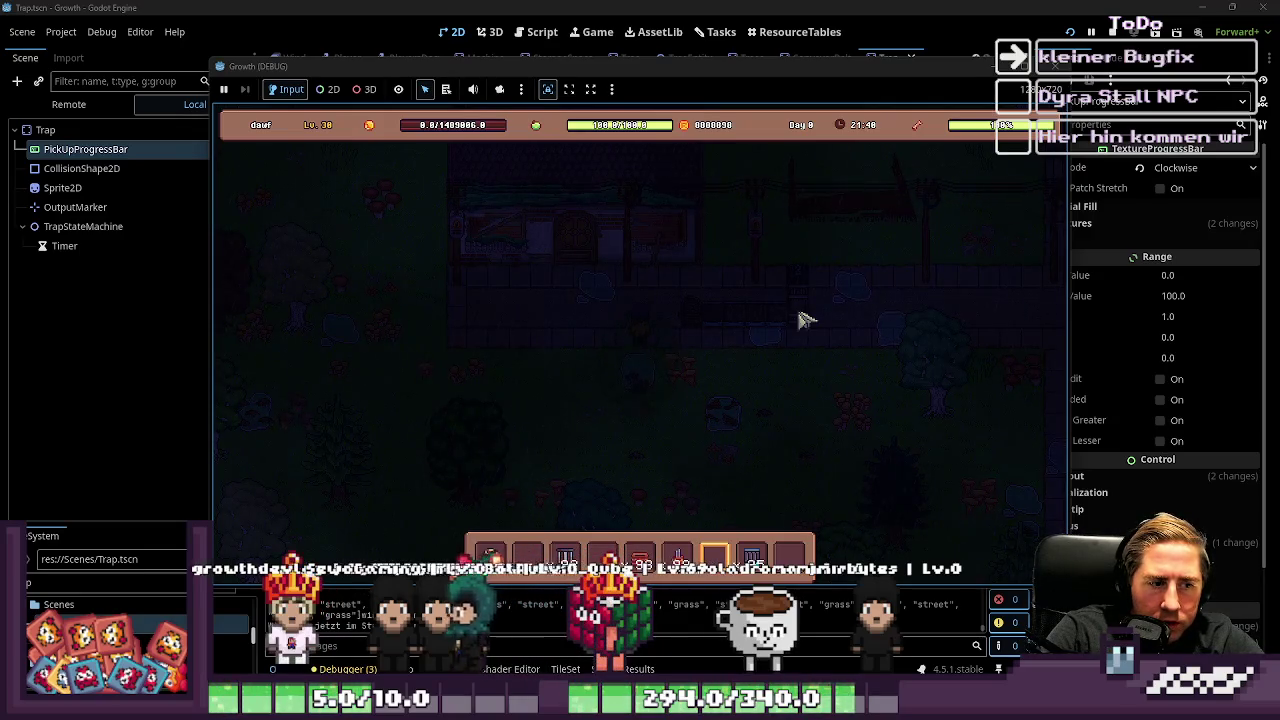
click(508, 522)
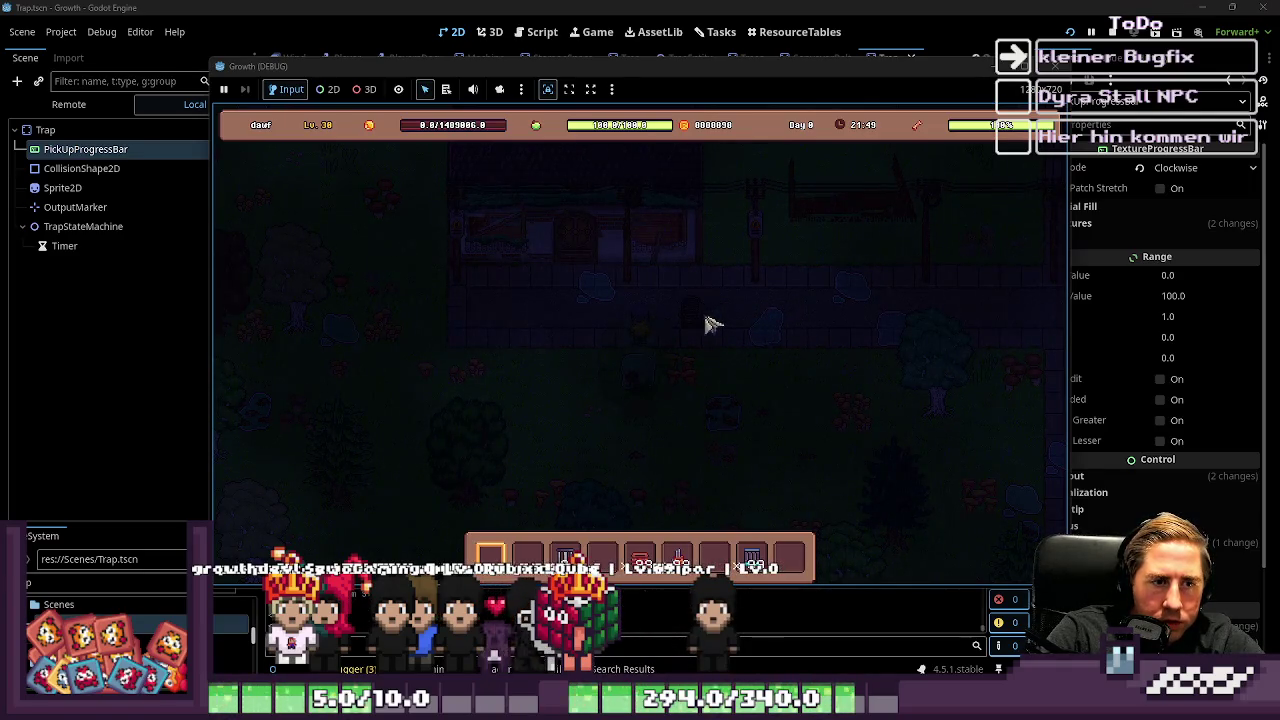
key(e)
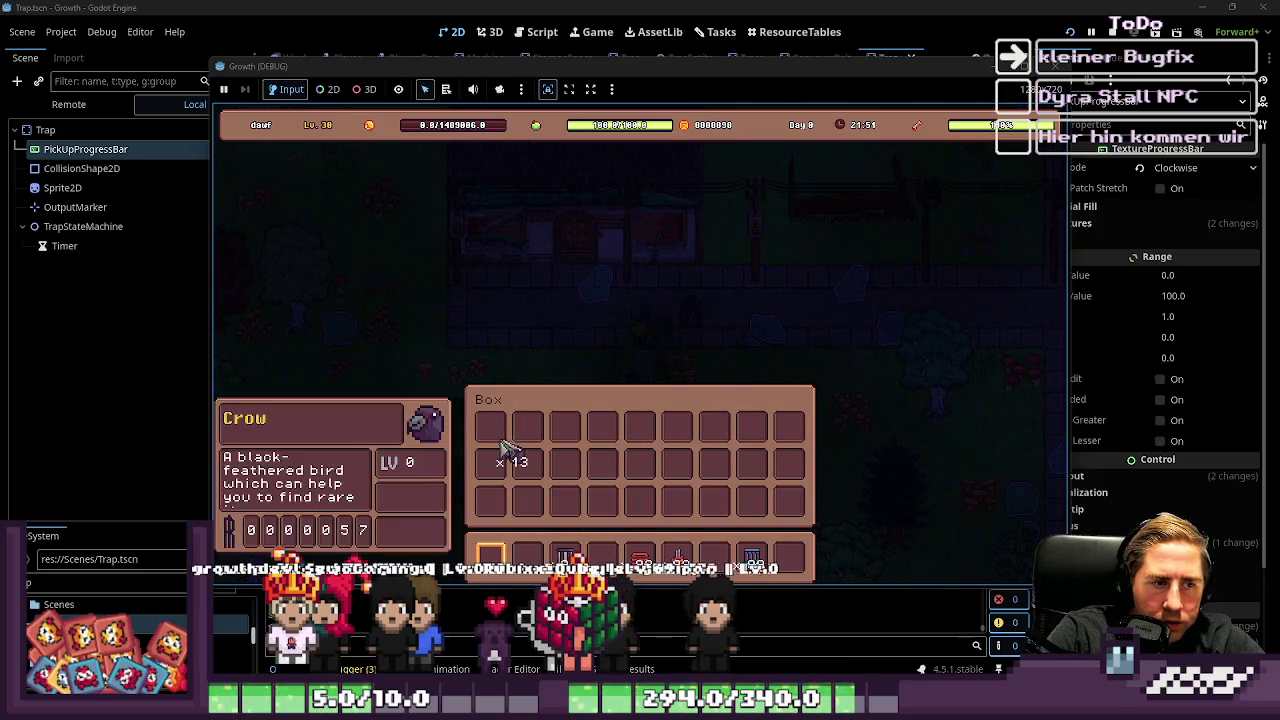
key(e)
key(w)
key(w)
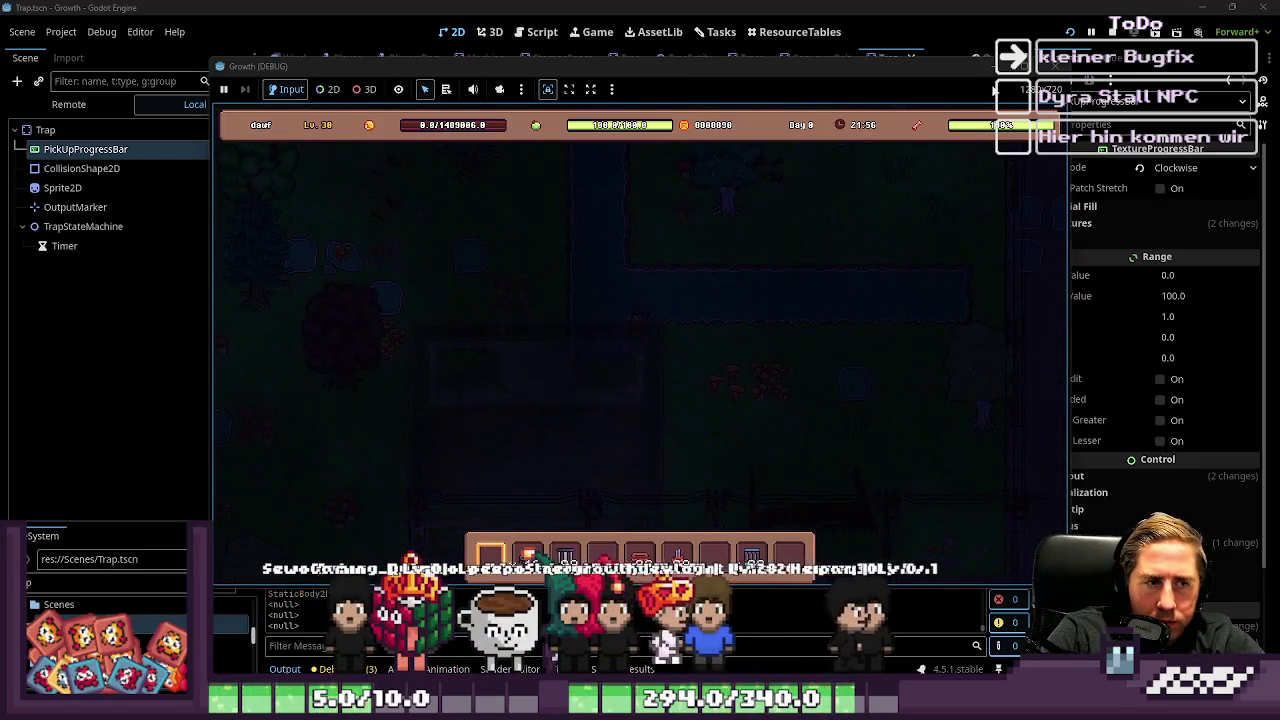
key(F8)
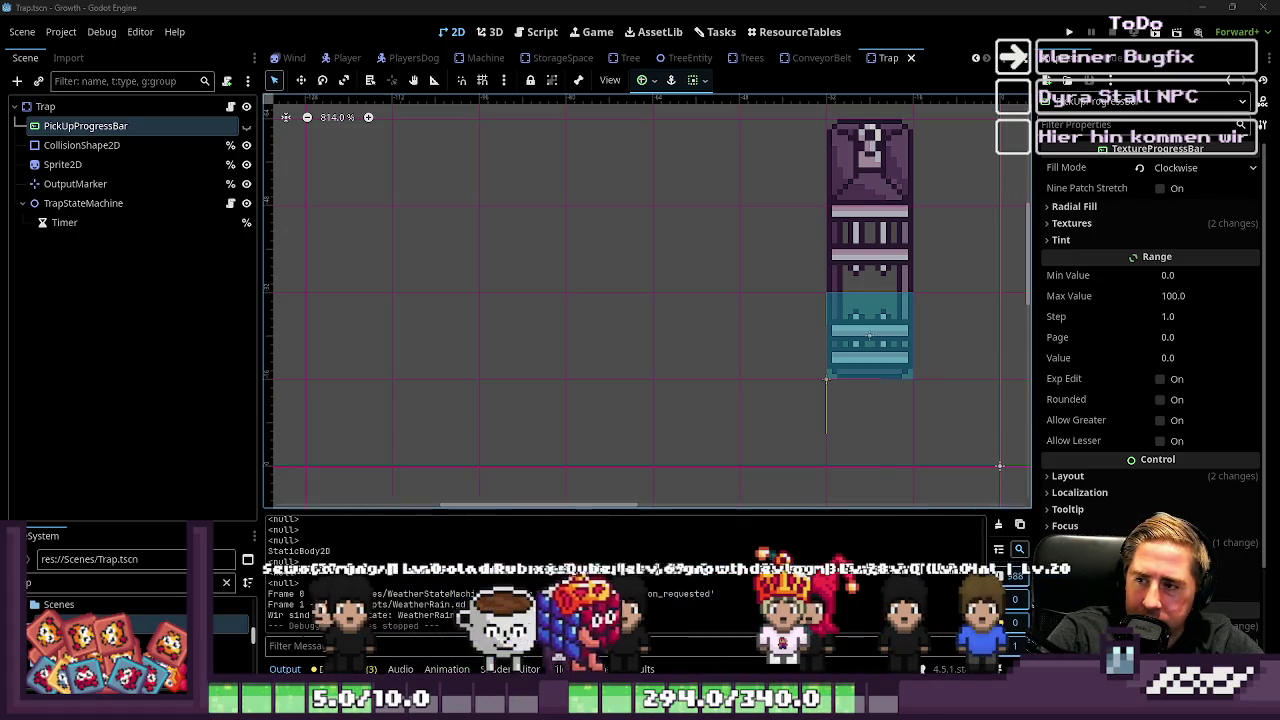
scroll(746, 322, down, 1)
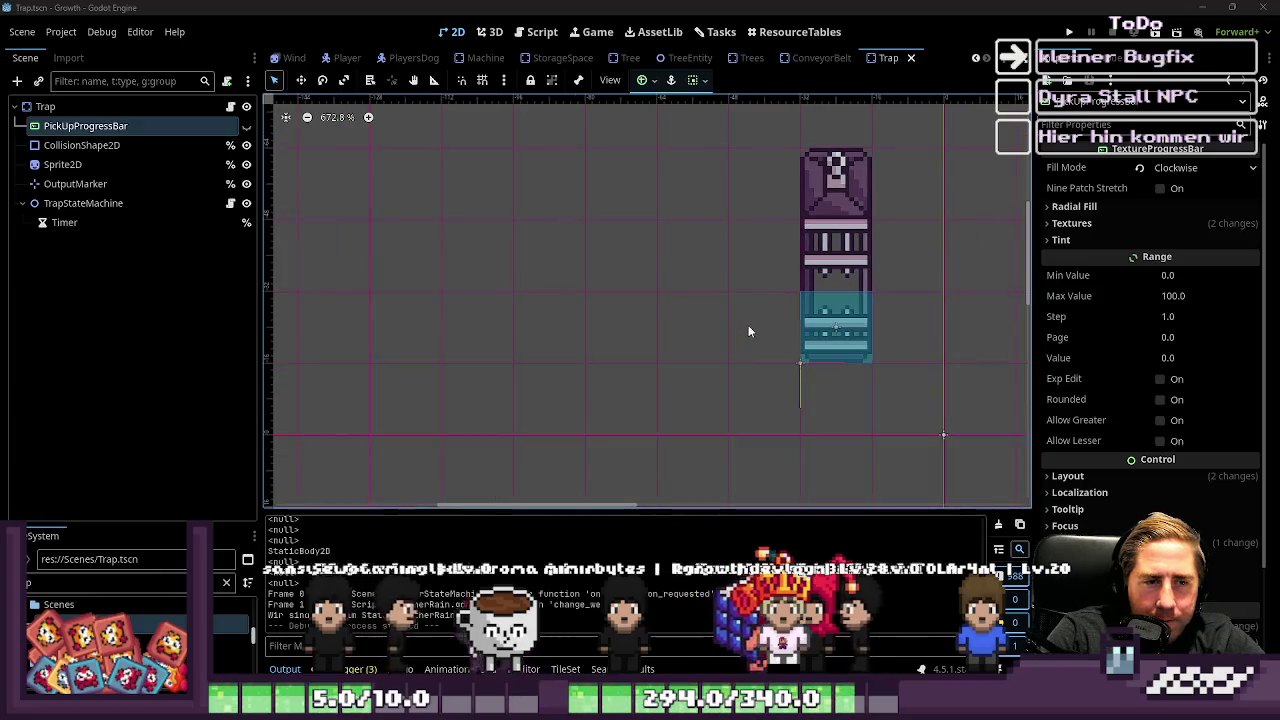
click(752, 331)
scroll(752, 331, down, 5)
scroll(760, 335, up, 1)
mouse_move(706, 245)
mouse_down()
mouse_move(872, 433)
mouse_move(643, 179)
mouse_move(856, 436)
mouse_up()
click(860, 395)
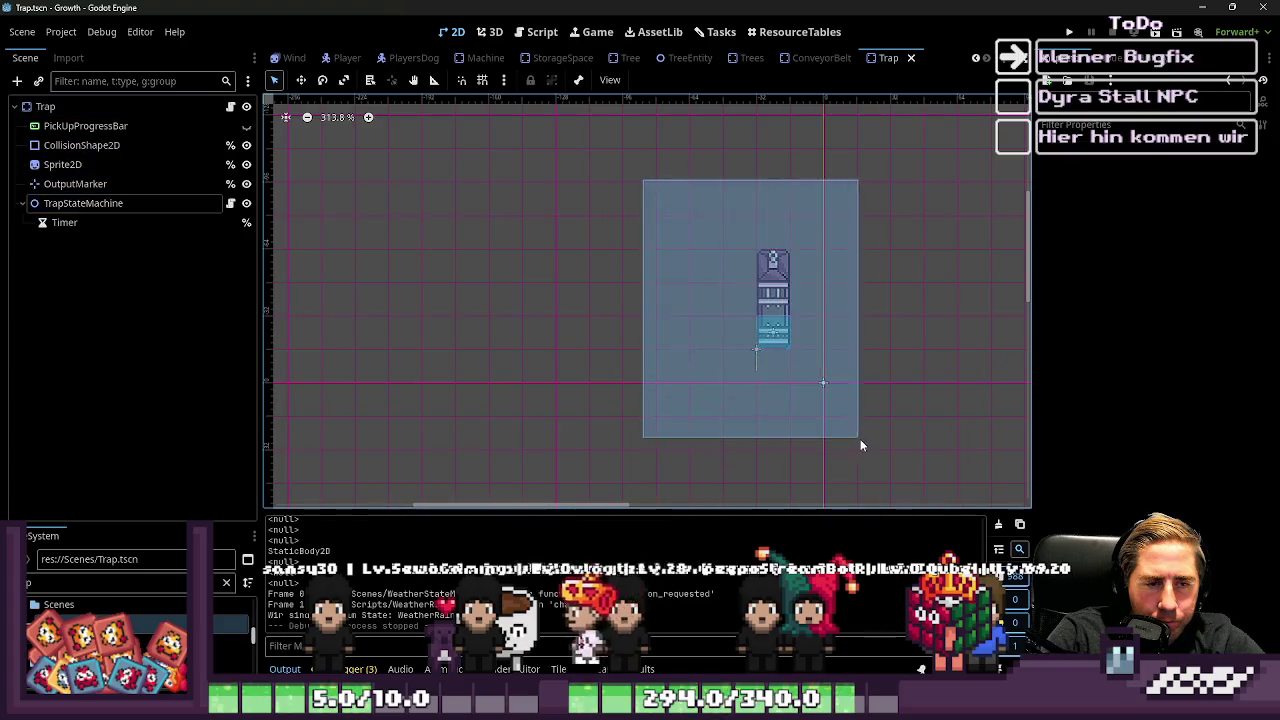
click(484, 251)
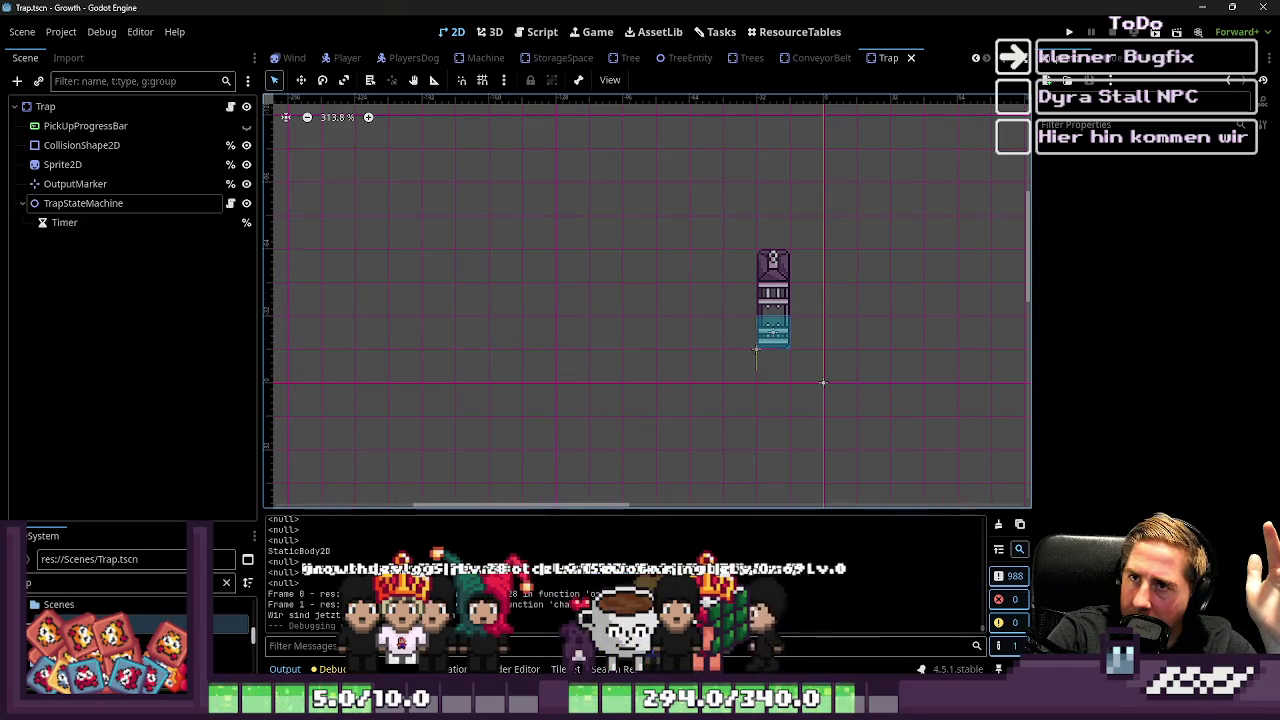
key(alt+Tab)
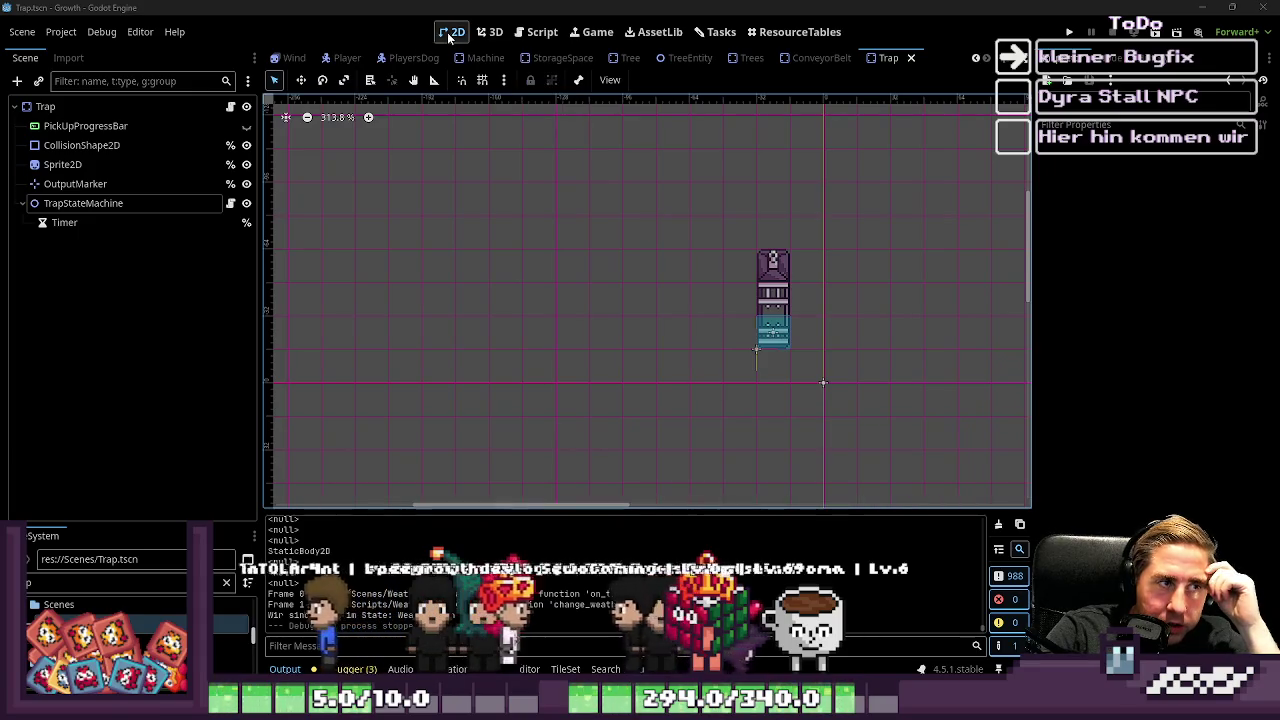
scroll(407, 55, up, 2)
scroll(405, 62, up, 3)
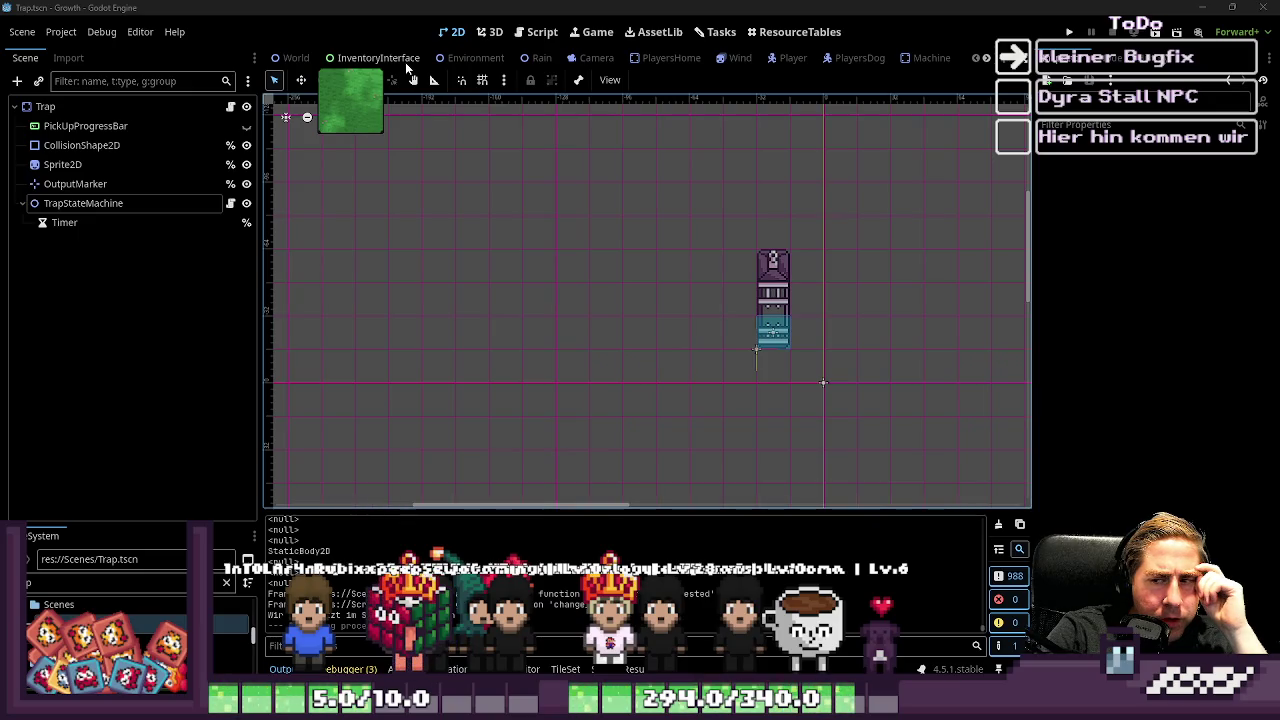
click(1078, 34)
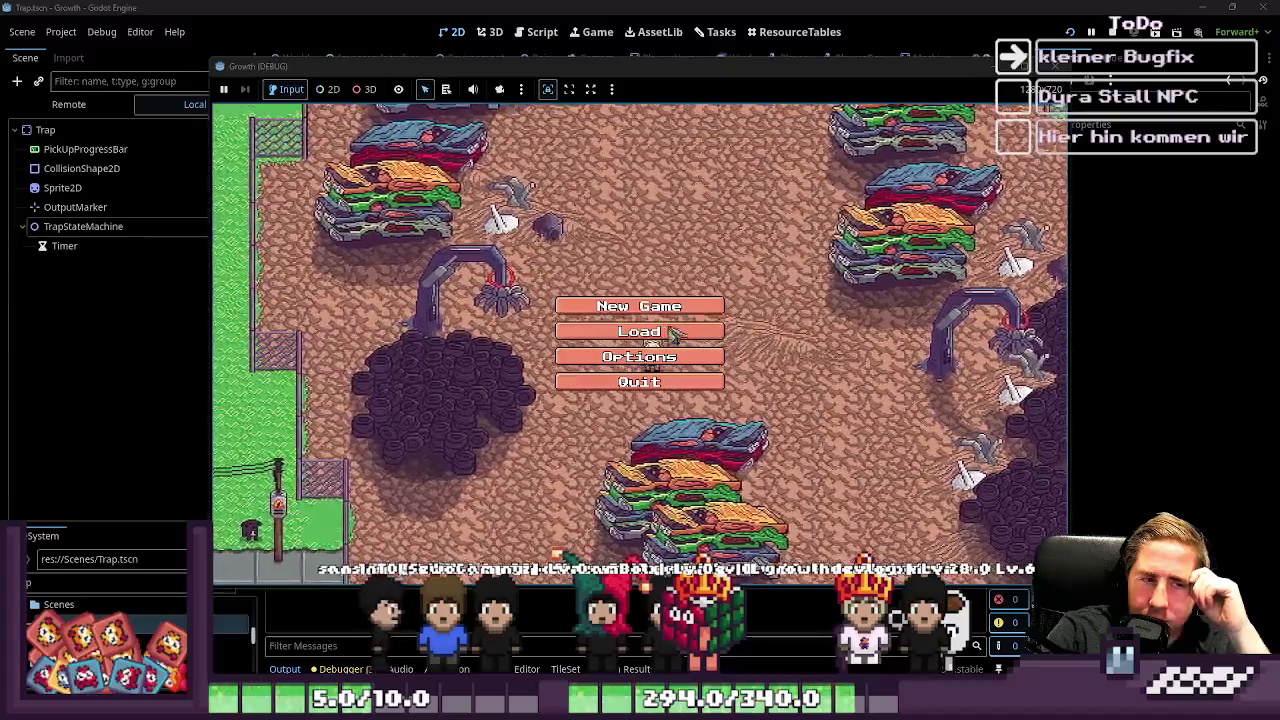
Step: Delete two extra save slots, load the remaining save, and close the inventory
click(650, 331)
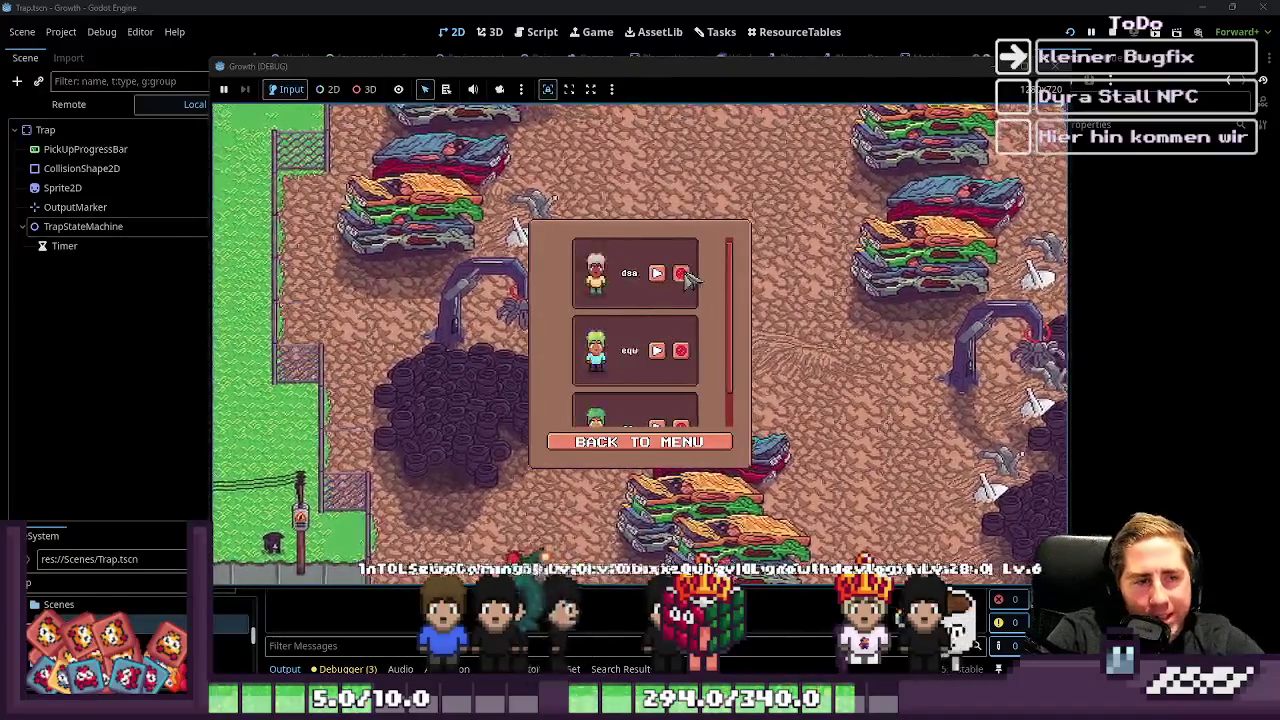
click(682, 274)
click(680, 274)
click(664, 273)
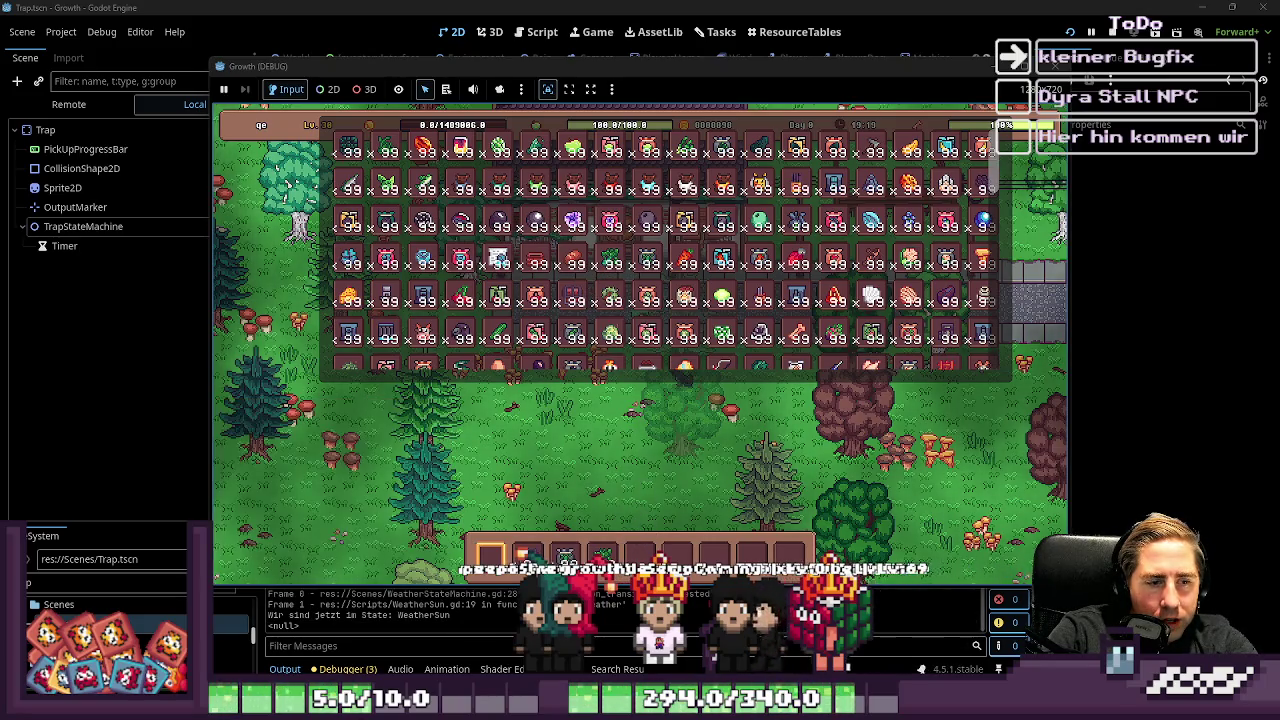
key(i)
scroll(742, 308, up, 1)
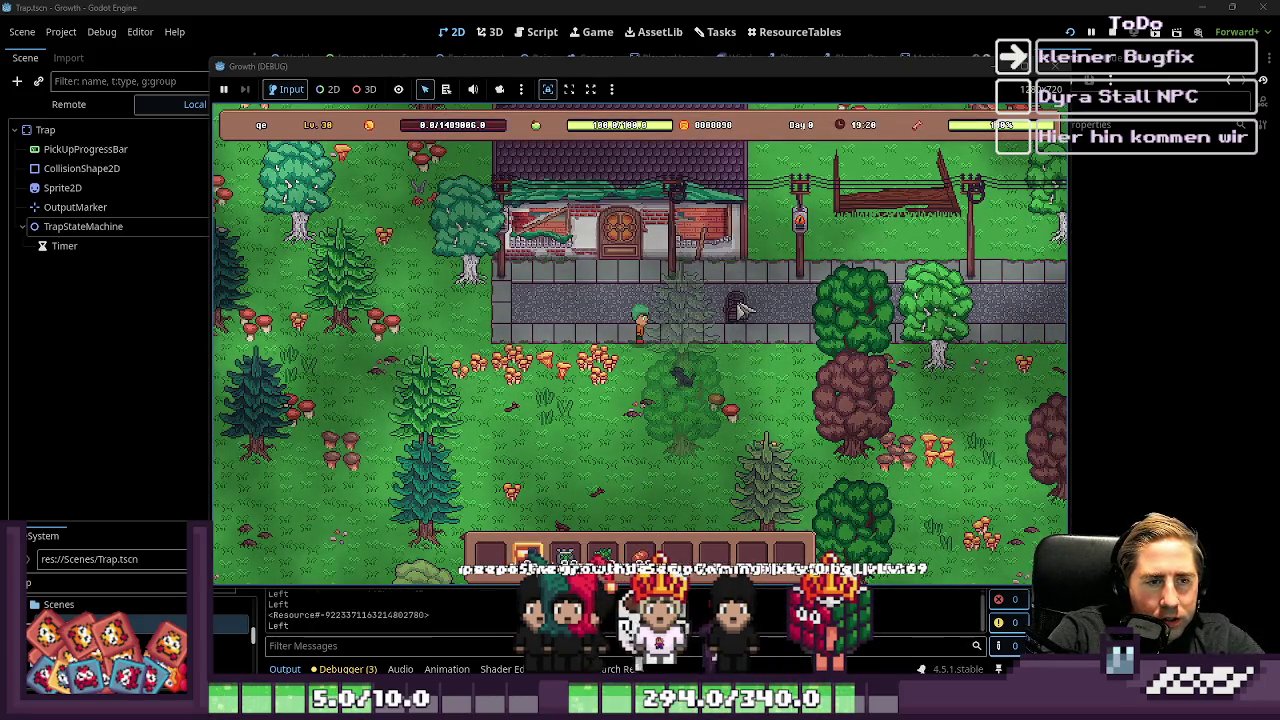
Step: Open the chest beside the path and check its contents a couple of times
right_click(737, 306)
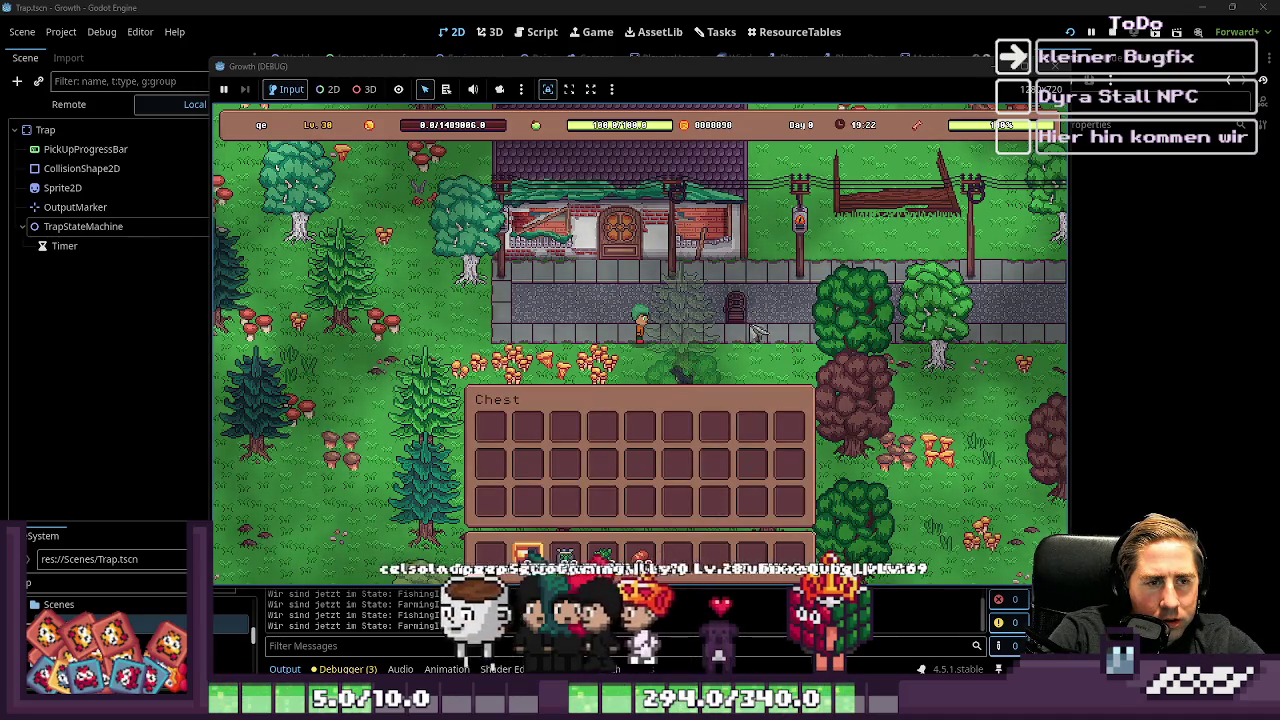
scroll(745, 326, down, 1)
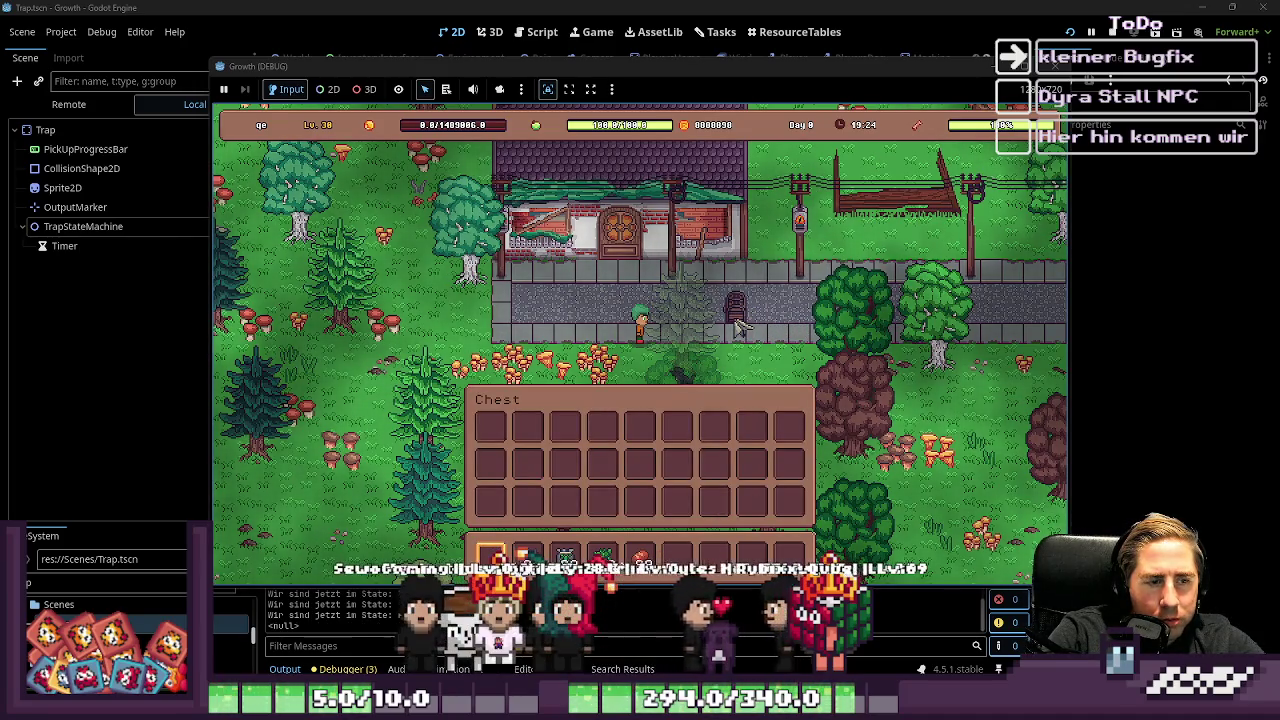
scroll(740, 328, up, 1)
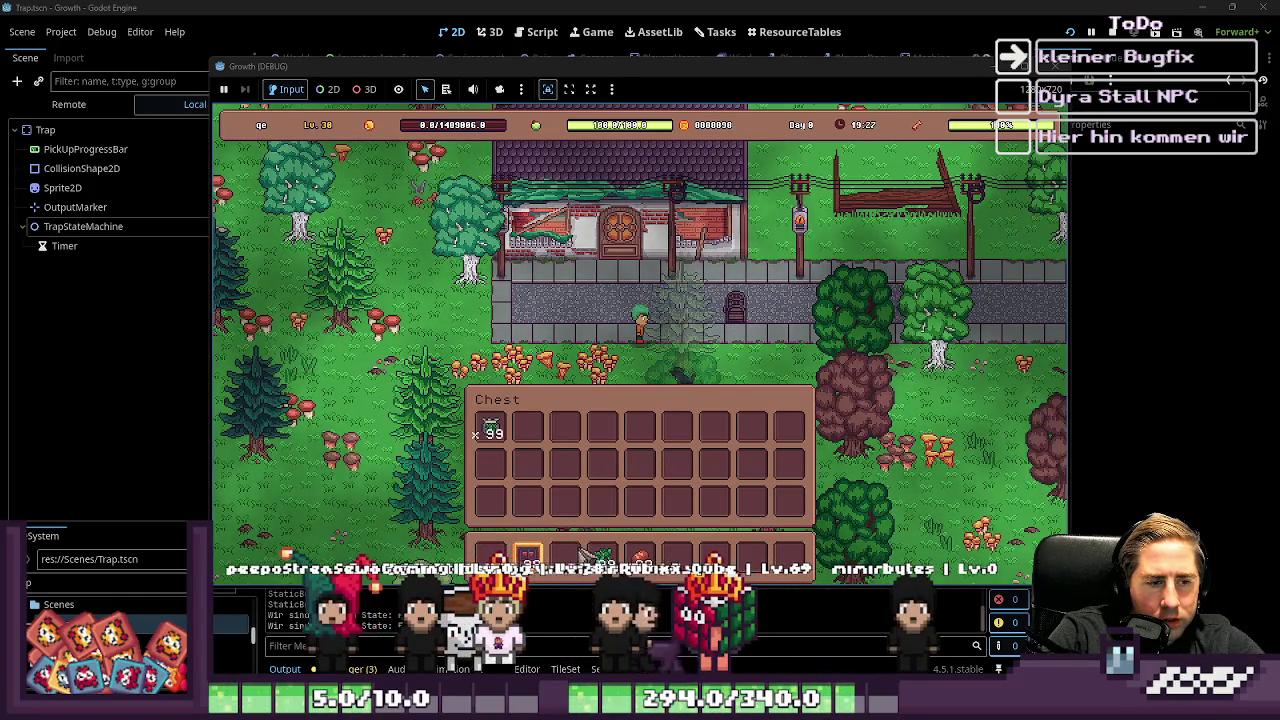
key(Escape)
scroll(745, 345, down, 1)
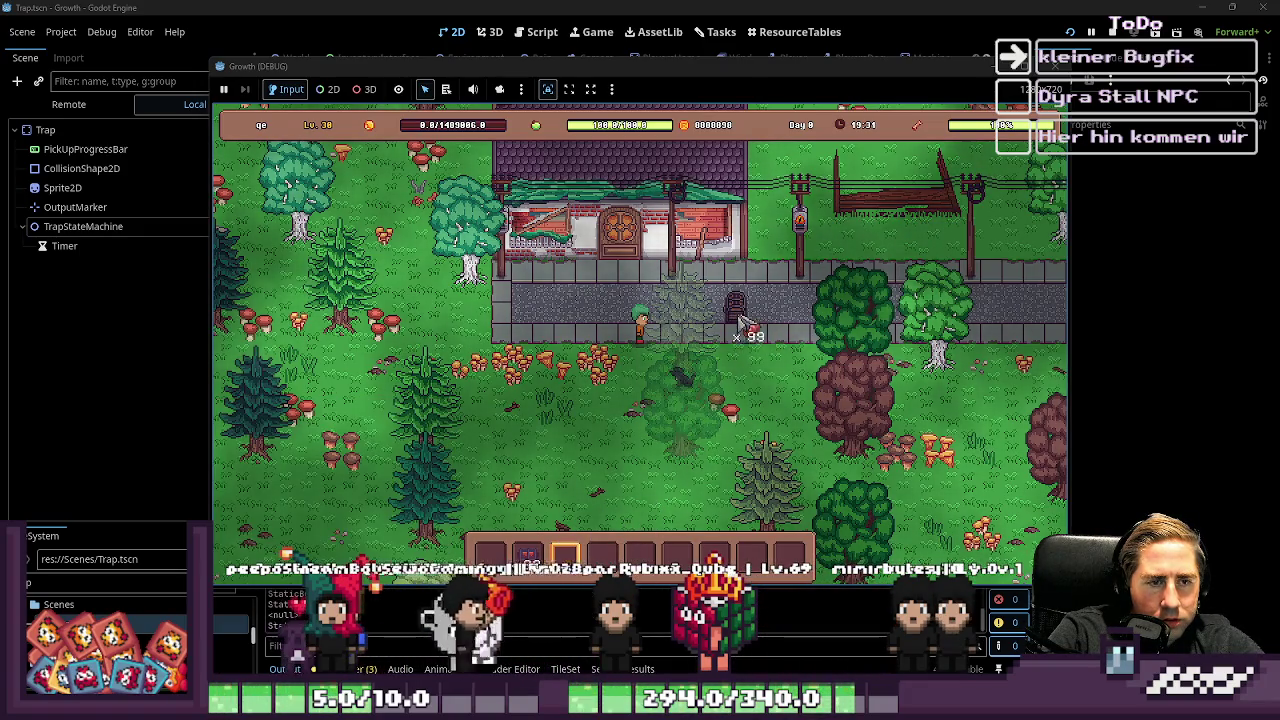
right_click(740, 320)
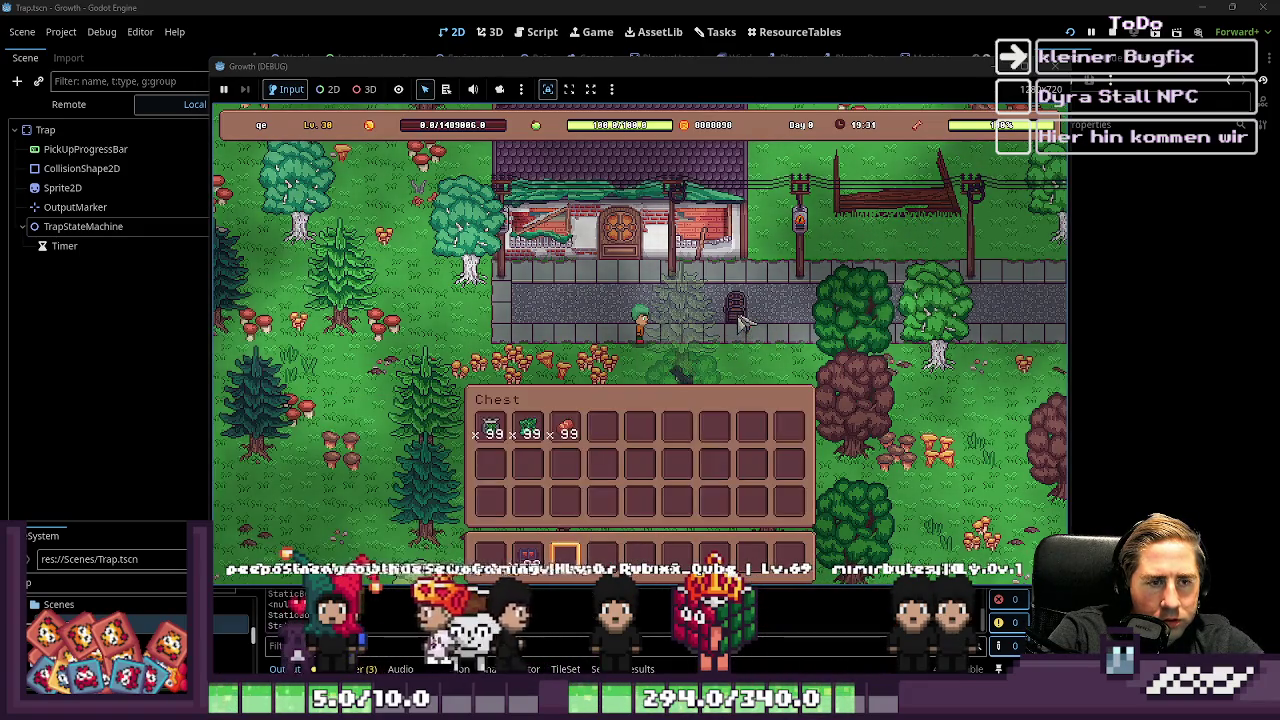
key(Escape)
Step: Take three stacks, including the Broccoli Seeds, from the chest into the hotbar and select slot 6
right_click(783, 347)
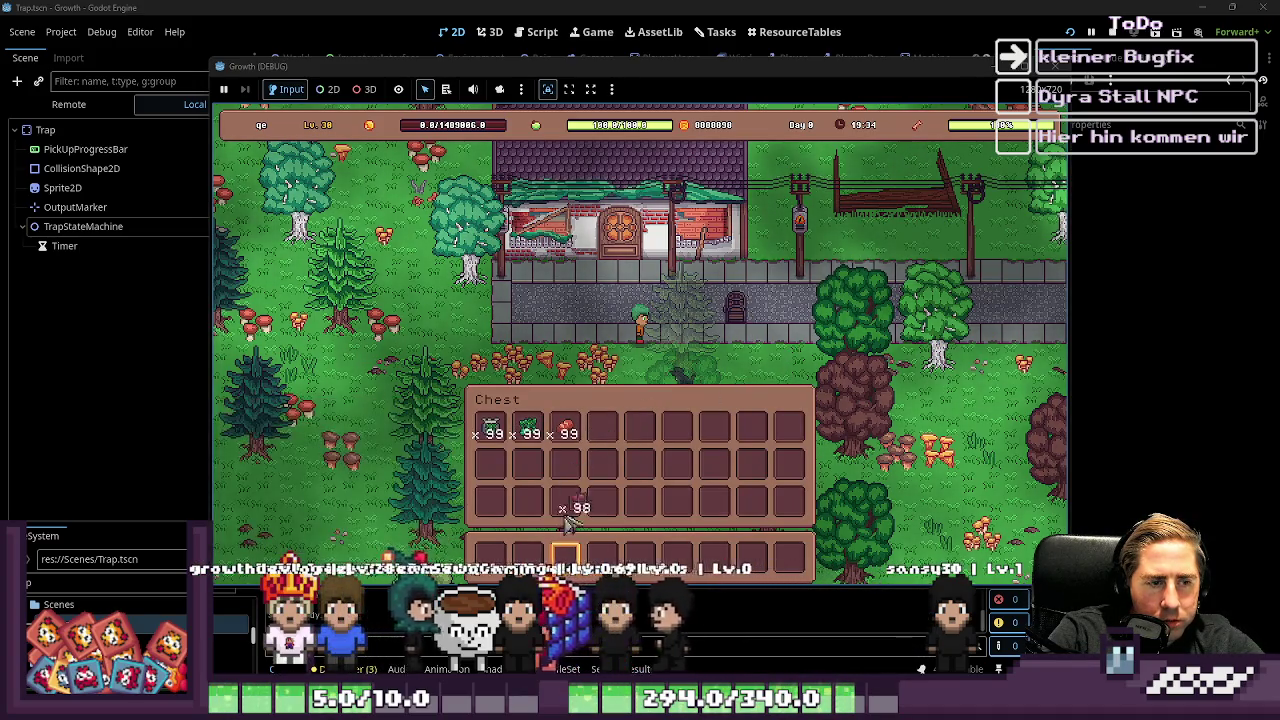
click(572, 436)
click(525, 438)
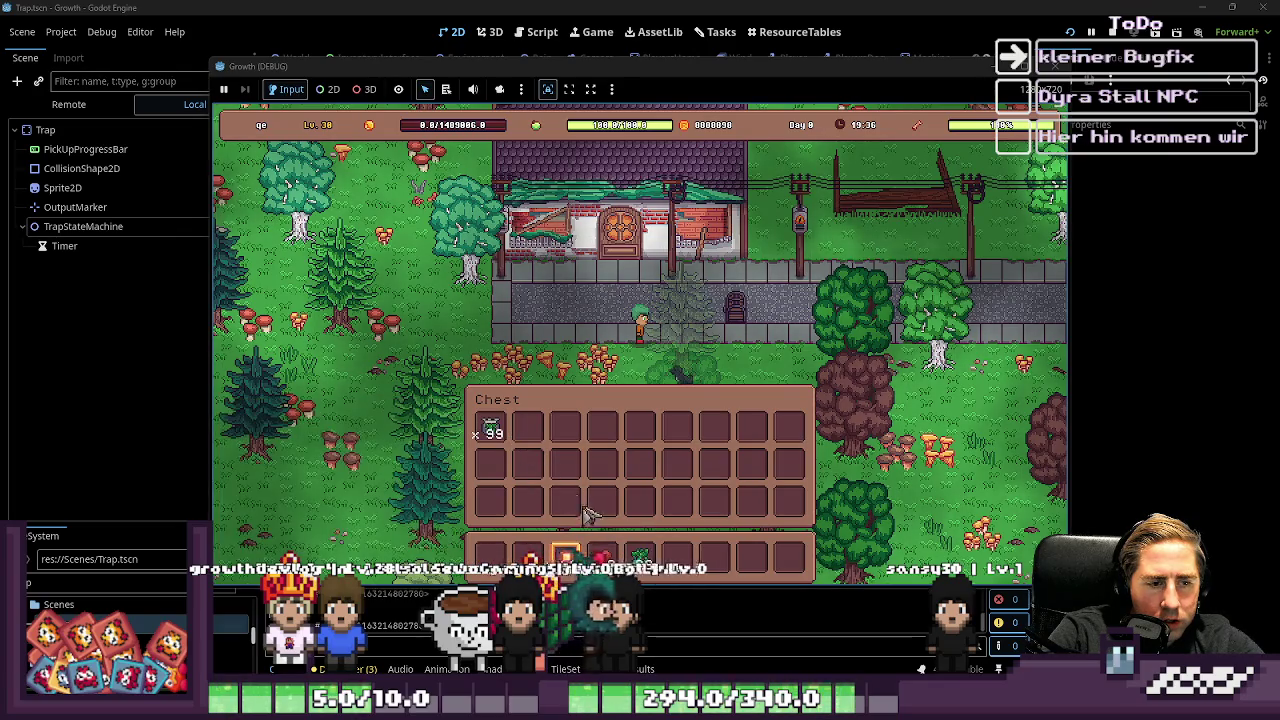
click(498, 430)
key(Escape)
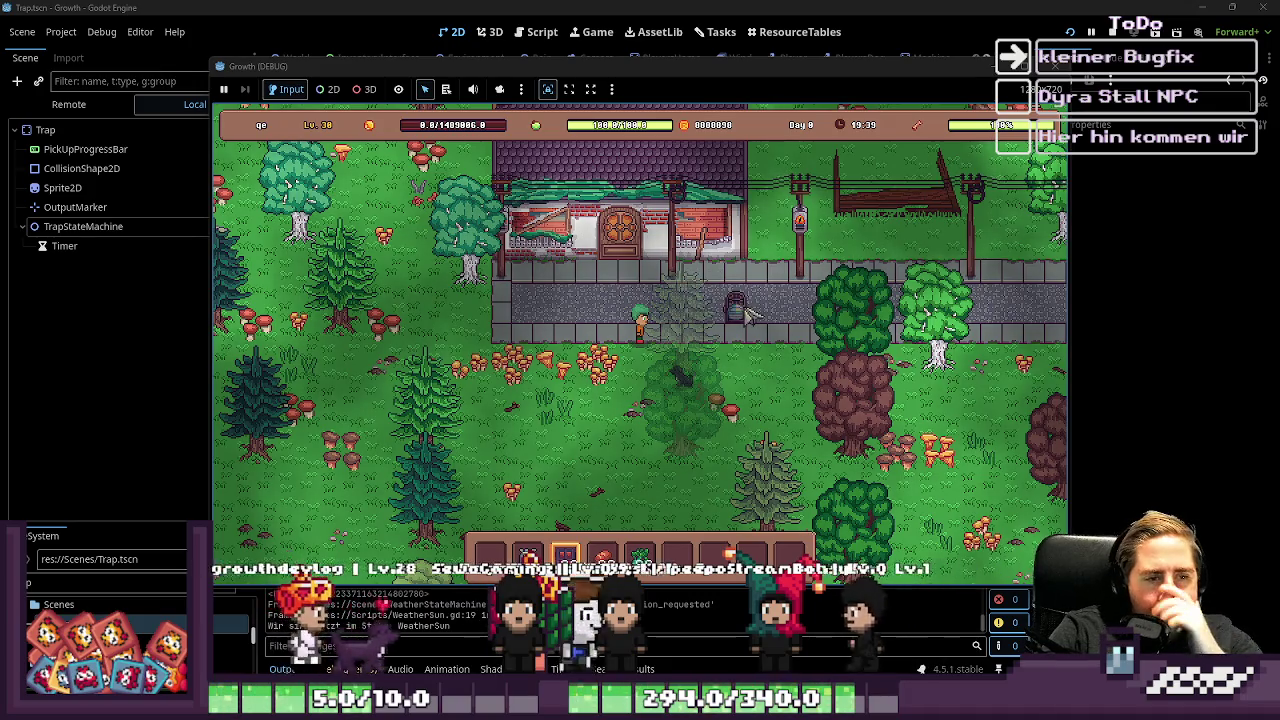
key(6)
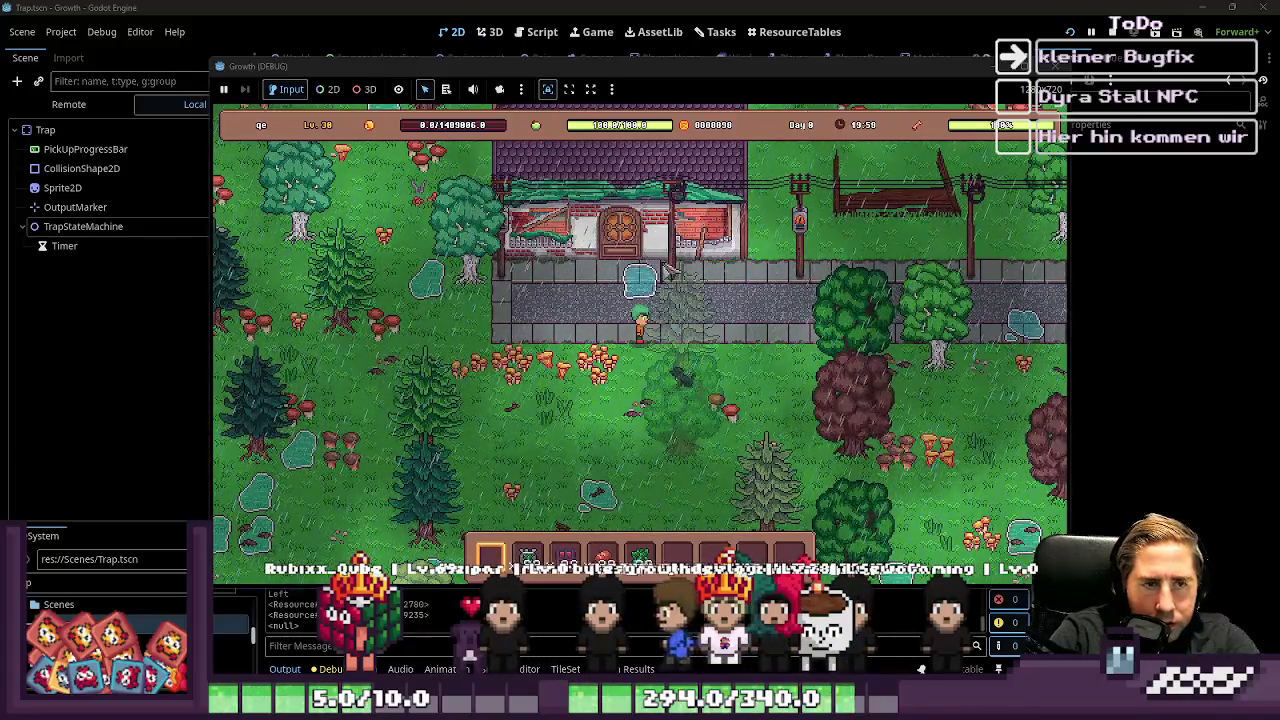
Step: Walk north past the house toward the river
key(i)
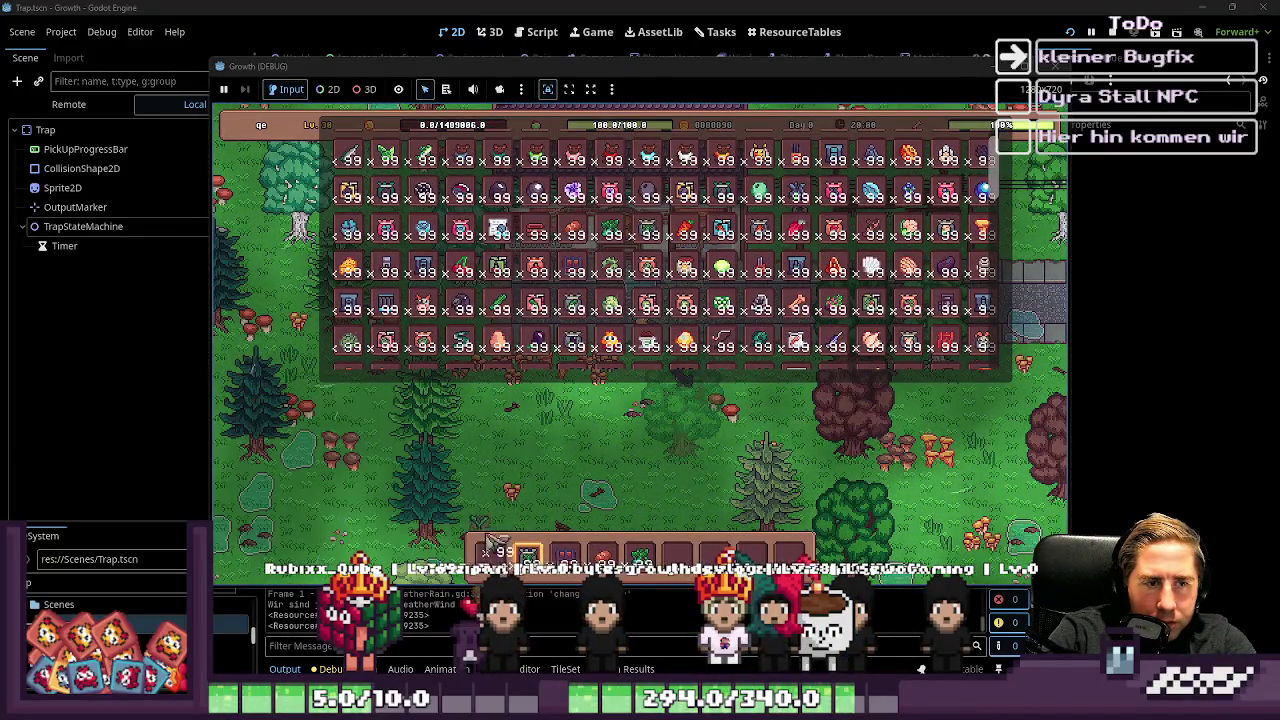
key(d)
key(w)
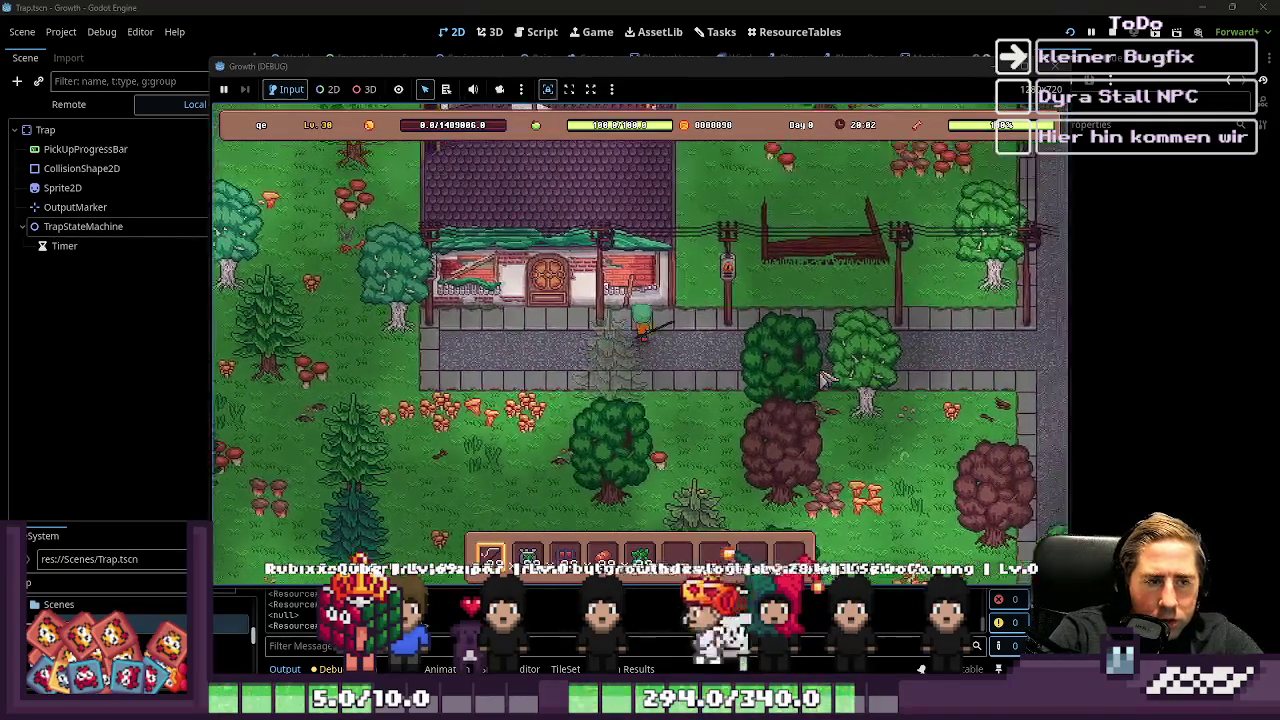
key(w)
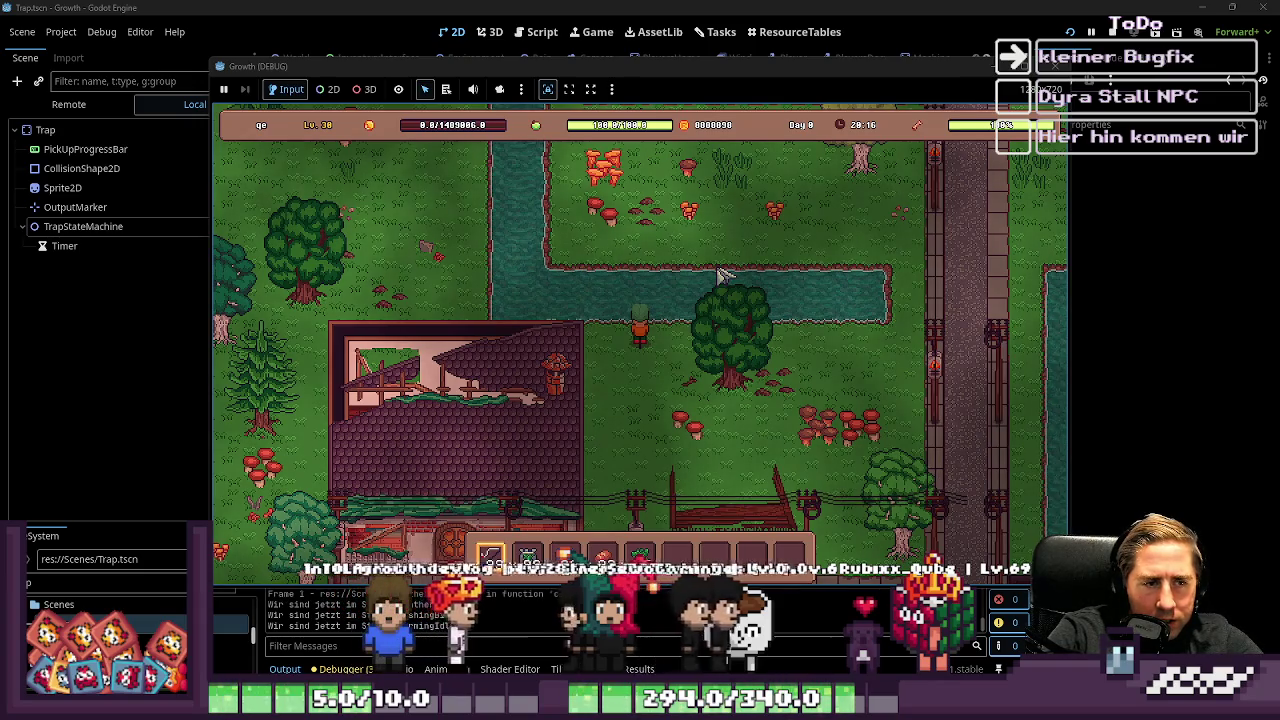
Step: Fish along the riverbank until Algea and a Catfish are caught, then stop the game
key(d)
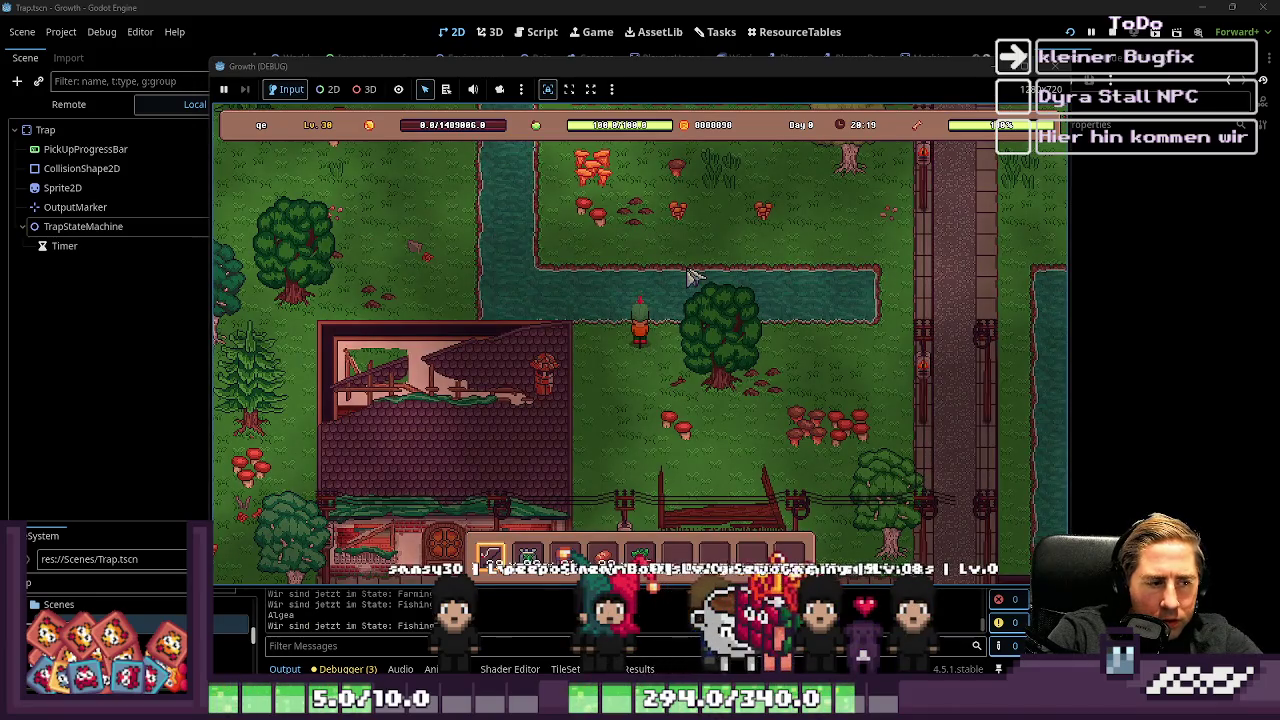
key(i)
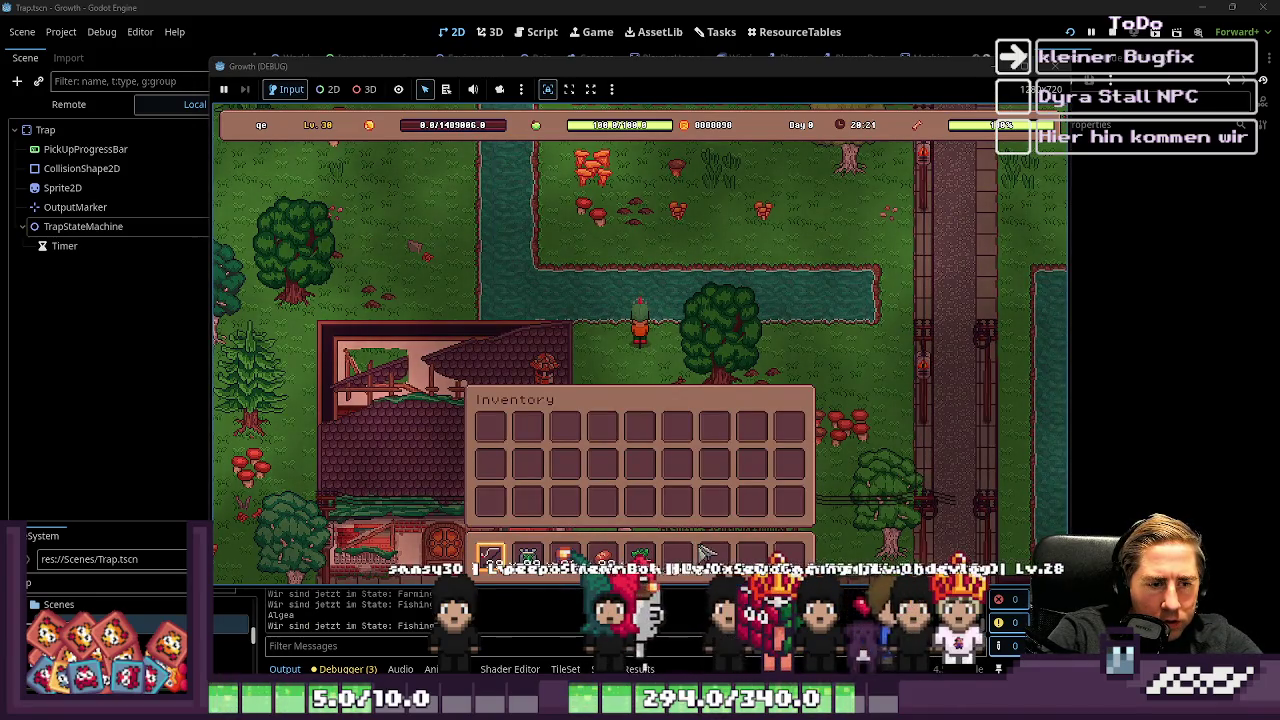
key(i)
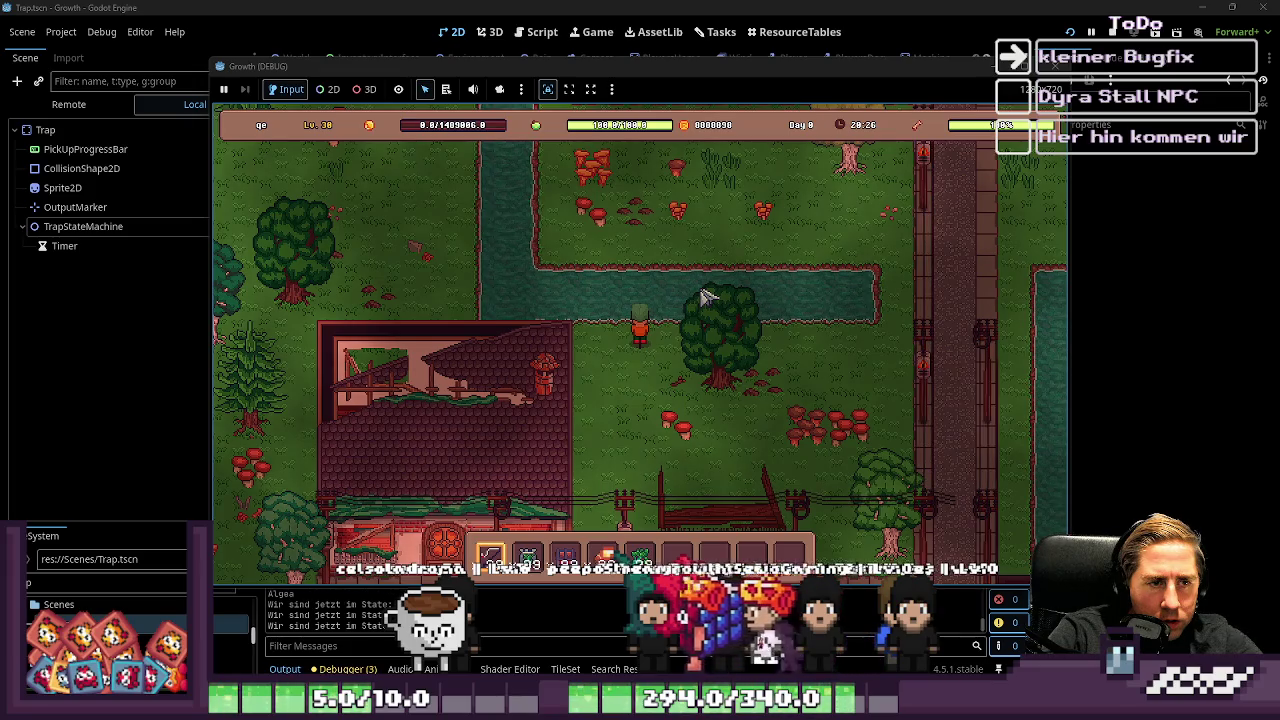
key(a)
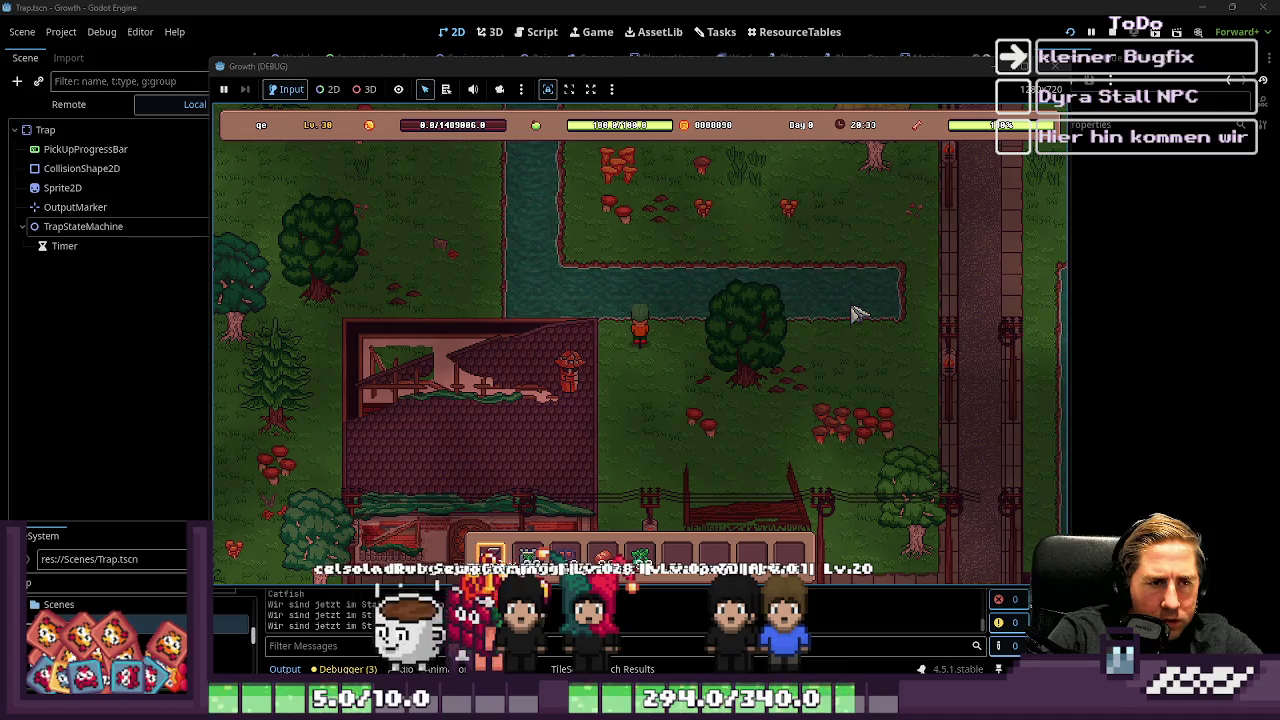
key(a)
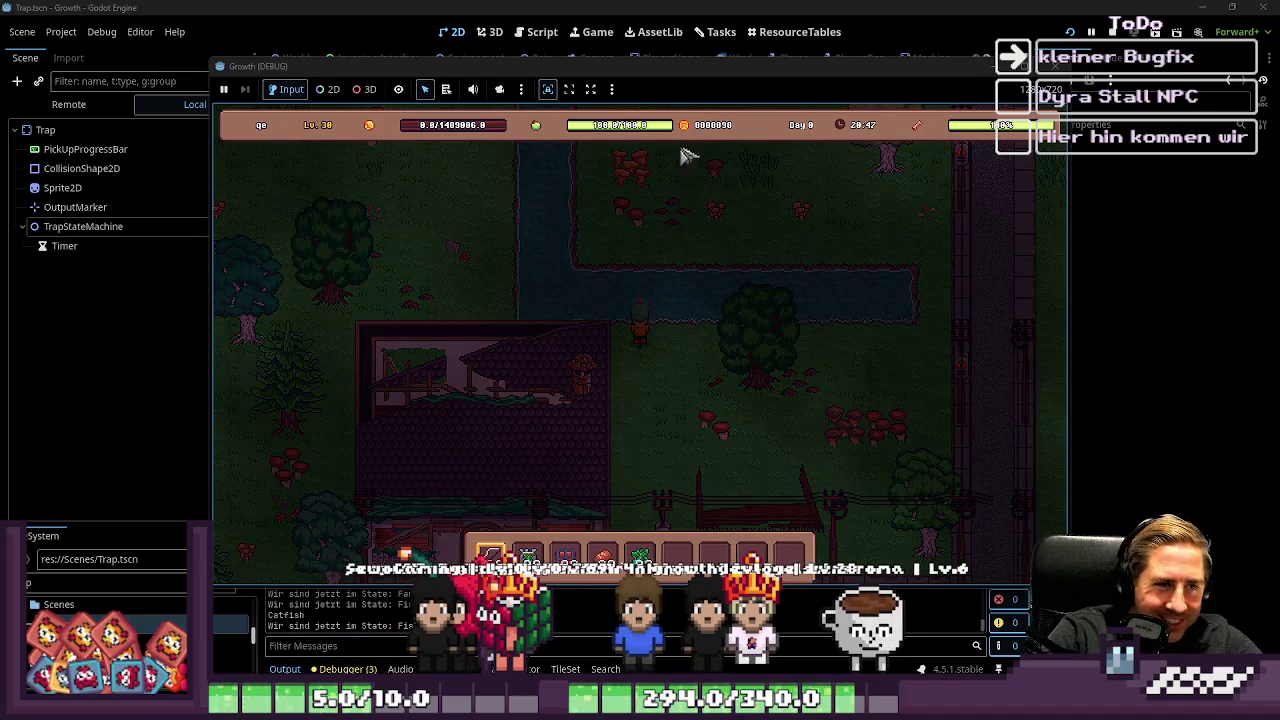
key(d)
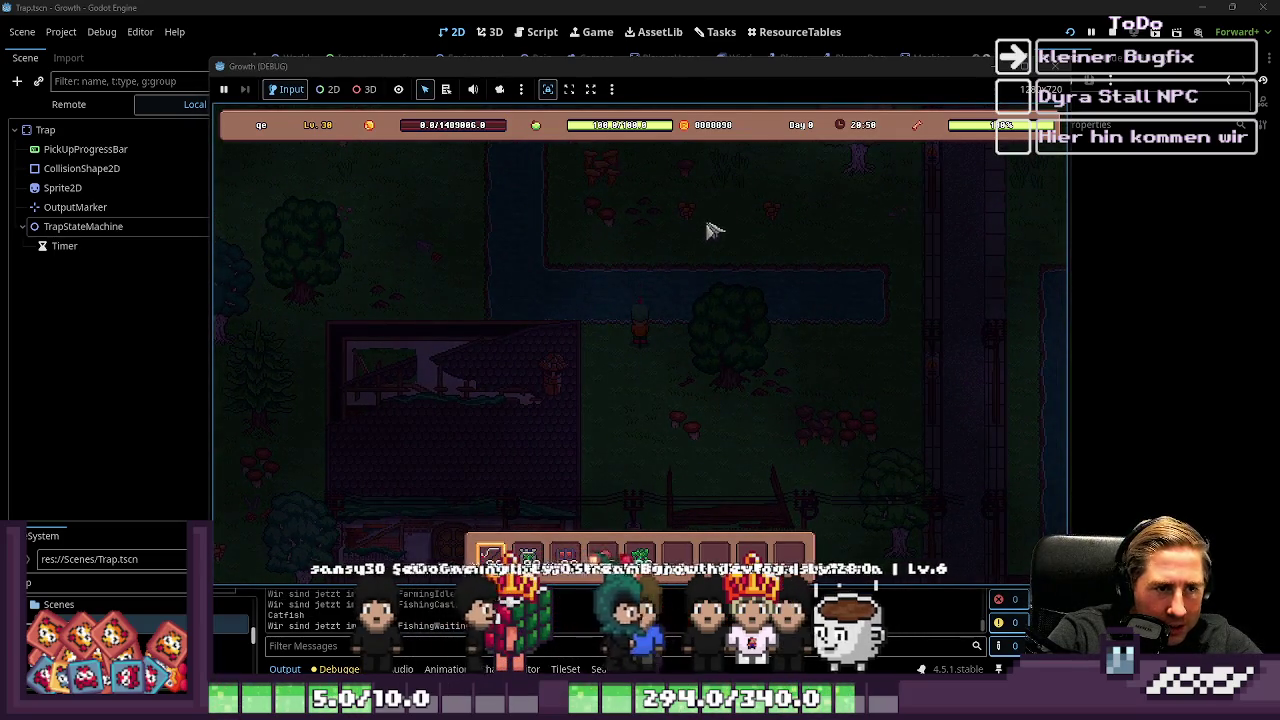
key(s)
key(d)
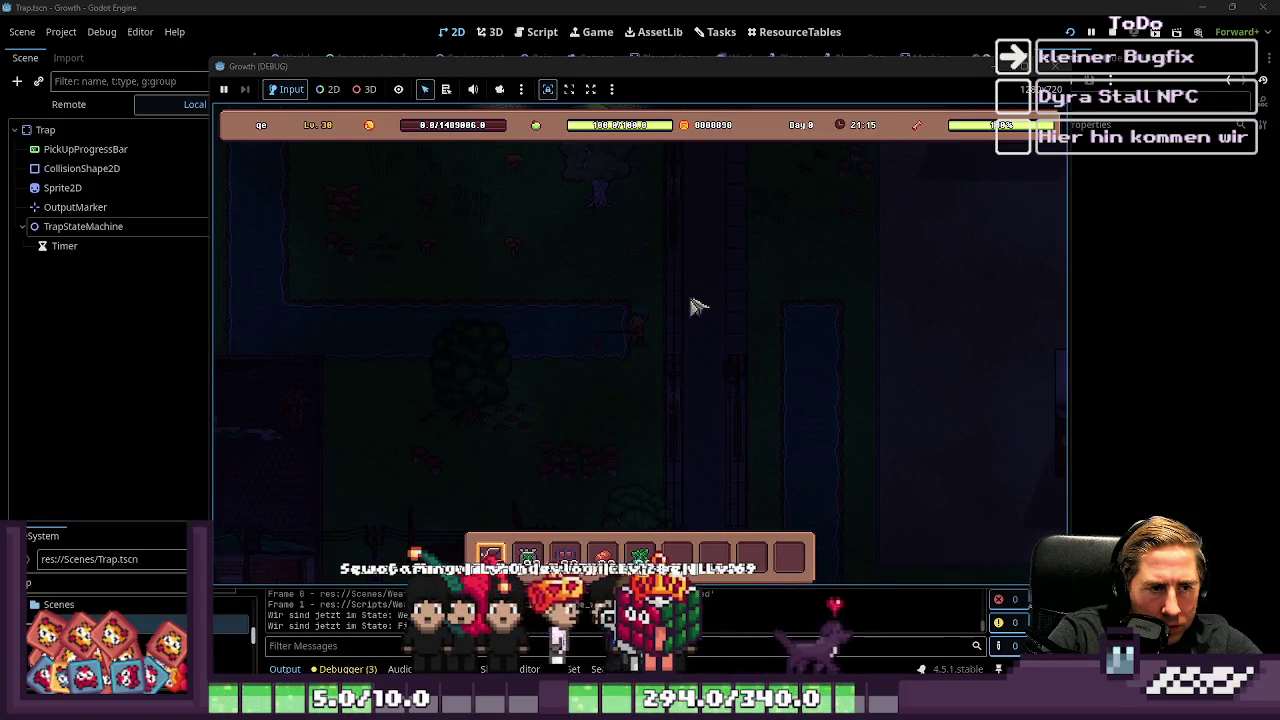
key(F8)
click(530, 32)
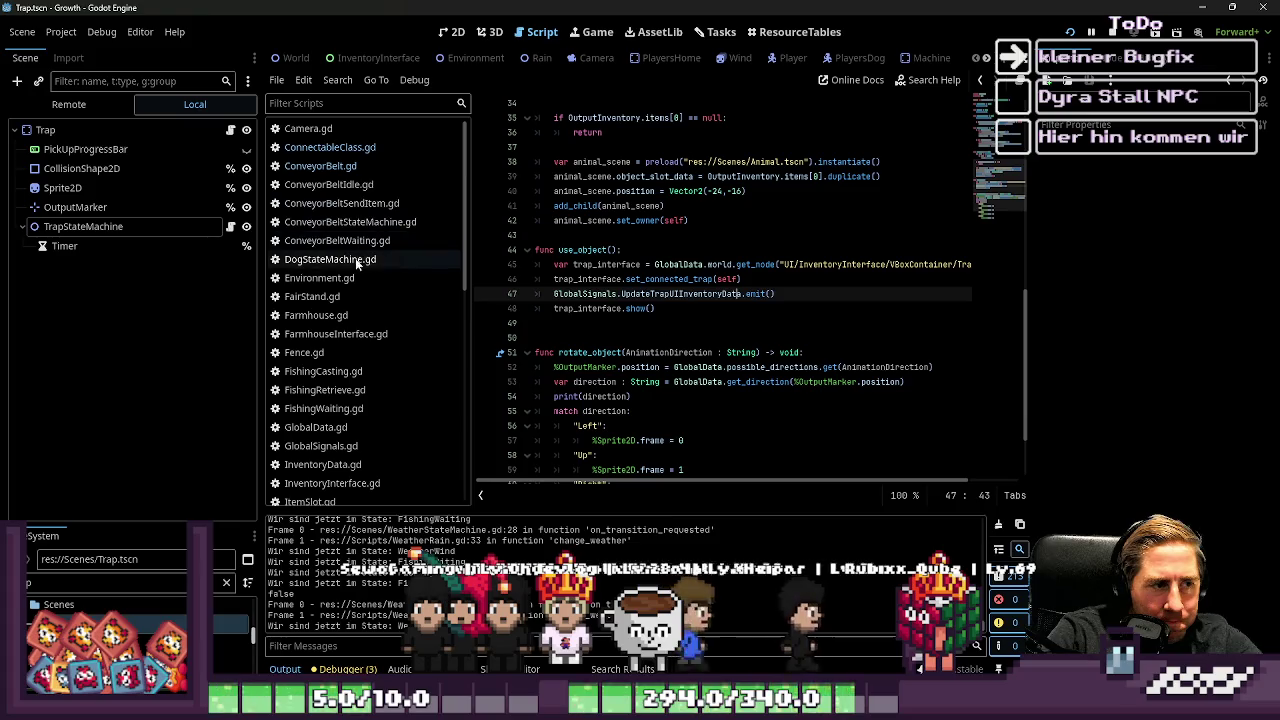
click(342, 391)
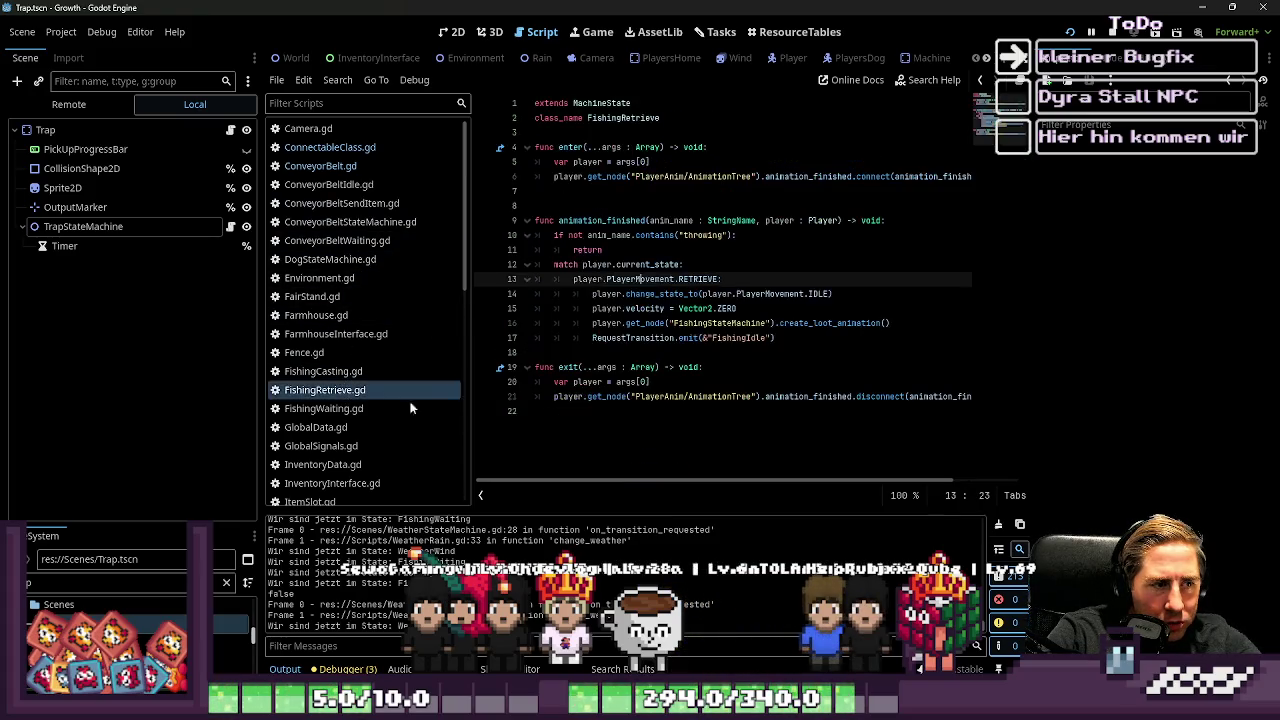
double_click(609, 220)
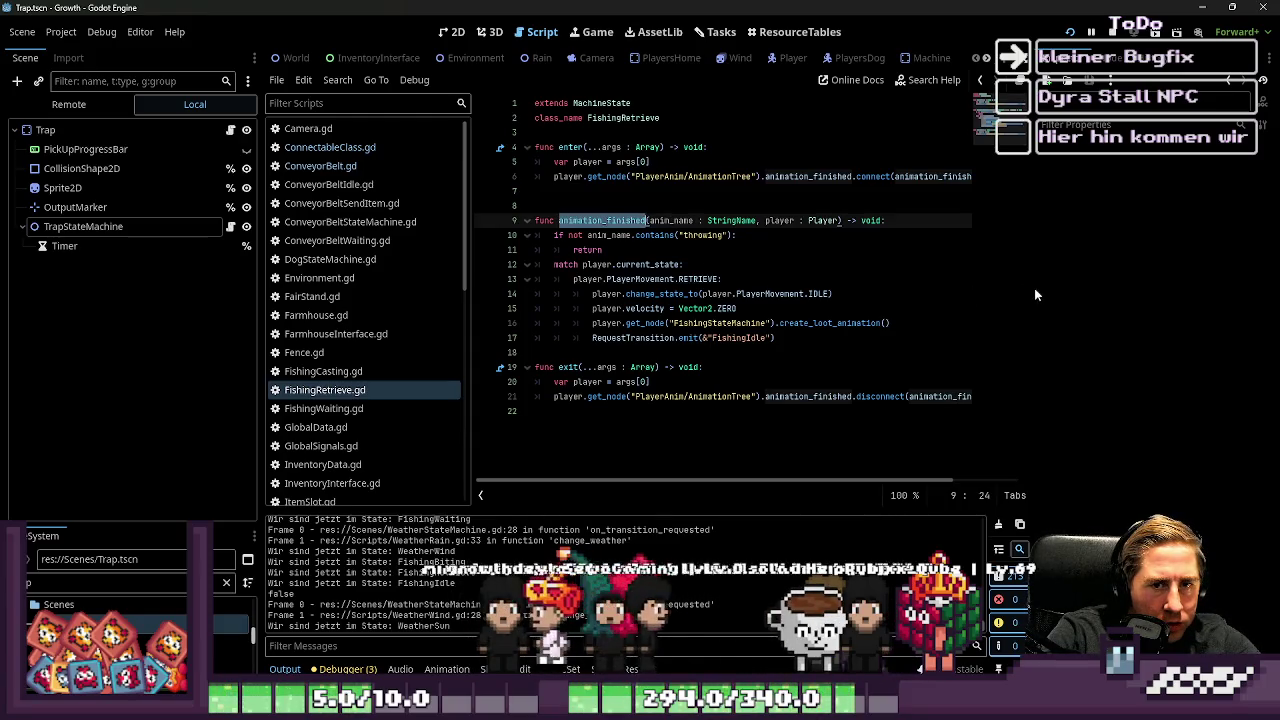
drag(1032, 294, 1122, 294)
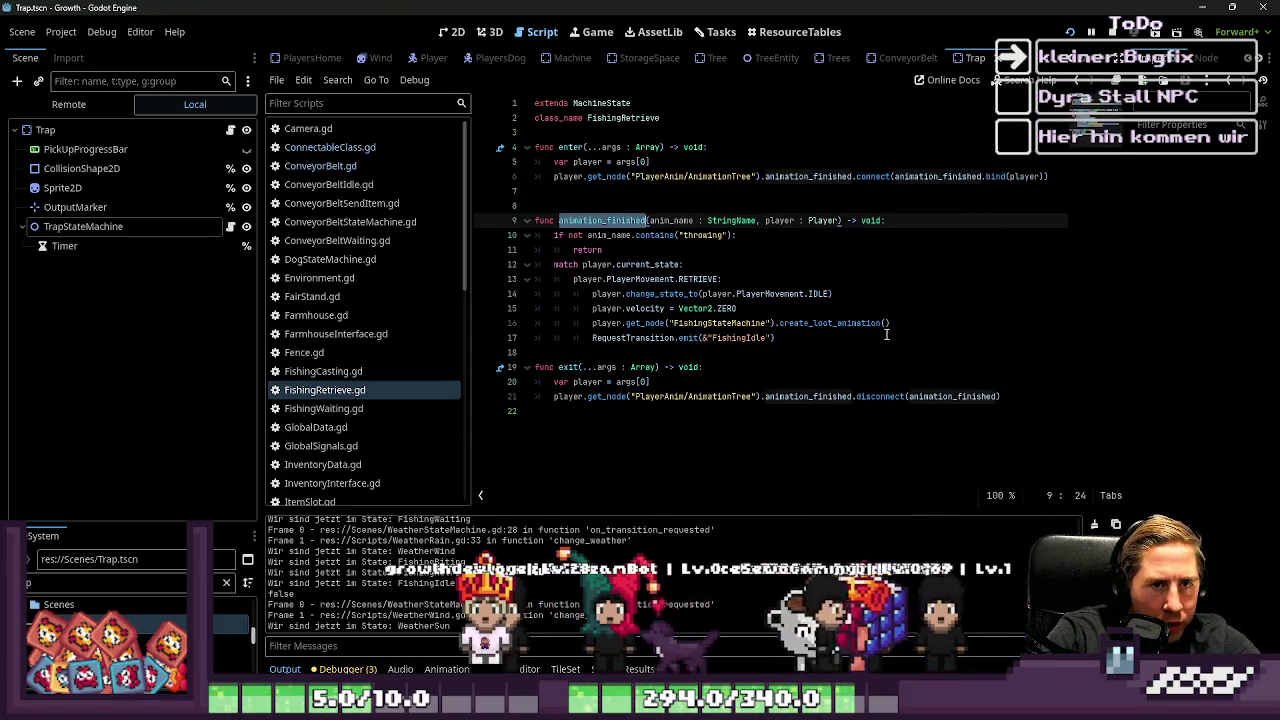
click(322, 410)
scroll(778, 326, down, 3)
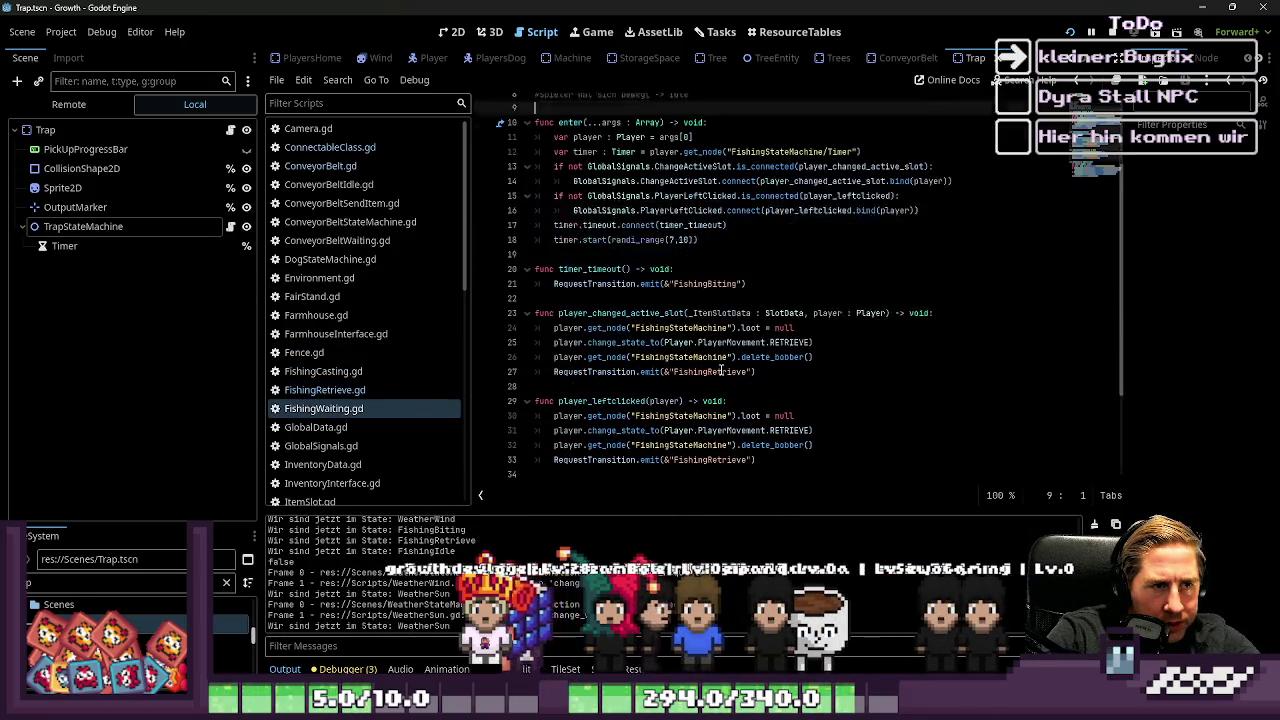
double_click(620, 294)
scroll(634, 337, up, 2)
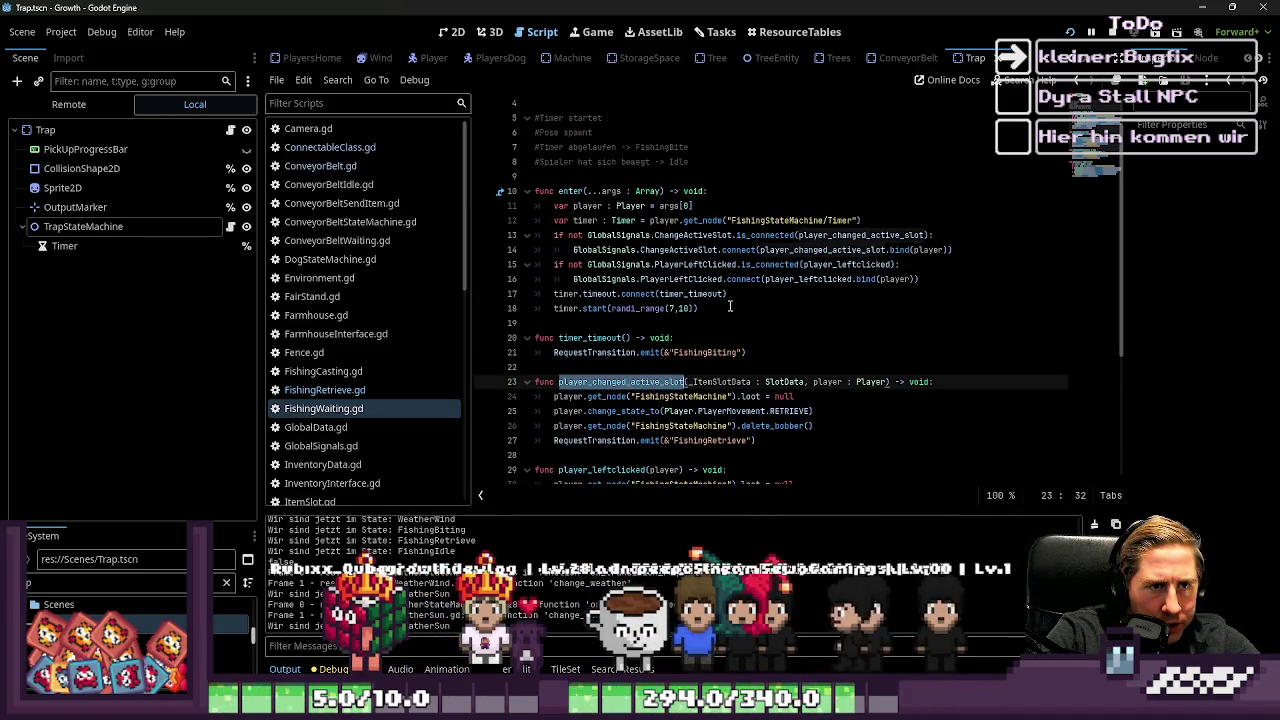
click(795, 235)
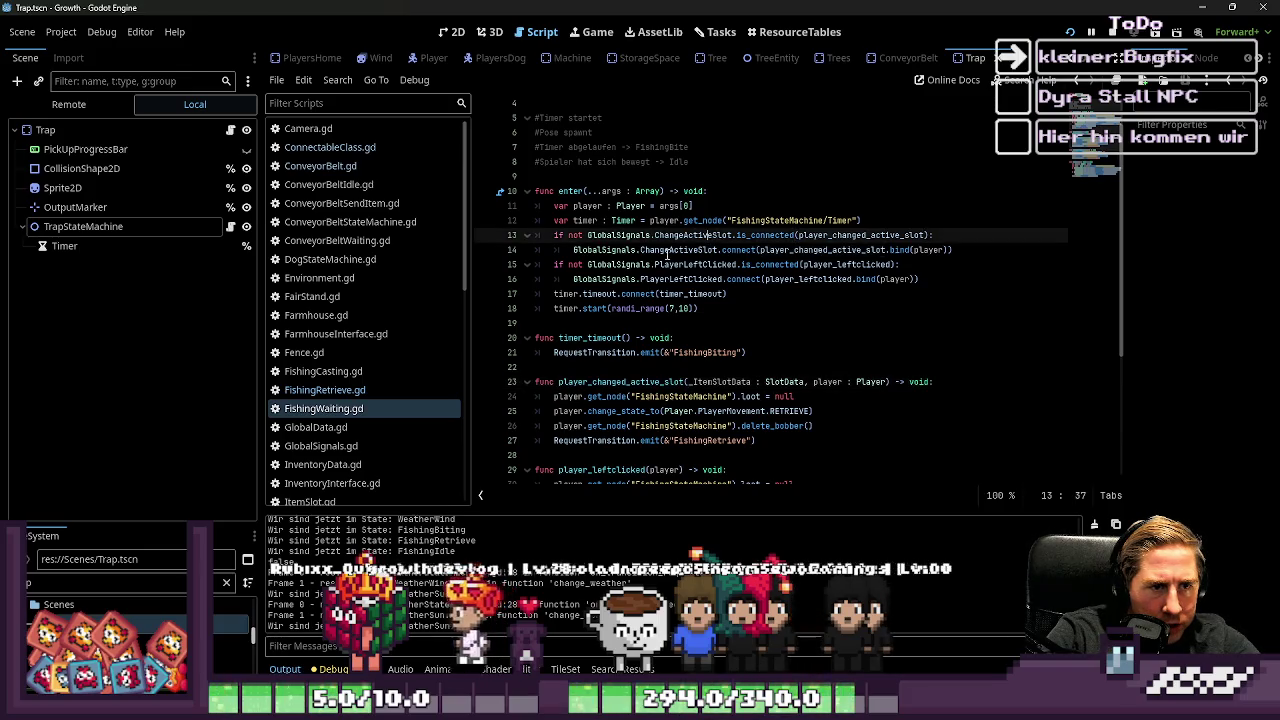
click(671, 265)
click(675, 278)
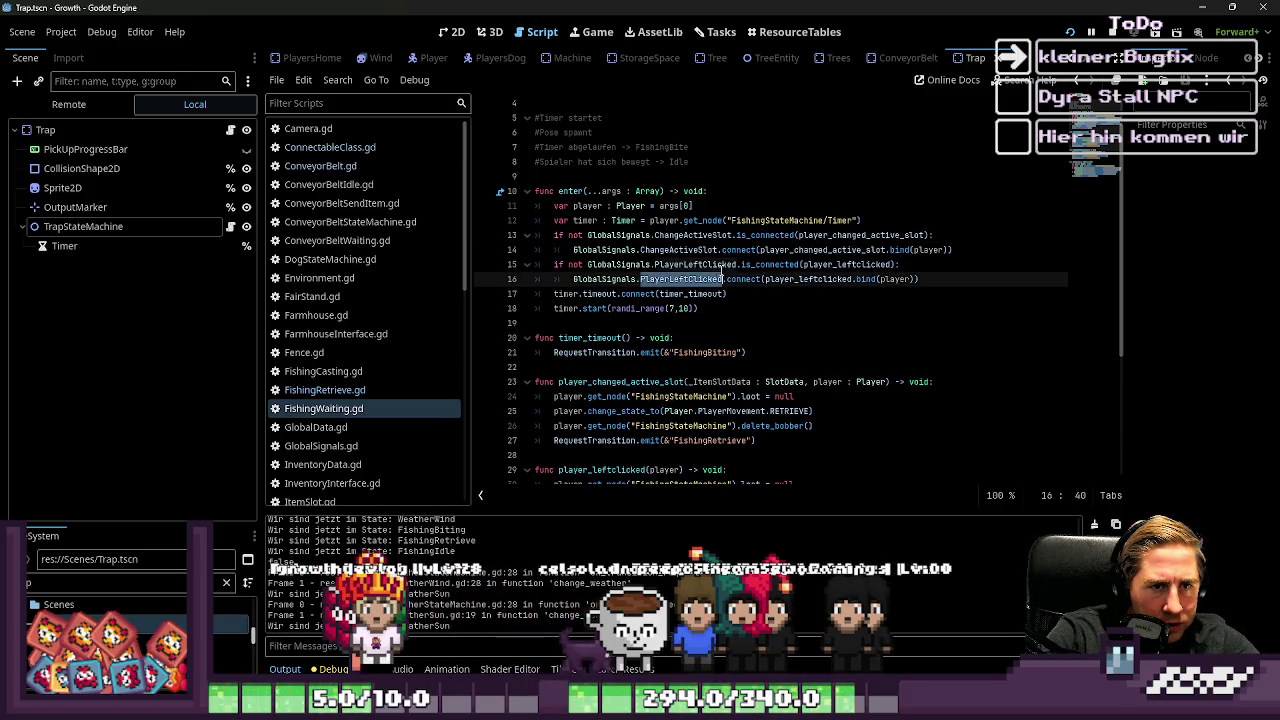
scroll(820, 300, down, 5)
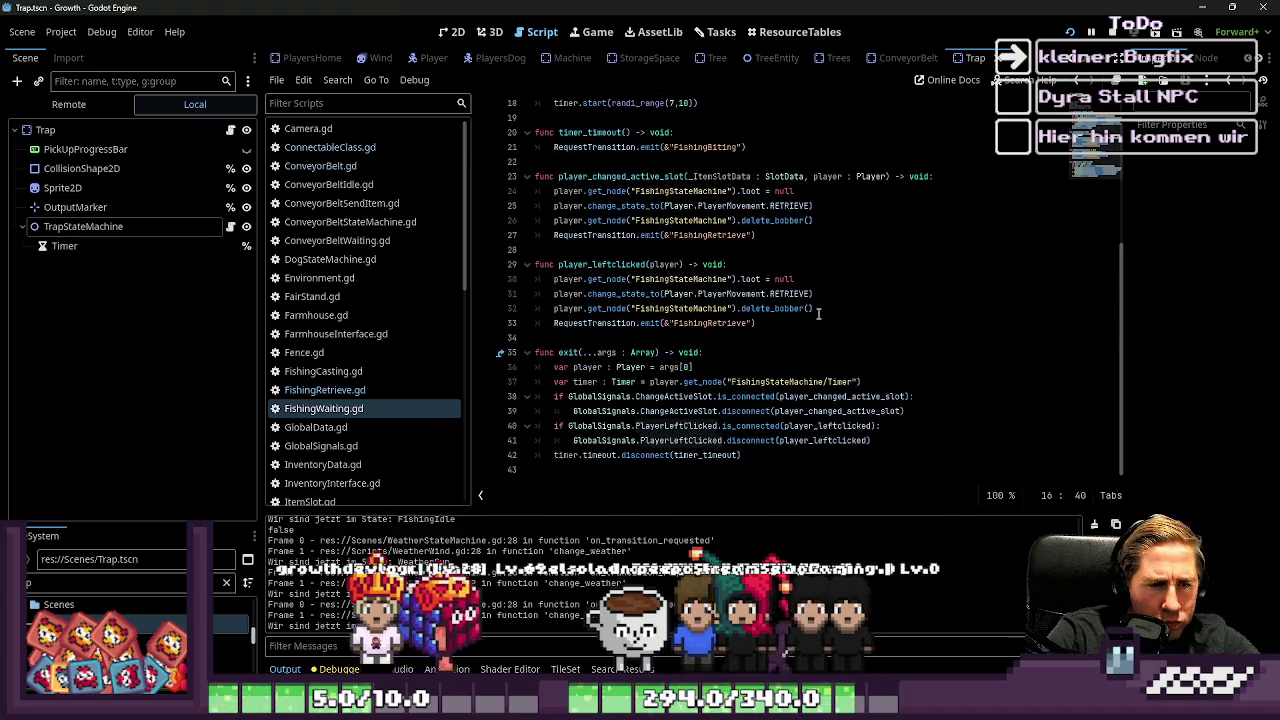
scroll(818, 313, up, 3)
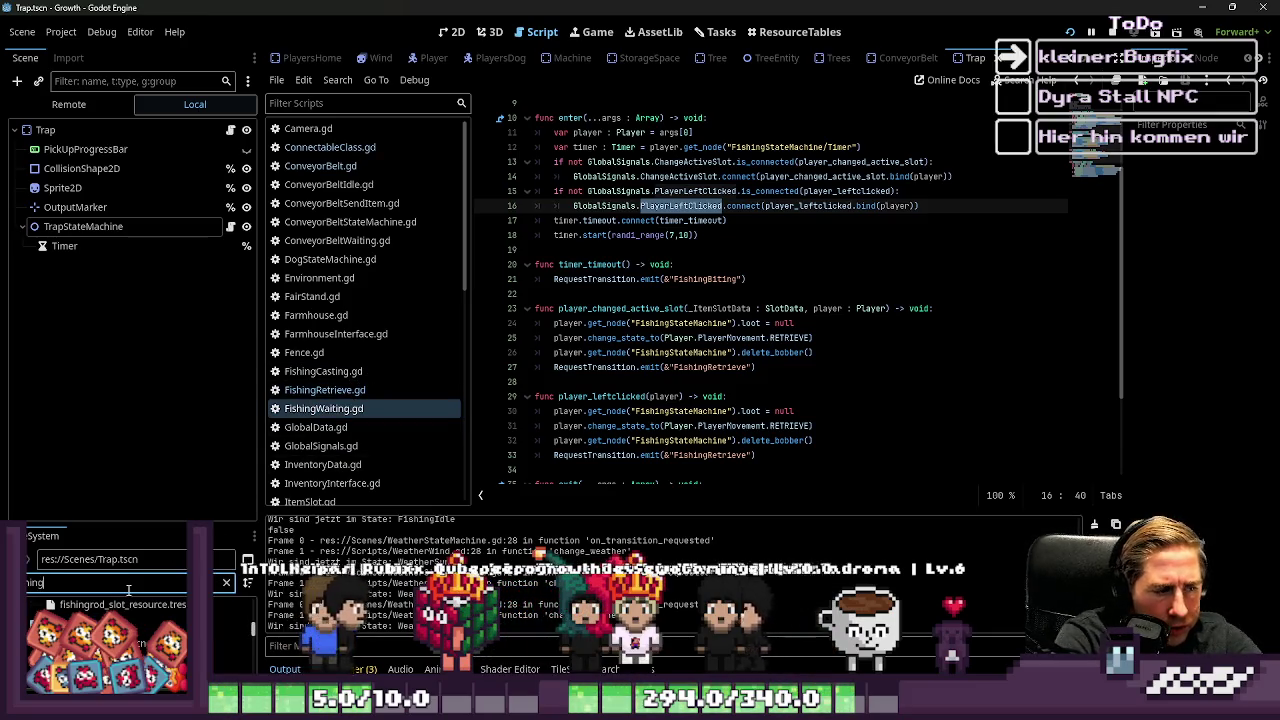
Step: Open FishingBiting.gd and change the line 14 signal to PlayerLeftClicked
text(ing)
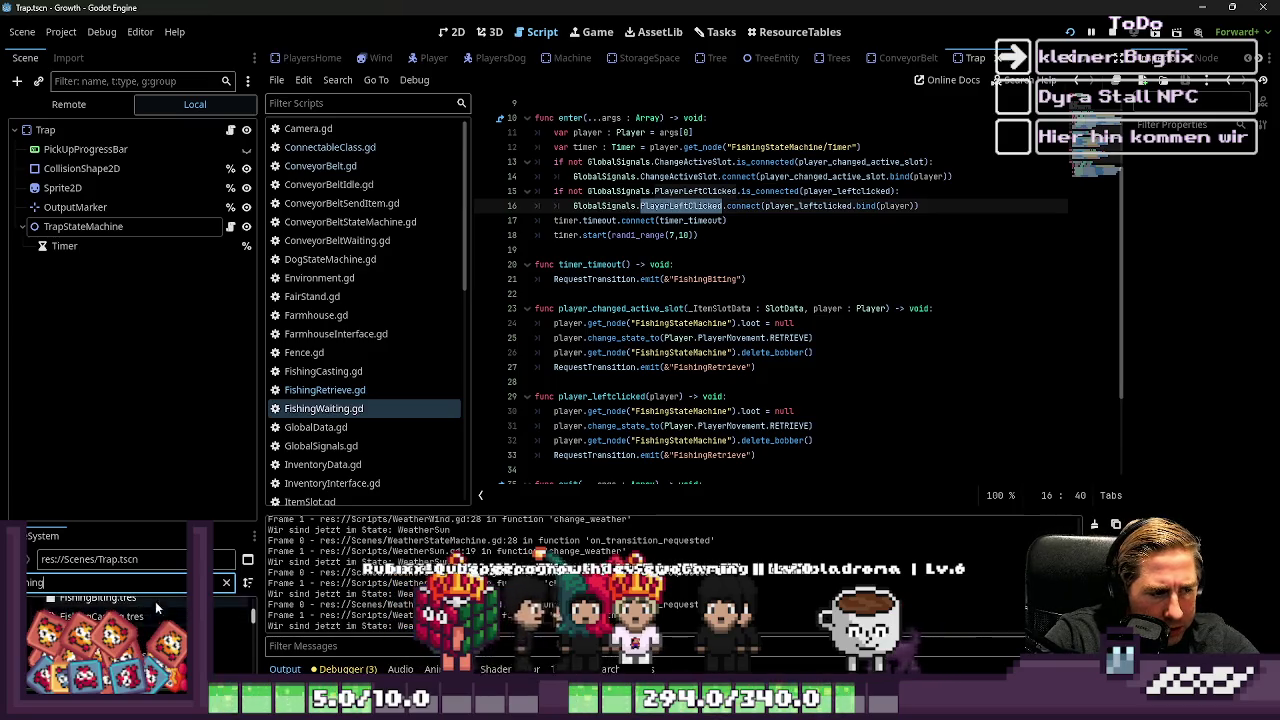
click(143, 620)
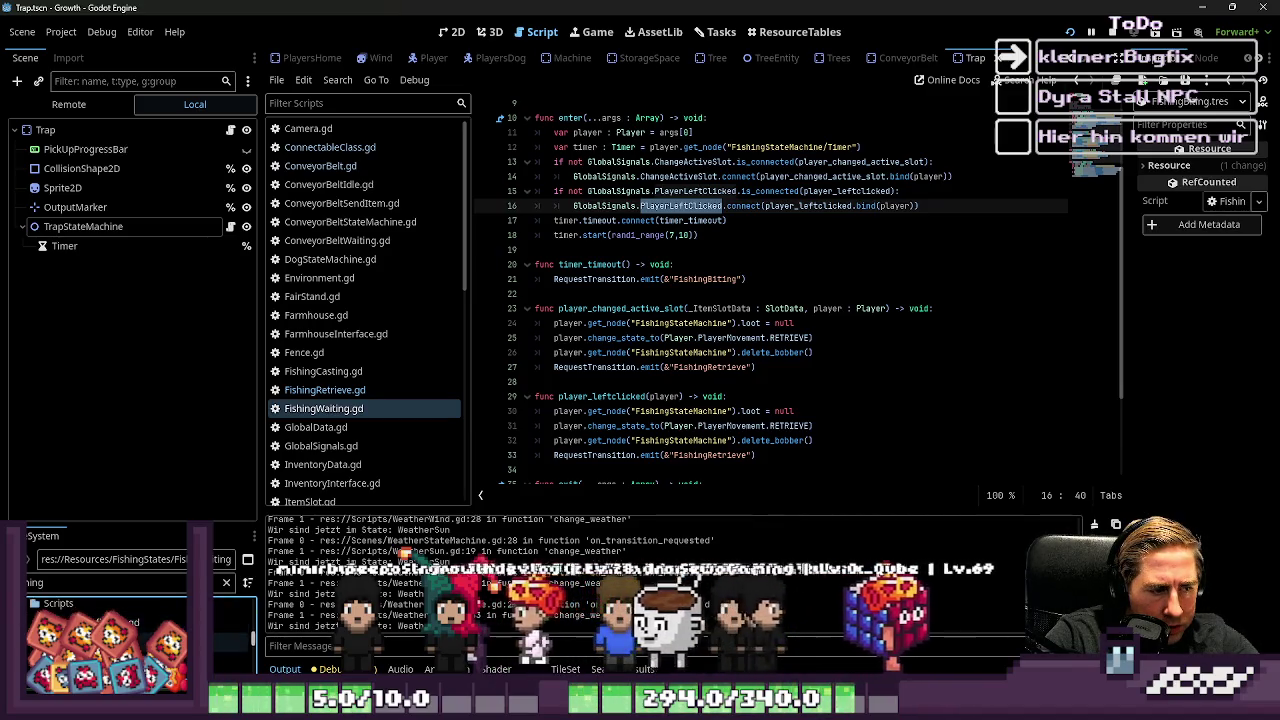
double_click(150, 622)
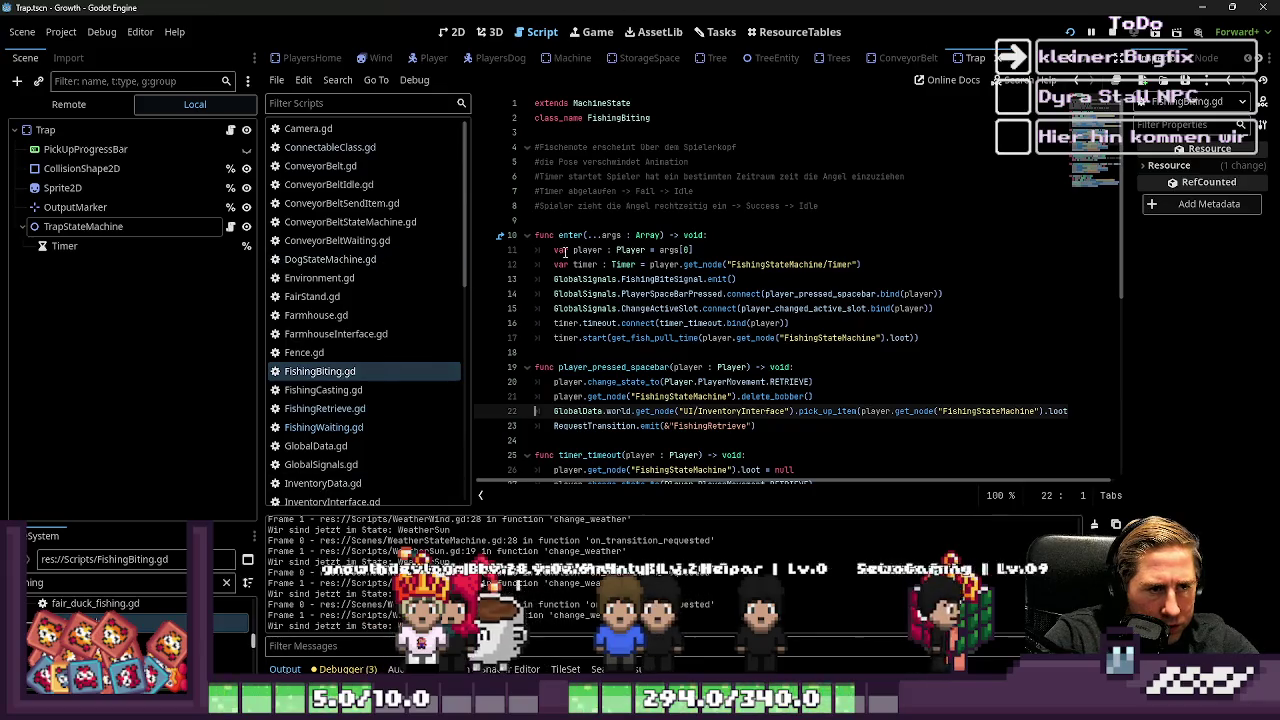
click(668, 293)
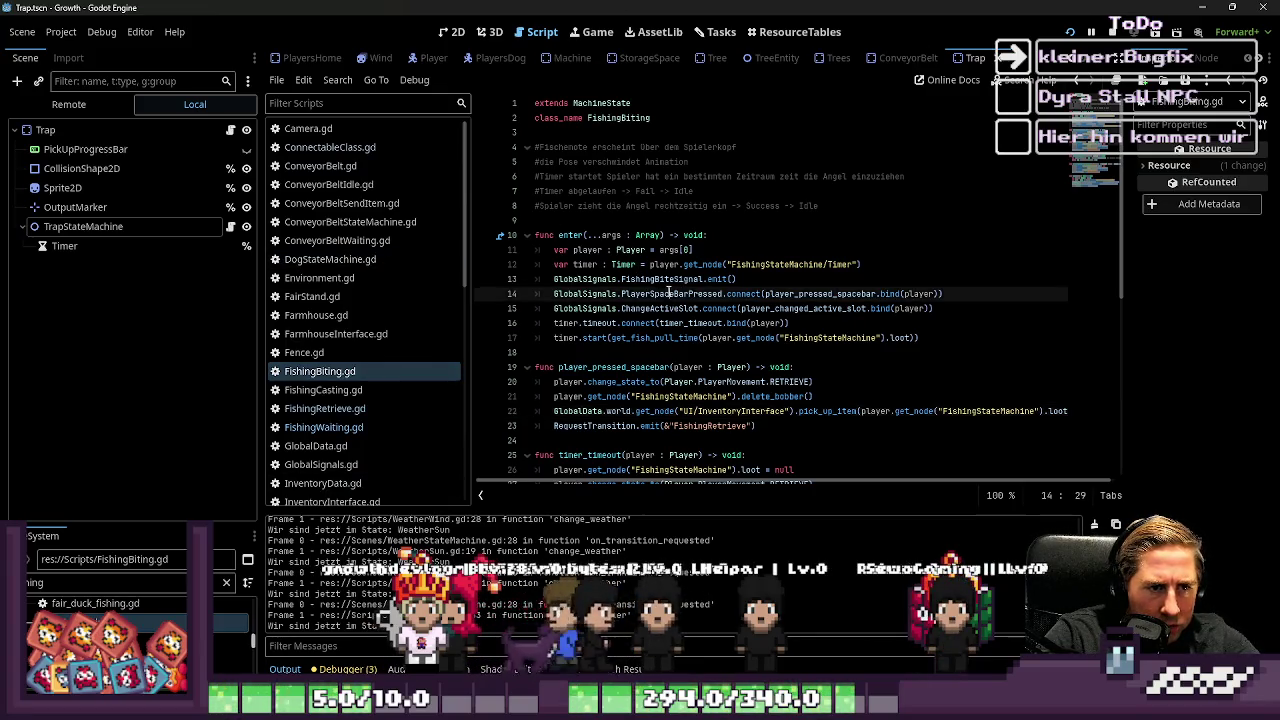
text(PlayerLeftClicked)
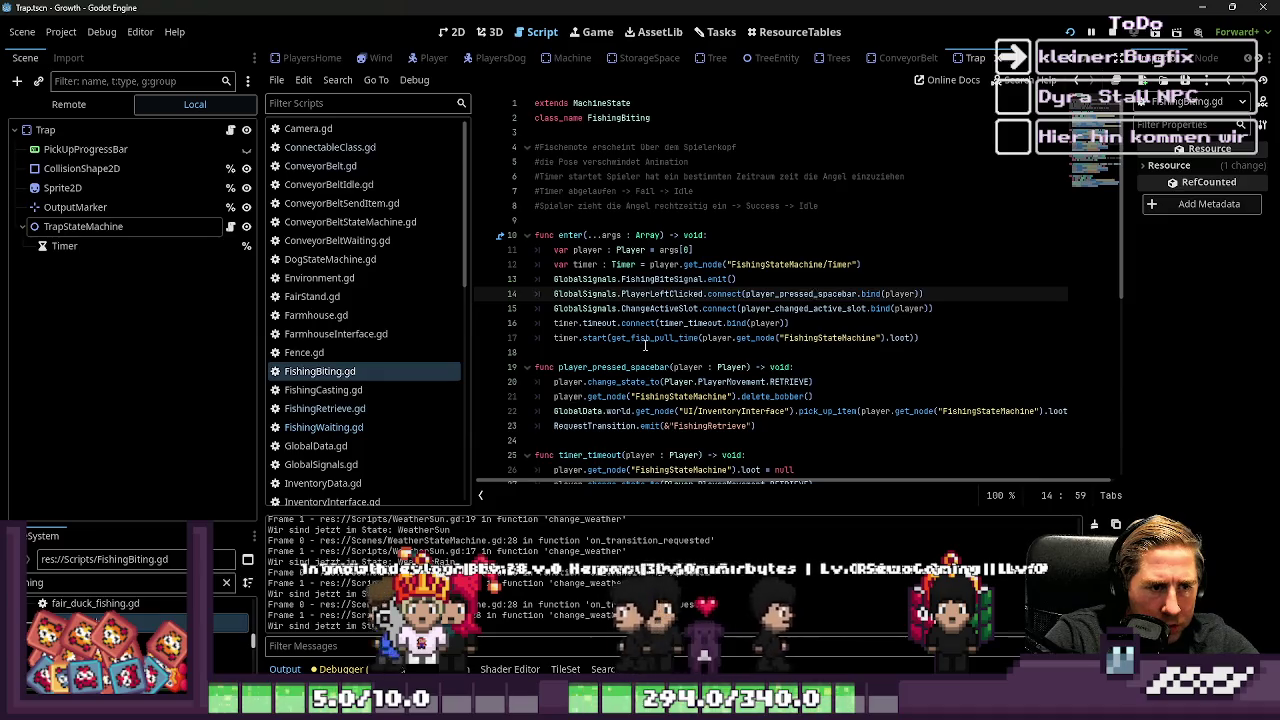
Step: Select PlayerSpaceBarPressed on line 45 and the player_pressed_spacebar handler name on line 19
scroll(645, 345, down, 8)
click(668, 396)
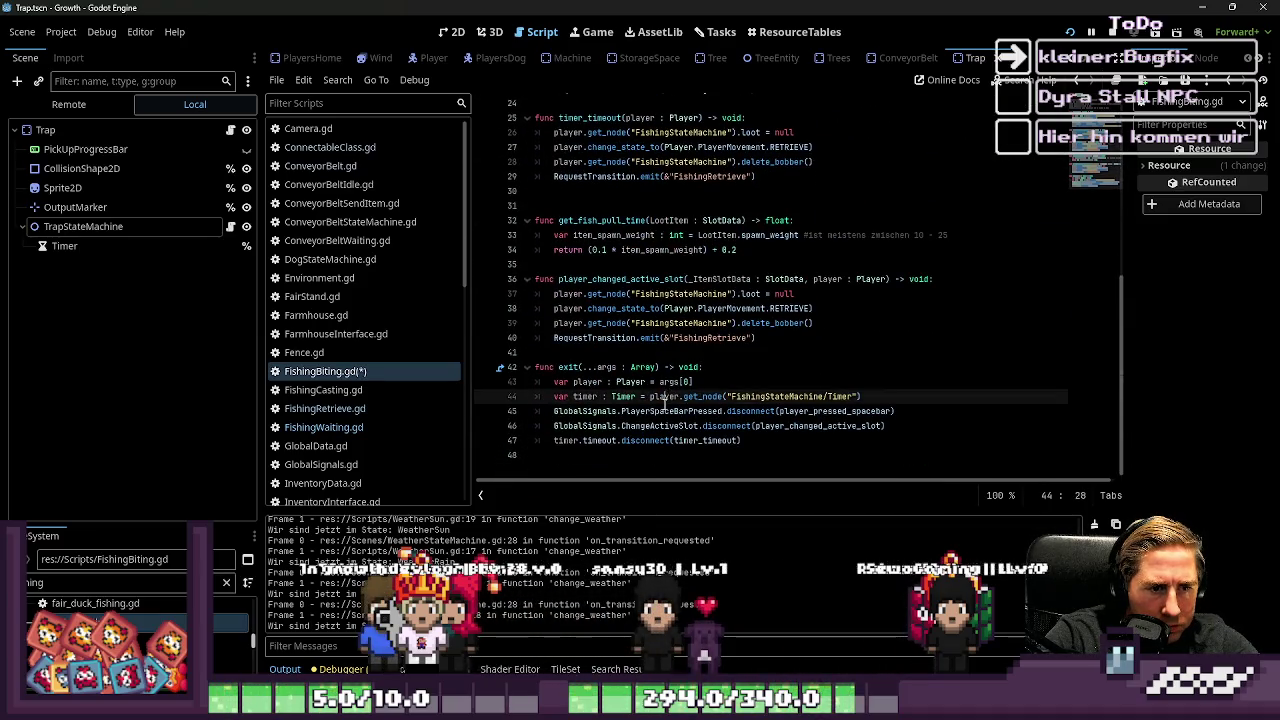
double_click(670, 411)
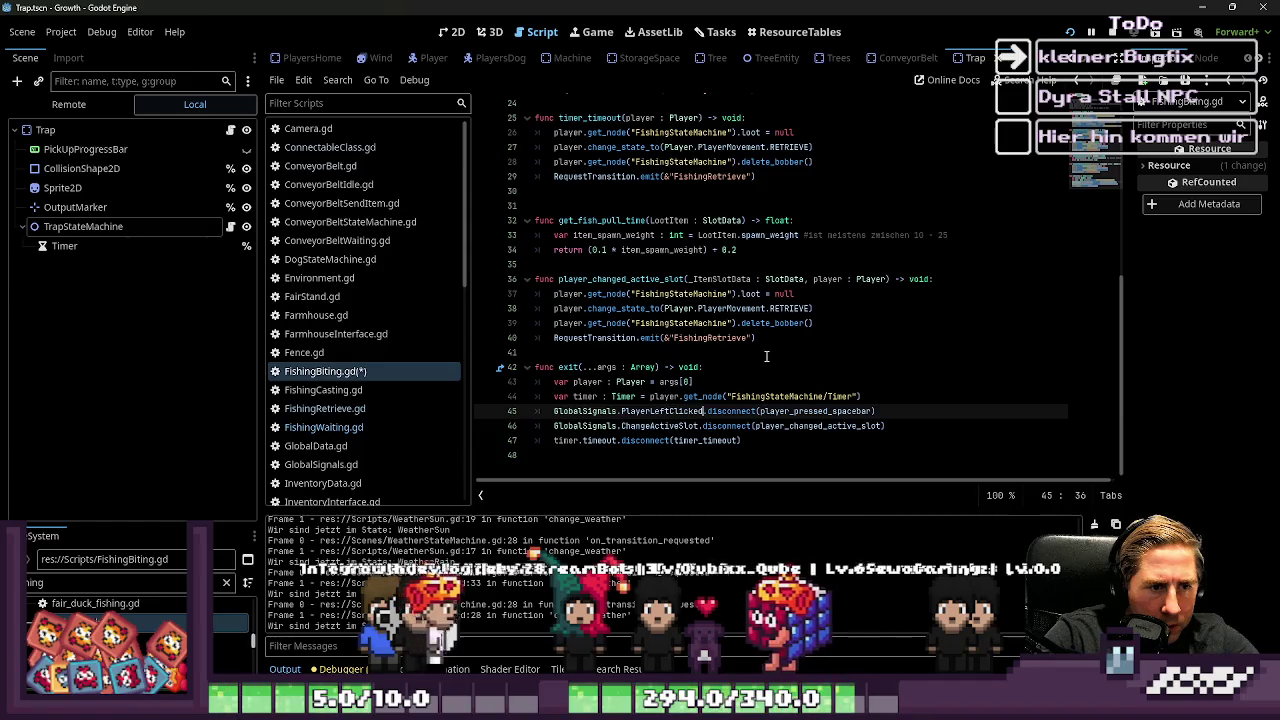
scroll(766, 340, up, 8)
double_click(816, 294)
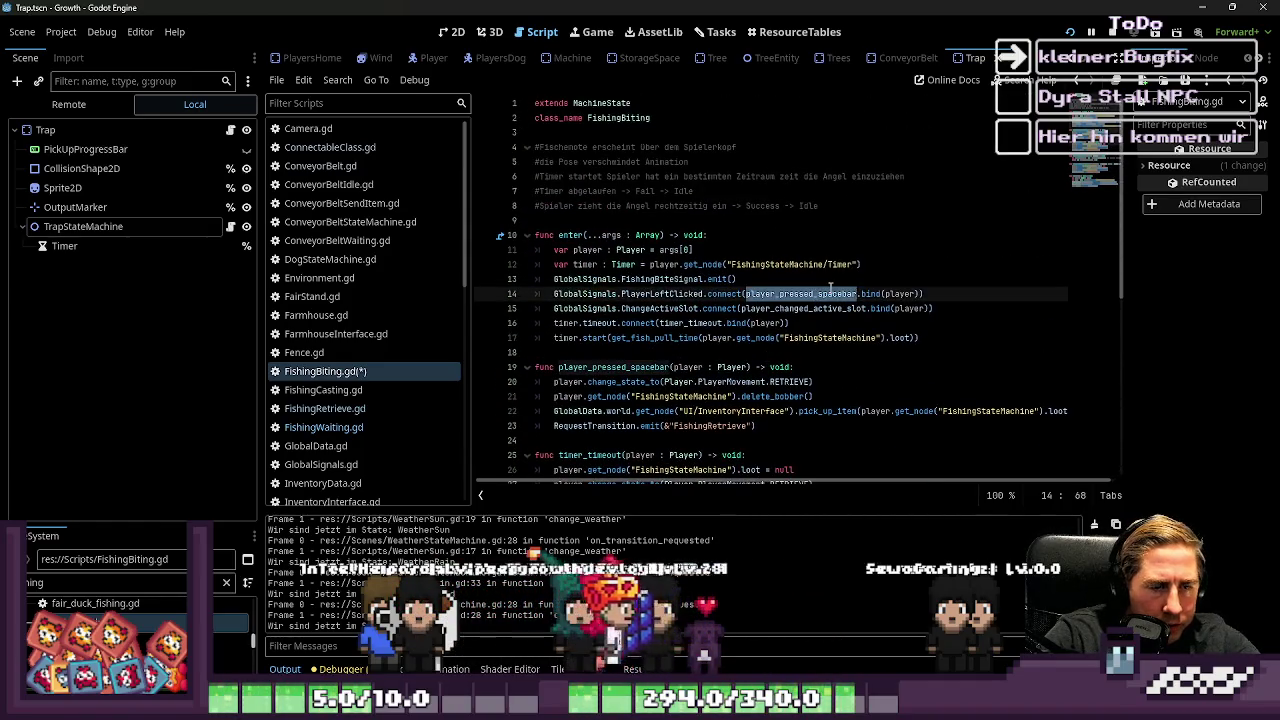
key(Down)
key(Down)
key(Down)
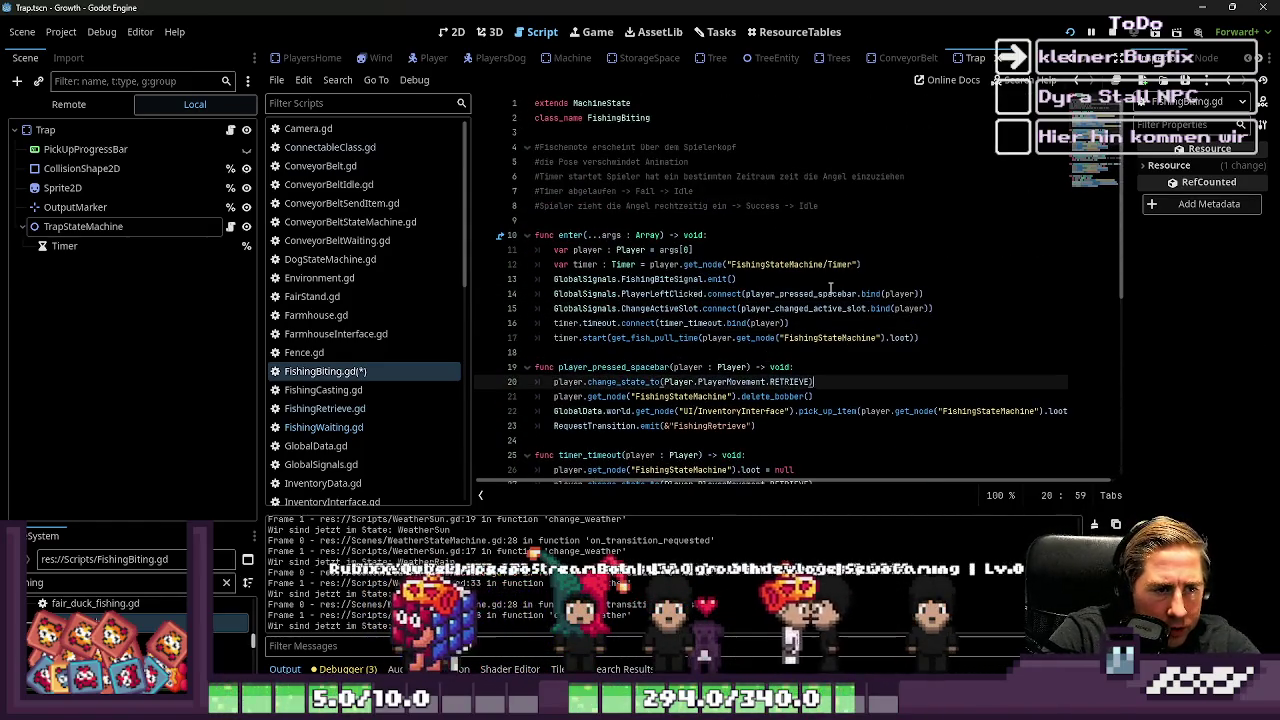
key(Up)
key(Home)
key(Right)
key(Right)
key(Right)
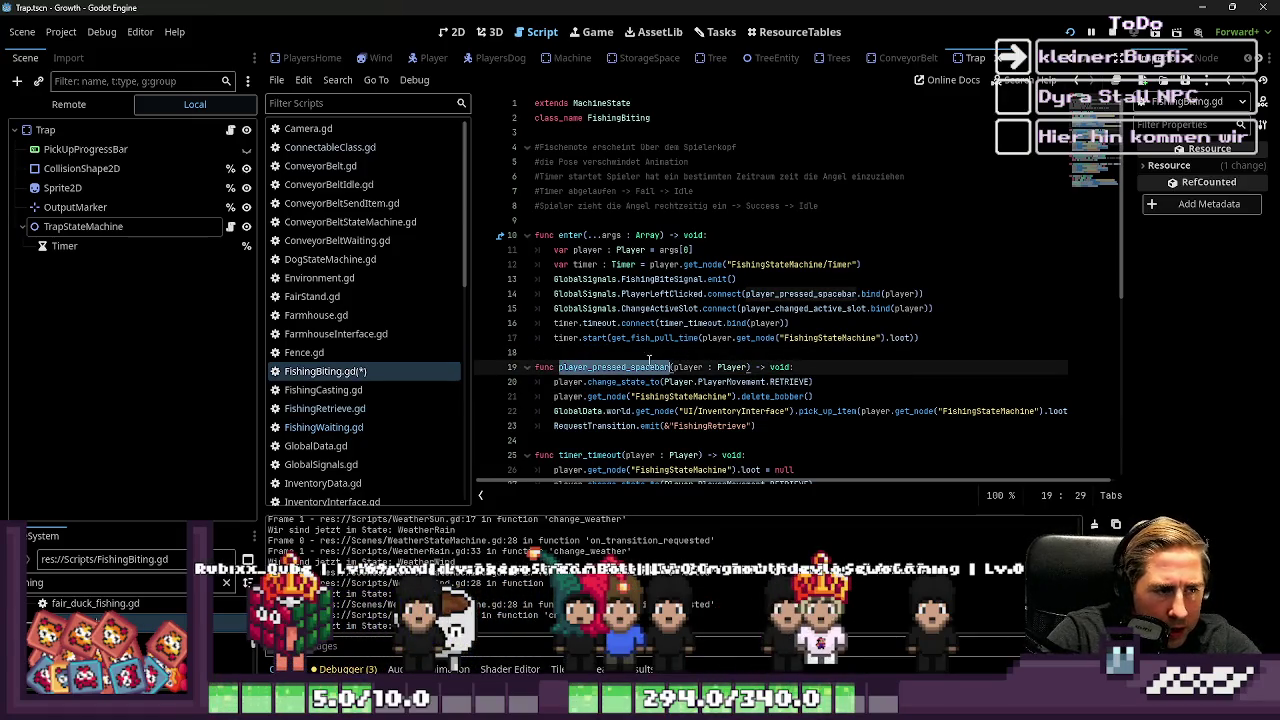
Step: Compare handler names in the FishingRetrieve and FishingWaiting scripts, then return to FishingBiting
click(354, 409)
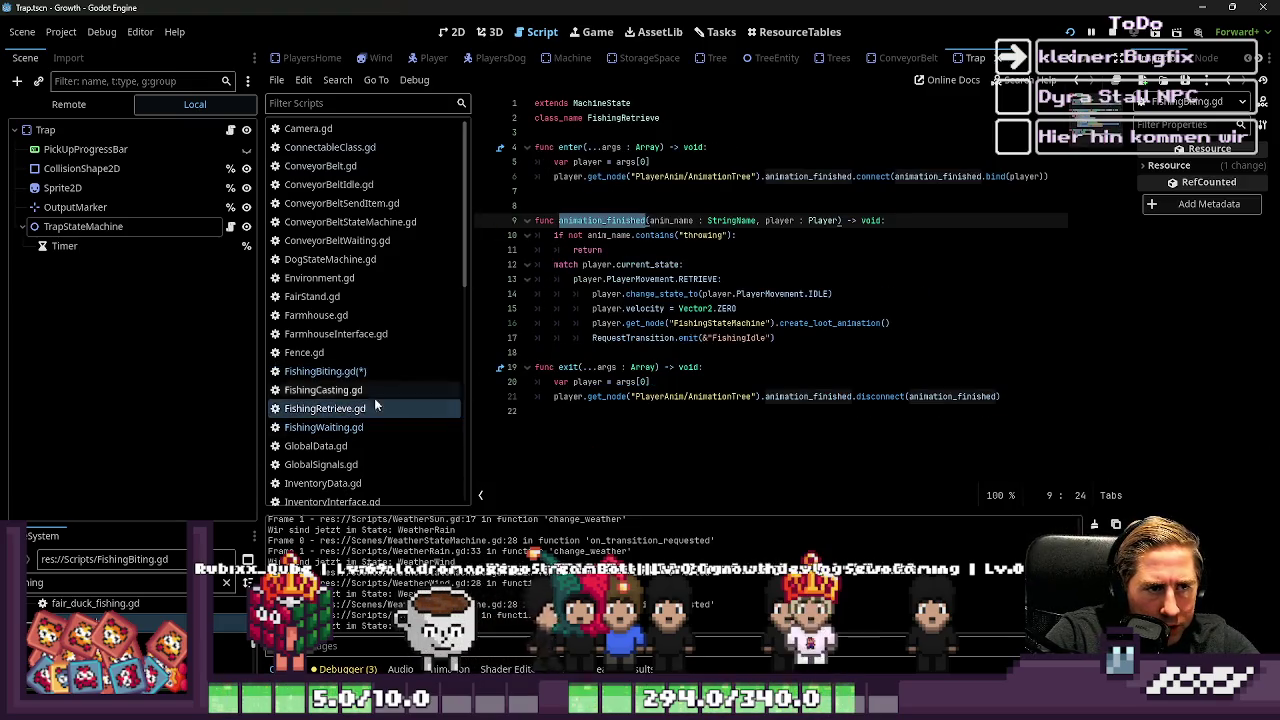
click(423, 428)
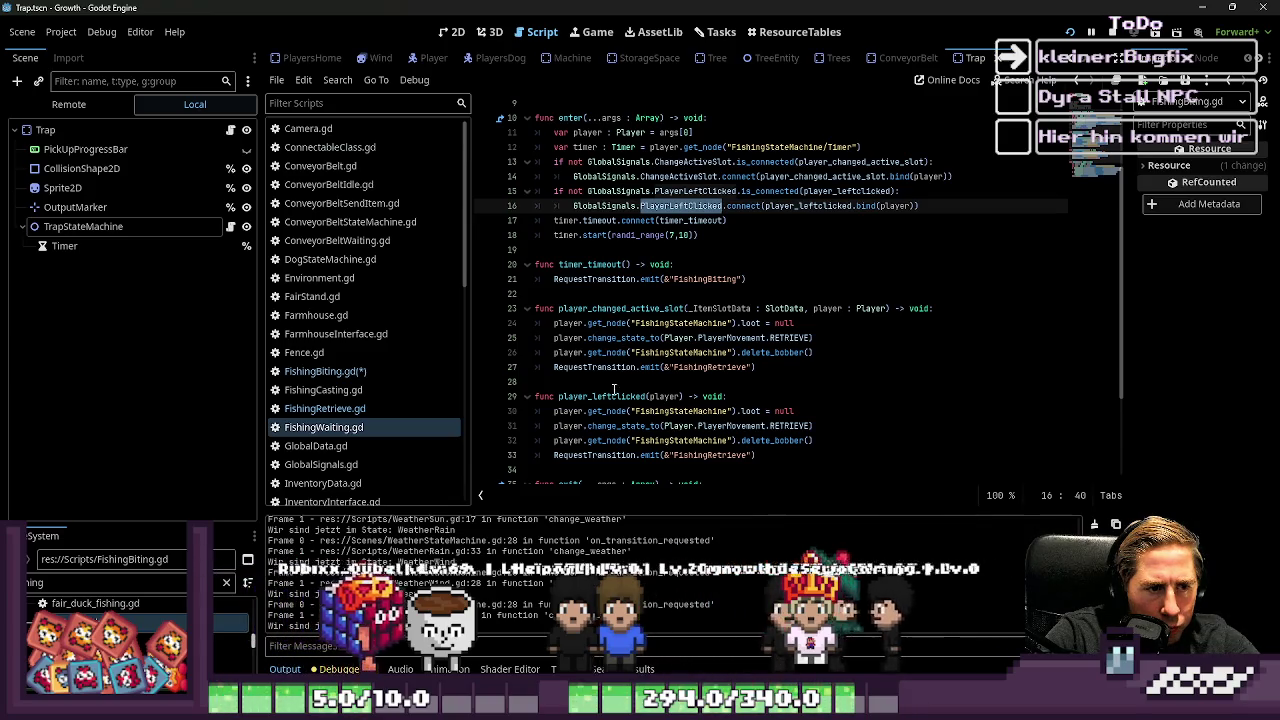
click(325, 371)
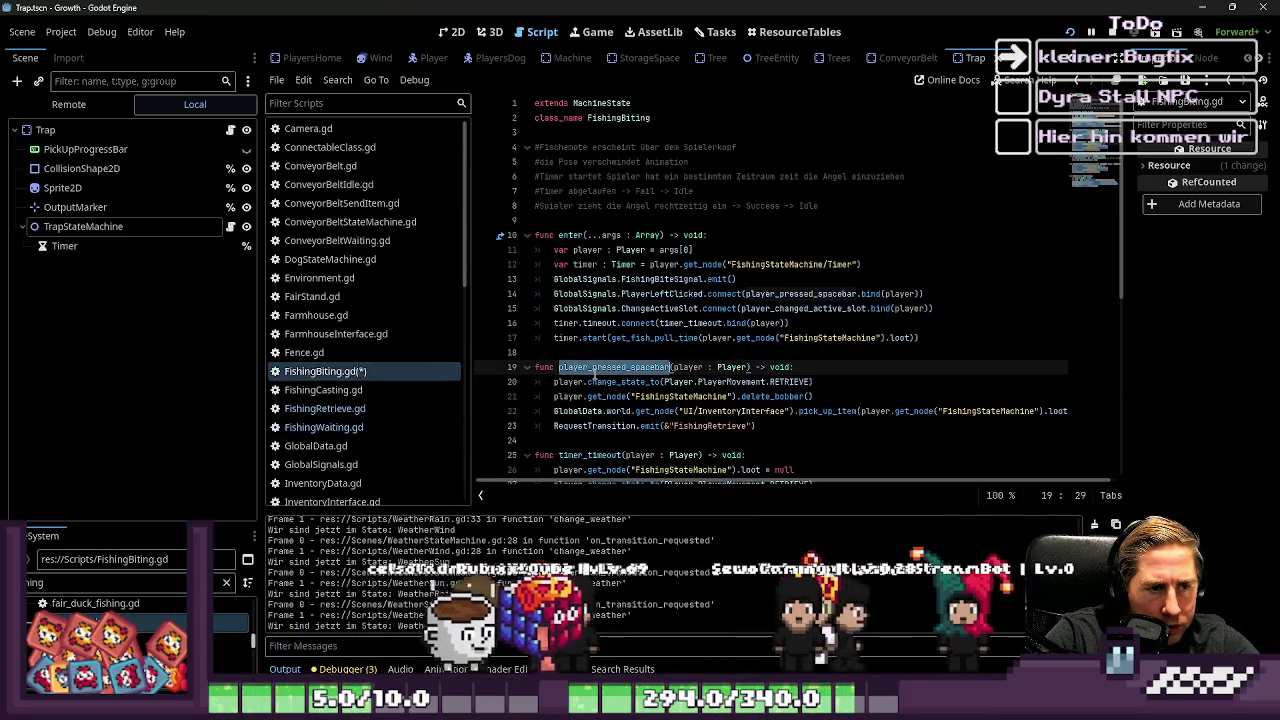
Step: Rename the handler to player_leftclicked in its definition and both signal calls, and save
text(player_leftclicked)
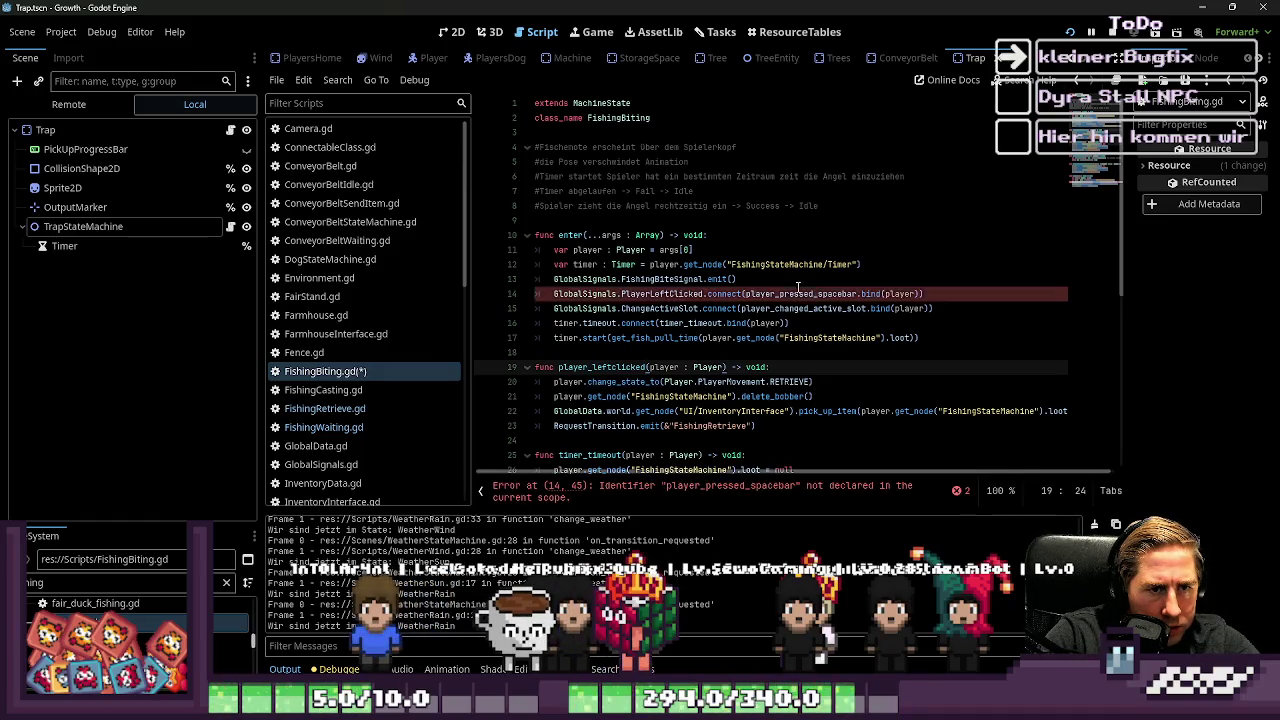
double_click(800, 293)
scroll(760, 334, down, 8)
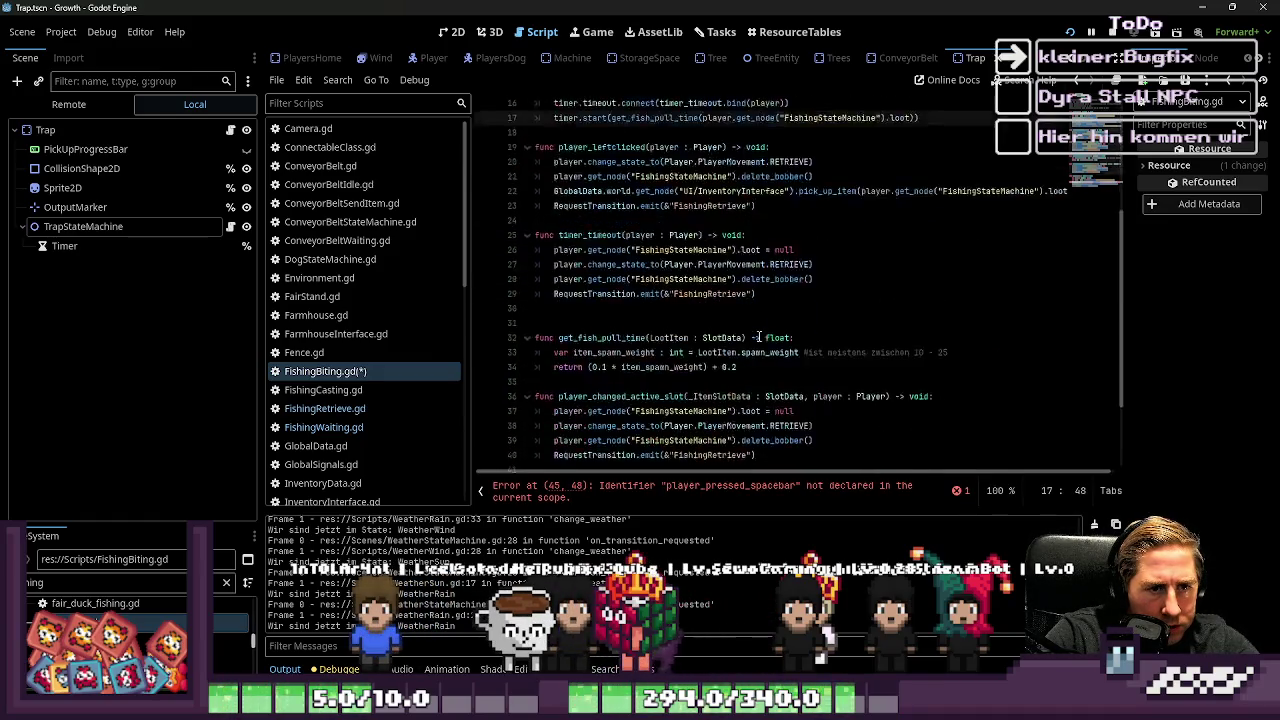
double_click(791, 410)
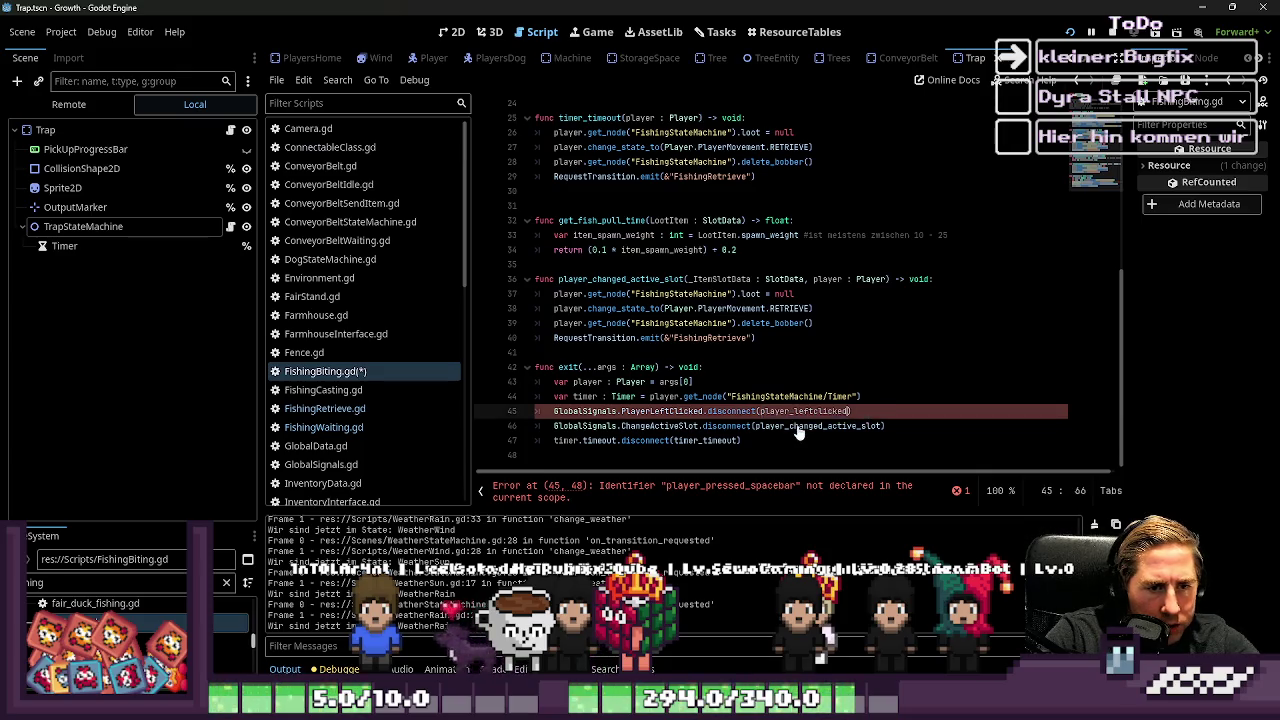
key(ctrl+s)
Step: Add an 'if' line built from the disconnect call above it, and indent the disconnect beneath
drag(851, 411, 521, 410)
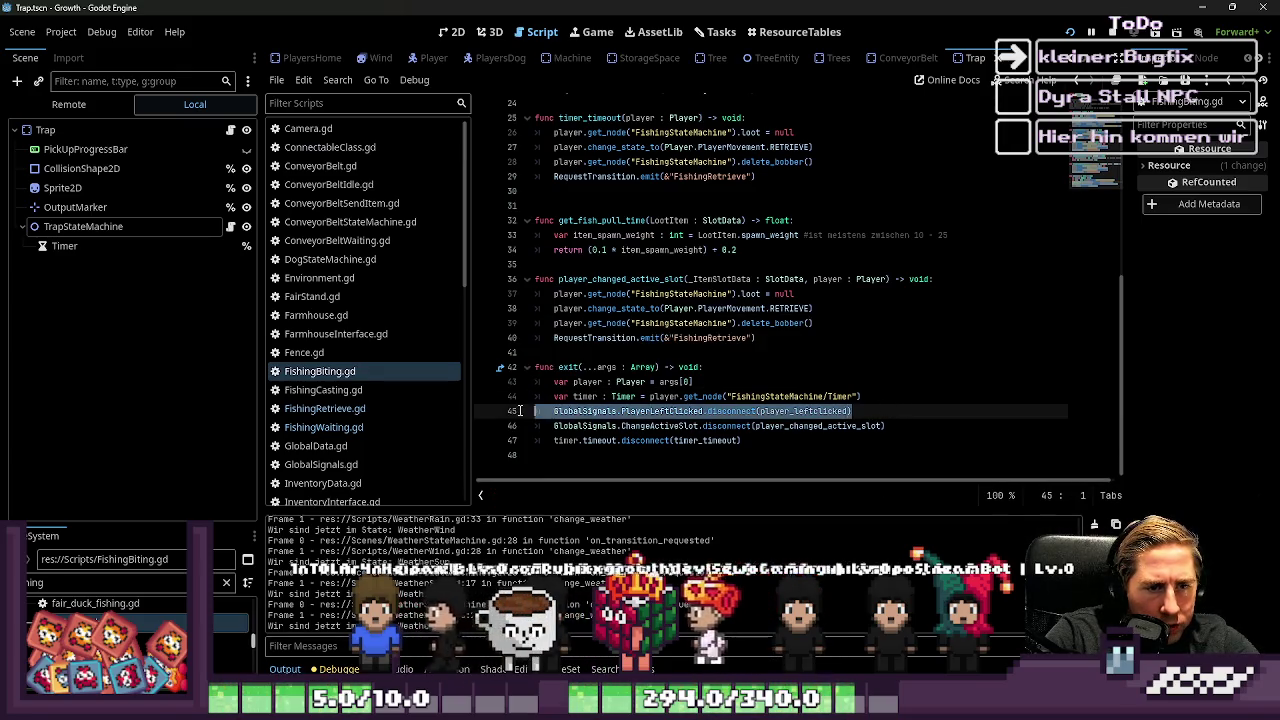
key(shift+Home)
key(ctrl+c)
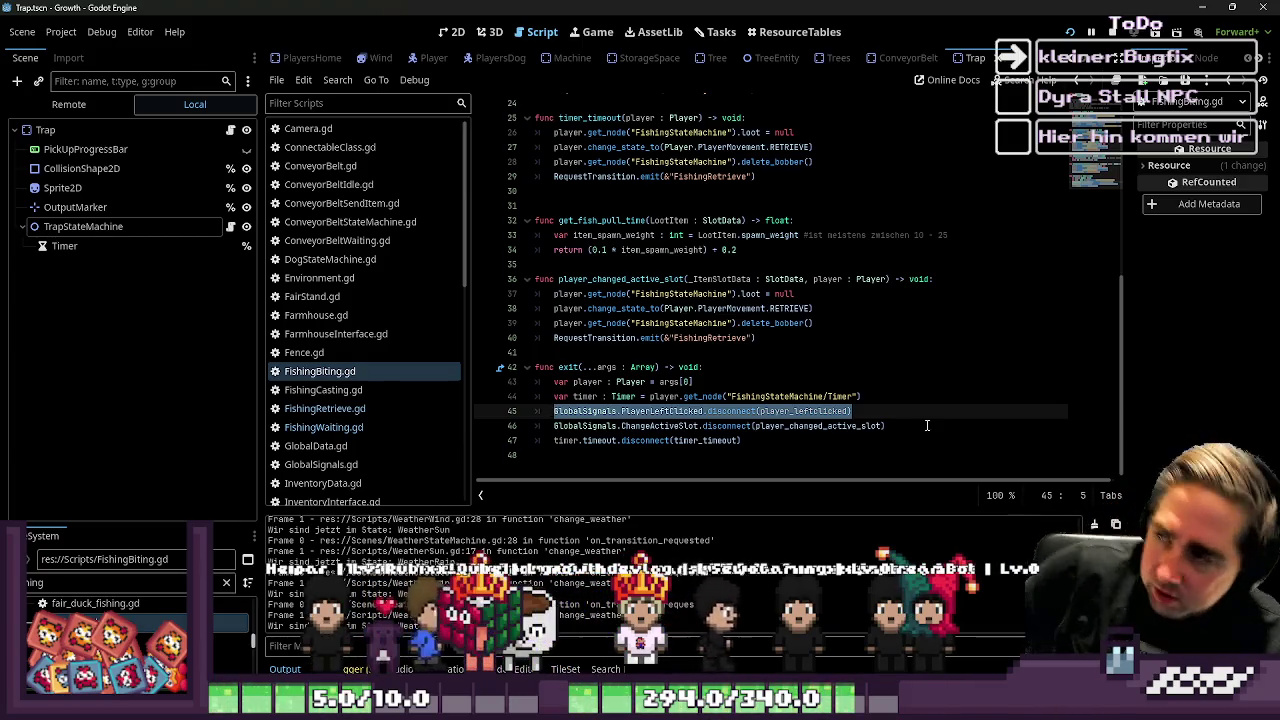
key(Home)
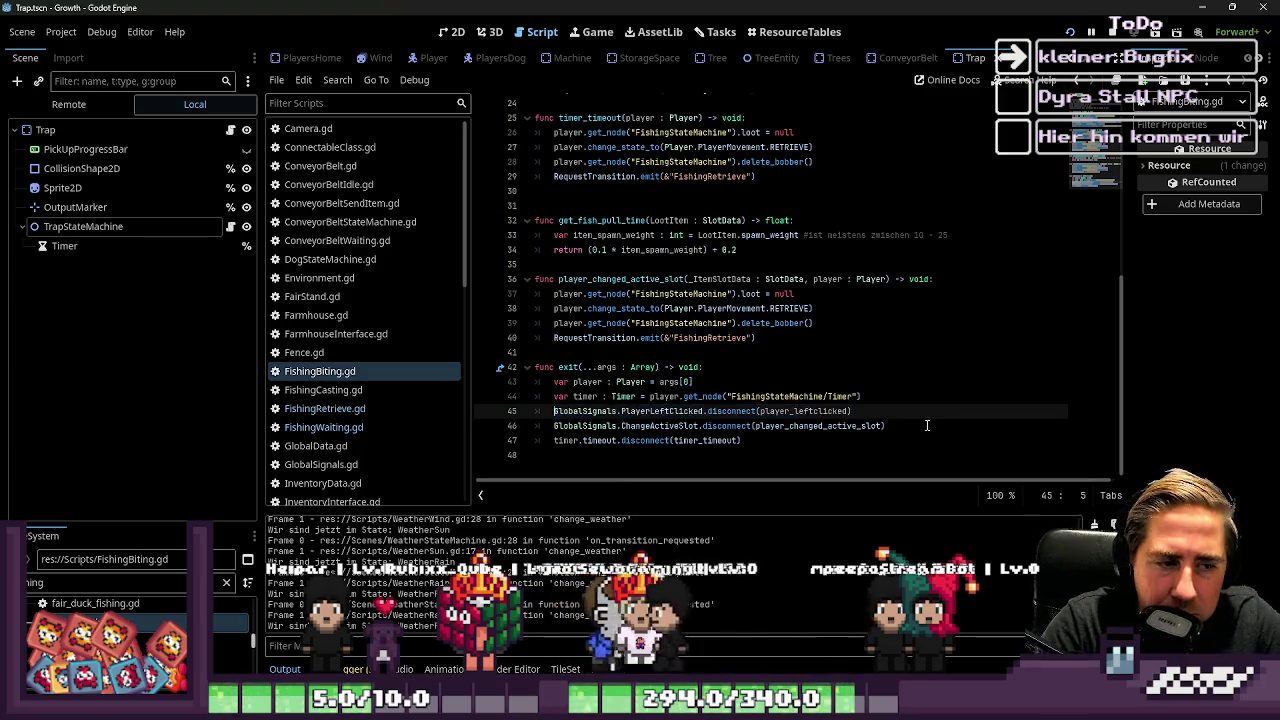
key(ctrl+shift+Right)
key(ctrl+shift+Right)
key(ctrl+shift+Right)
key(Home)
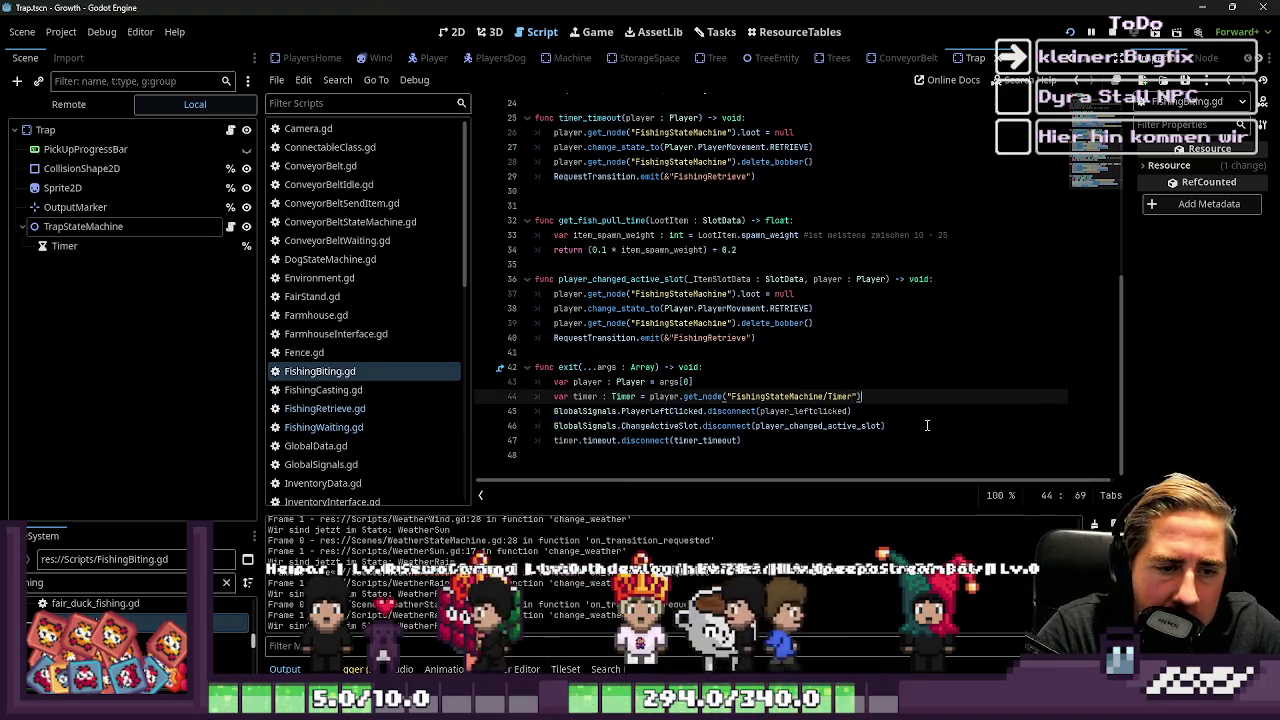
key(Return)
key(Up)
text(if)
key(ctrl+v)
text():)
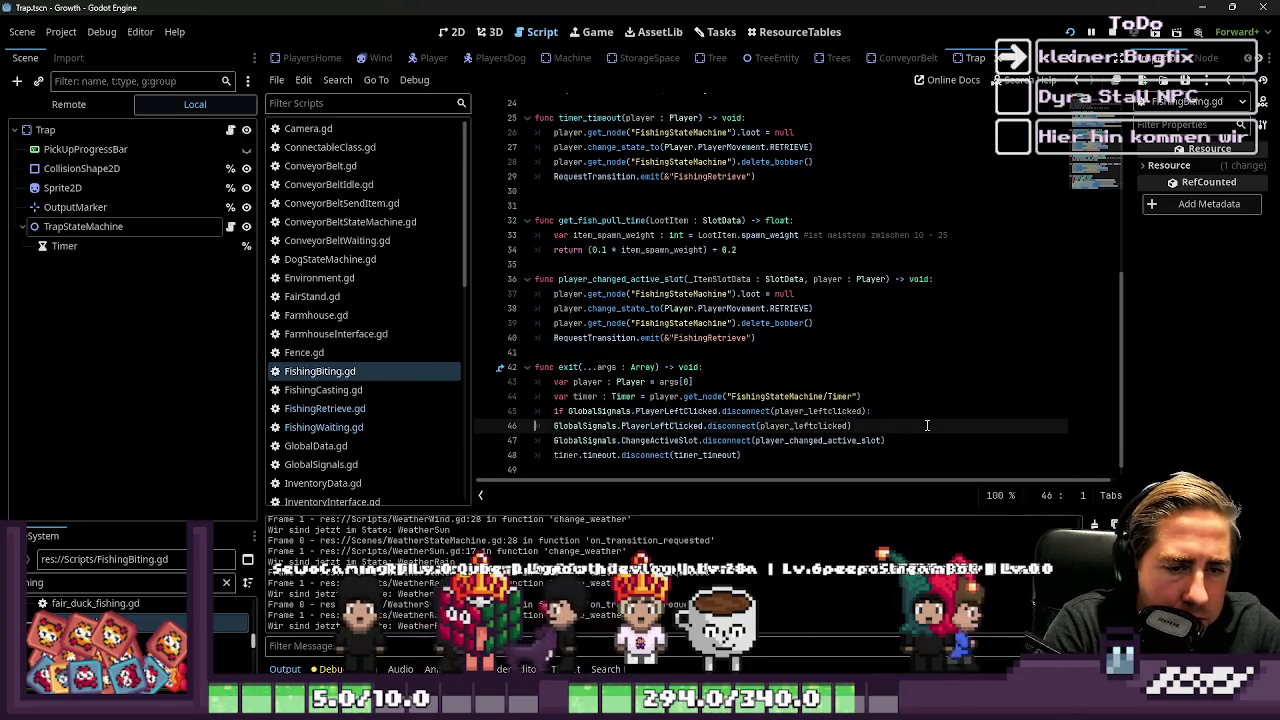
key(Down)
key(Home)
key(Tab)
key(Up)
key(Home)
Step: Change the if condition to GlobalSignals.PlayerLeftClicked.is_connected(player_leftclicked) and review the script
key(ctrl+Left)
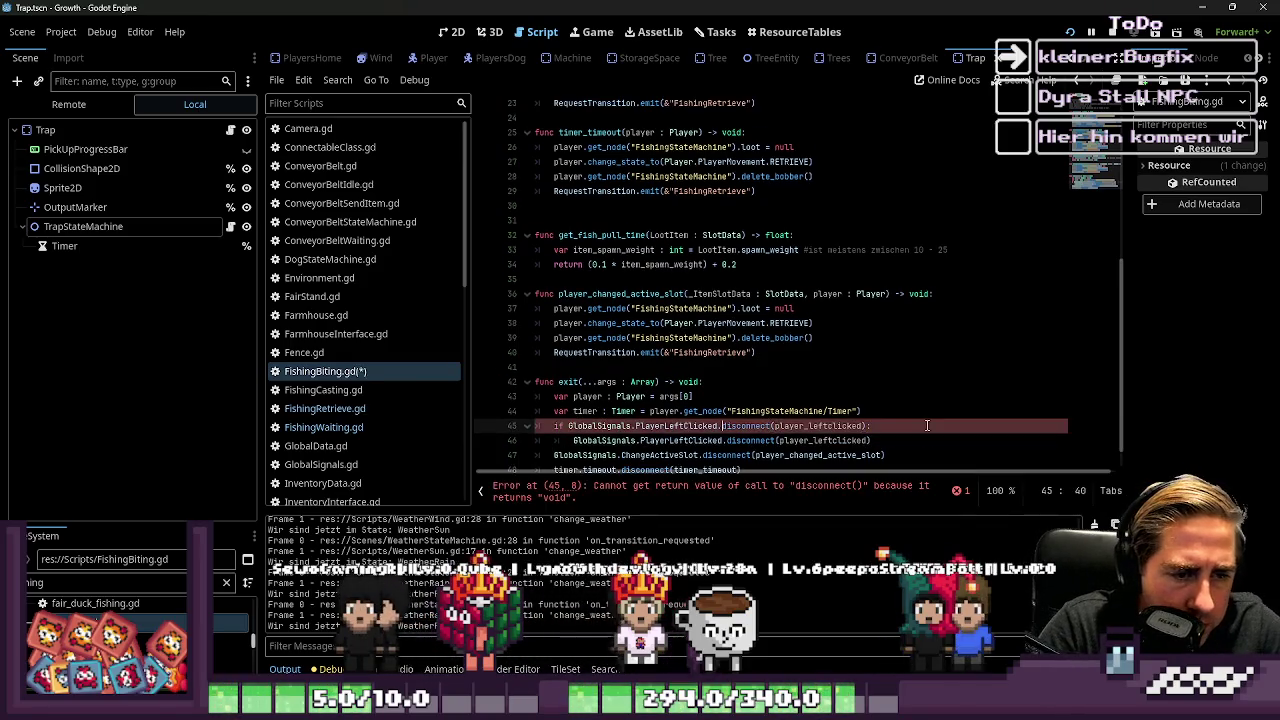
text(is_)
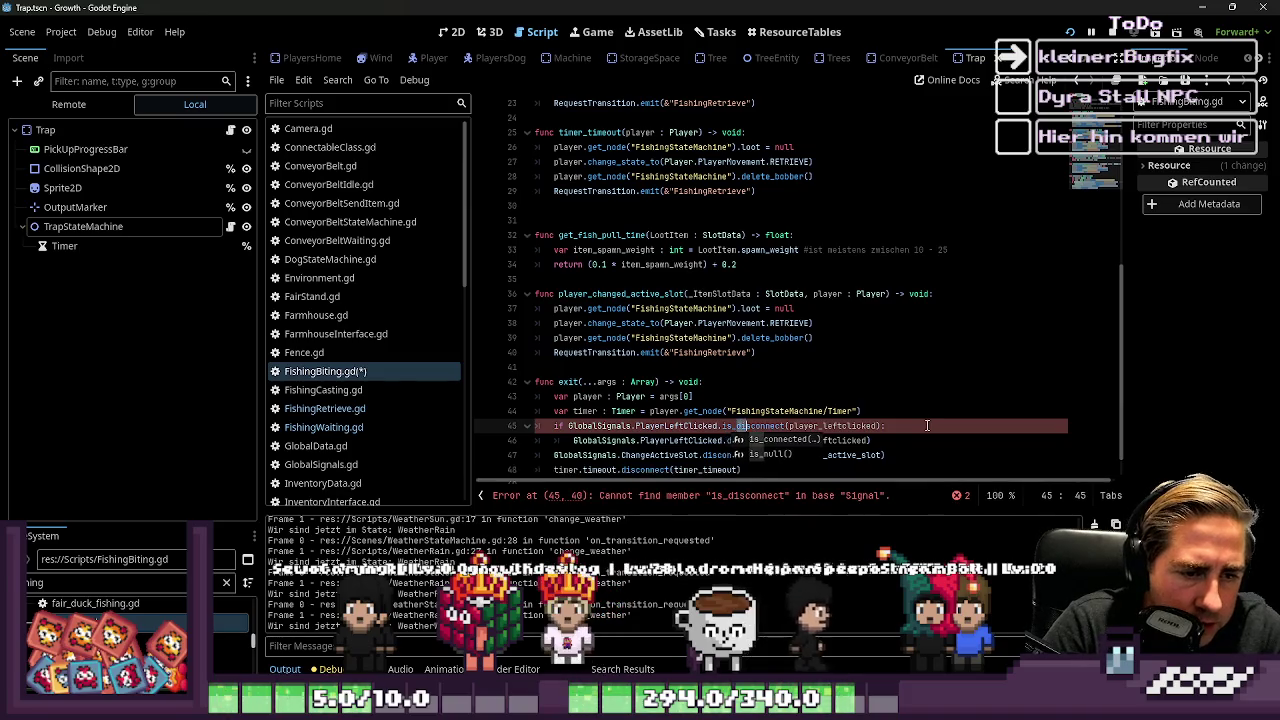
key(ctrl+Right)
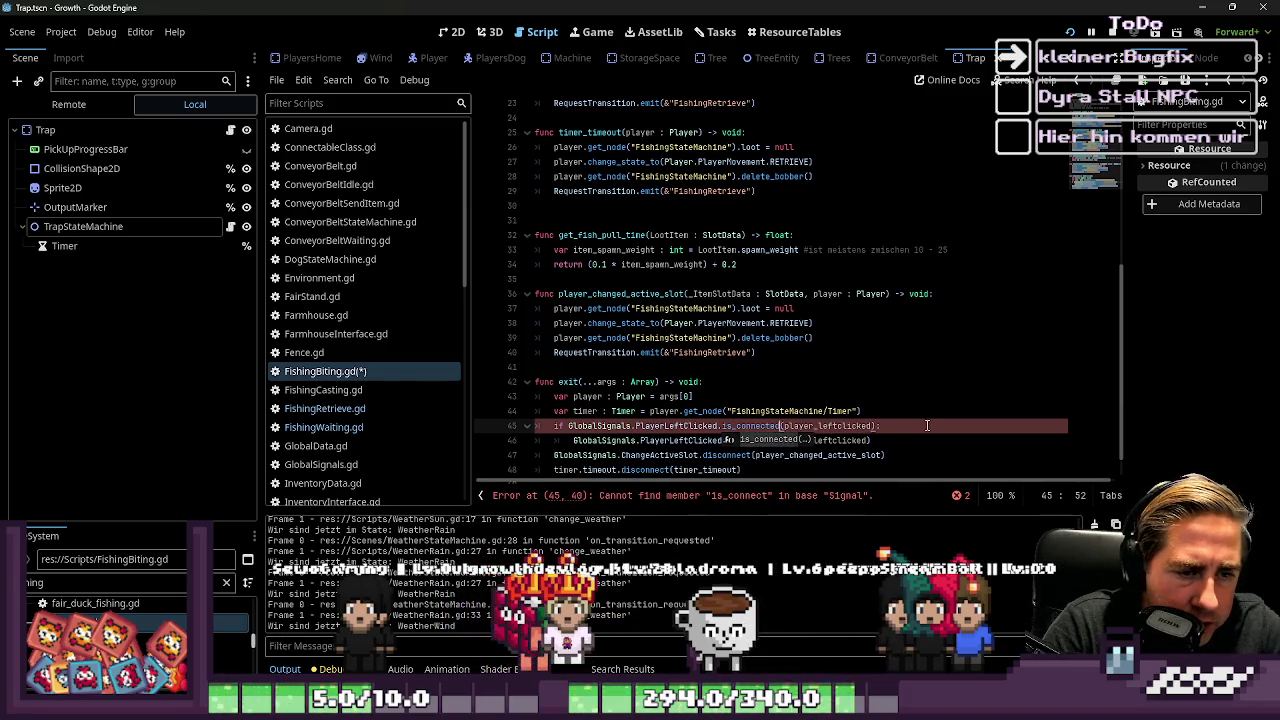
key(Right)
key(Right)
key(Right)
key(ctrl+Left)
key(ctrl+Left)
key(ctrl+Left)
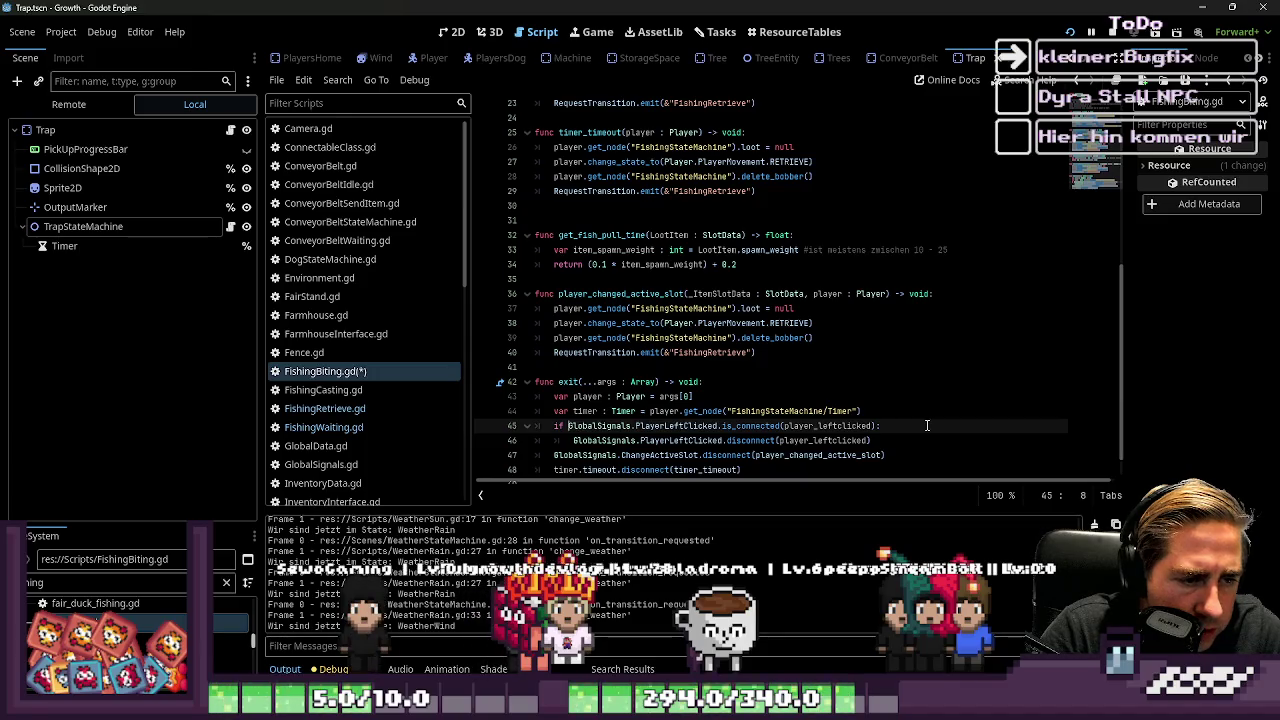
key(End)
key(Up)
key(Up)
key(Up)
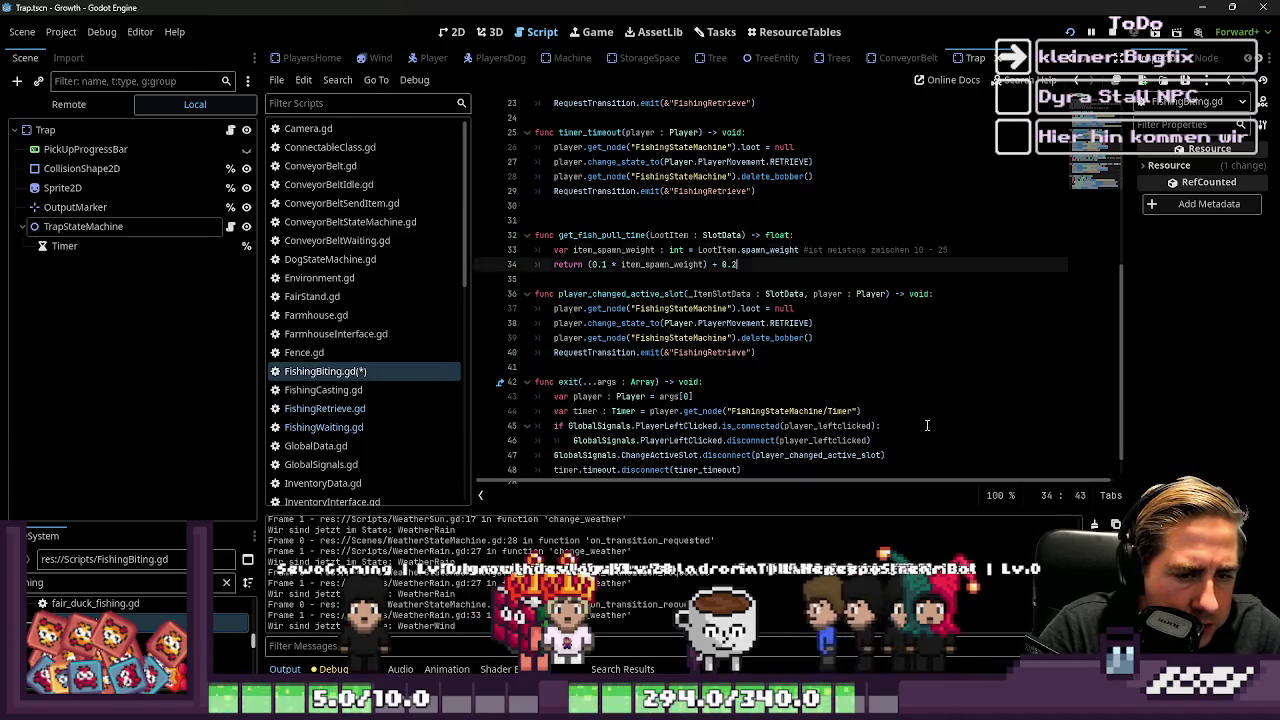
key(Up)
key(Up)
key(Up)
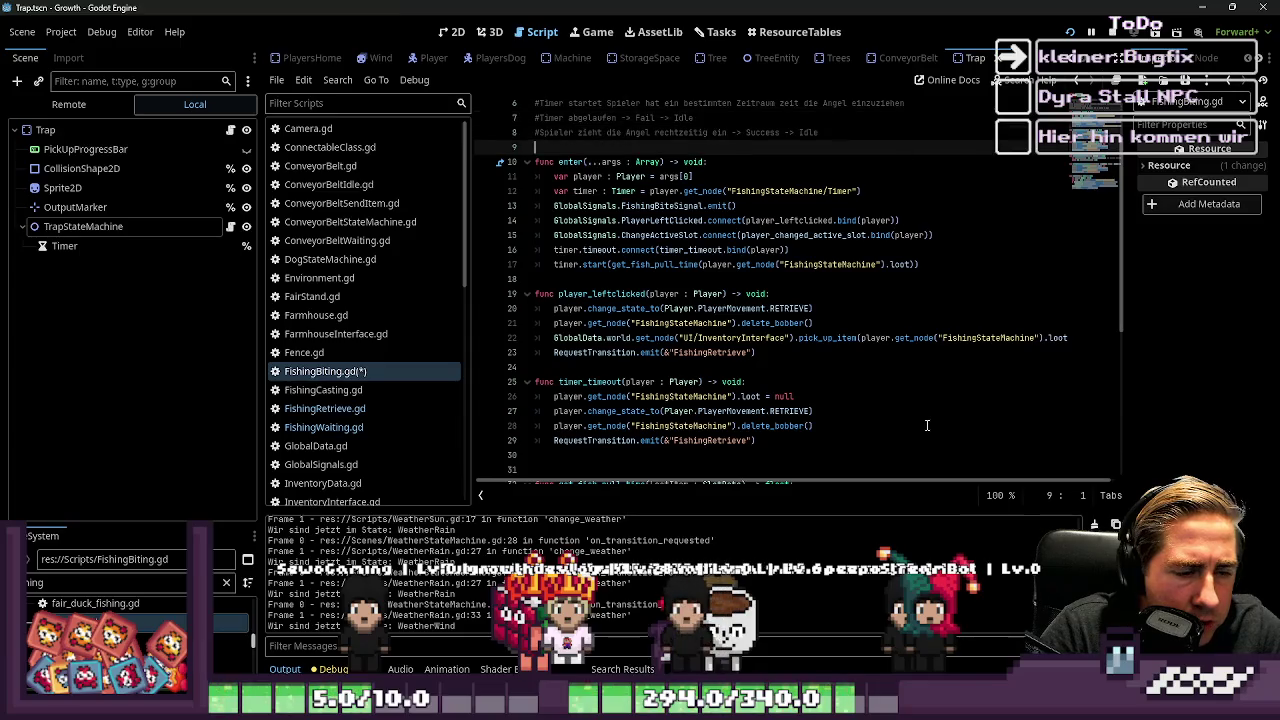
scroll(570, 135, down, 6)
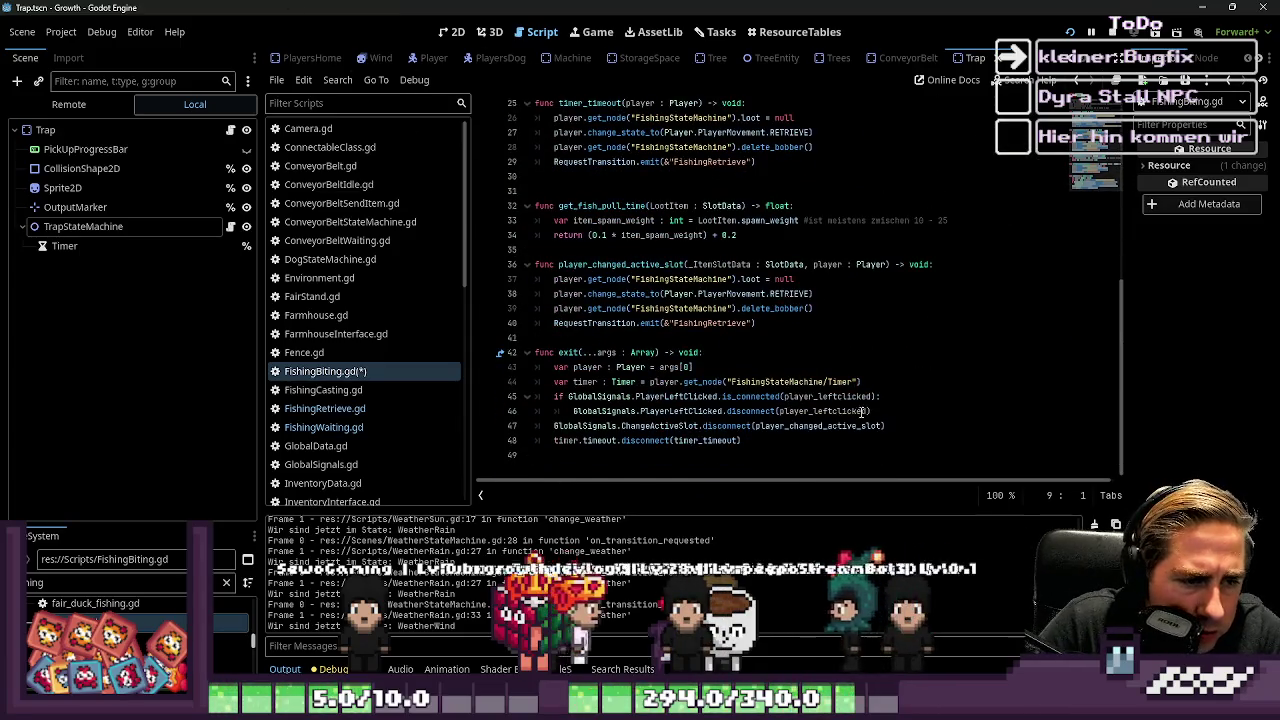
click(872, 411)
Step: In exit, put the ChangeActiveSlot disconnect under an is_connected check on line 47
key(Return)
key(BackSpace)
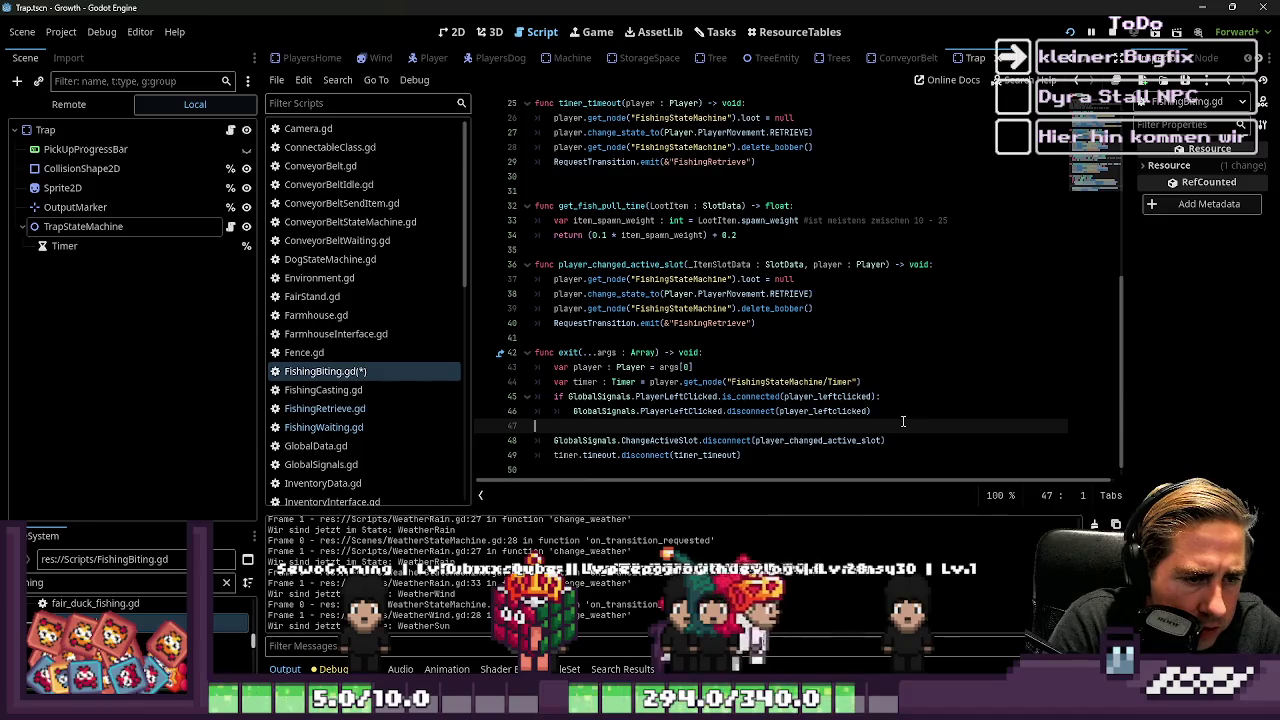
key(Tab)
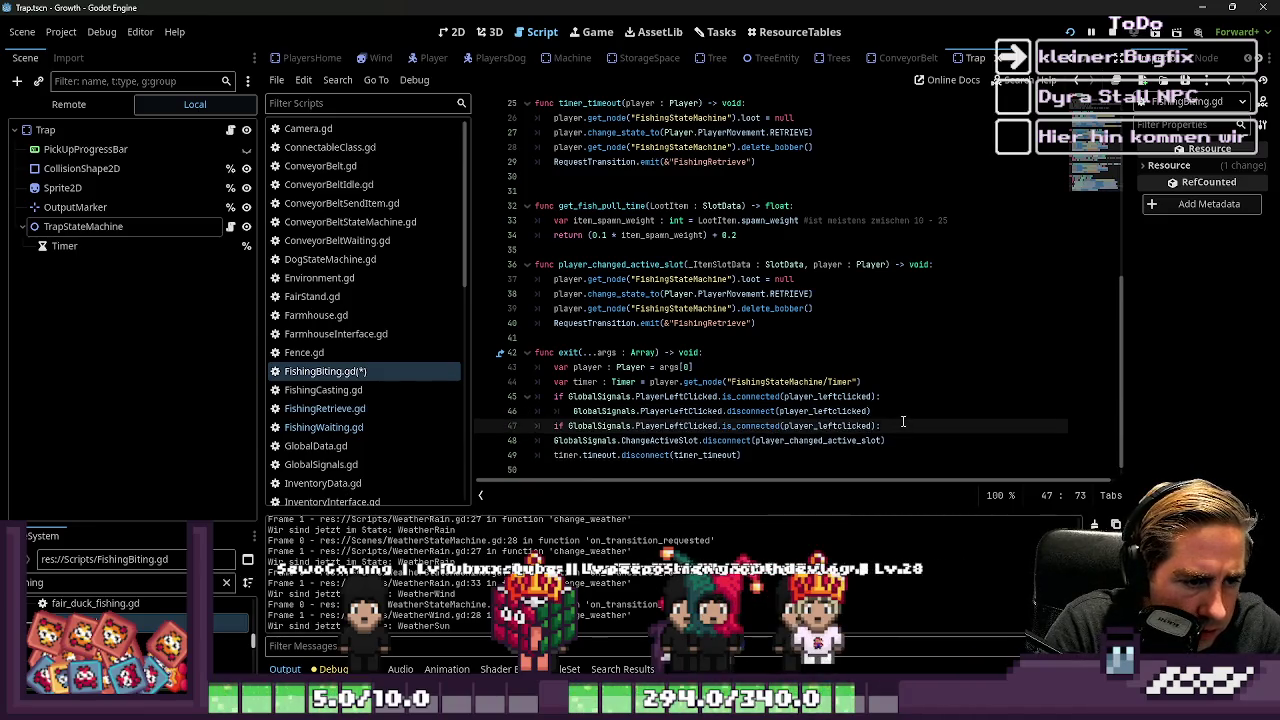
key(Down)
key(Home)
key(Tab)
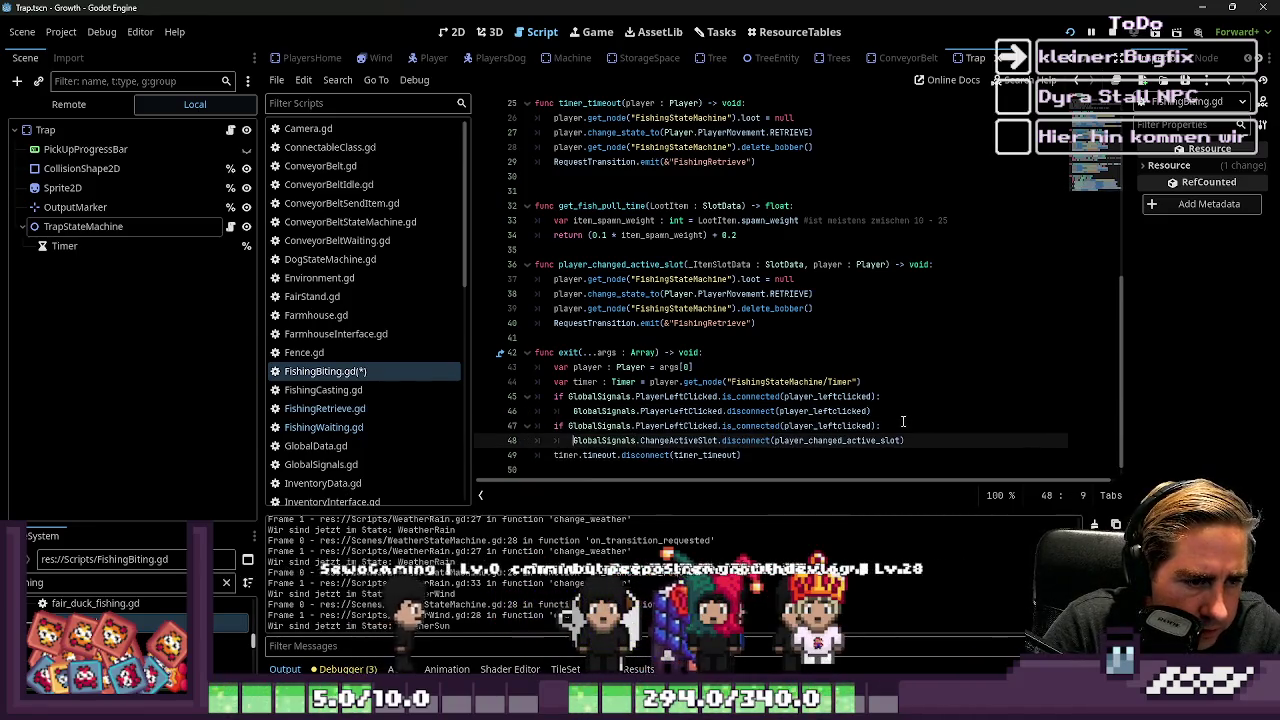
key(ctrl+shift+Right)
key(ctrl+shift+Right)
key(ctrl+shift+Right)
click(903, 421)
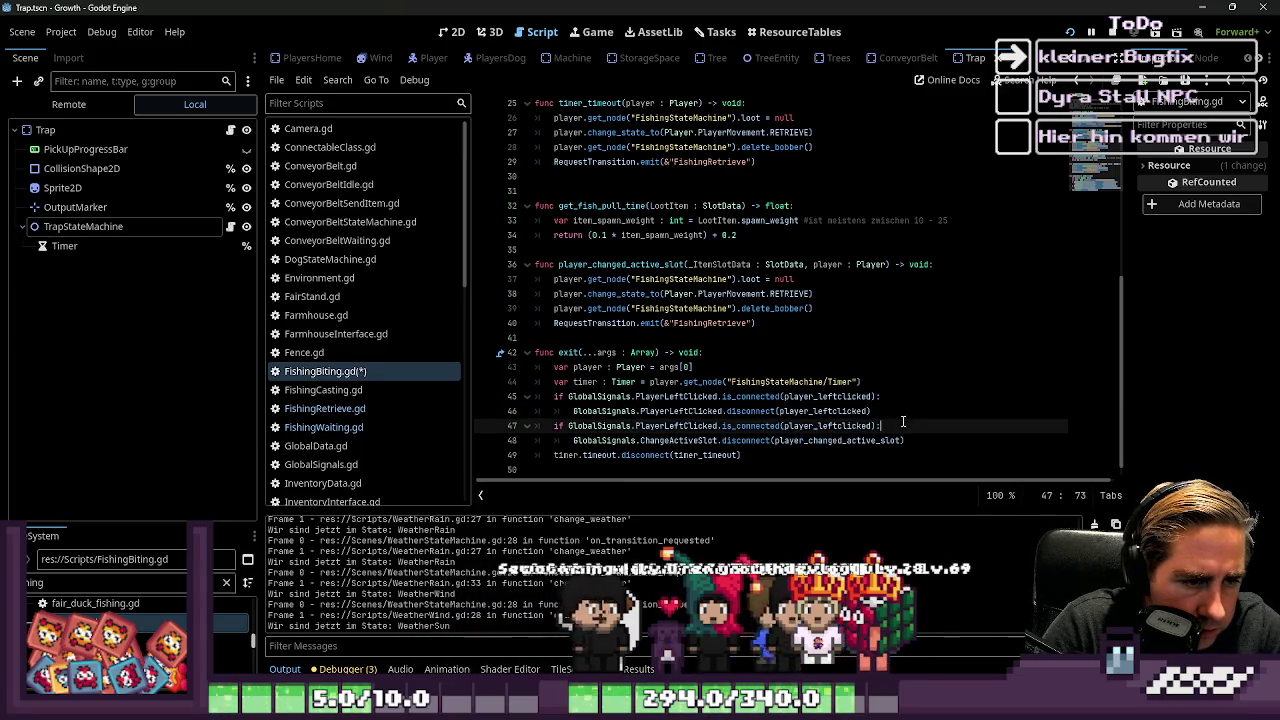
text(GlobalSignals.ChangeActiveSlot.disconnect(player_changed_active_slot))
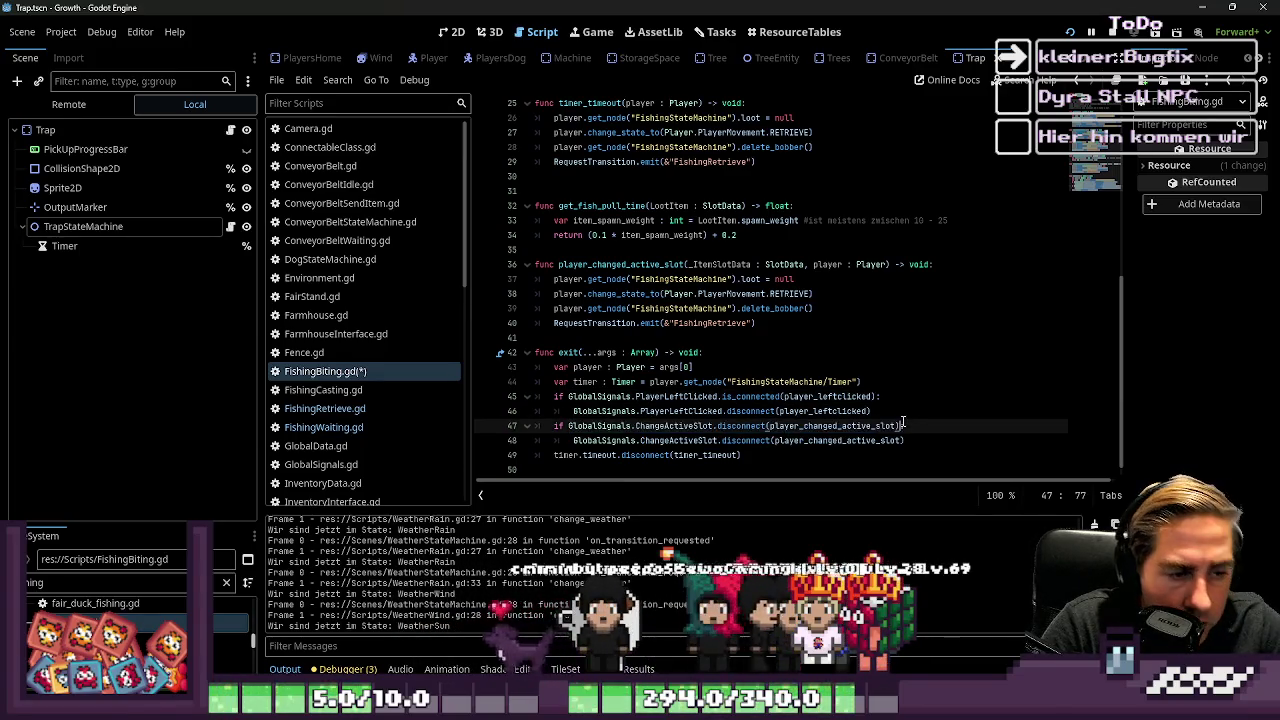
key(ctrl+Right)
key(ctrl+Right)
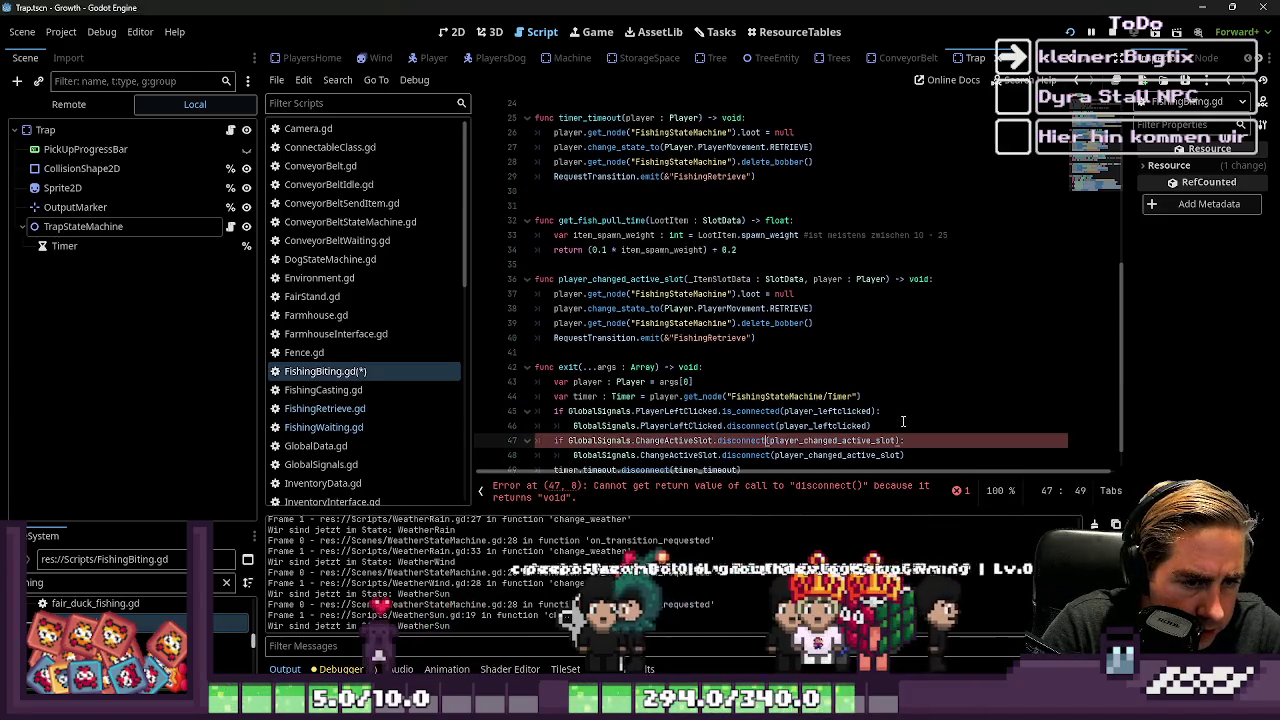
key(ctrl+Delete)
text(is_connect)
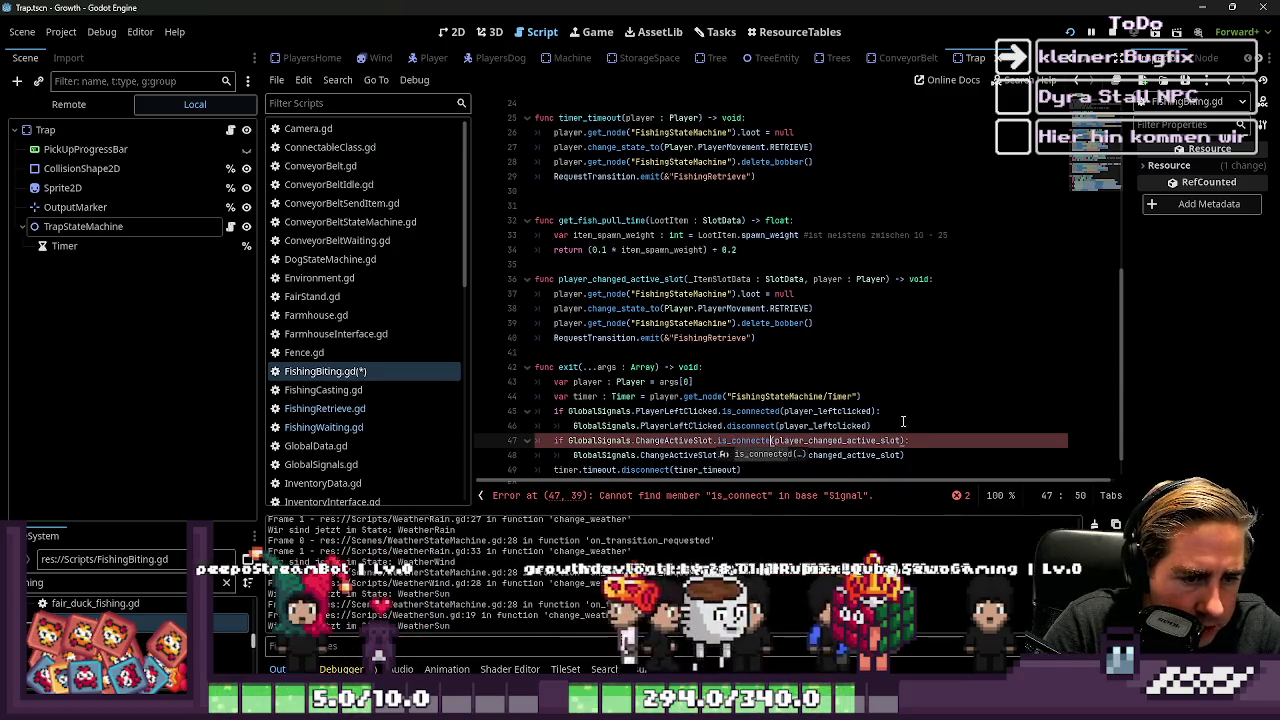
key(Return)
scroll(825, 480, down, 1)
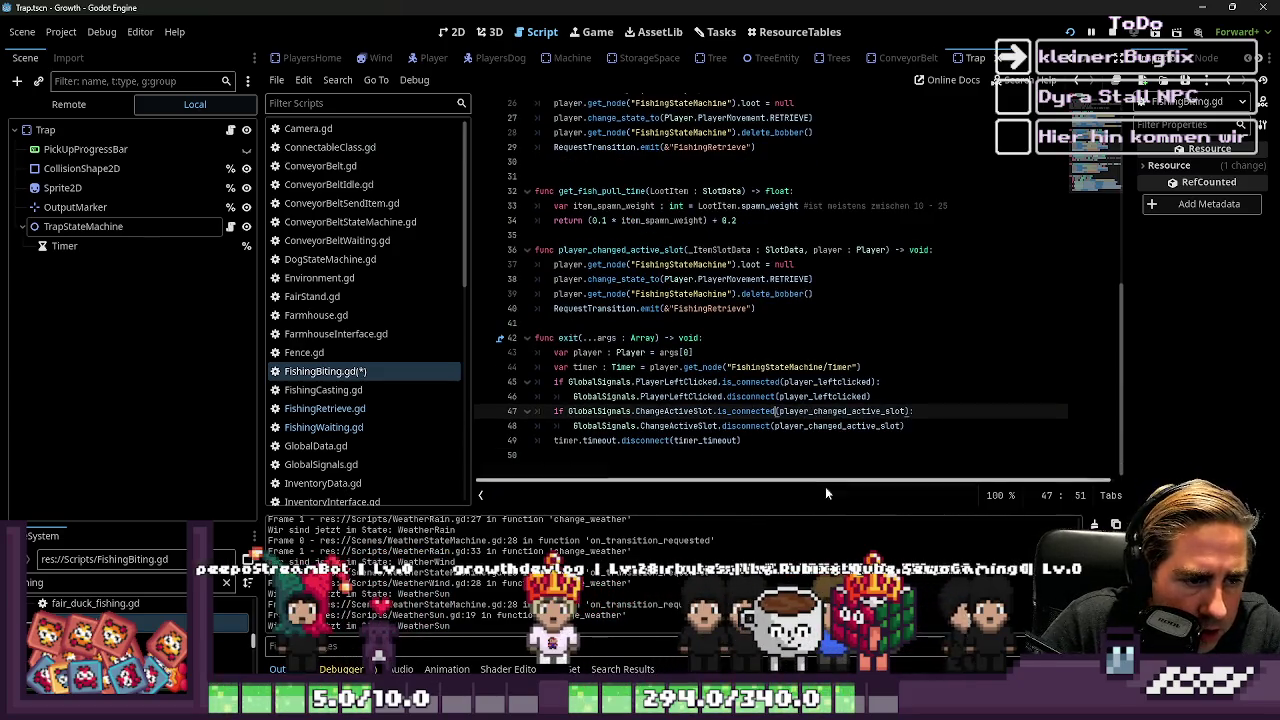
Step: Add an if line above the timer.timeout disconnect and indent the disconnect under it
click(905, 424)
key(Return)
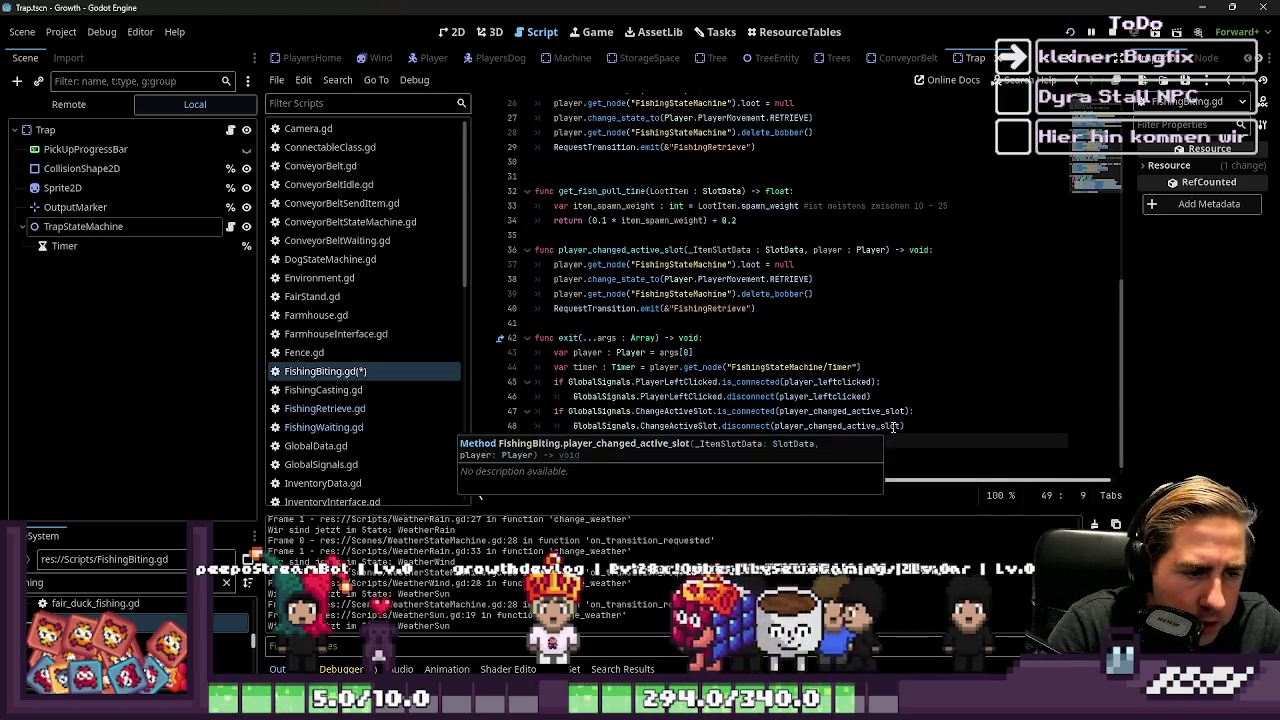
key(Return)
key(ctrl+v)
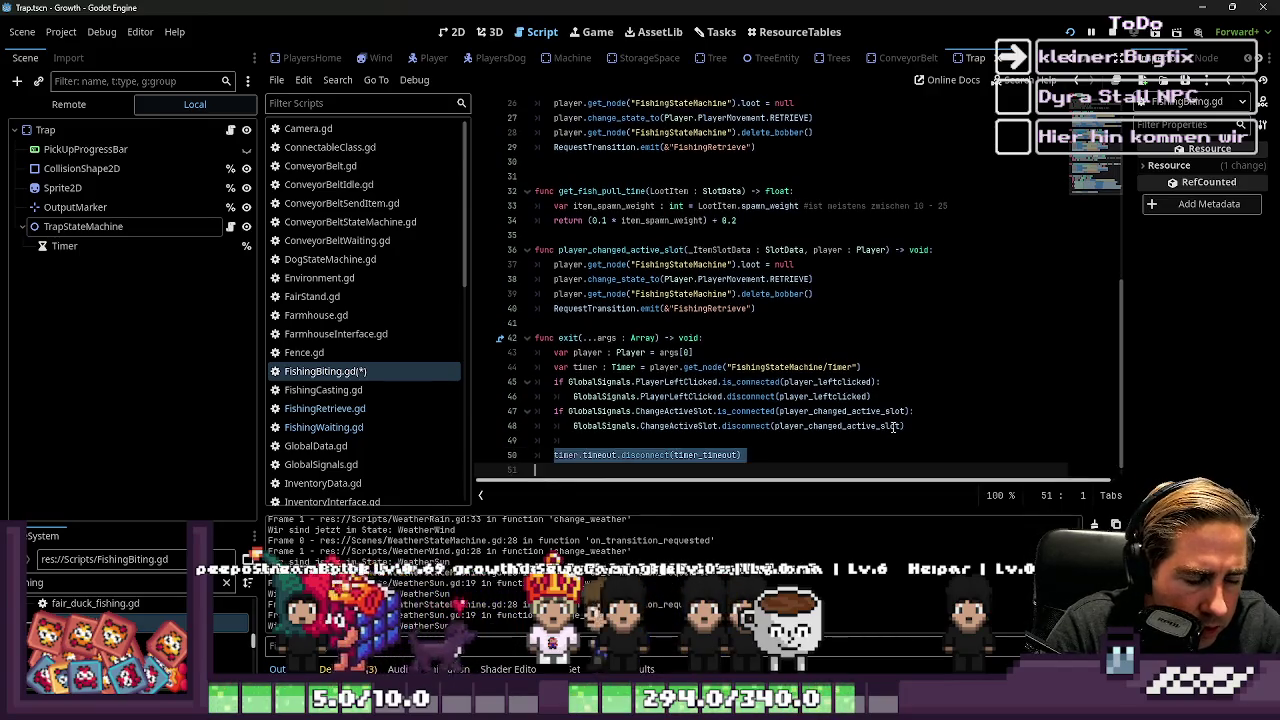
key(Up)
key(End)
key(shift+Home)
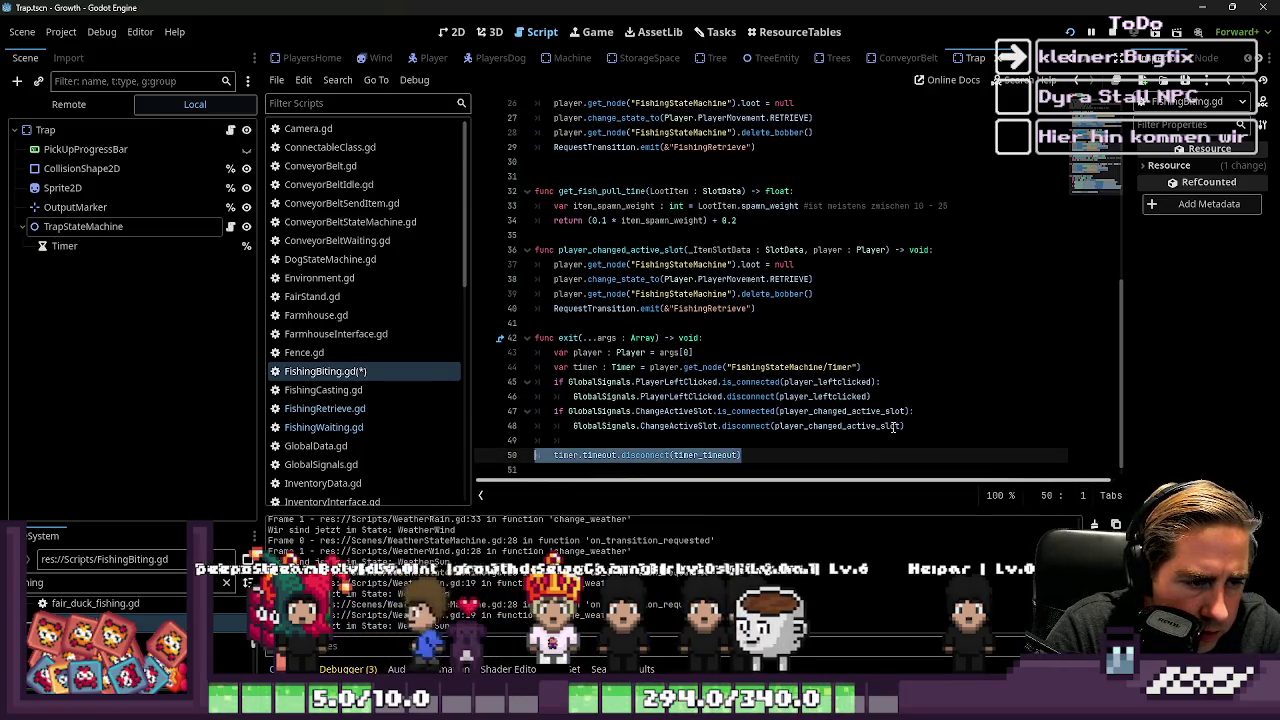
key(Up)
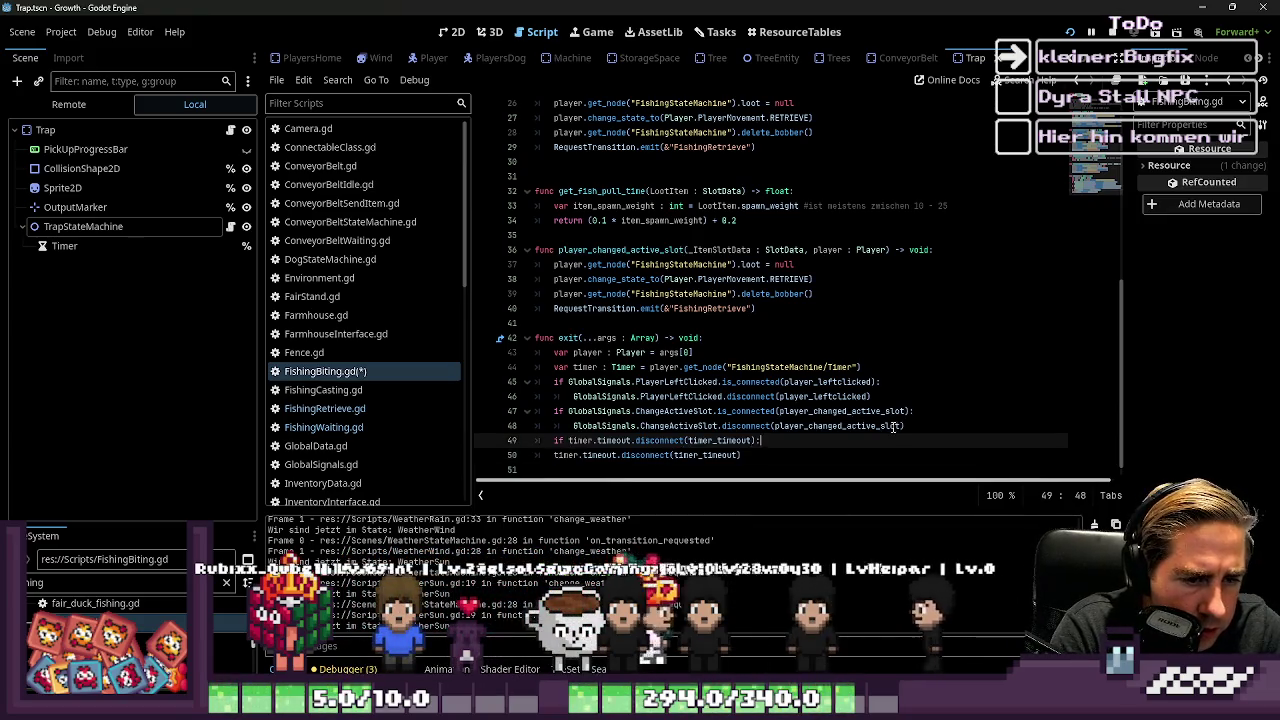
text(:)
key(Down)
key(Home)
key(Tab)
key(Up)
Step: Change the timer condition's disconnect call to is_connected
key(ctrl+Right)
key(Delete)
key(Right)
key(Right)
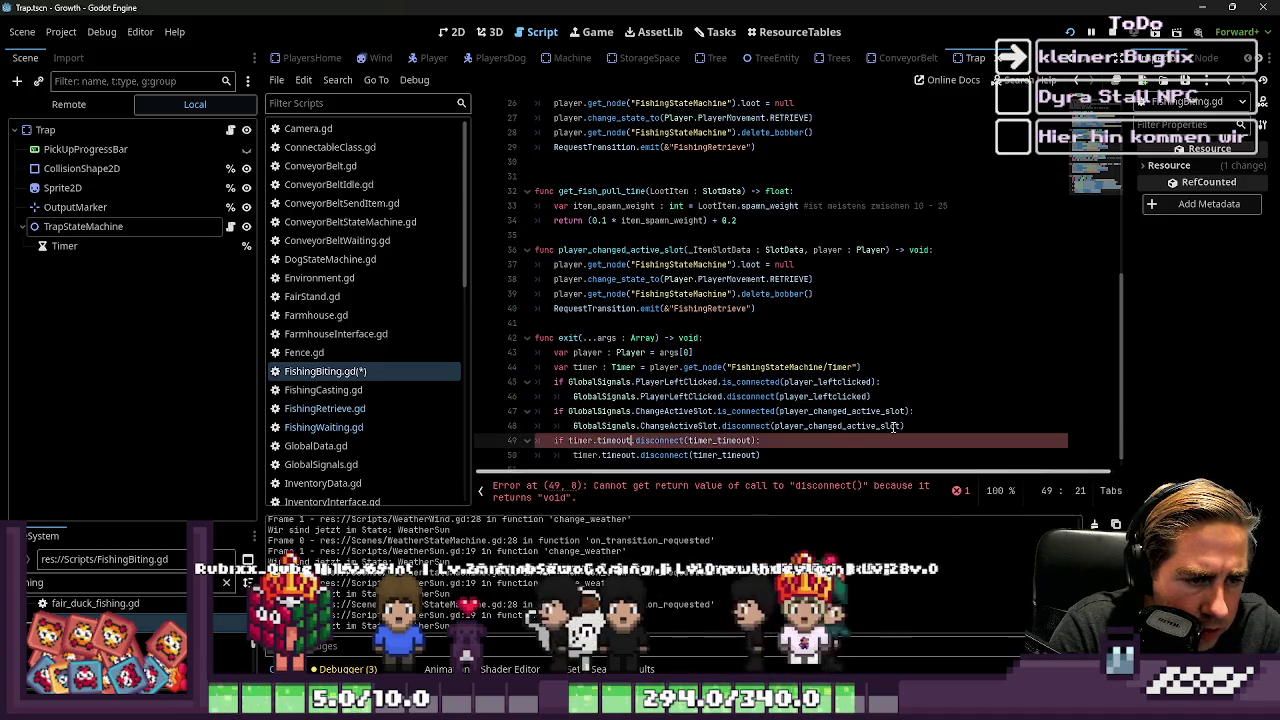
text(_)
key(ctrl+Right)
text(ed)
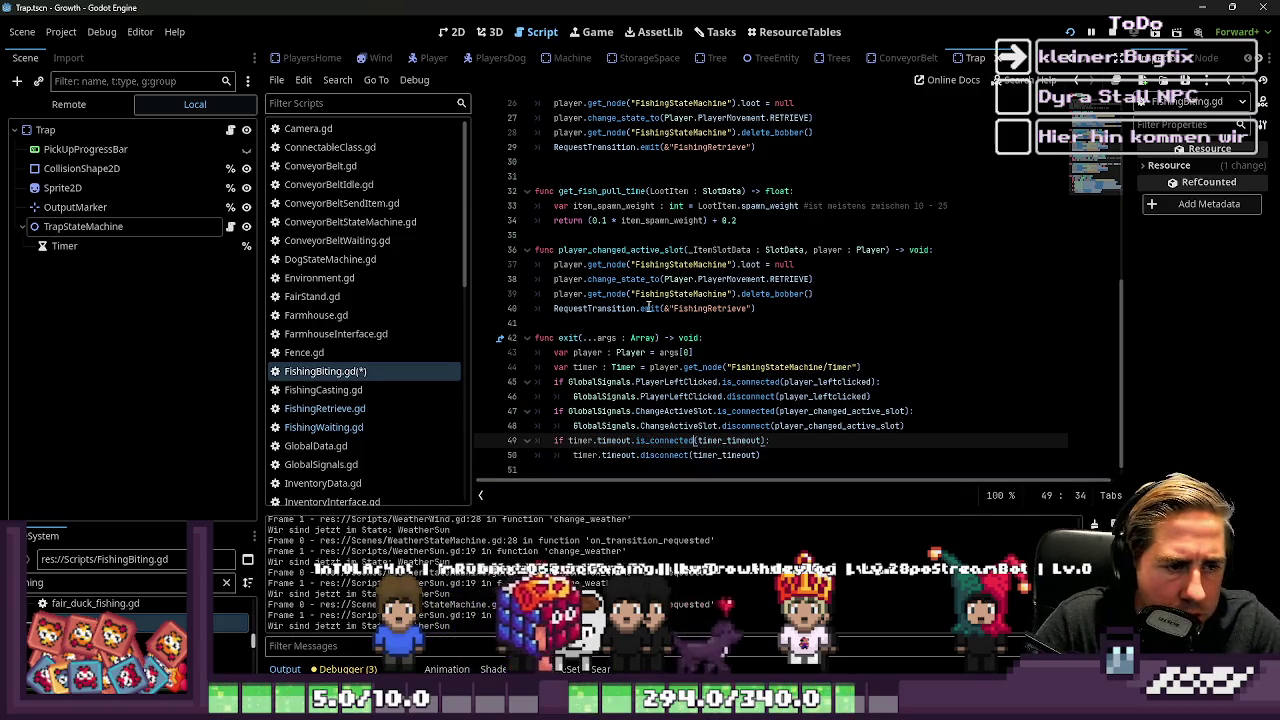
click(780, 454)
drag(780, 454, 540, 396)
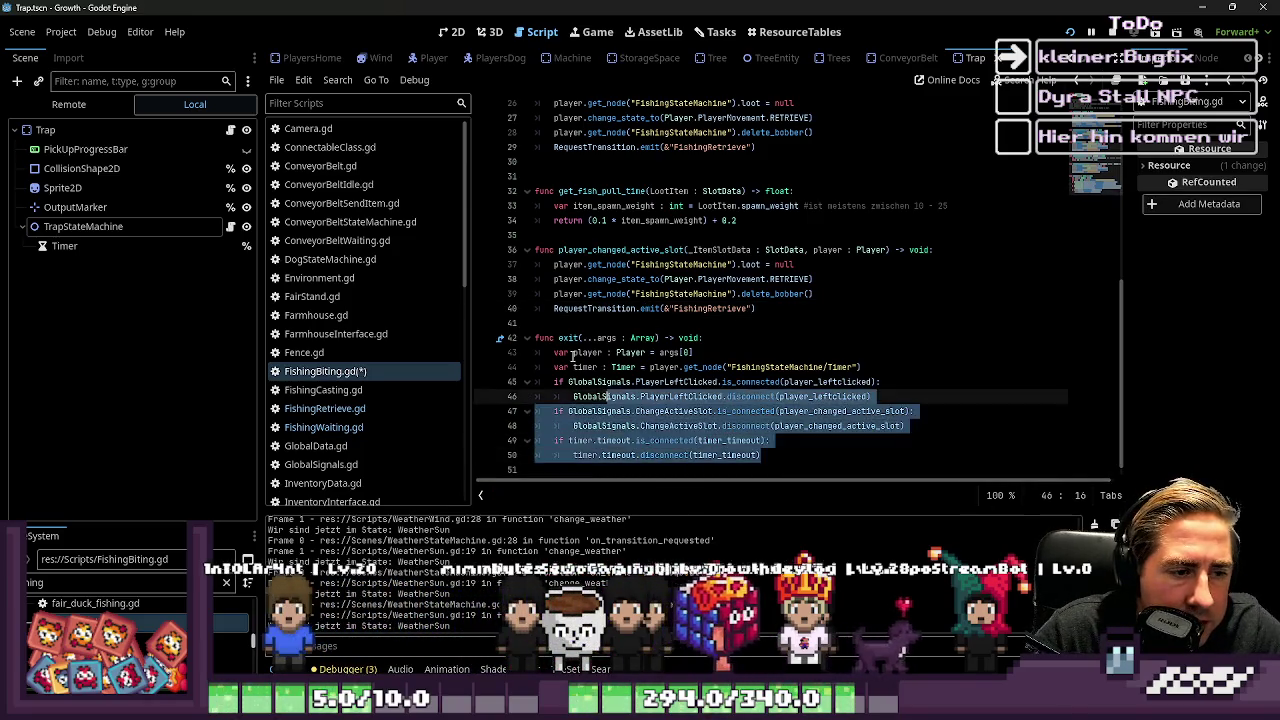
click(728, 425)
Step: Close the parenthesis on line 15 and duplicate the left-click connect line as an if line
scroll(753, 447, up, 8)
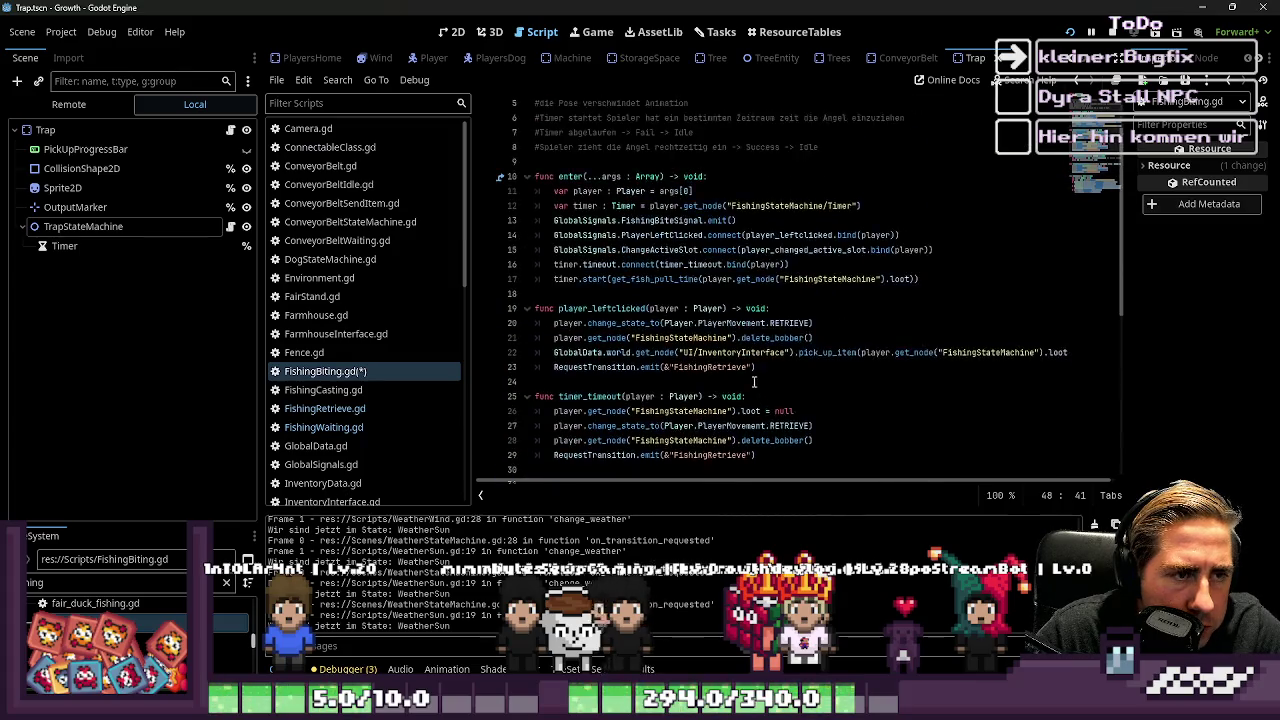
click(623, 323)
click(930, 308)
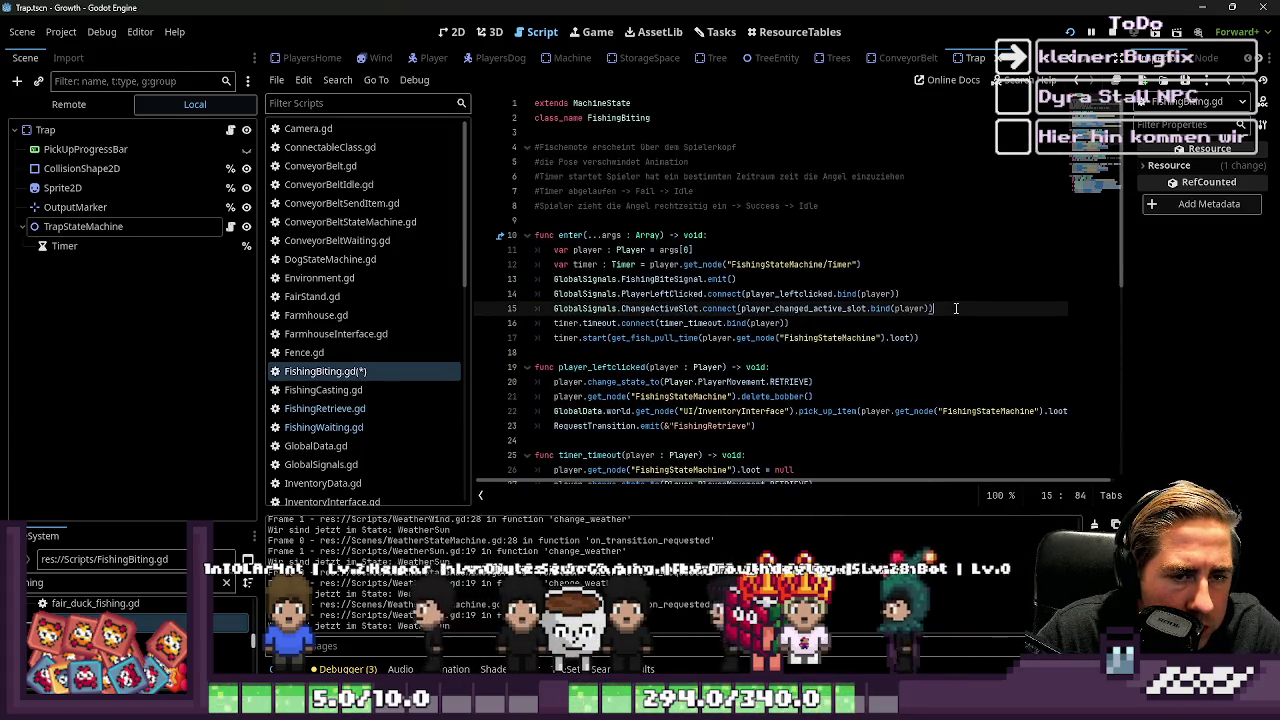
text())
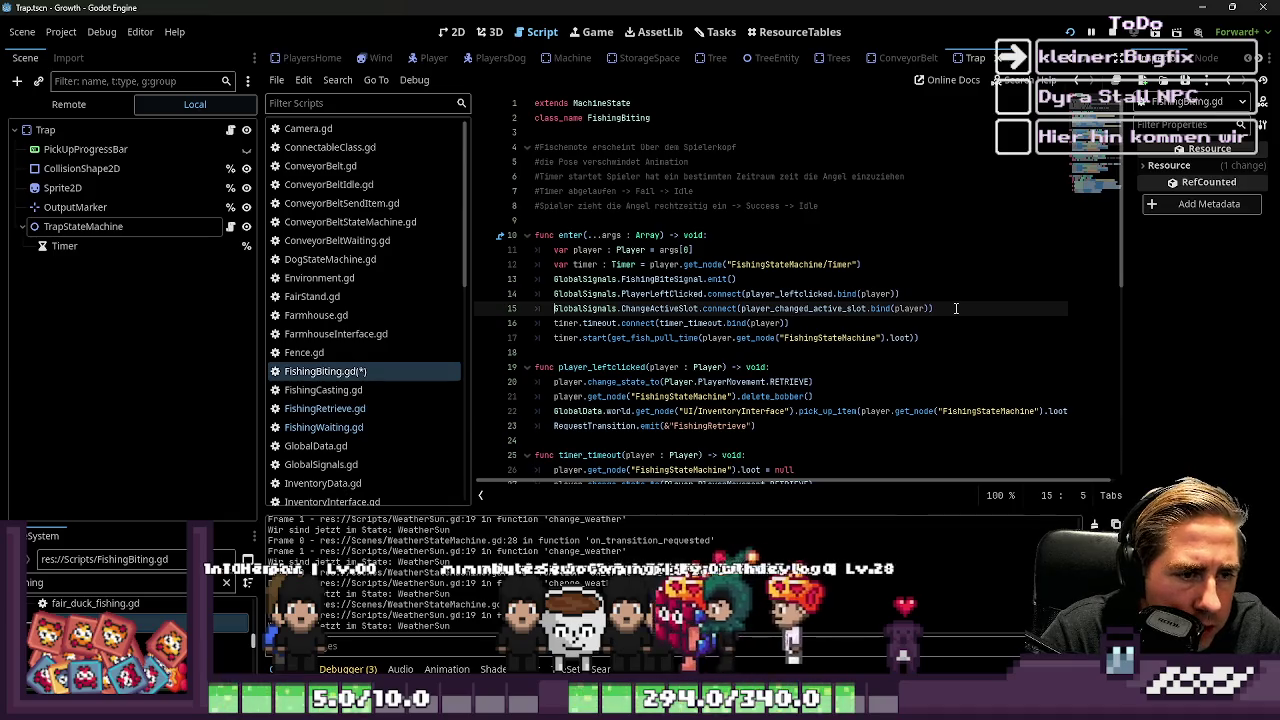
key(Up)
key(Up)
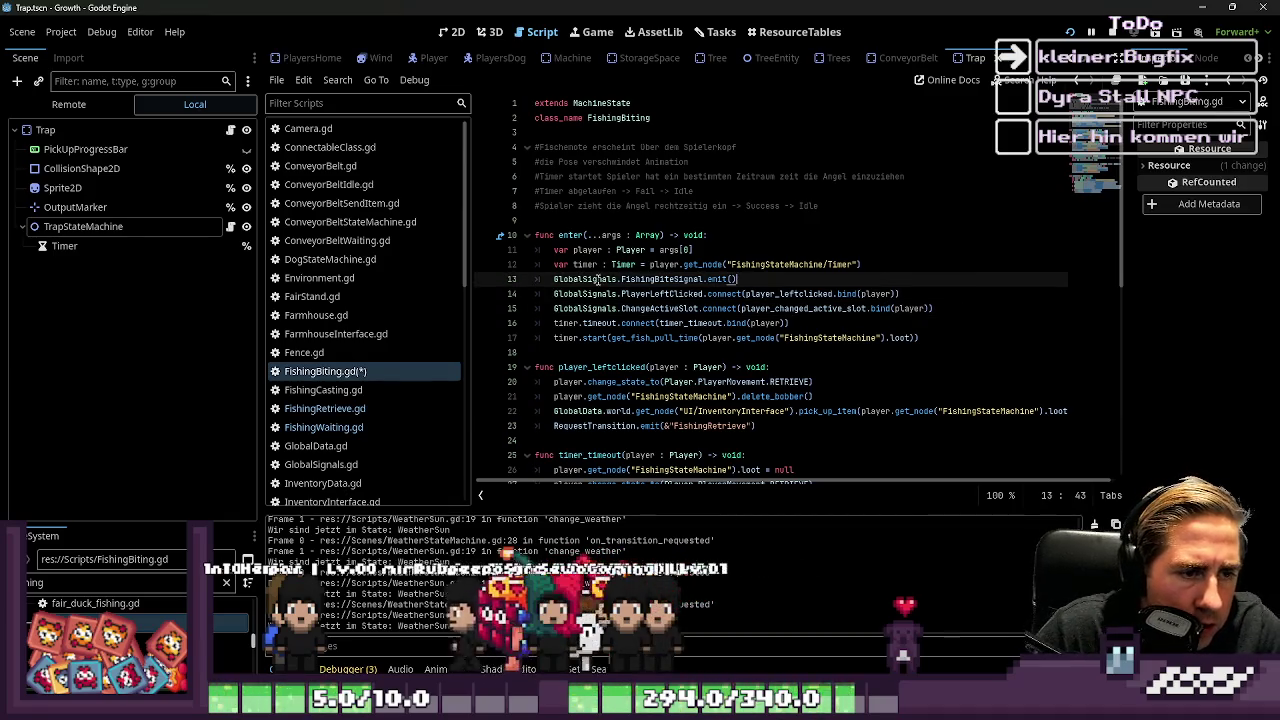
mouse_move(790, 323)
mouse_down()
mouse_move(560, 308)
mouse_move(508, 284)
mouse_up()
drag(898, 294, 622, 293)
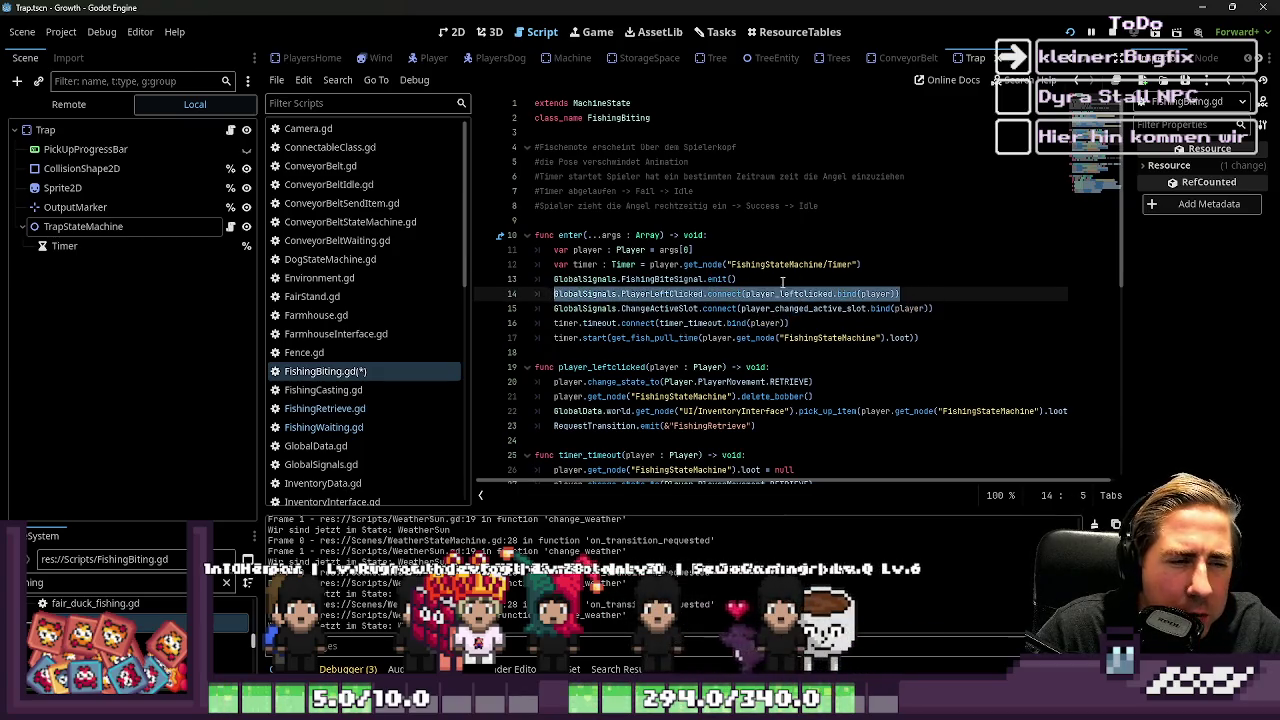
key(ctrl+shift+d)
text(if)
key(End)
text(:)
Step: Make the left-click check 'if not ... is_connected' and indent the connect beneath it
key(Down)
key(Home)
key(Tab)
key(Up)
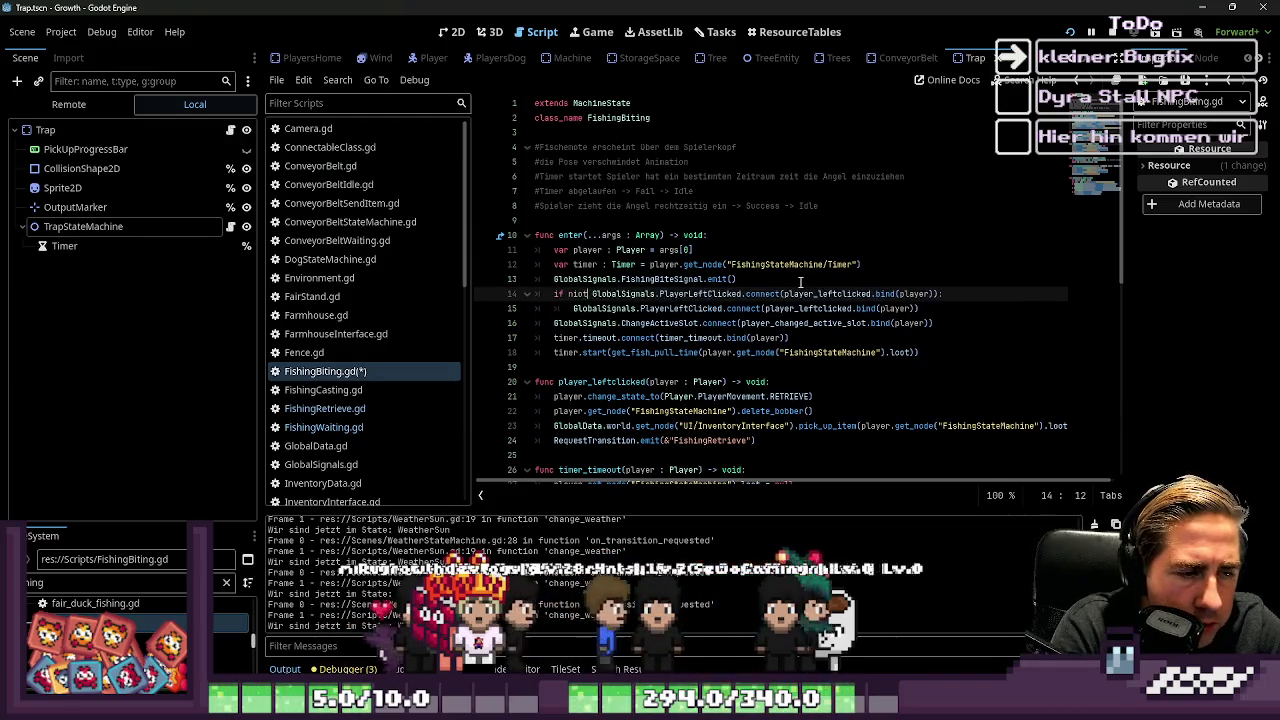
text(not)
key(Right)
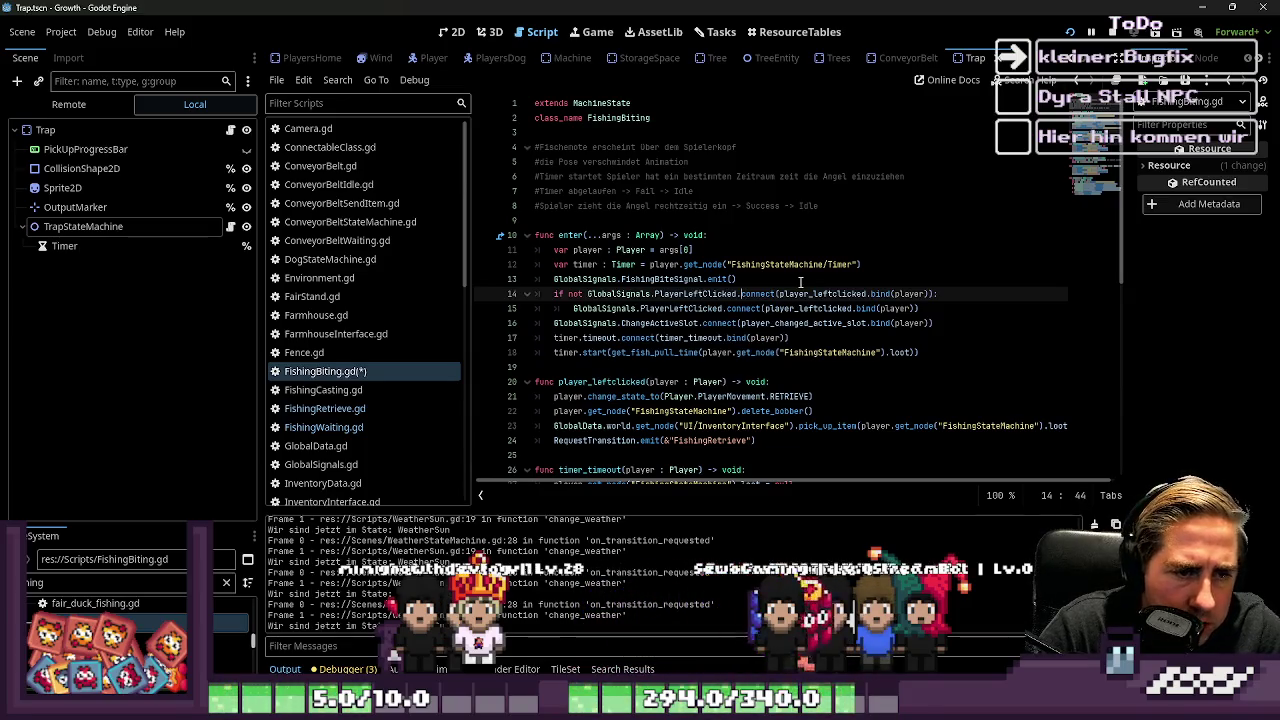
text(_)
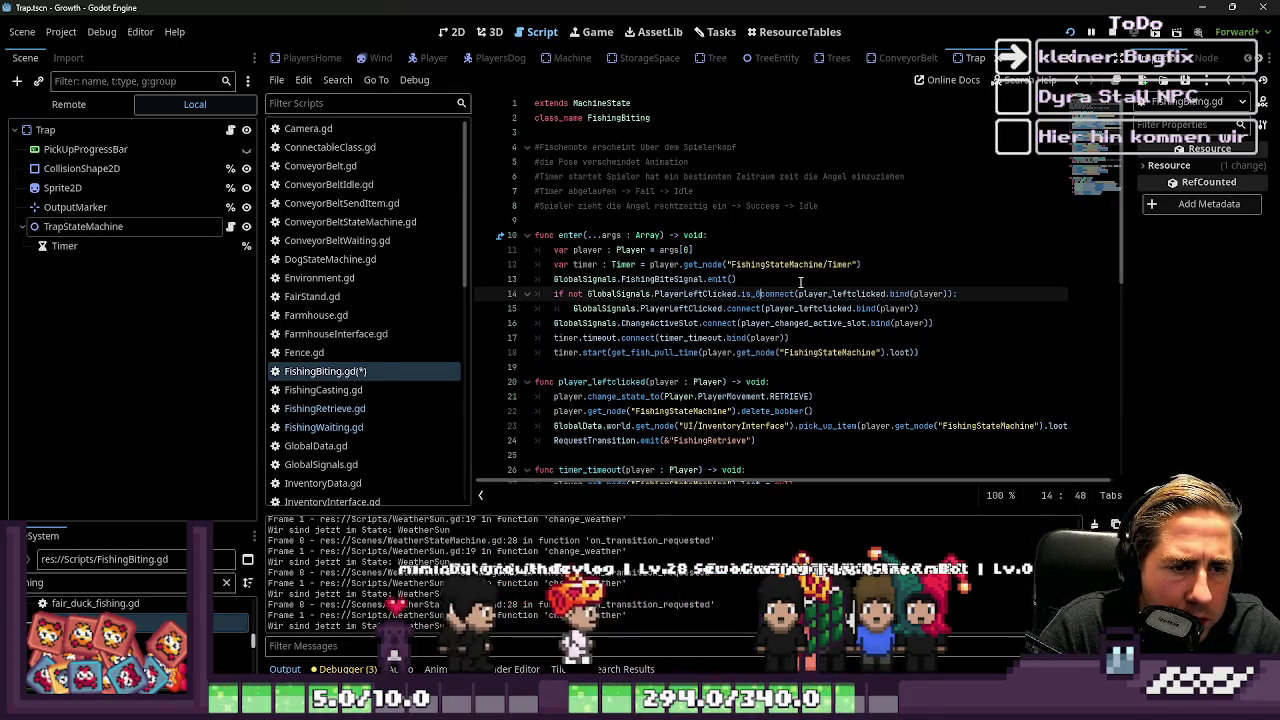
key(Right)
key(Right)
key(Right)
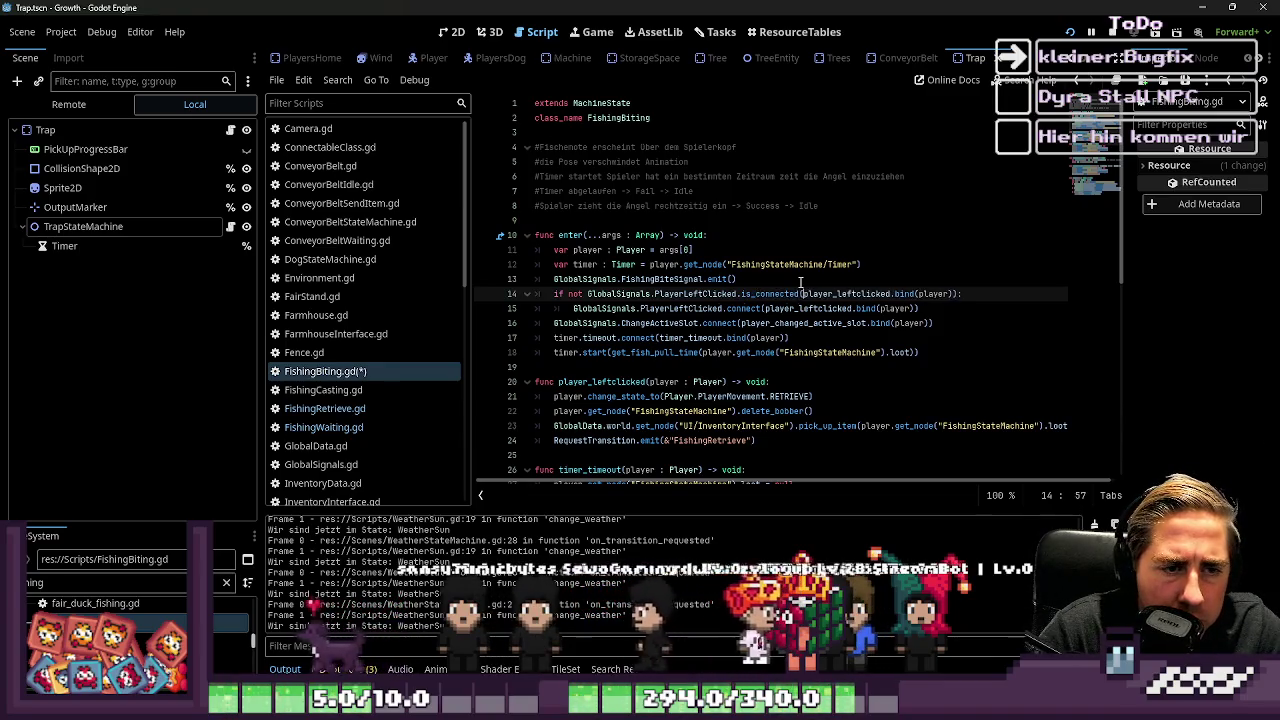
Step: Add an 'if not' line above the ChangeActiveSlot connect with its copied call
key(Down)
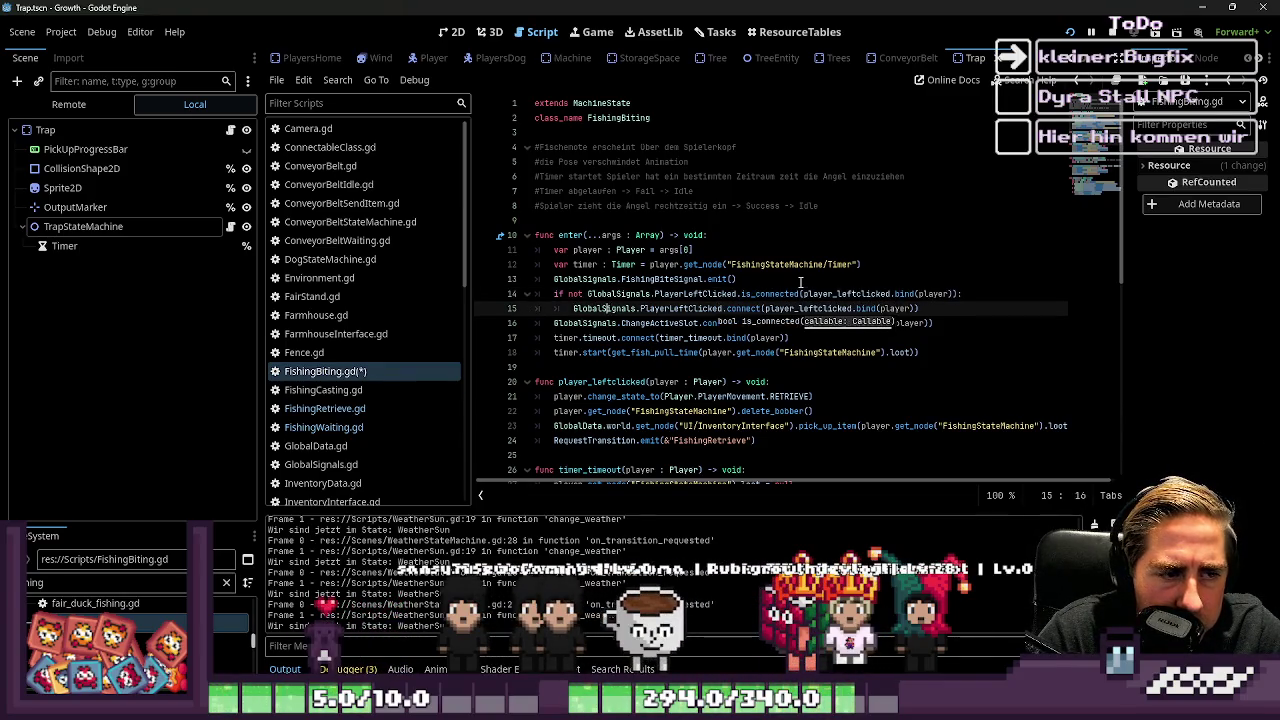
key(Down)
key(Home)
key(shift+End)
key(ctrl+c)
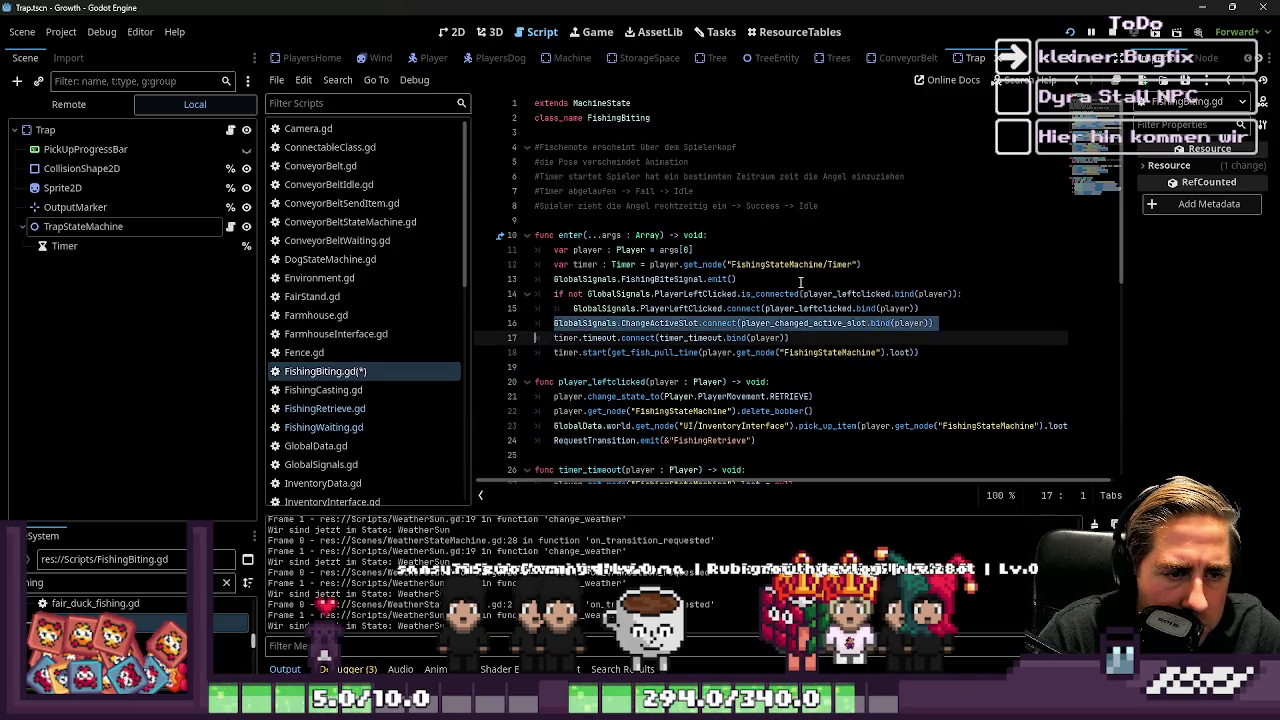
key(Home)
key(Return)
key(Up)
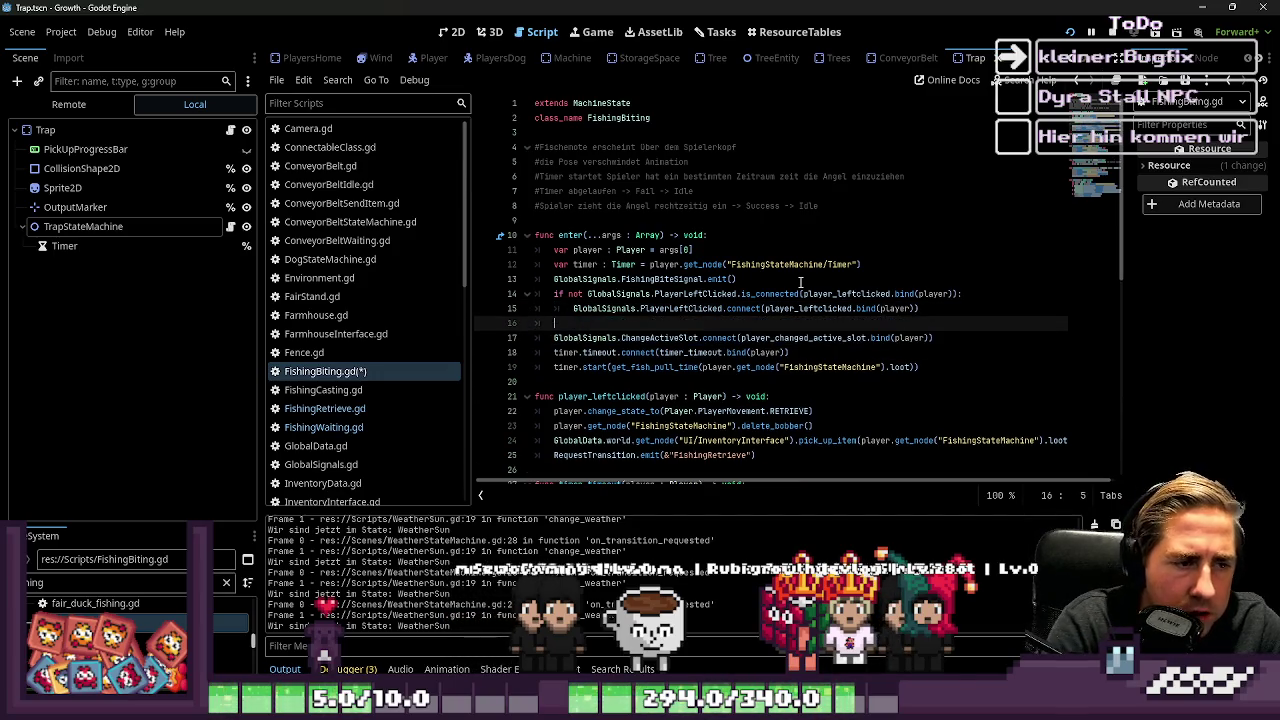
text(not)
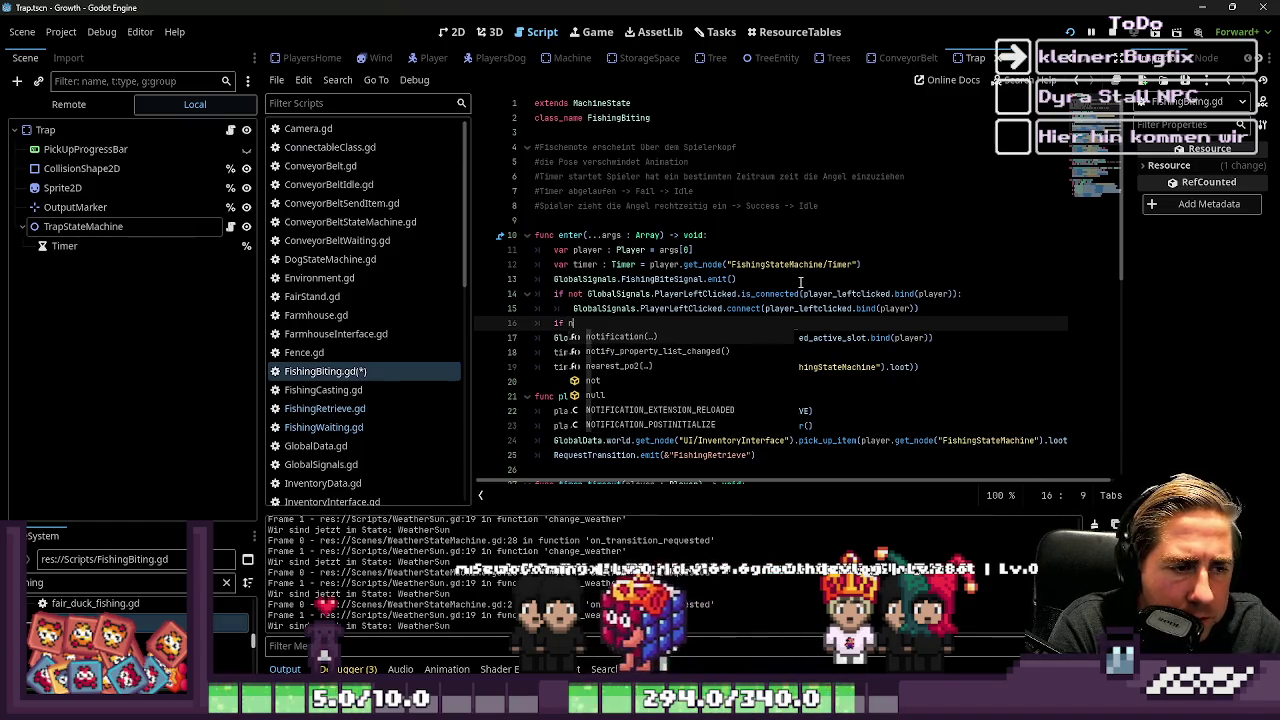
key(ctrl+v)
text(:)
Step: Indent the ChangeActiveSlot connect under the check and rename the check's call to is_connected
key(Down)
key(Home)
key(Tab)
key(Up)
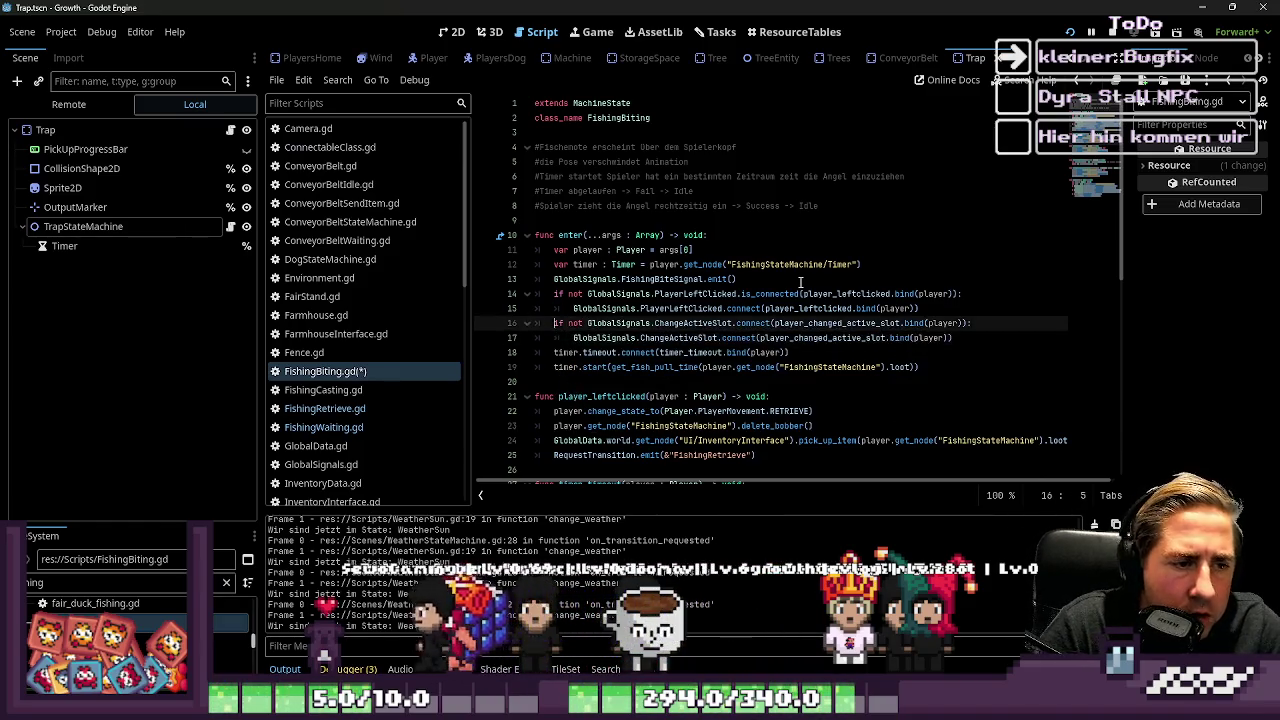
key(ctrl+Right)
key(ctrl+Right)
key(ctrl+Right)
text(is_)
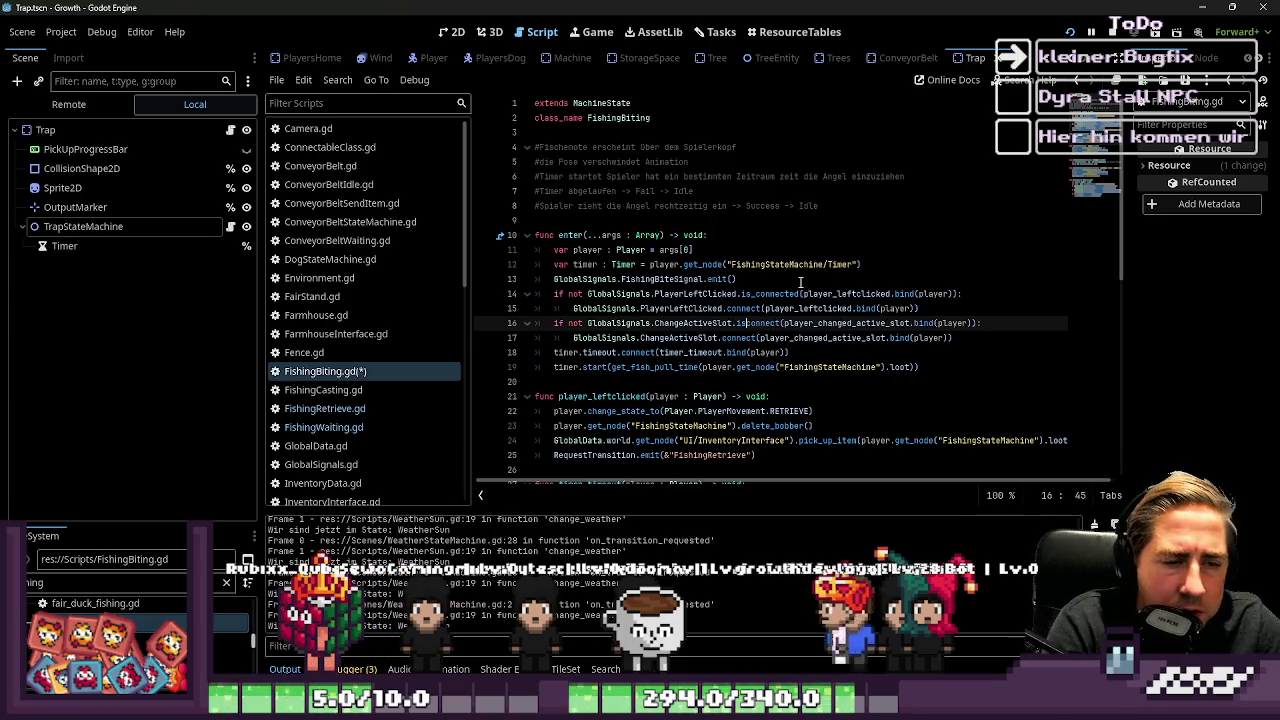
text(ed)
key(Down)
key(Down)
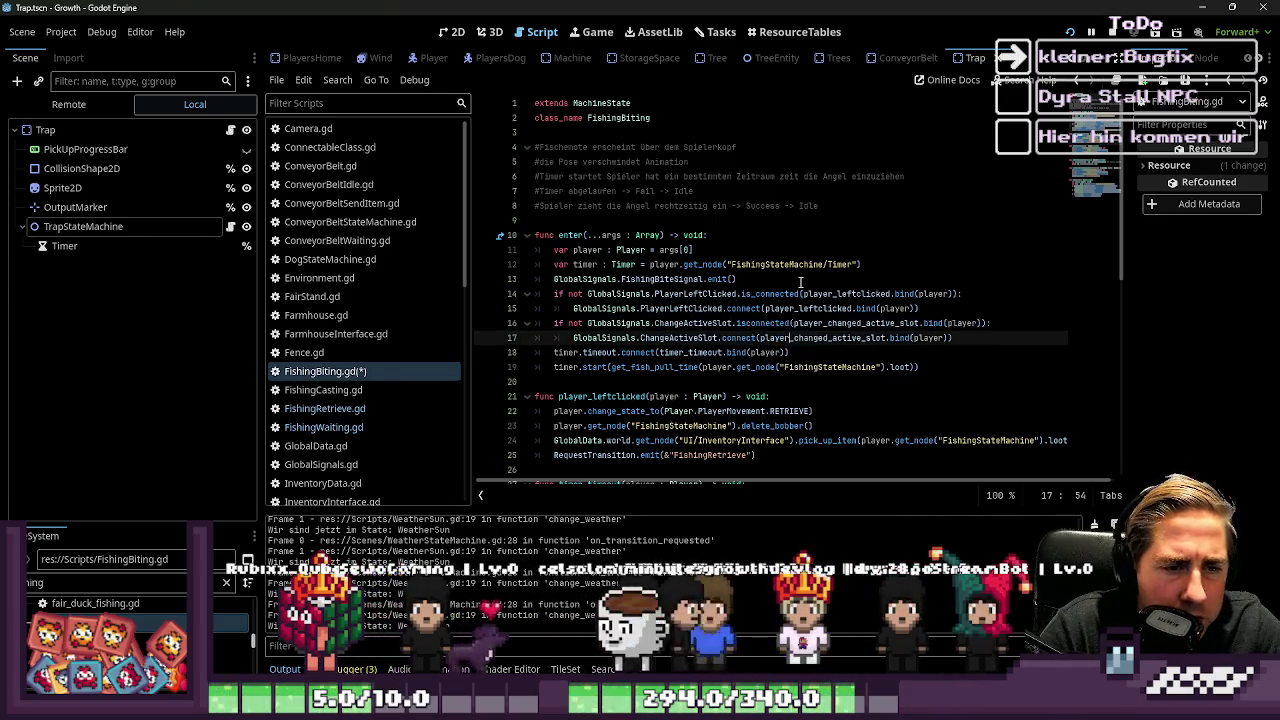
key(shift+ctrl+Left)
key(shift+ctrl+Left)
key(shift+ctrl+Left)
key(Up)
key(Up)
key(Home)
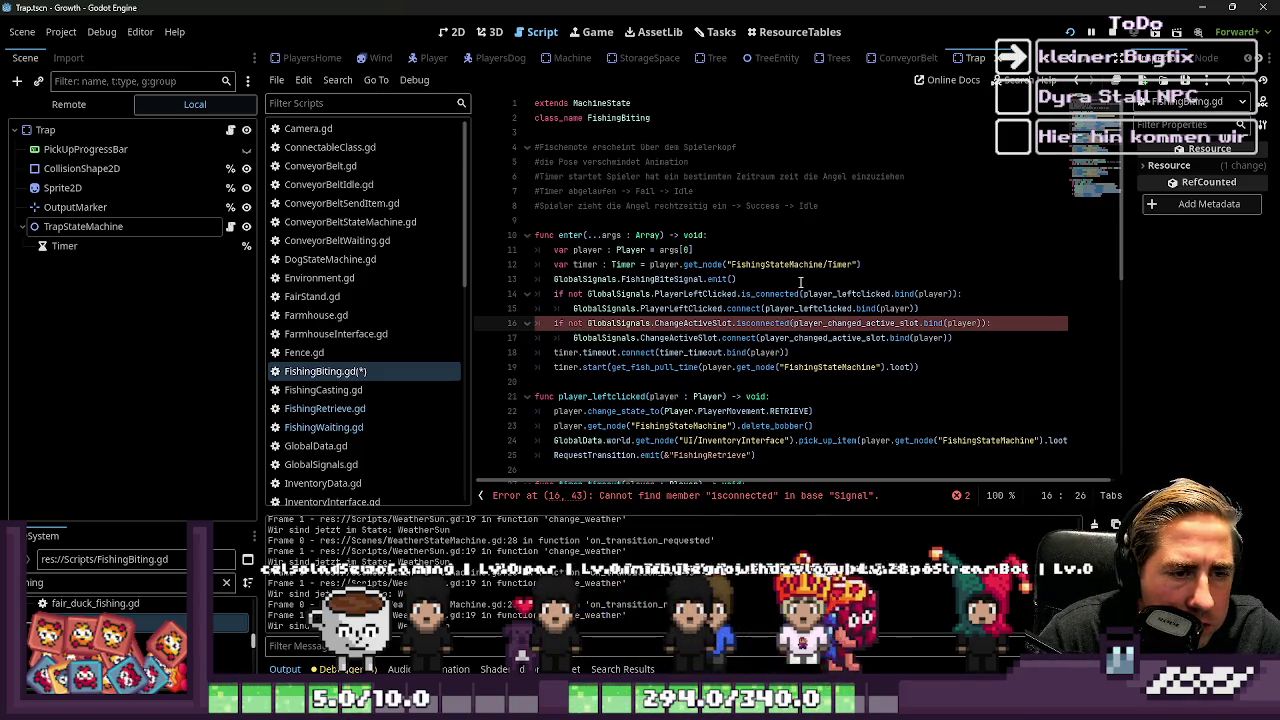
Step: Fix 'isconnected' to 'is_connected' and add .bind(player) to the ChangeActiveSlot connect
key(Right)
key(Right)
key(Right)
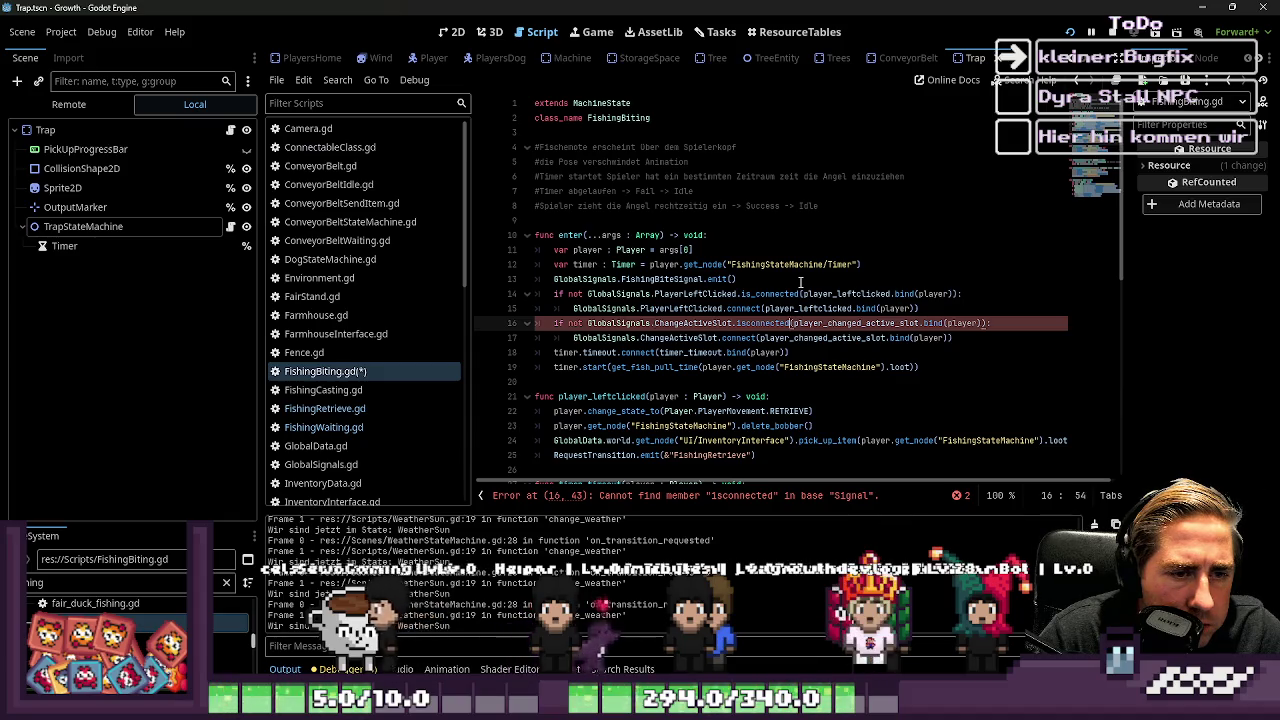
text(_)
key(Right)
key(Right)
key(Right)
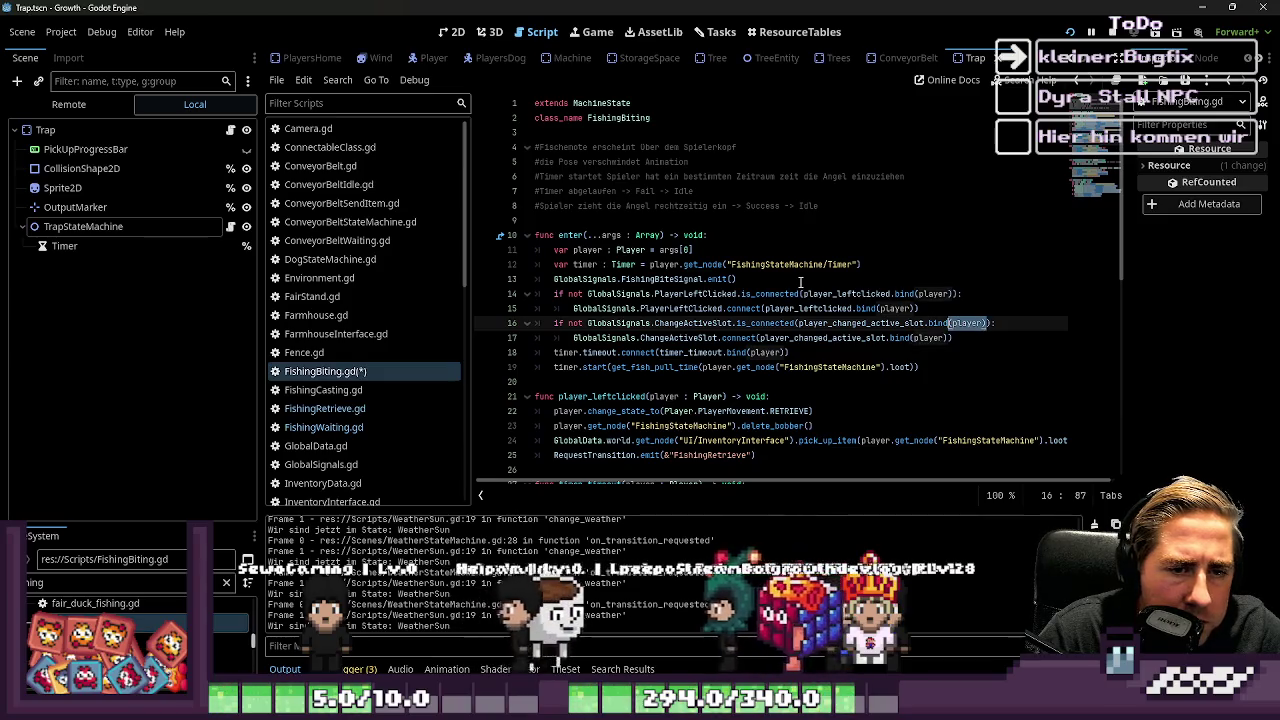
key(Up)
key(Up)
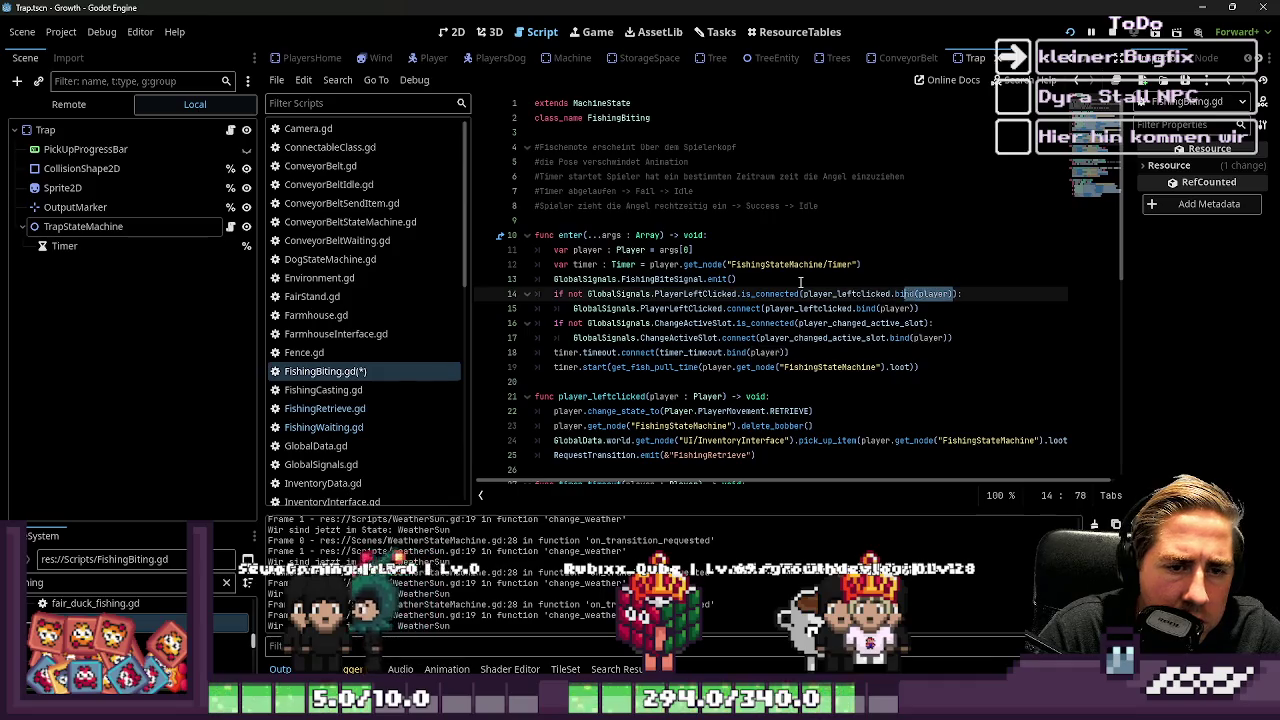
key(Down)
key(Down)
key(Down)
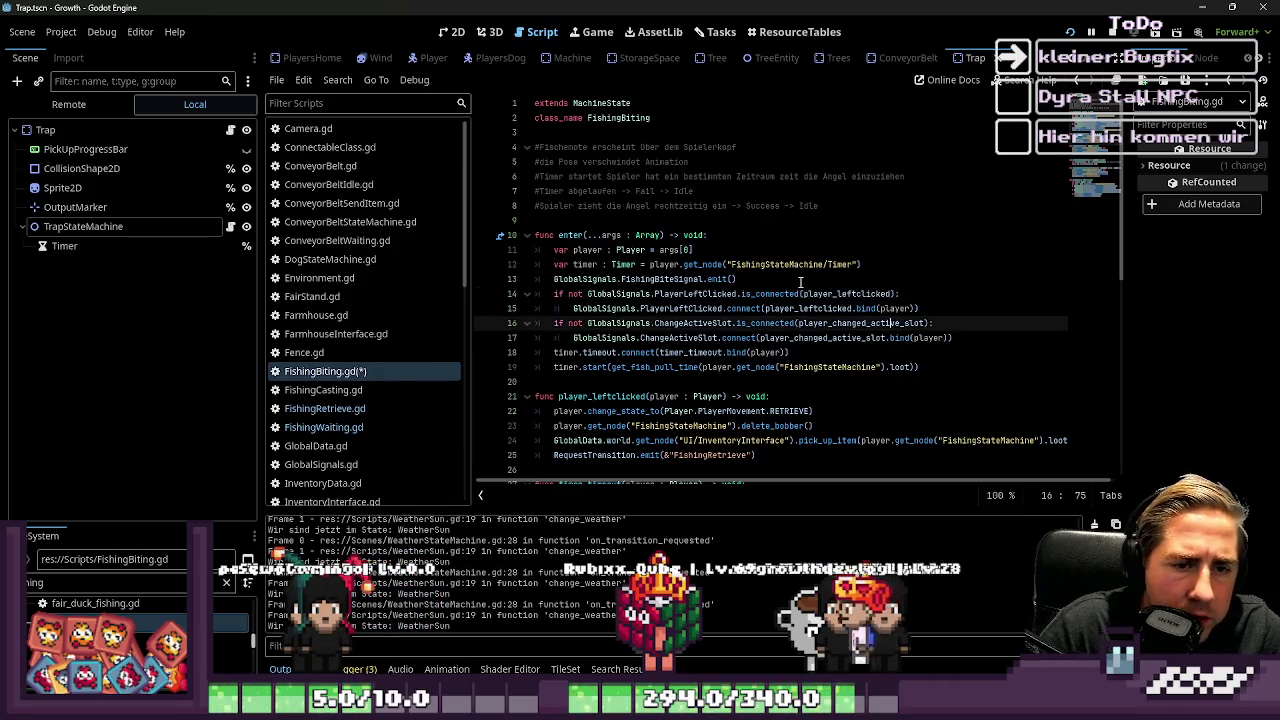
text(.bind(player))
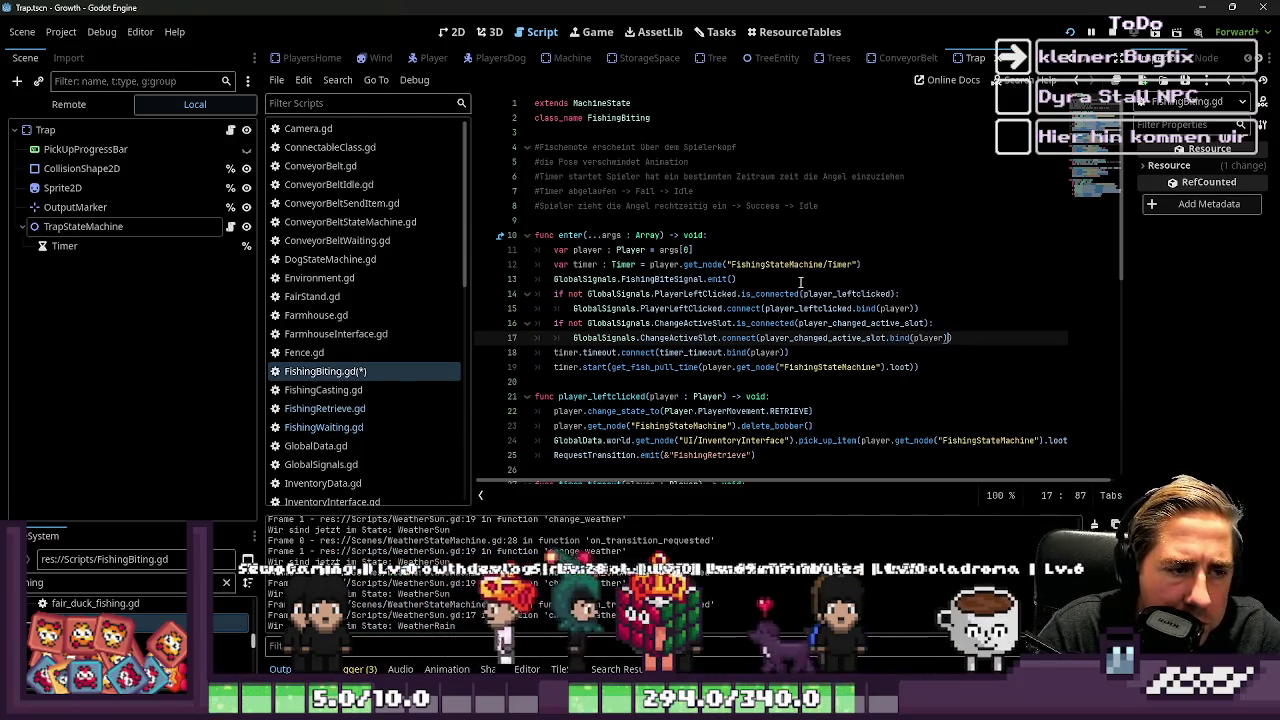
Step: Add an 'if timer.timeout.is_connected(...)' line and indent the timer connect under it
key(Return)
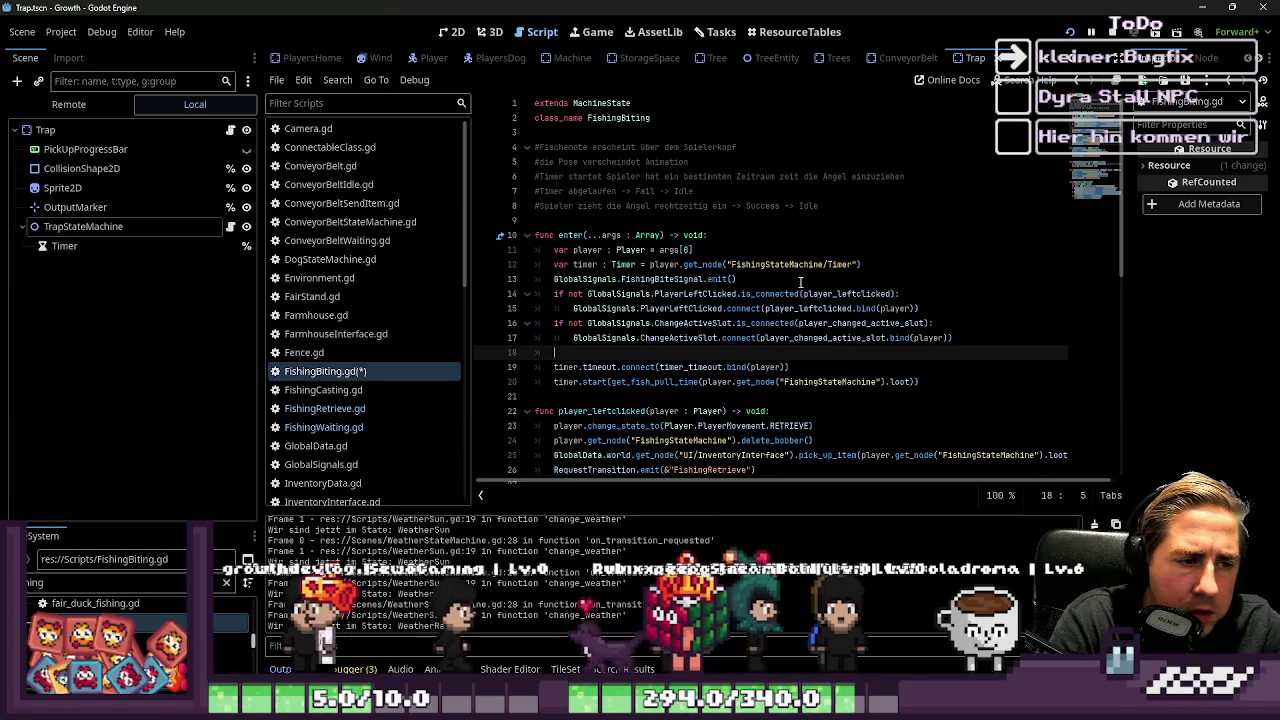
text(if timer.timeout.connect(timer_timeout.bind(player)):)
key(Down)
key(Home)
key(Tab)
key(Up)
key(Home)
key(ctrl+Right)
key(ctrl+Right)
key(Right)
text(is_)
key(Tab)
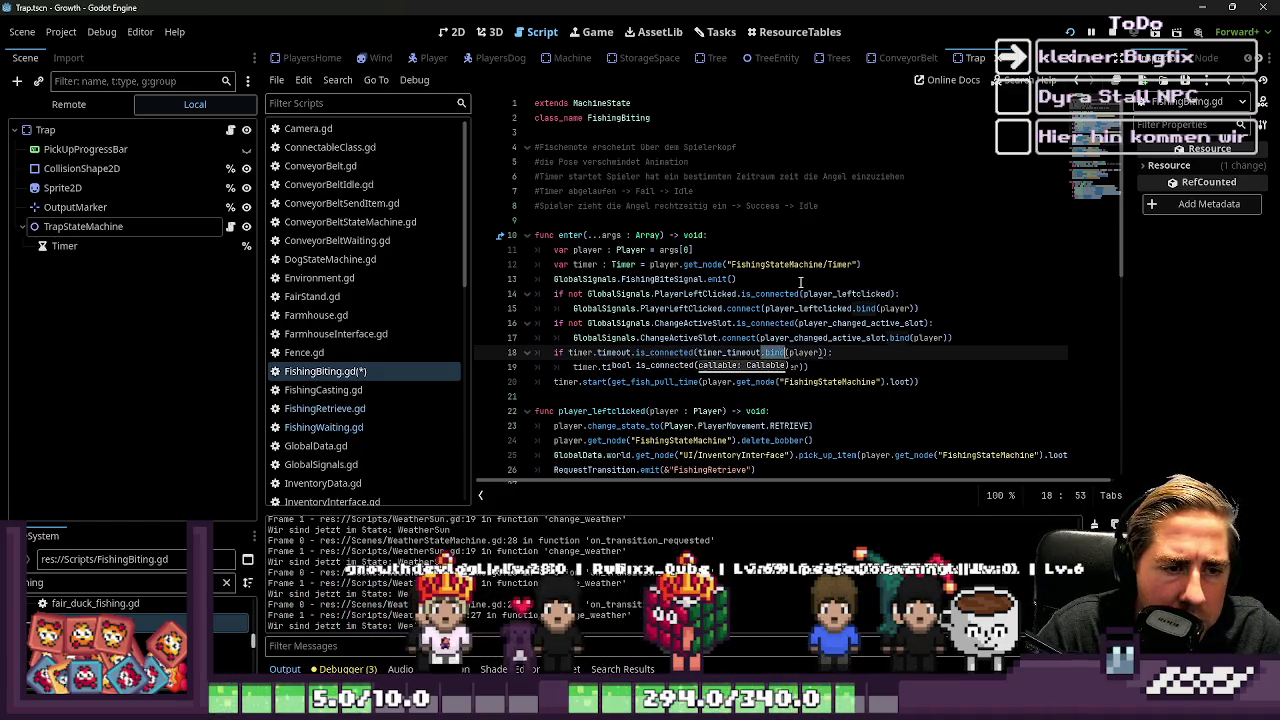
key(Down)
key(Down)
key(Down)
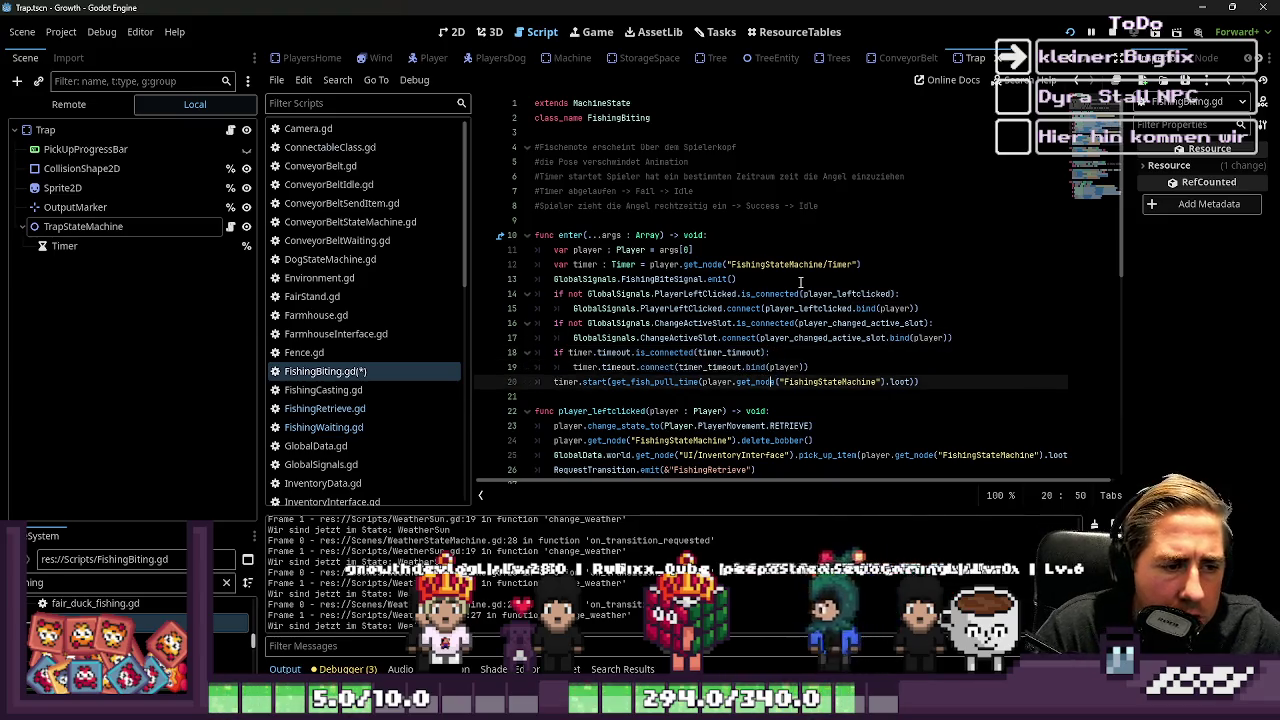
Step: Inspect the FishingCasting, FishingRetrieve and FishingWaiting scripts' signal guards, then return to FishingBiting
click(380, 391)
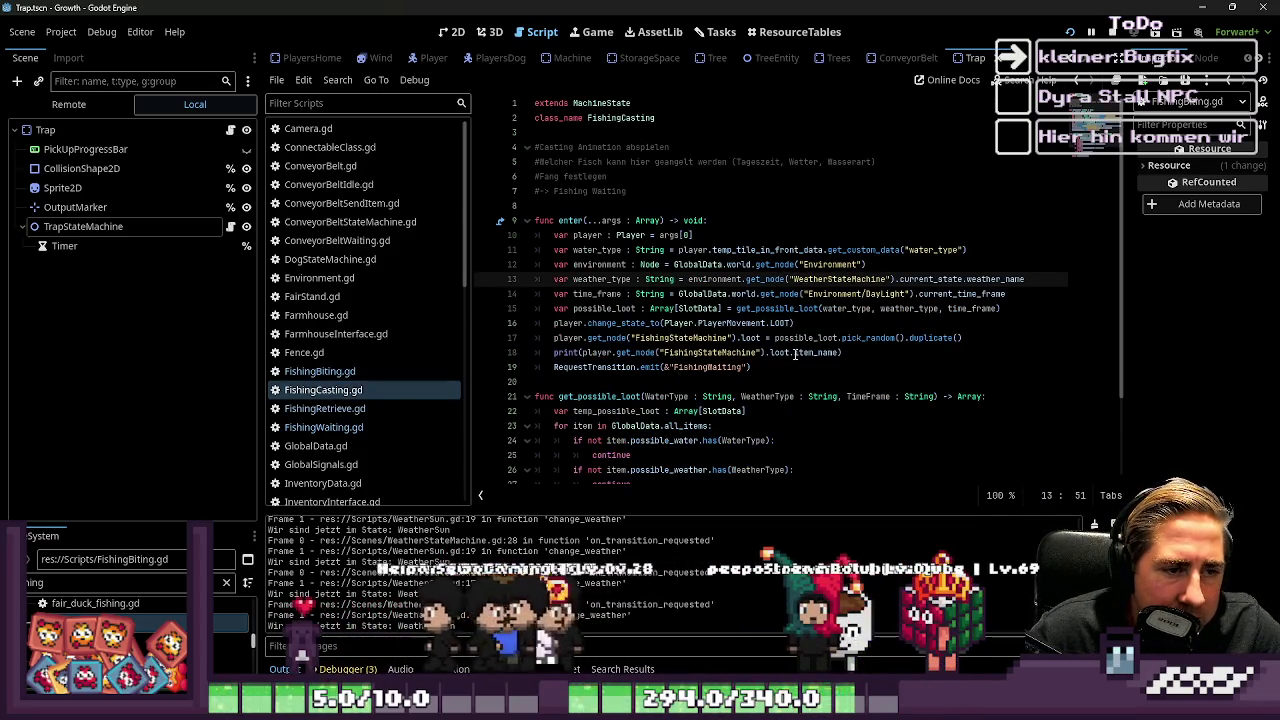
click(724, 338)
click(630, 353)
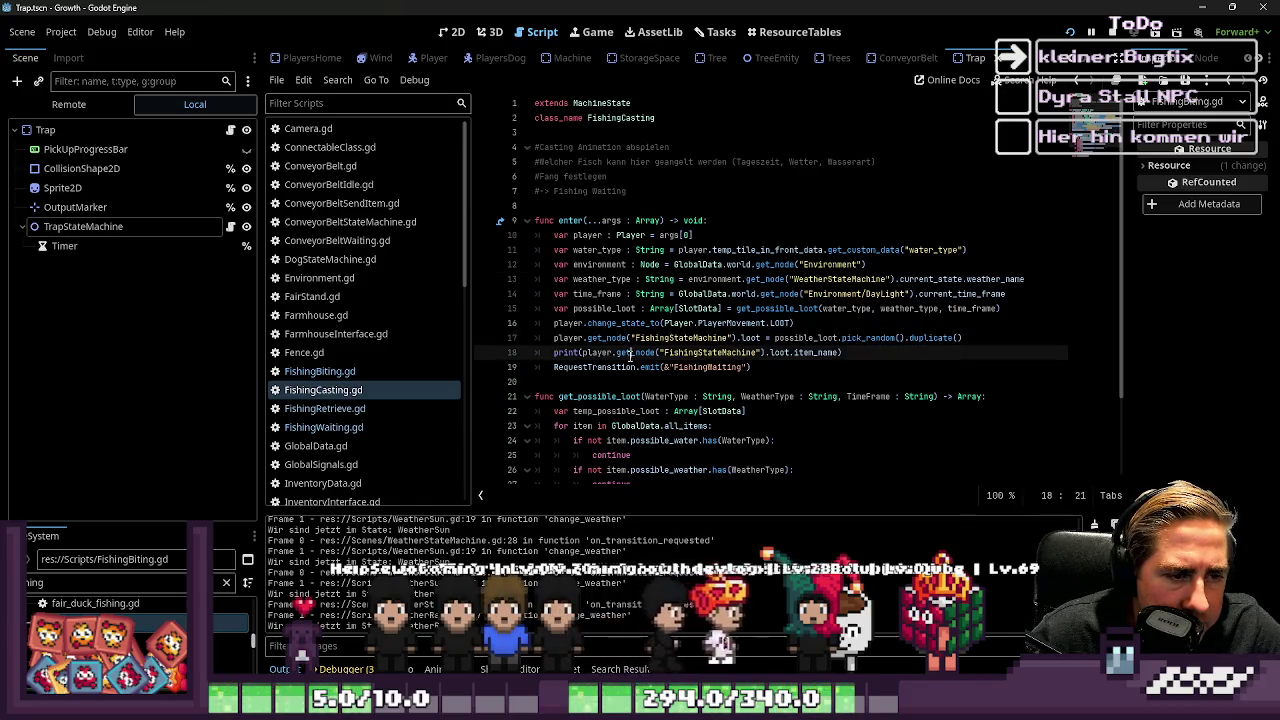
click(367, 413)
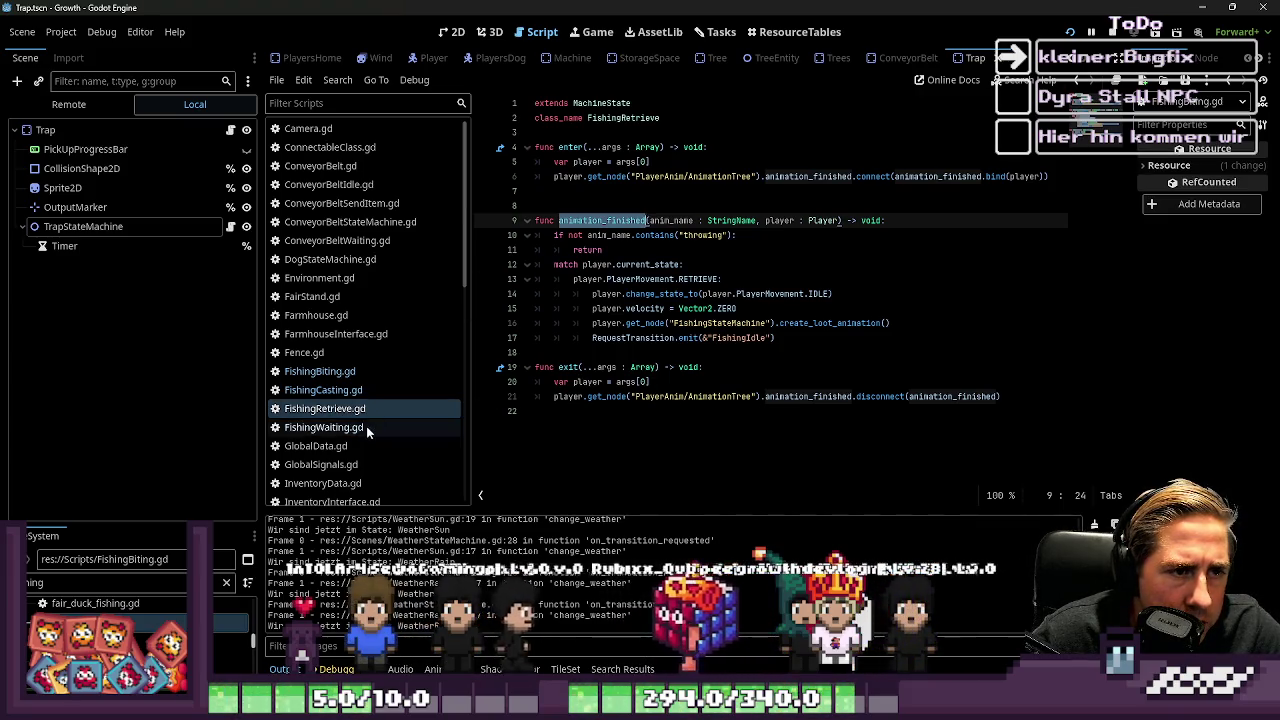
click(401, 427)
scroll(605, 420, up, 2)
click(611, 337)
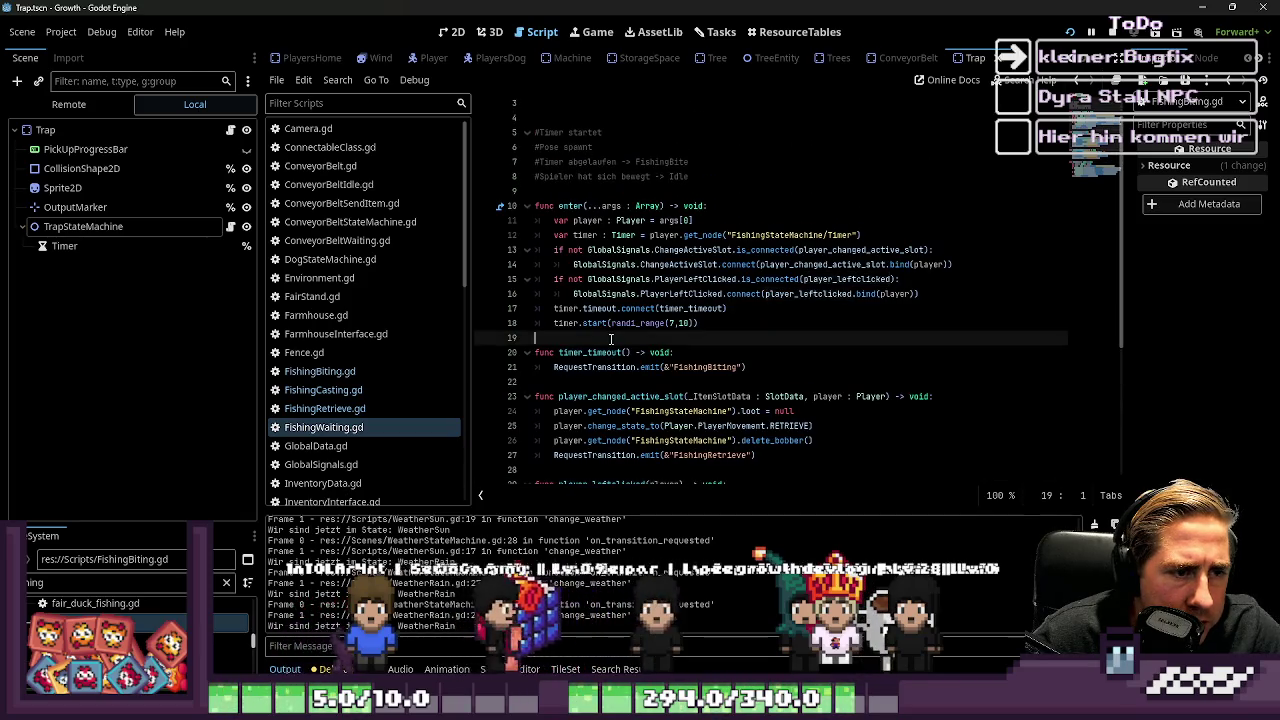
scroll(611, 340, down, 5)
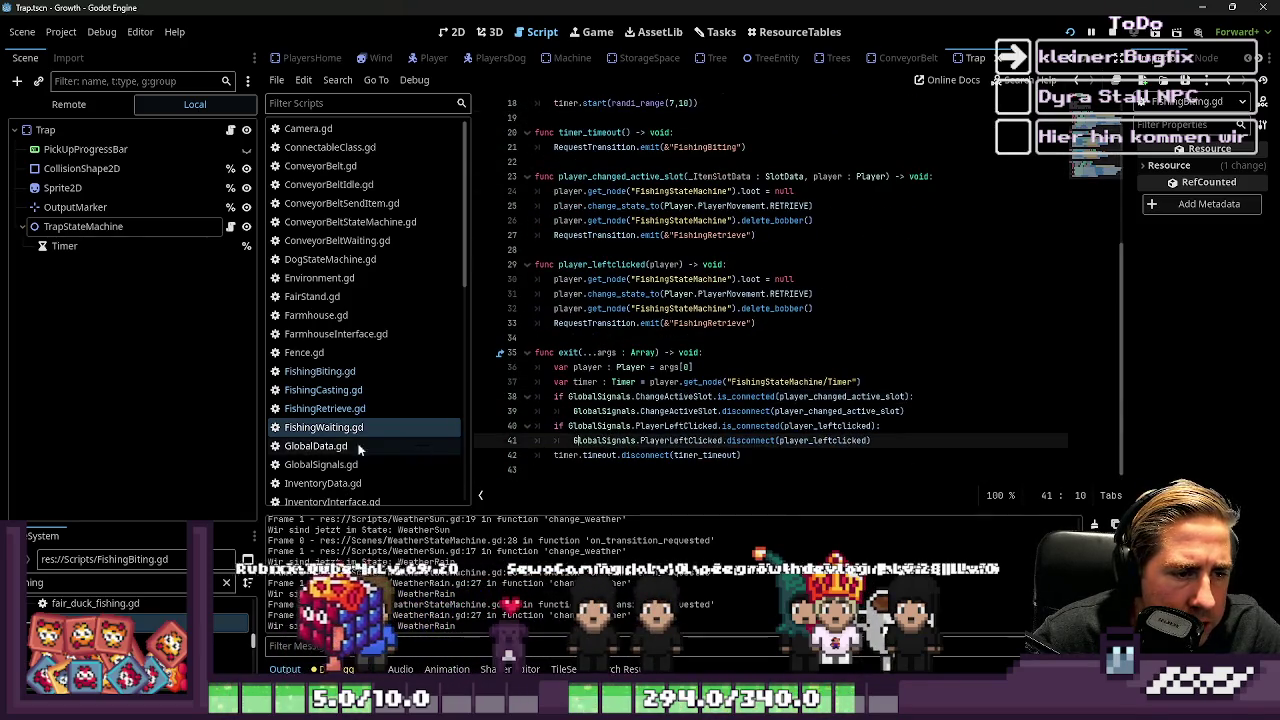
click(342, 389)
click(340, 371)
click(683, 352)
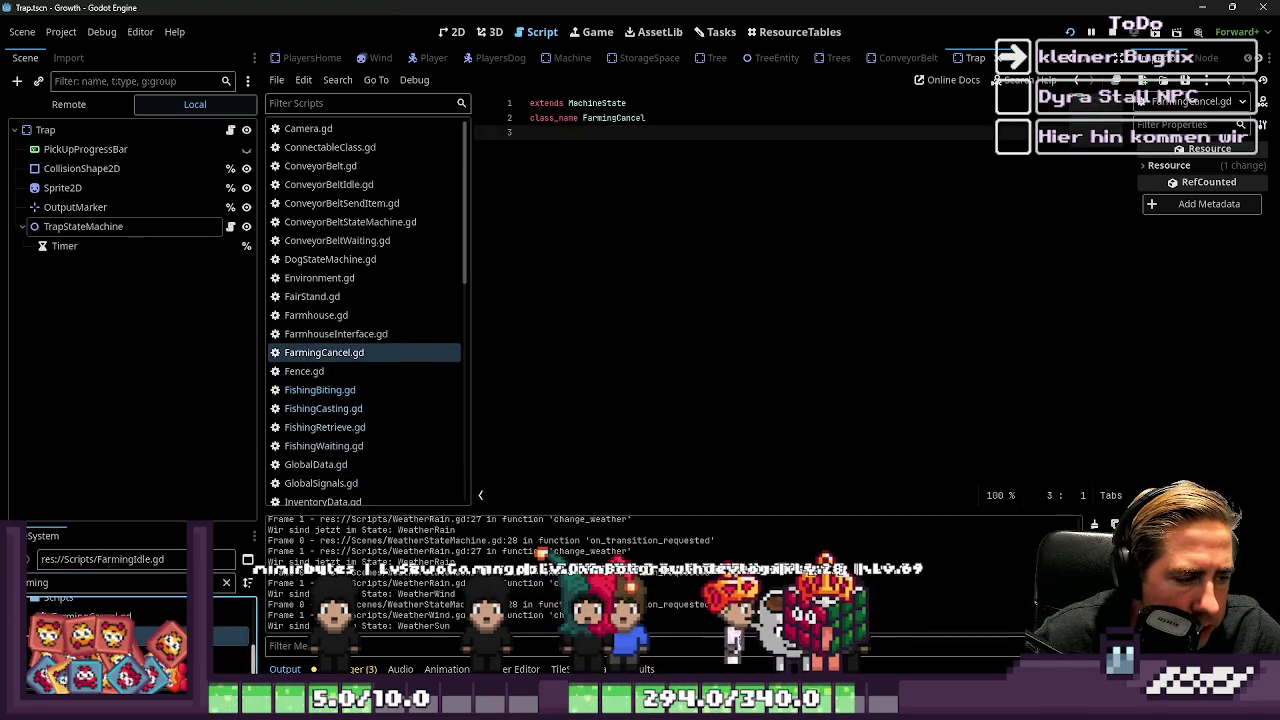
Step: Review FarmingIdle.gd's guarded connect in enter and its player_leftclicked function
double_click(90, 635)
scroll(761, 310, down, 2)
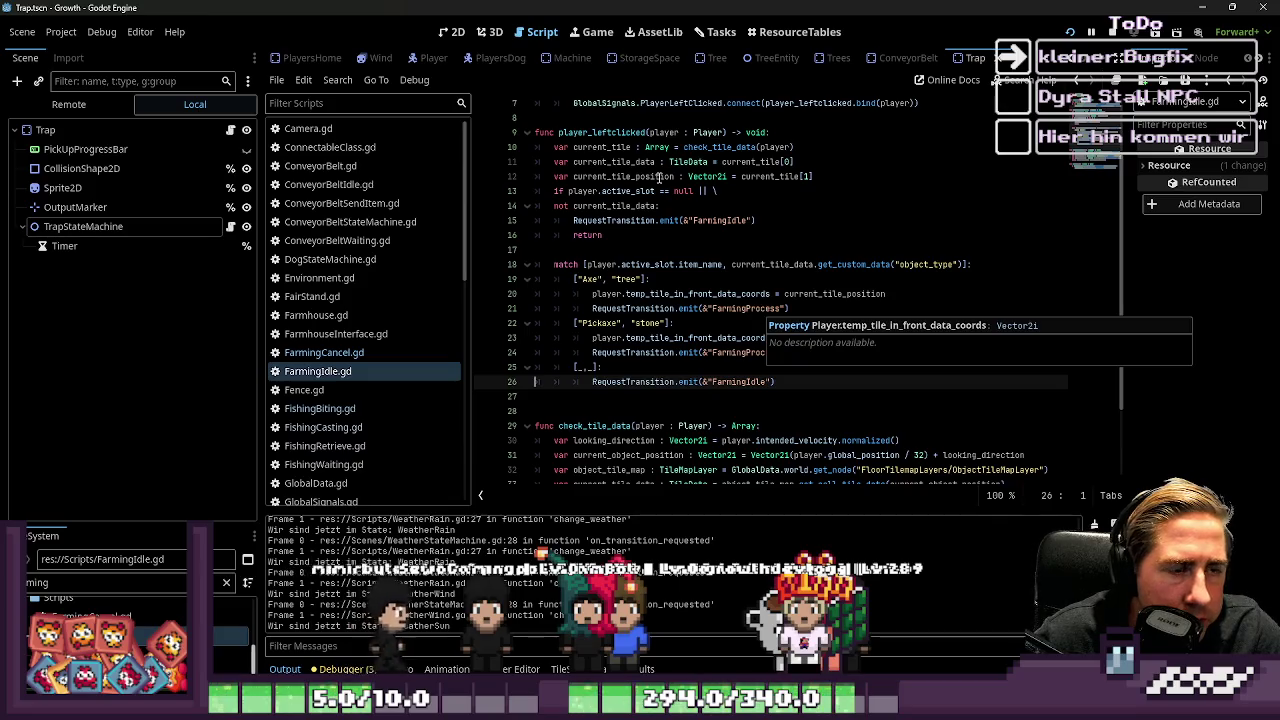
double_click(600, 132)
scroll(697, 190, up, 2)
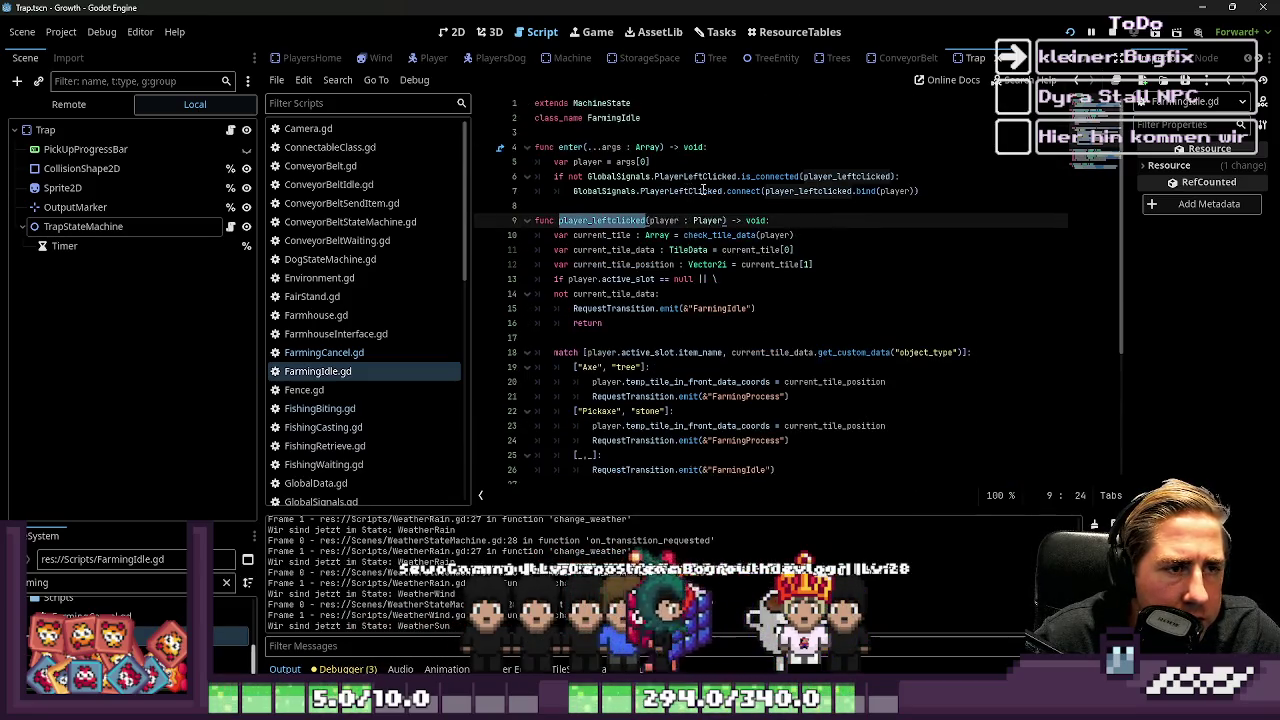
click(574, 190)
double_click(600, 220)
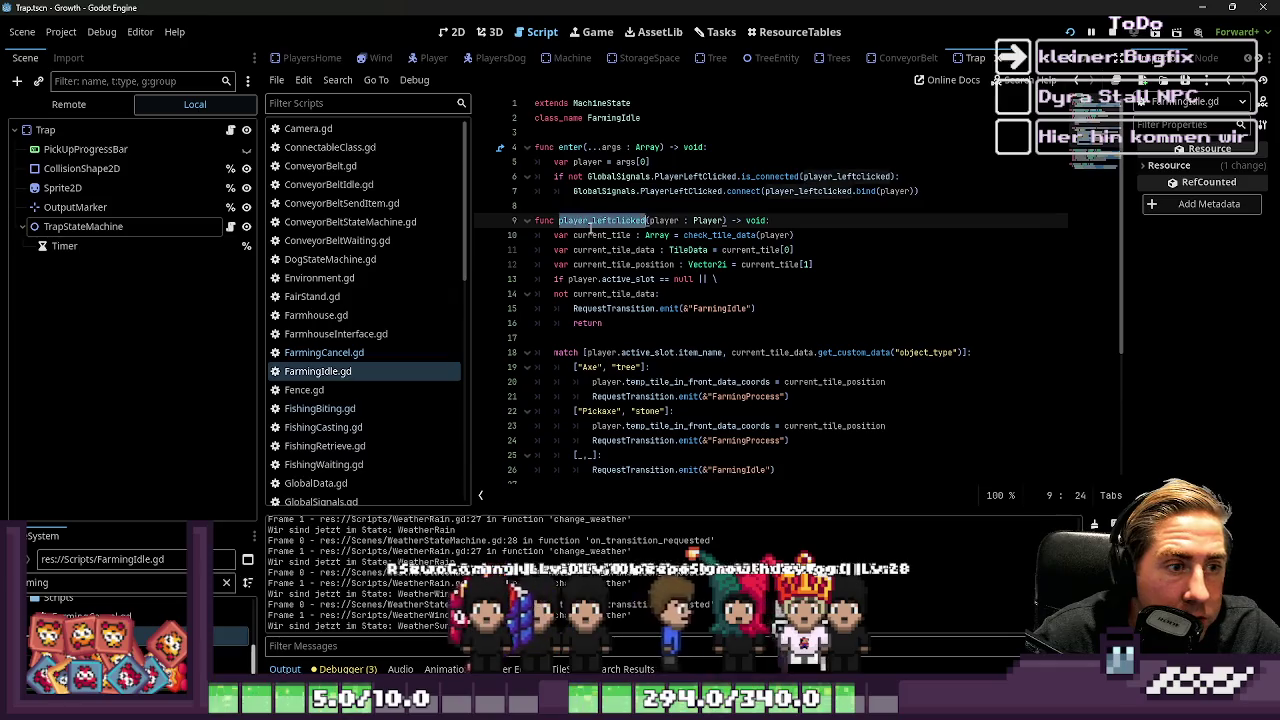
scroll(666, 268, down, 4)
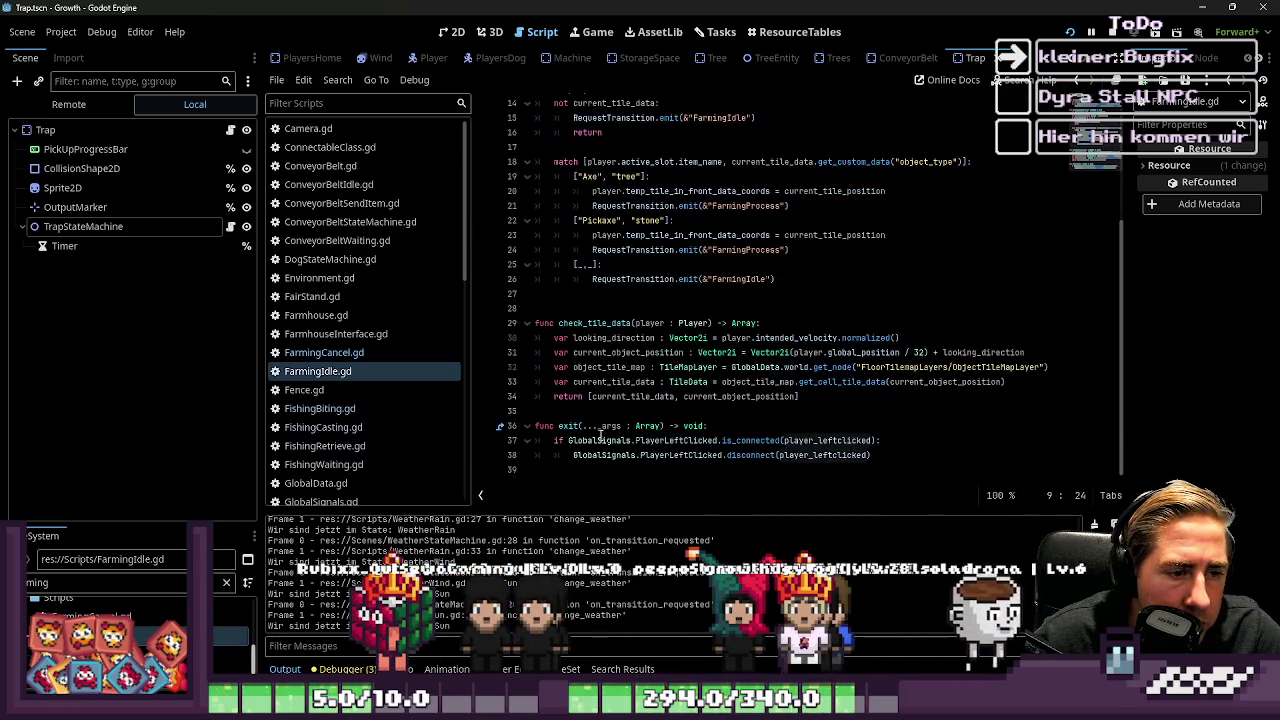
Step: Look through FarmingProcess, FarmingStateMachine and FarmingCancel, then show the Tasks board
double_click(230, 655)
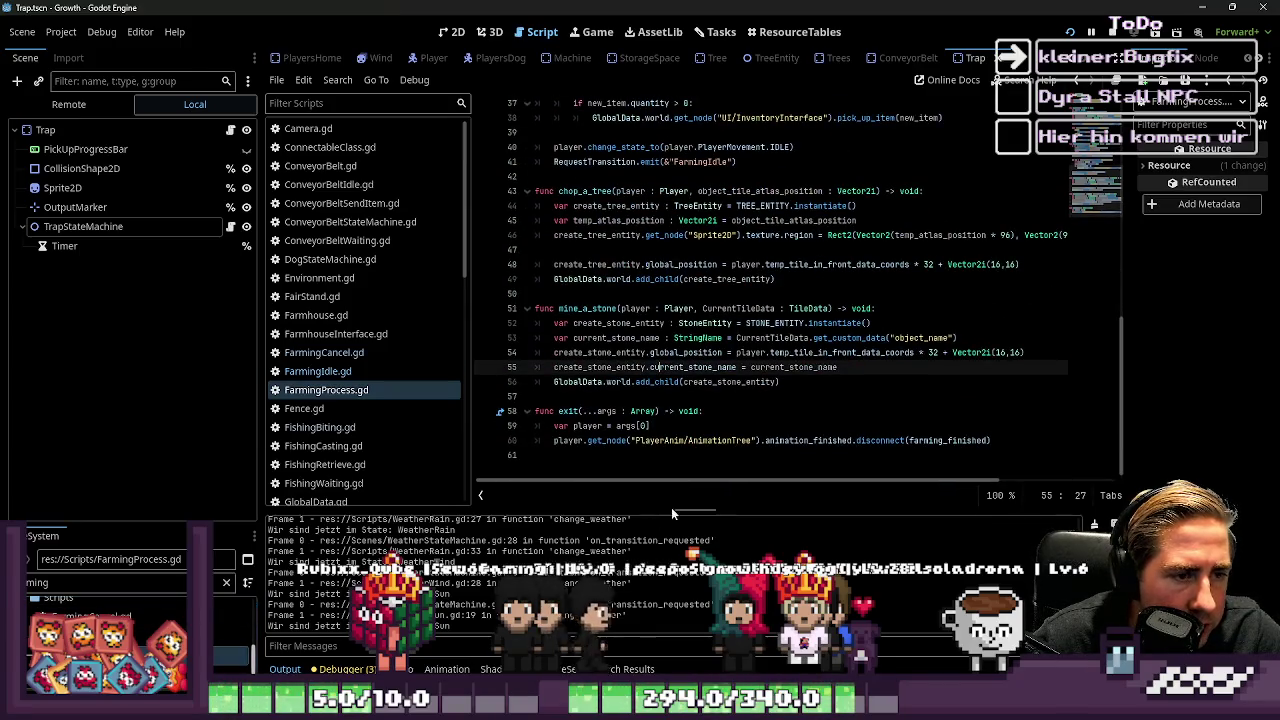
scroll(717, 308, up, 12)
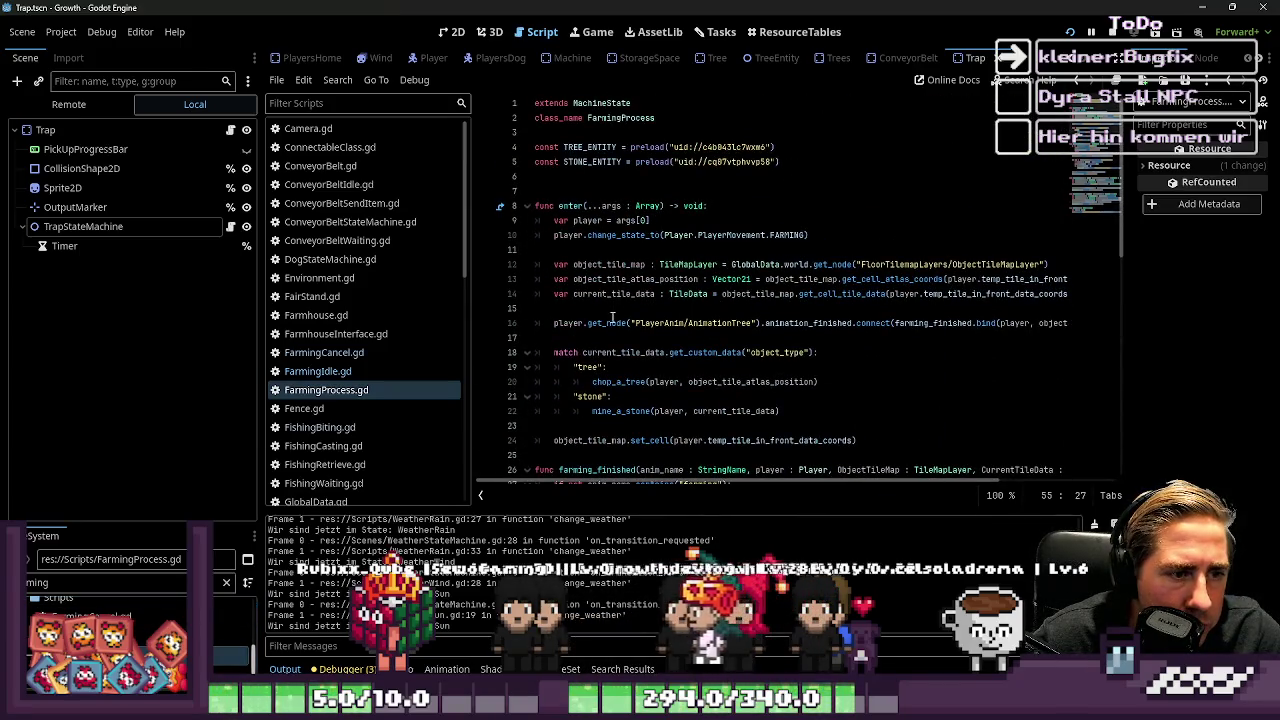
scroll(640, 294, down, 2)
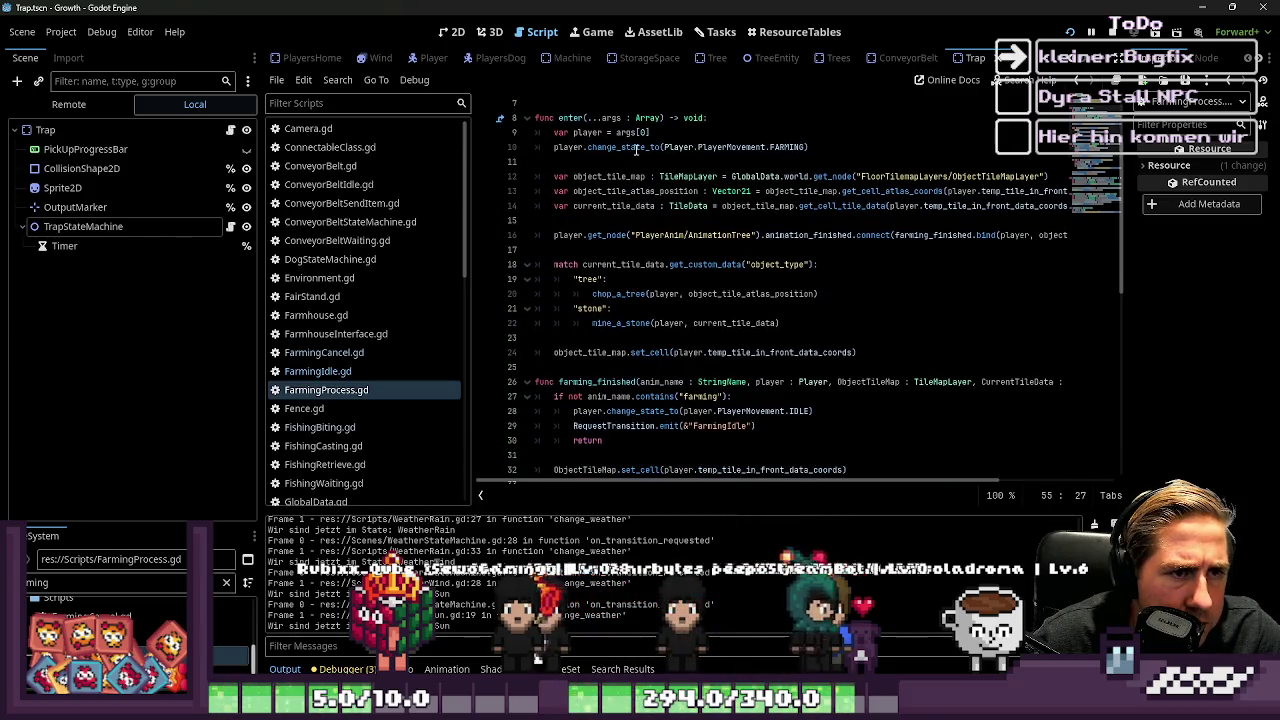
double_click(230, 655)
key(ctrl+a)
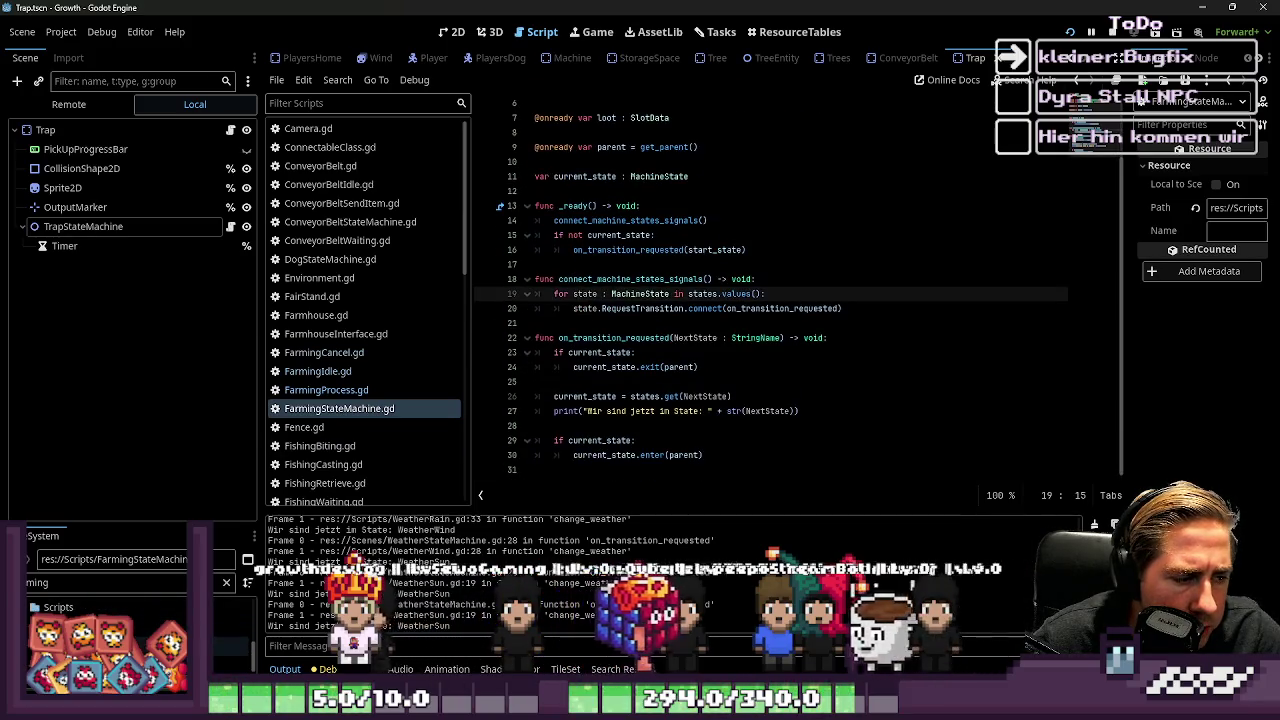
double_click(232, 622)
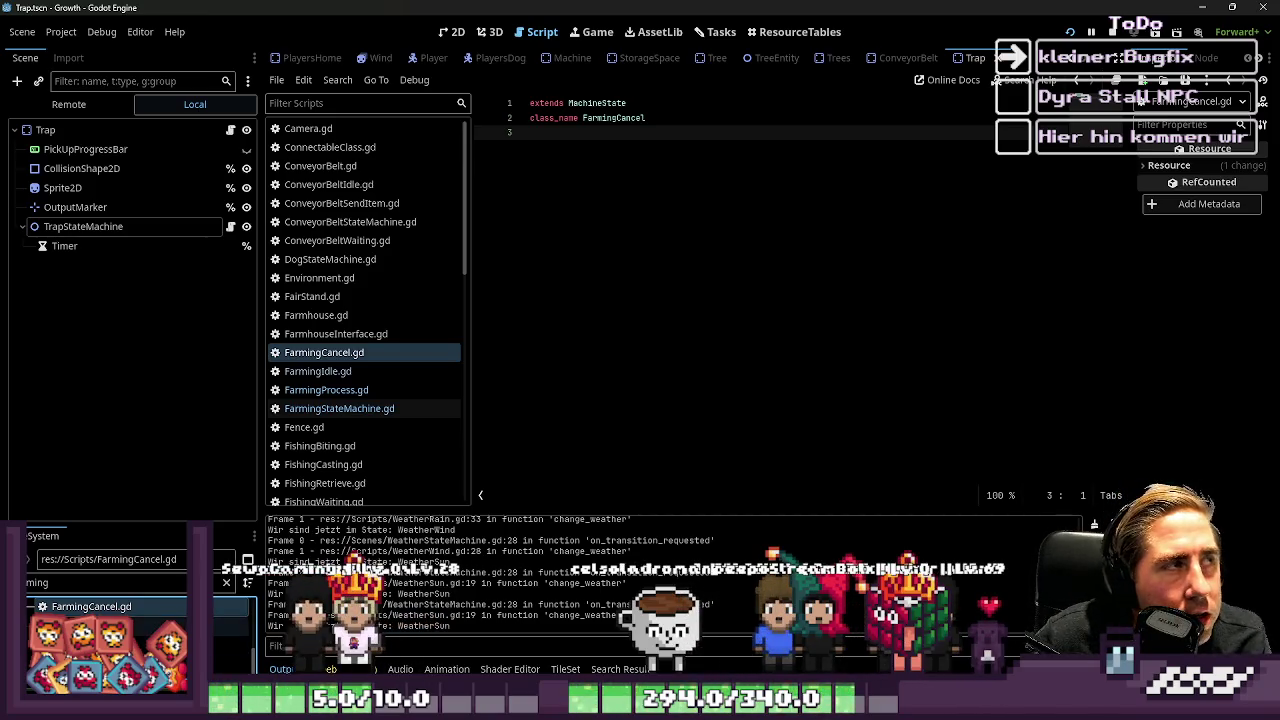
click(710, 36)
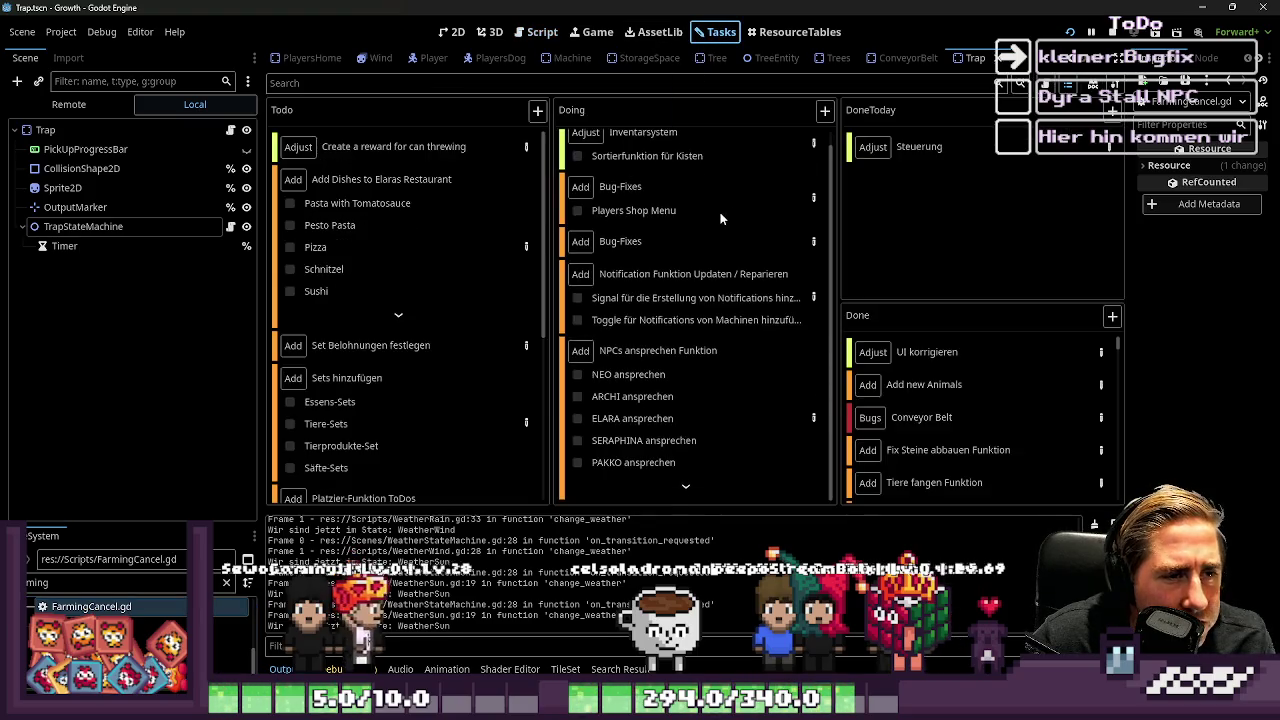
scroll(720, 218, up, 1)
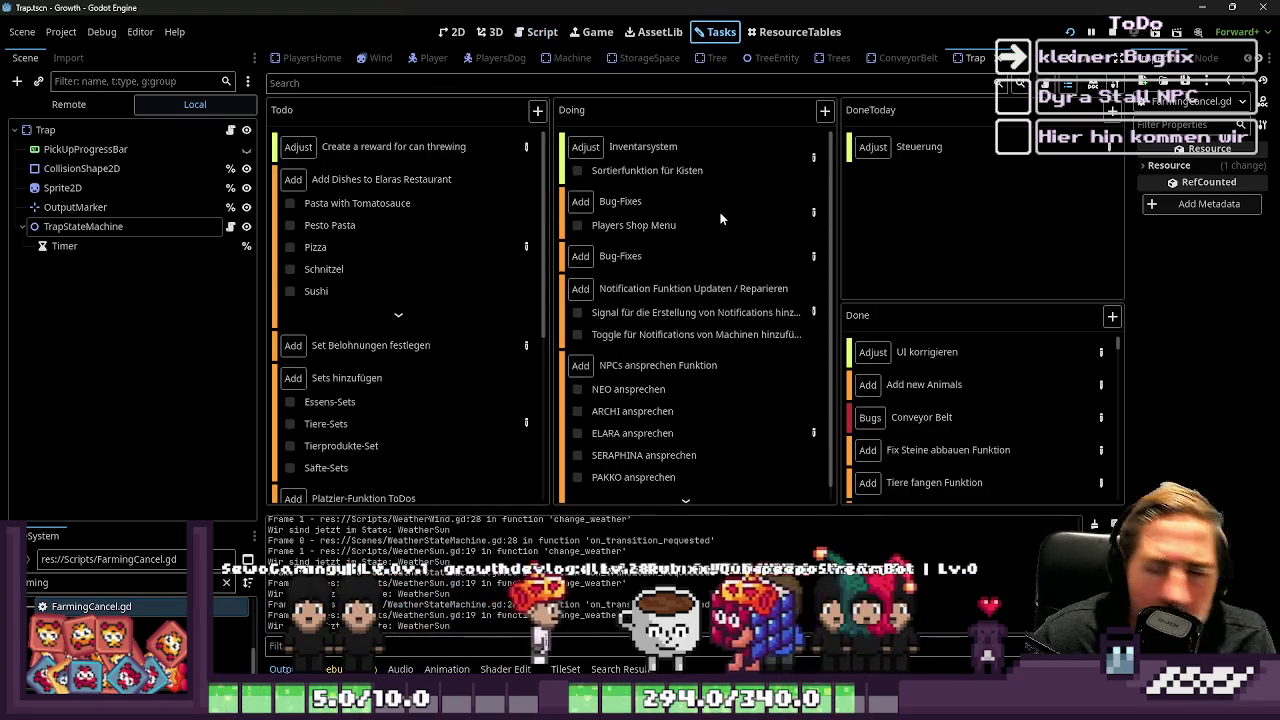